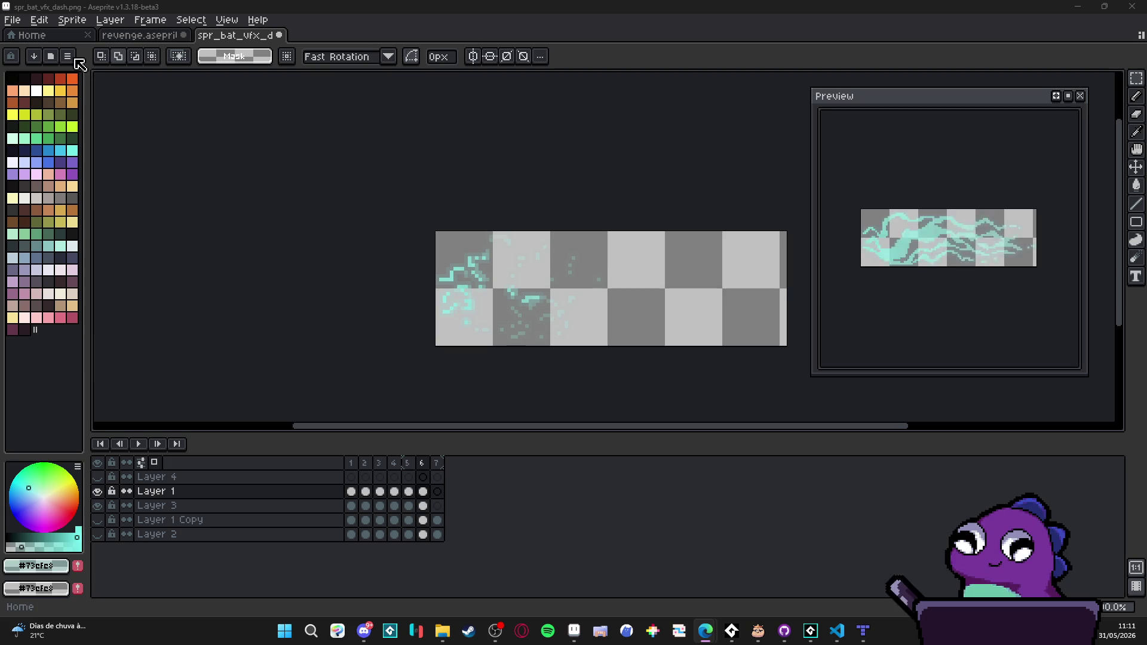
Step: Switch from Aseprite to the File Explorer window showing the RPGENEROUS vfx folder
mouse_move(442, 631)
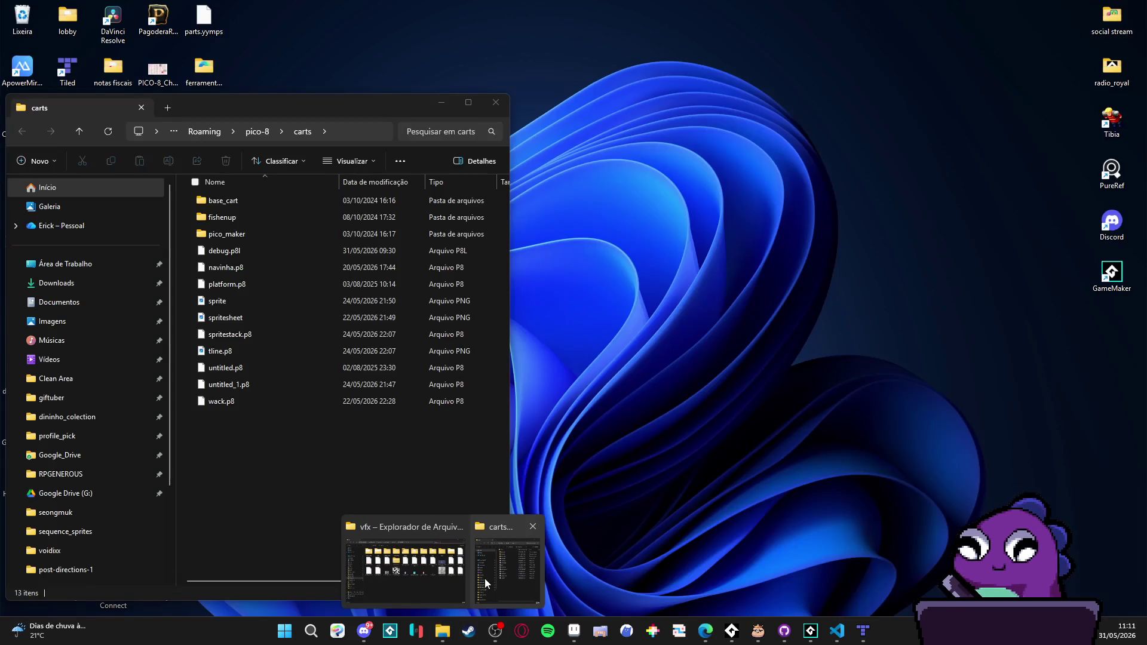
click(445, 571)
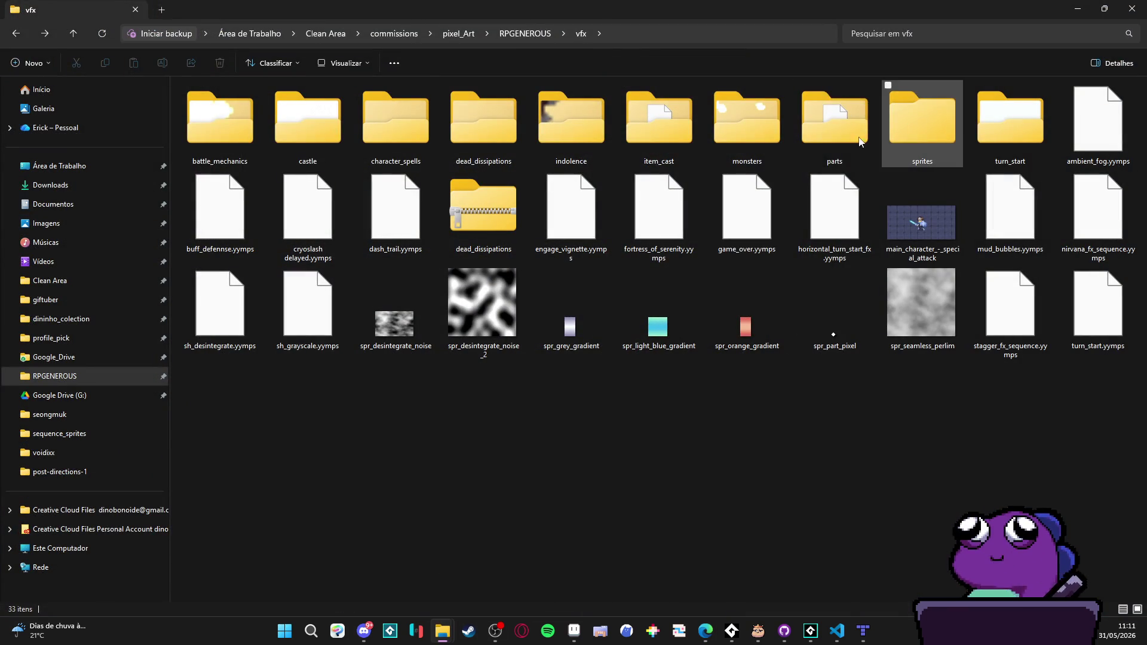
Step: Rename spr_bat_vfx_dash_Strip7 in battle_mechanics to spr_bat_vfx_dash_strip7, then minimize Explorer
click(483, 119)
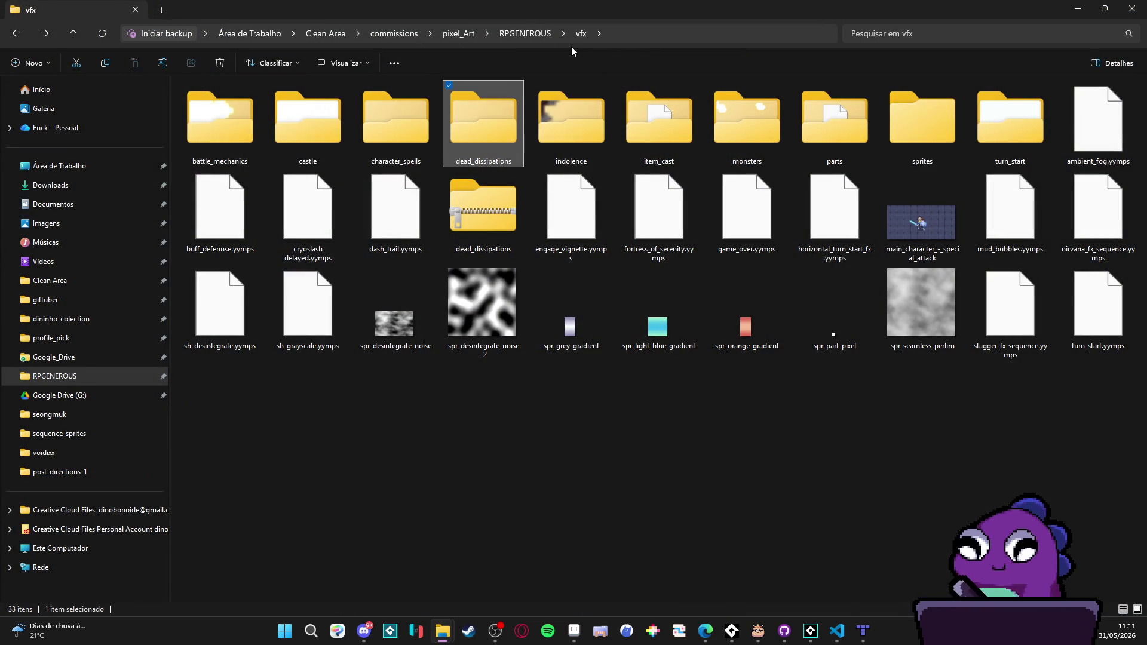
key(Return)
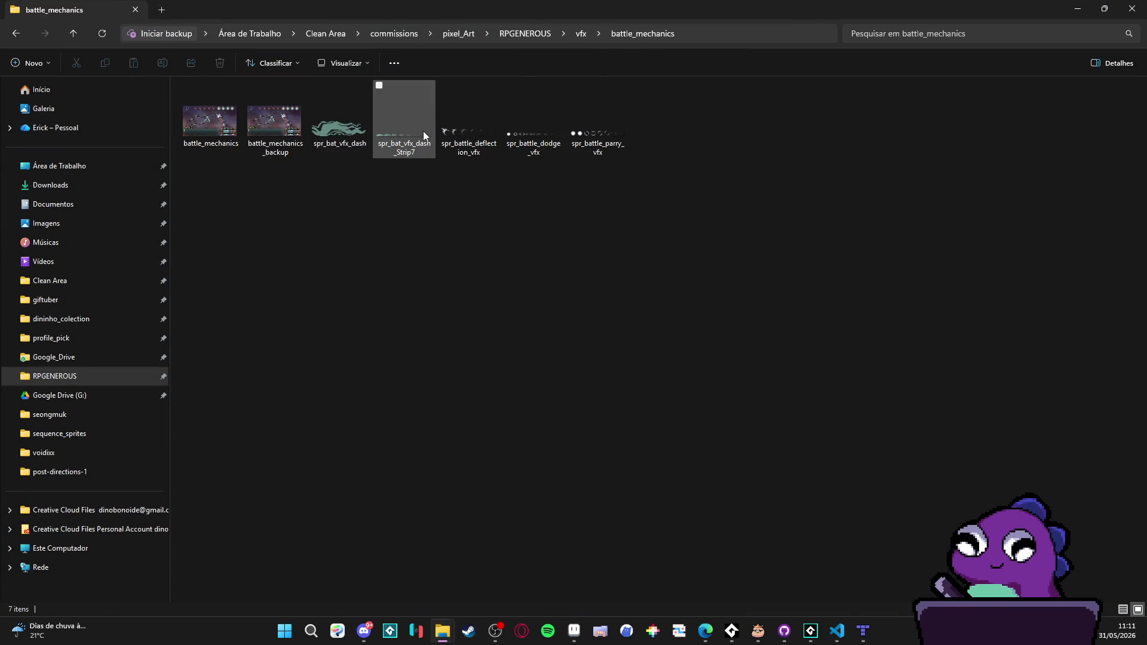
click(409, 110)
click(405, 154)
click(431, 144)
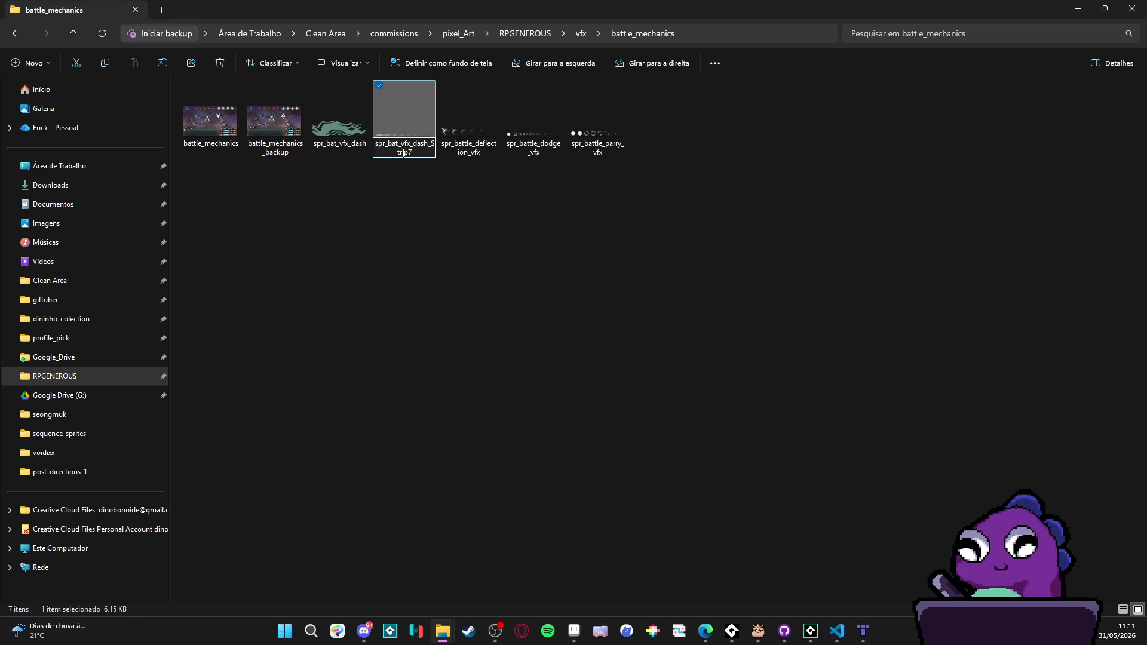
key(Delete)
text(s)
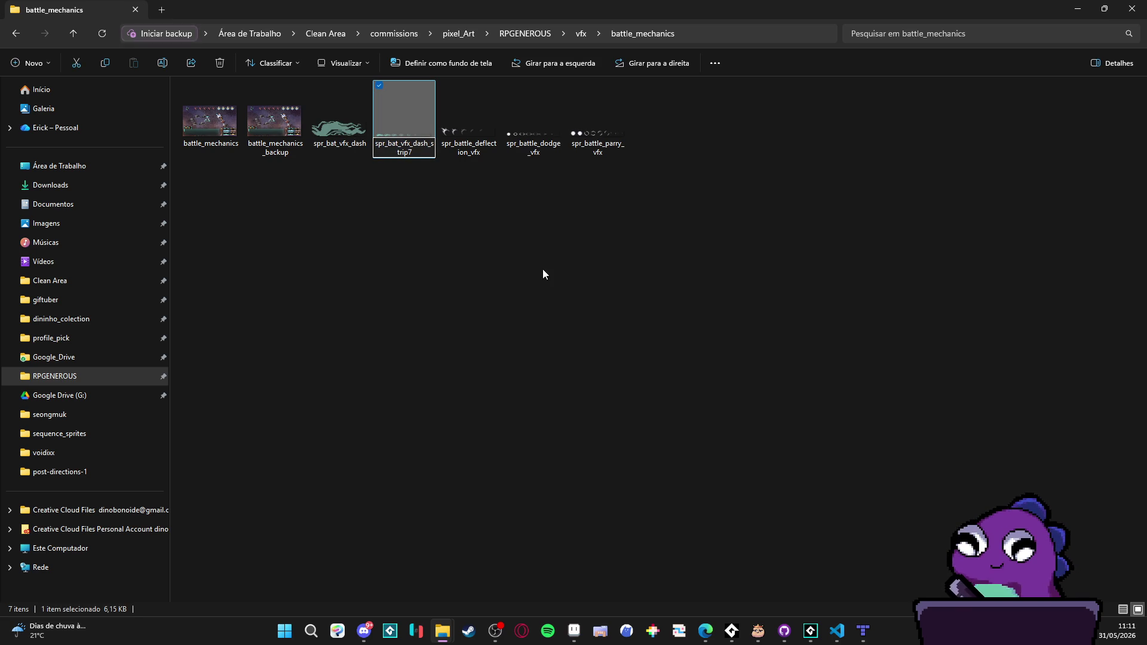
click(585, 263)
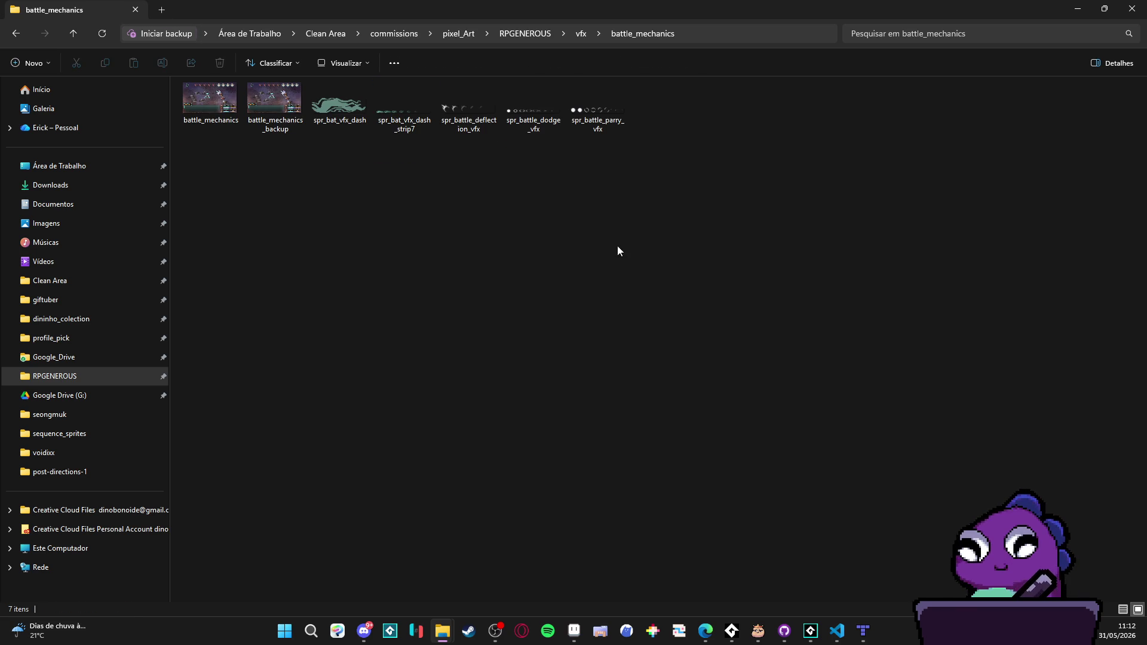
click(1078, 9)
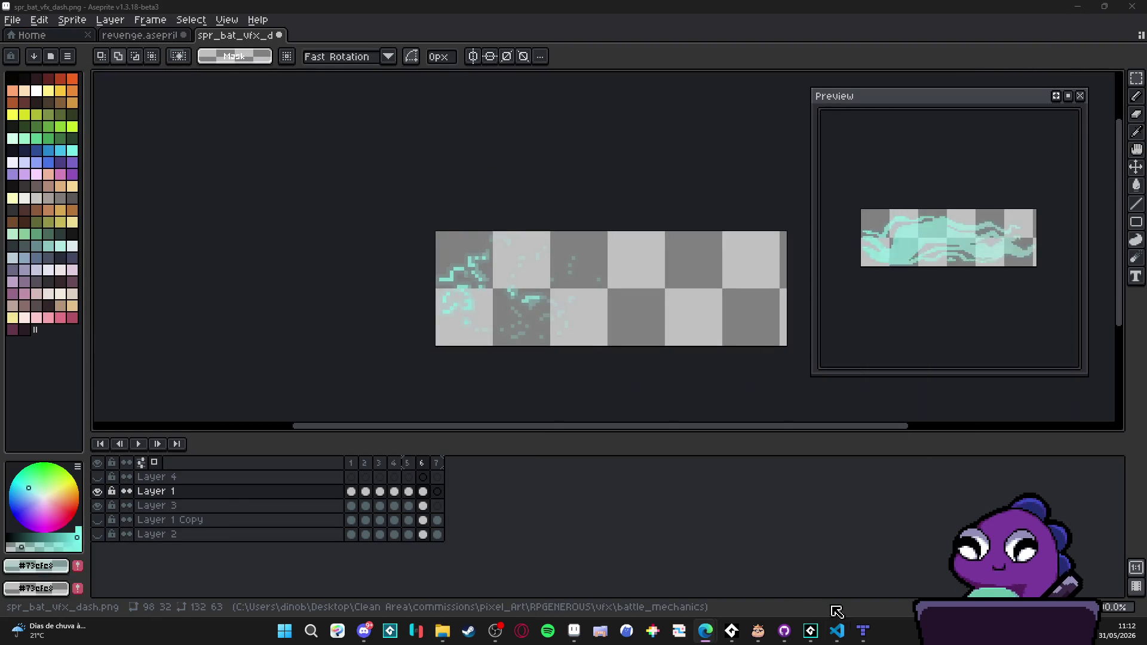
Step: Import spr_bat_vfx_dash_strip7 into GameMaker's spr_bat_vfx_dash sprite and preview its 7 frames
key(alt+Tab)
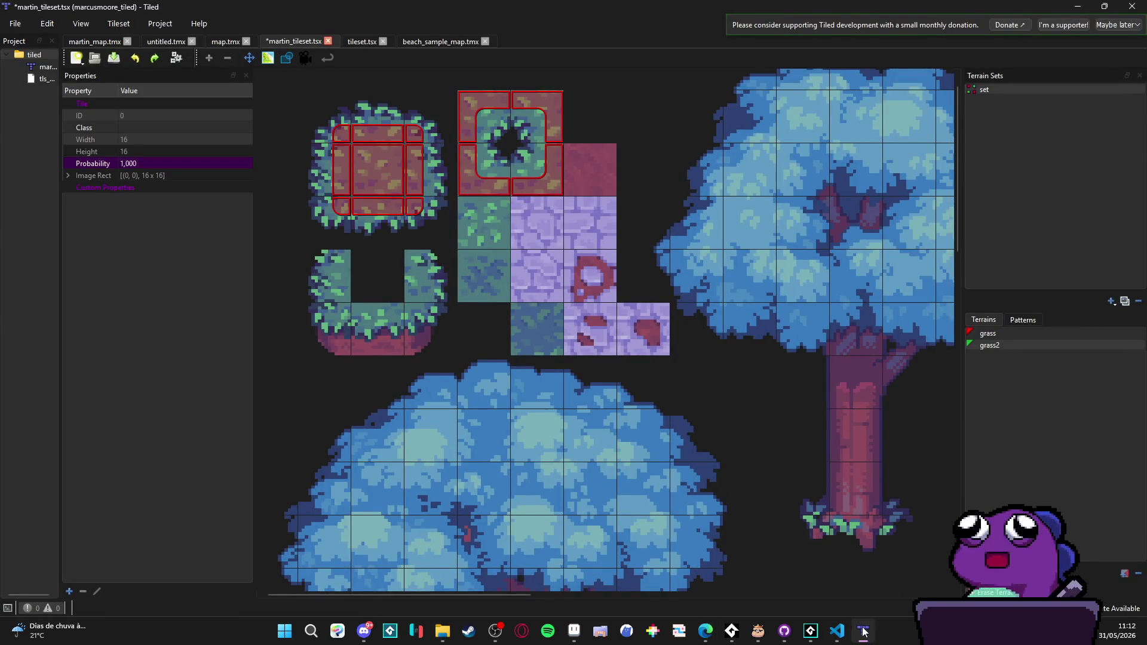
key(alt+Tab)
key(alt+Tab)
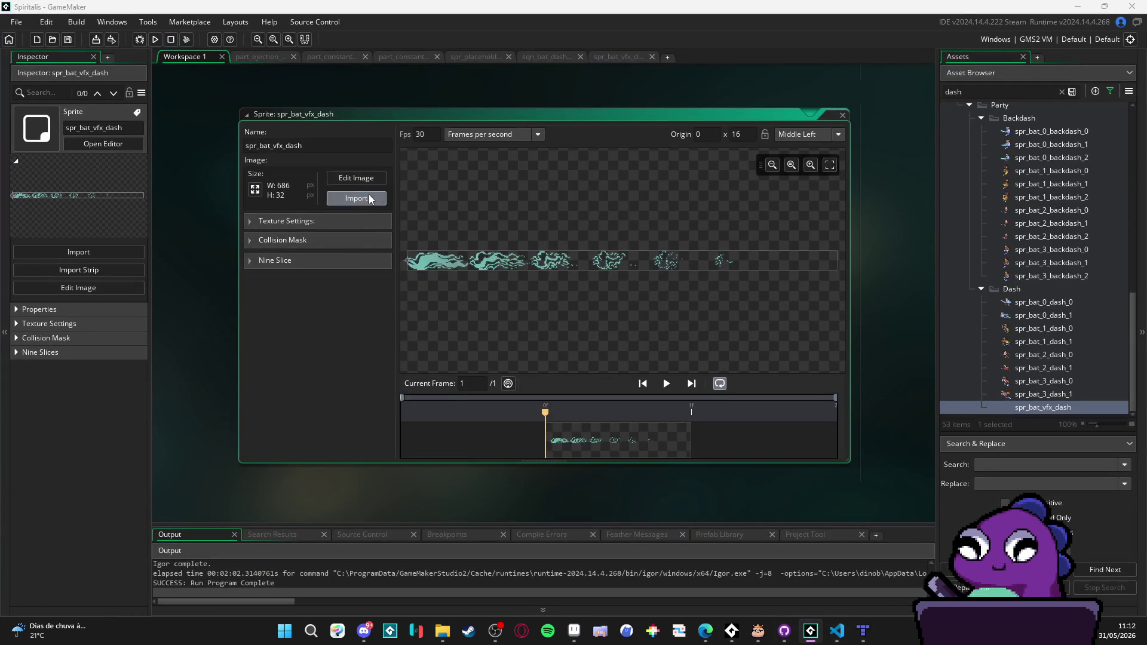
click(356, 198)
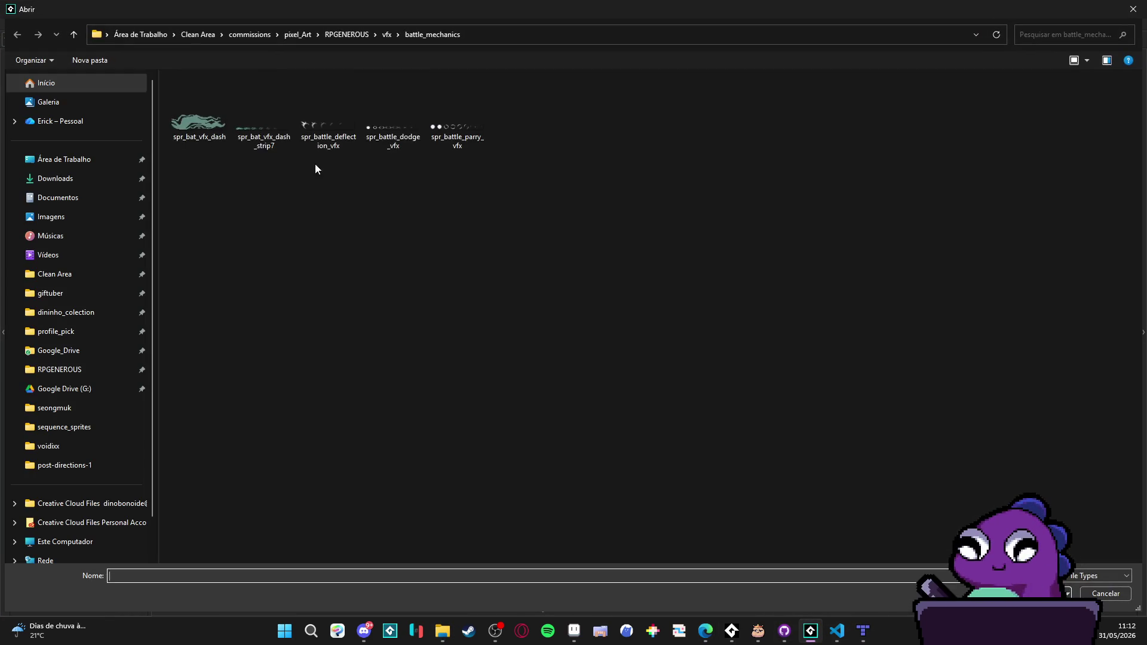
double_click(286, 112)
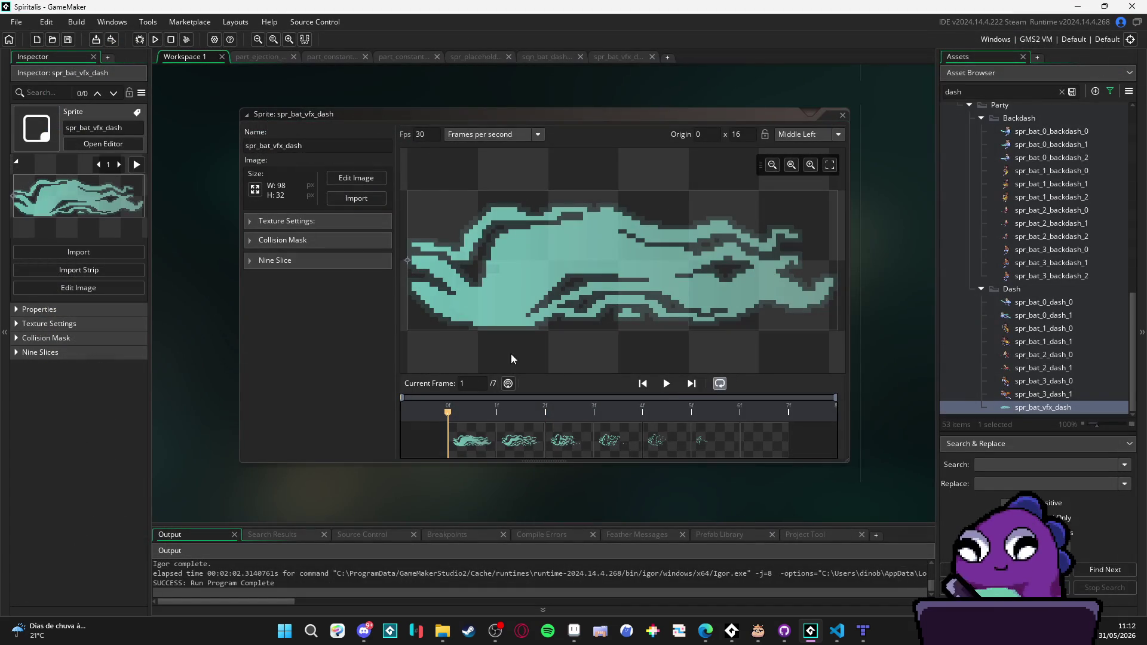
click(666, 383)
Step: Set the sprite's speed to 25 fps and switch to the sqn_bat_dash sequence
double_click(422, 134)
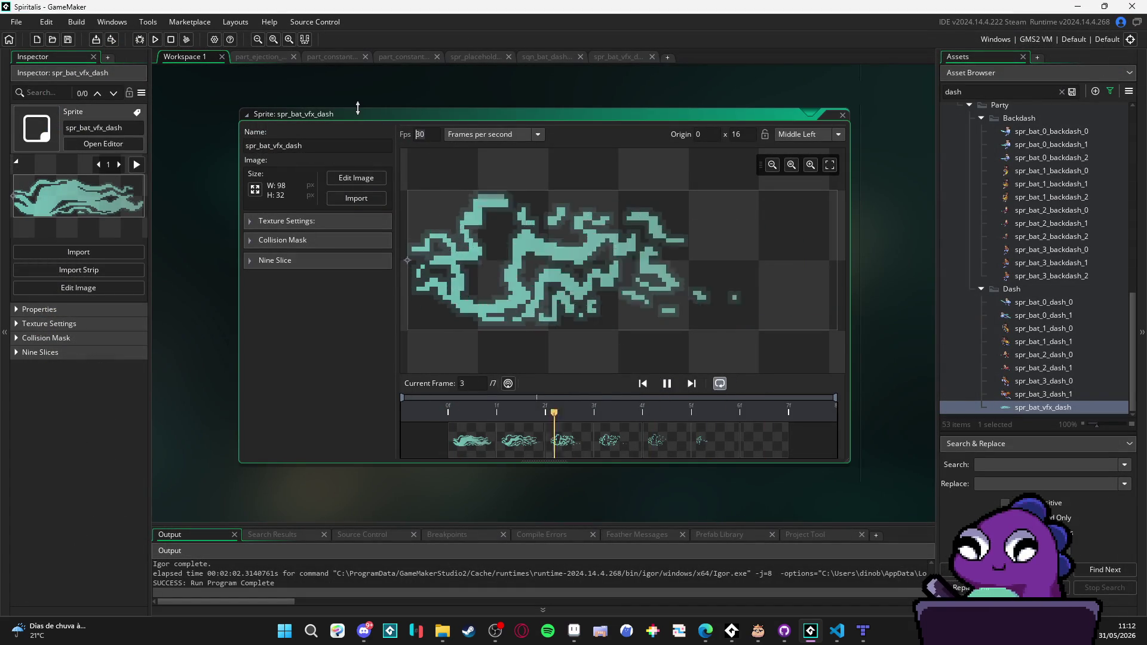
text(25)
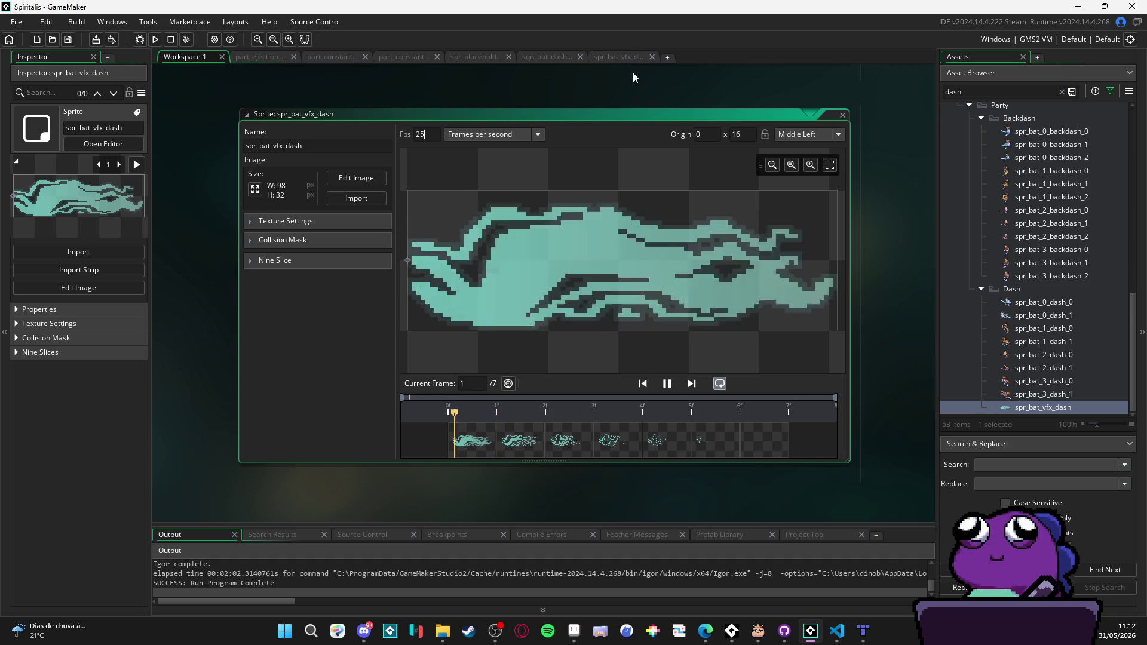
click(605, 57)
click(561, 56)
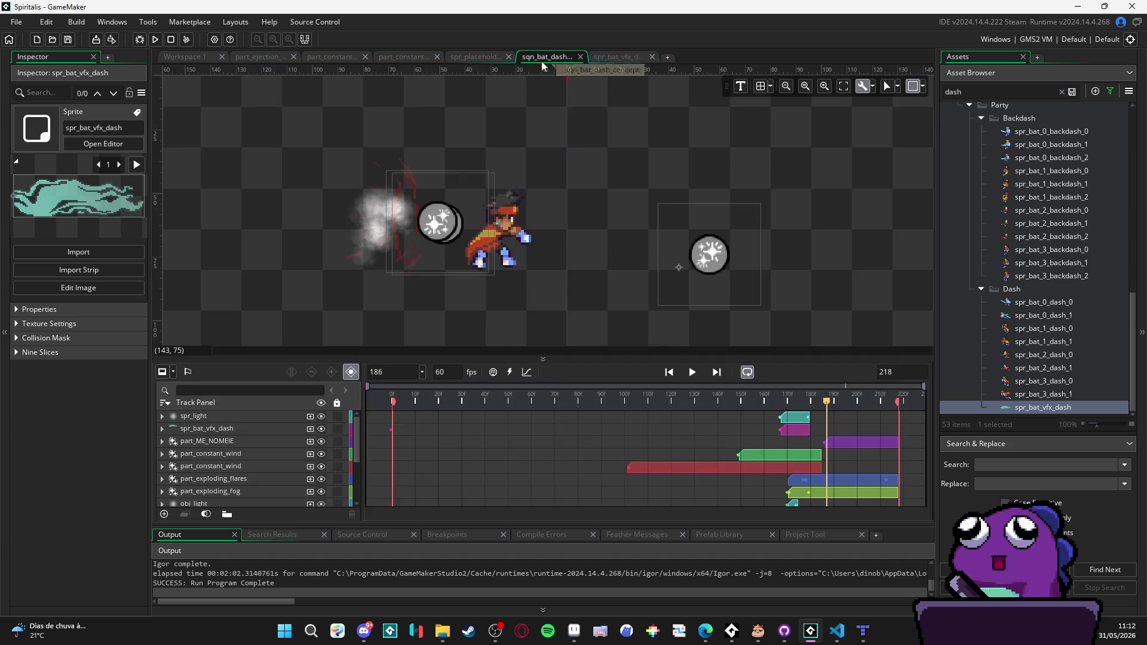
Step: Delete the Scale sub-track from the spr_bat_vfx_dash track and scrub to frame 175 to check
click(800, 404)
mouse_move(800, 404)
mouse_down()
mouse_move(768, 404)
mouse_move(801, 405)
mouse_move(782, 406)
mouse_up()
click(213, 428)
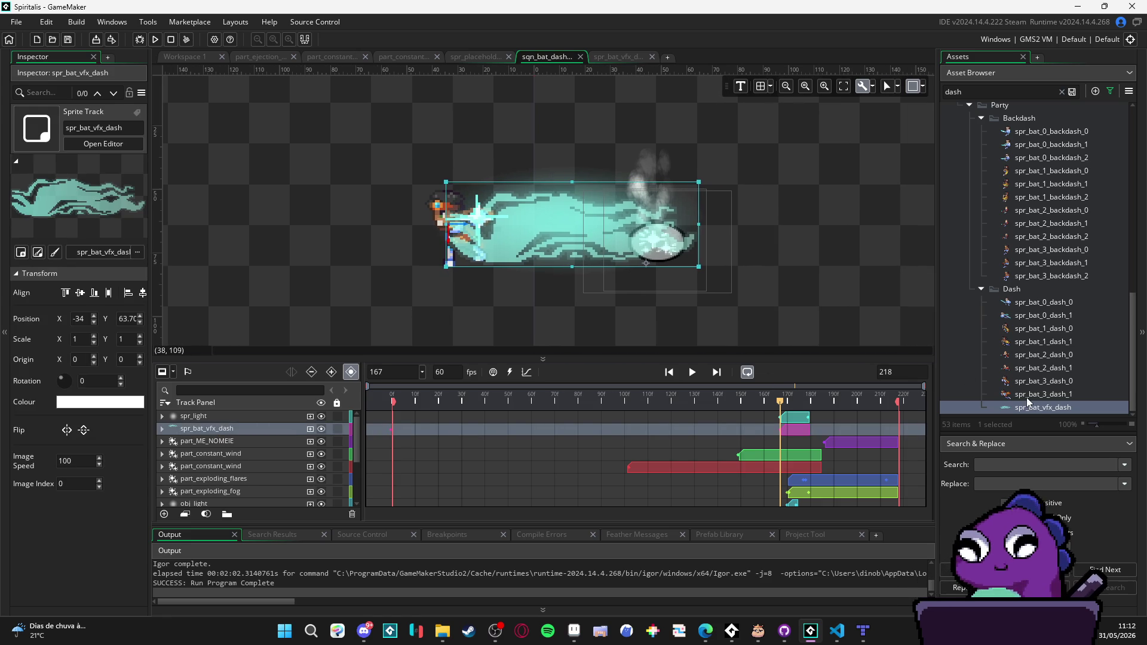
click(162, 428)
click(224, 481)
key(Delete)
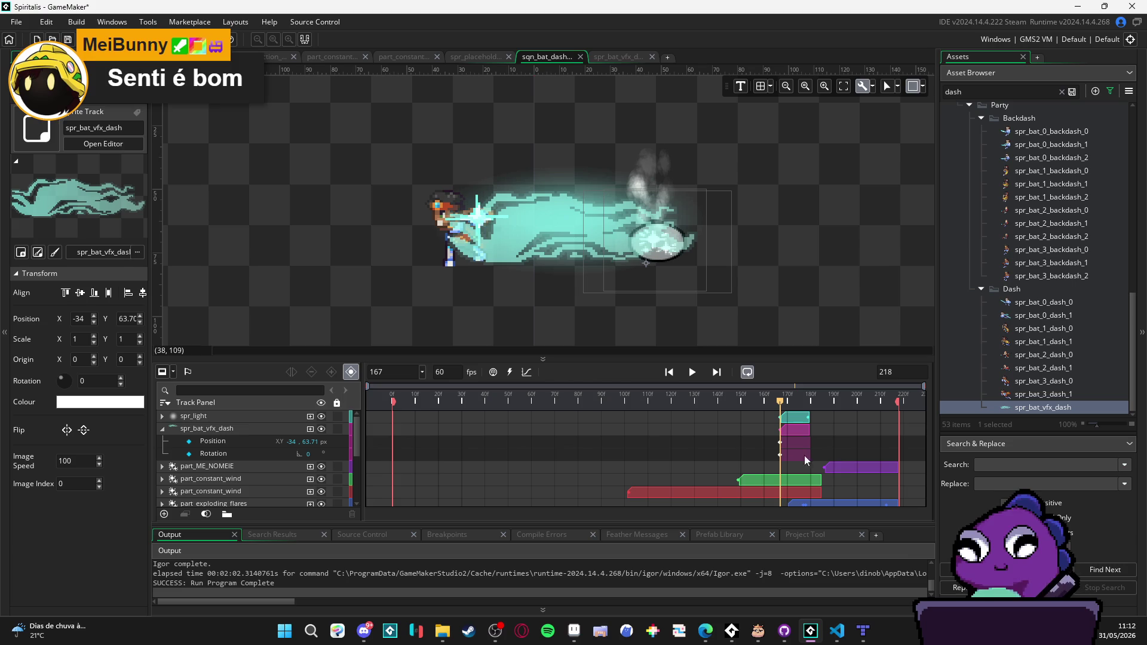
click(234, 439)
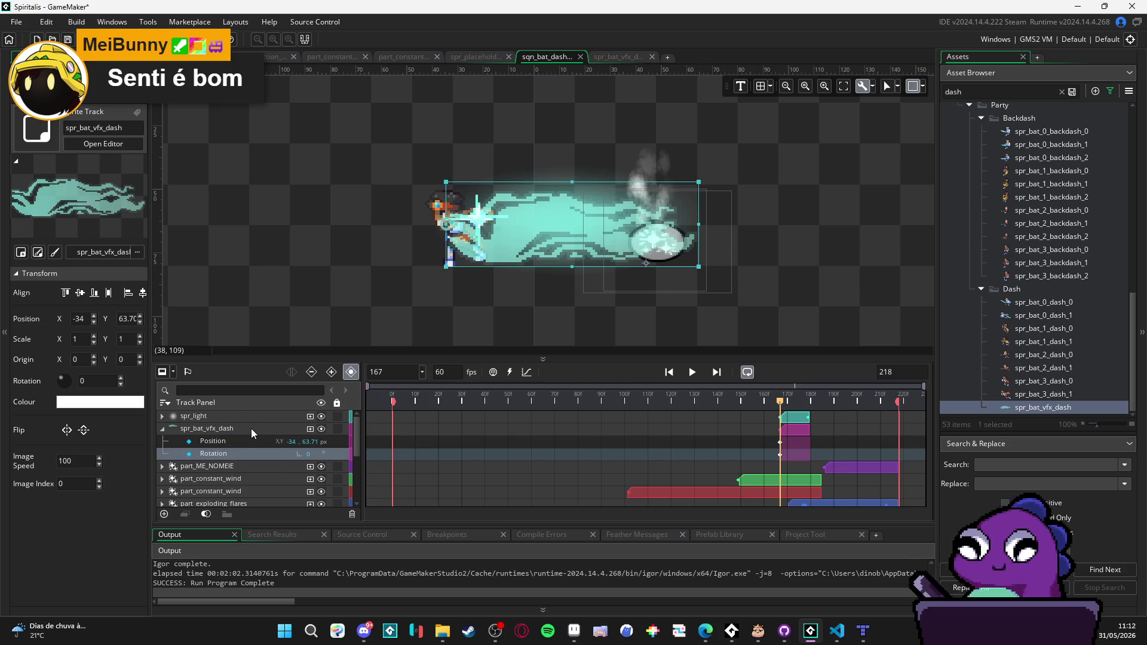
mouse_move(779, 404)
mouse_down()
mouse_move(811, 407)
mouse_move(223, 408)
mouse_up()
drag(604, 302, 597, 307)
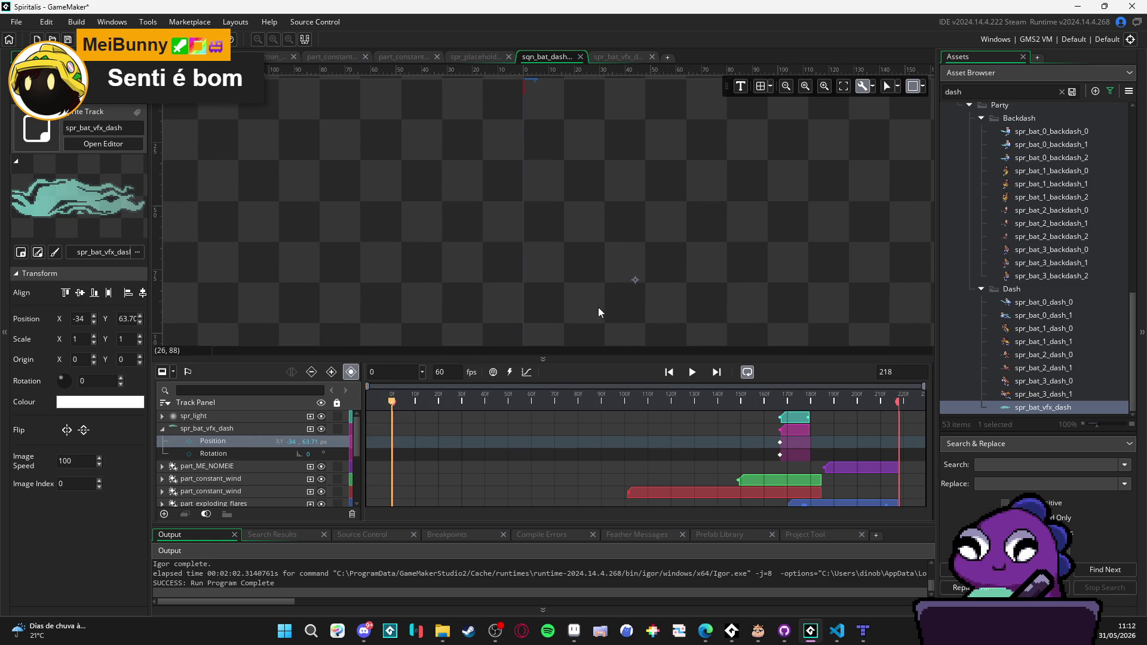
Step: Collapse the spr_bat_vfx_dash track, hide spr_light, and play the sequence to review the dash
click(698, 371)
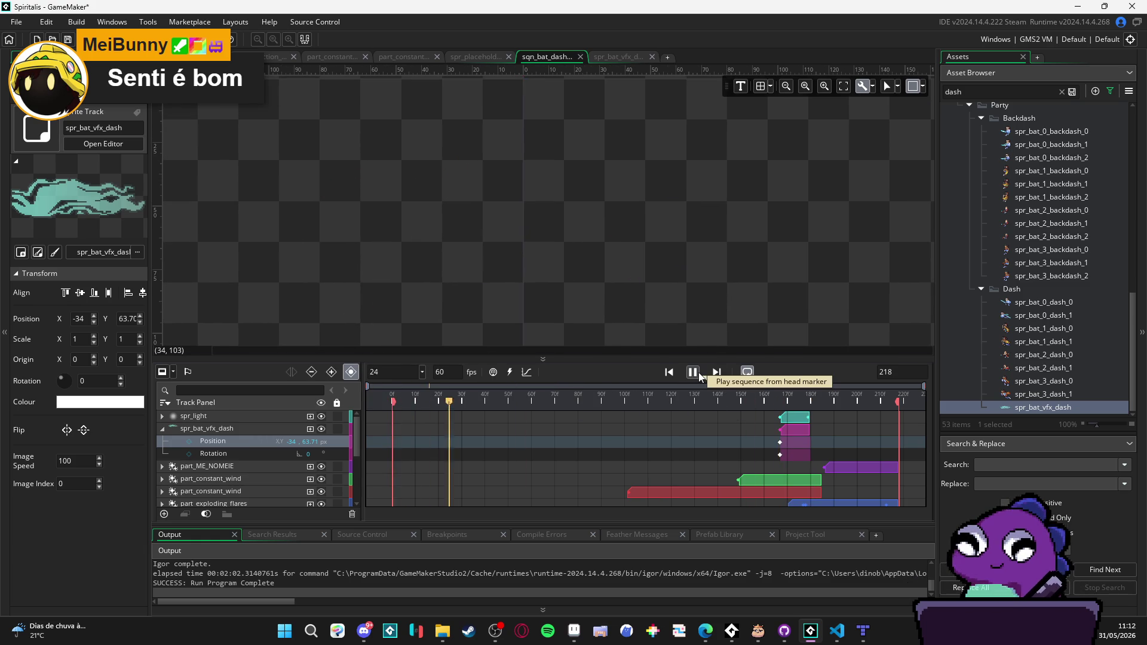
click(698, 371)
click(162, 430)
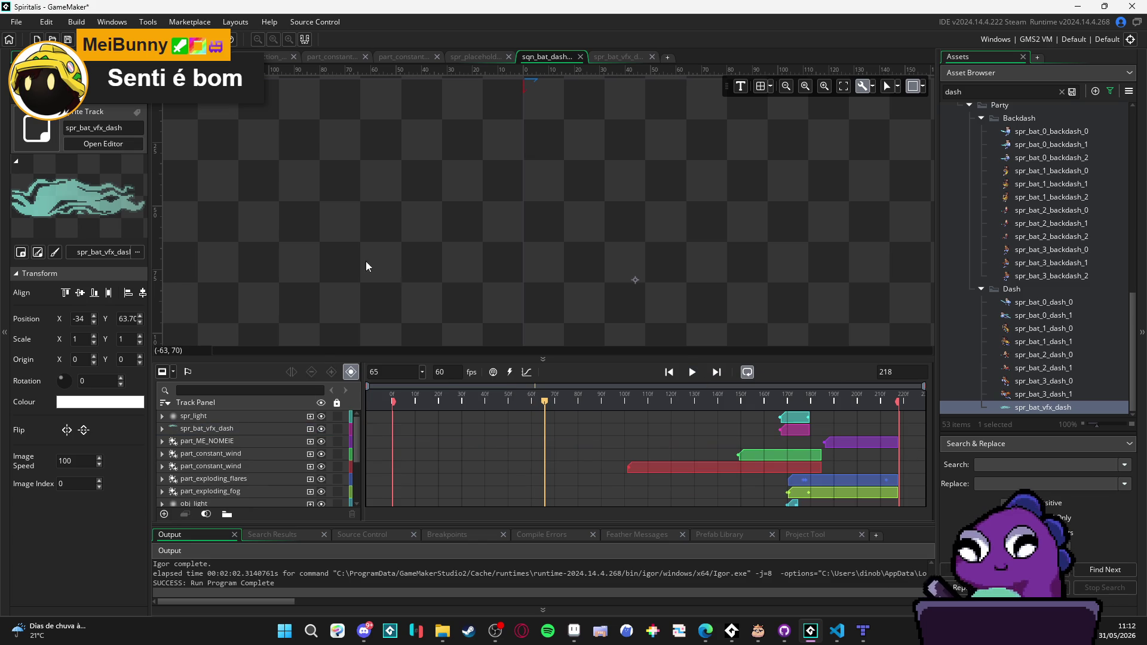
click(321, 417)
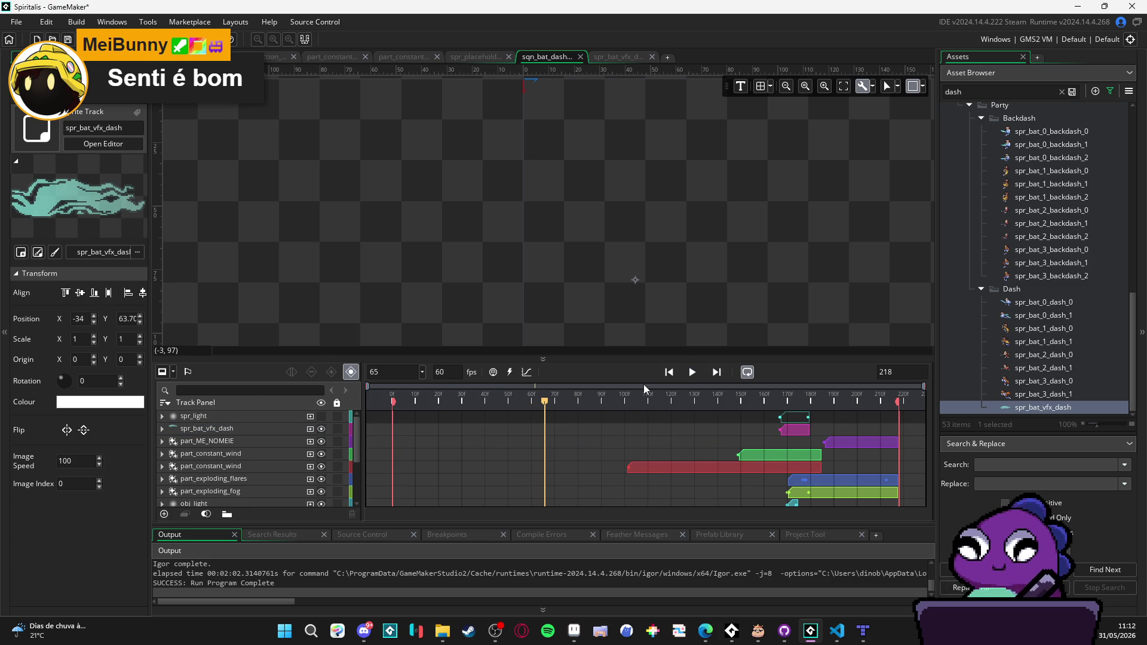
click(693, 376)
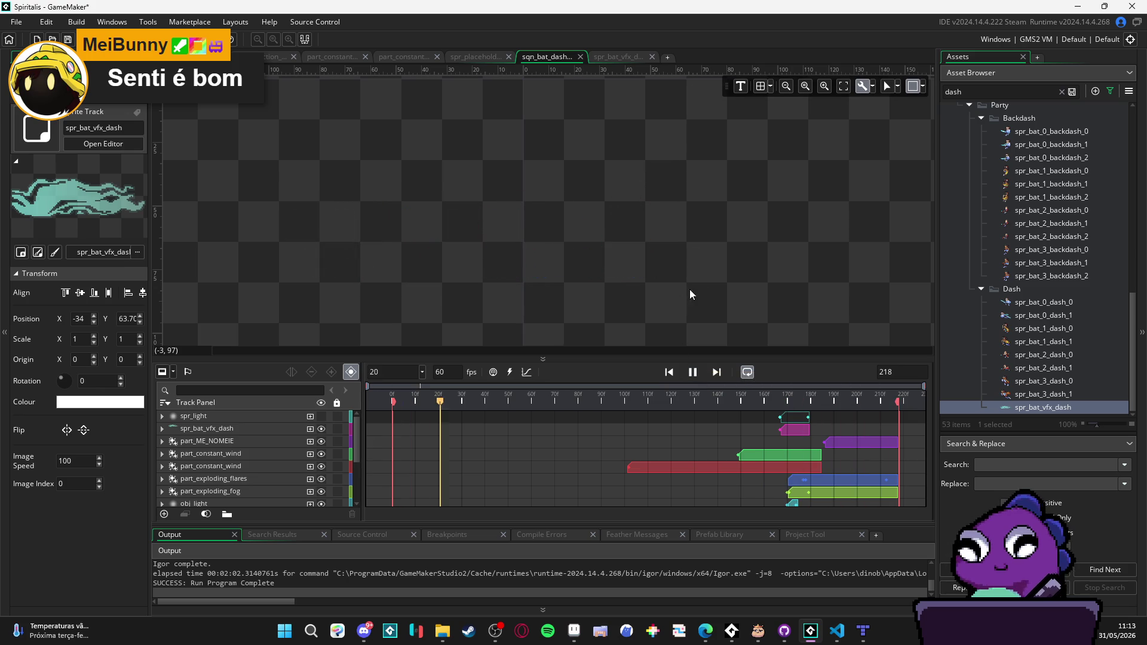
scroll(673, 293, down, 3)
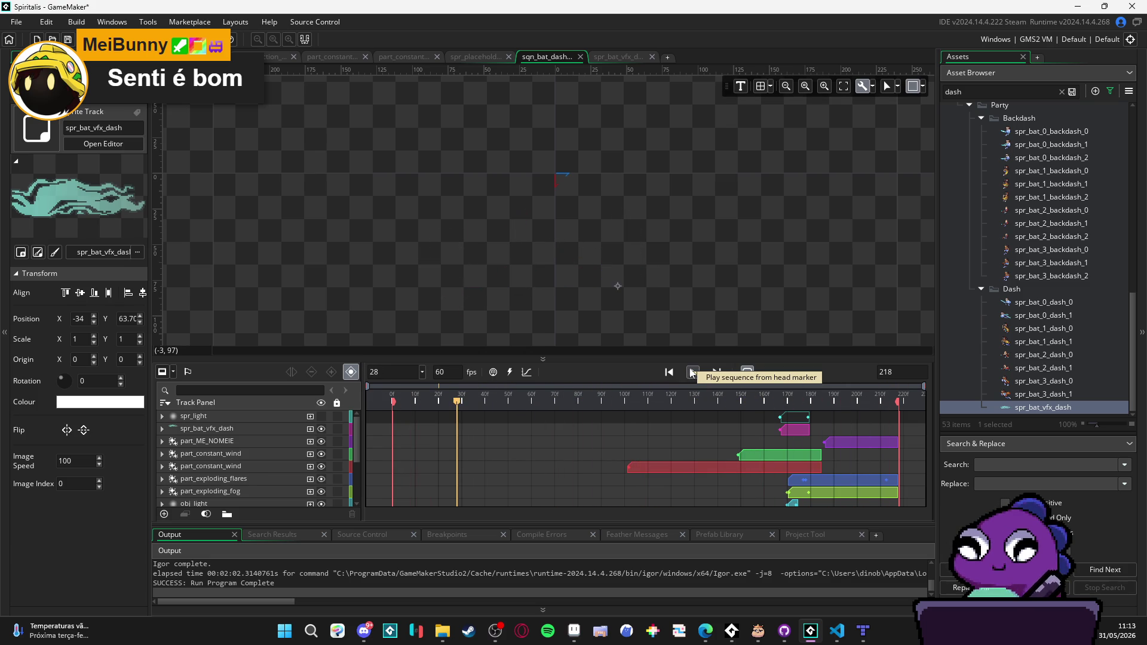
click(691, 372)
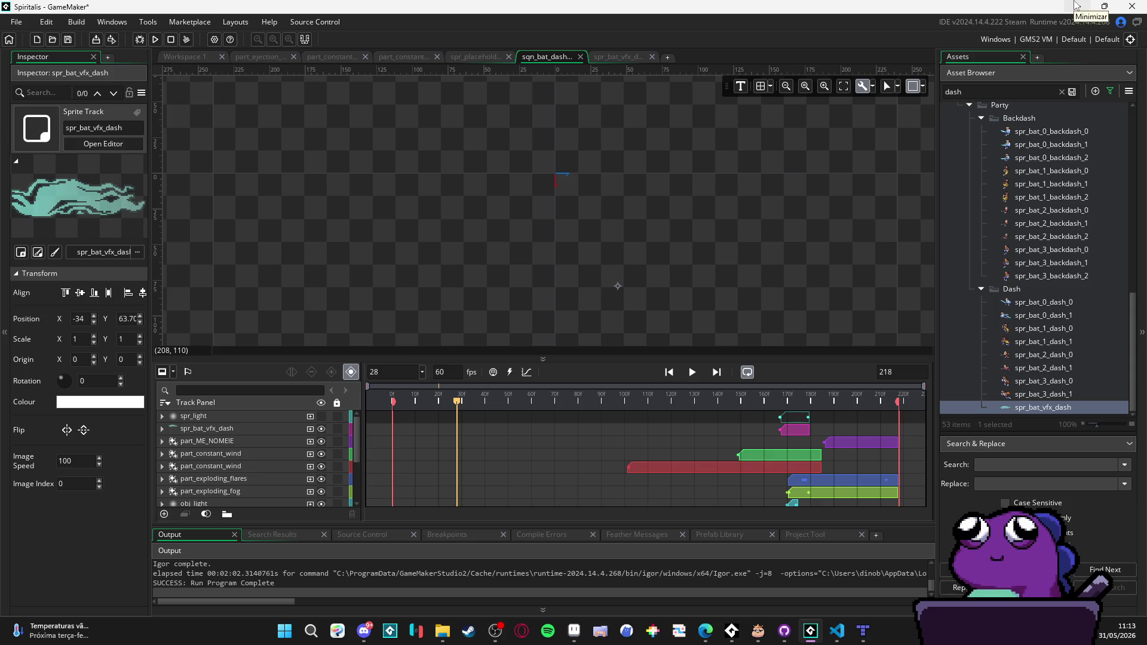
Step: Minimize GameMaker to return to the spr_bat_vfx_dash sprite in Aseprite
click(1075, 5)
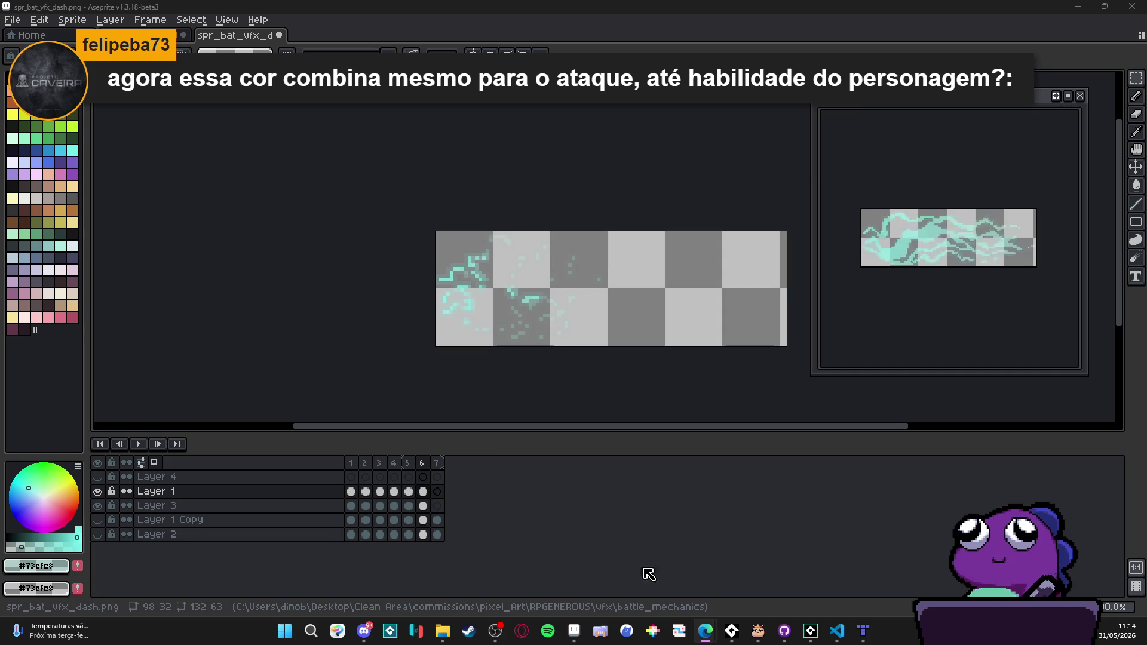
Step: Toggle Layer 1 Copy, Layer 2 and Layer 4 visibility to show Layer 4's first-frame dash shape
click(110, 523)
click(97, 520)
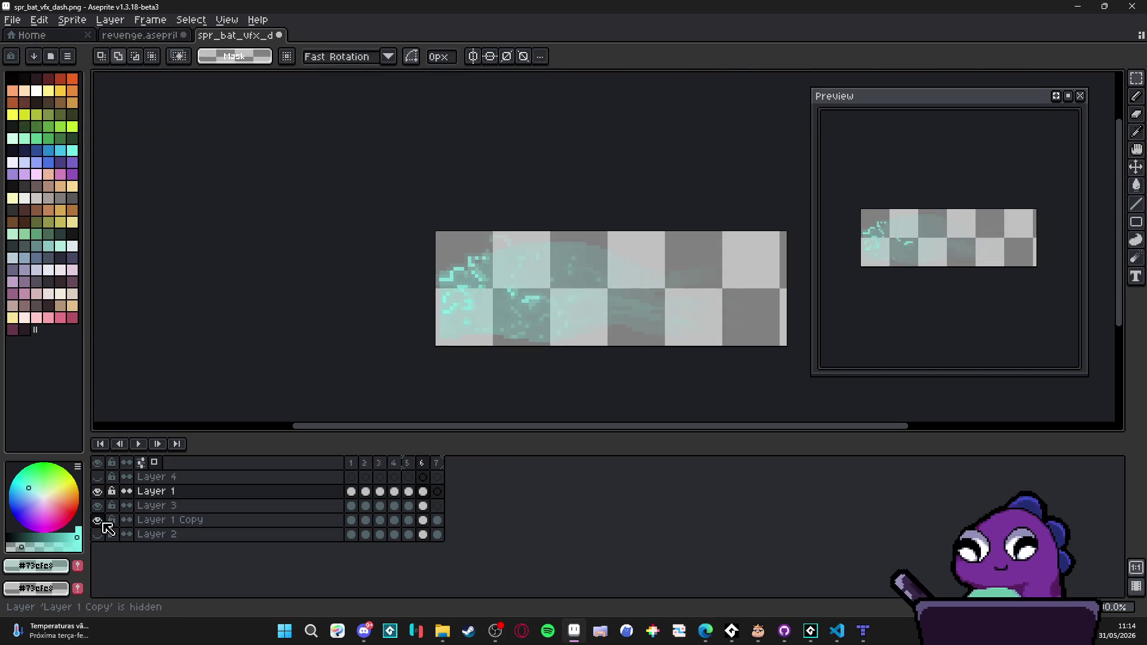
click(97, 534)
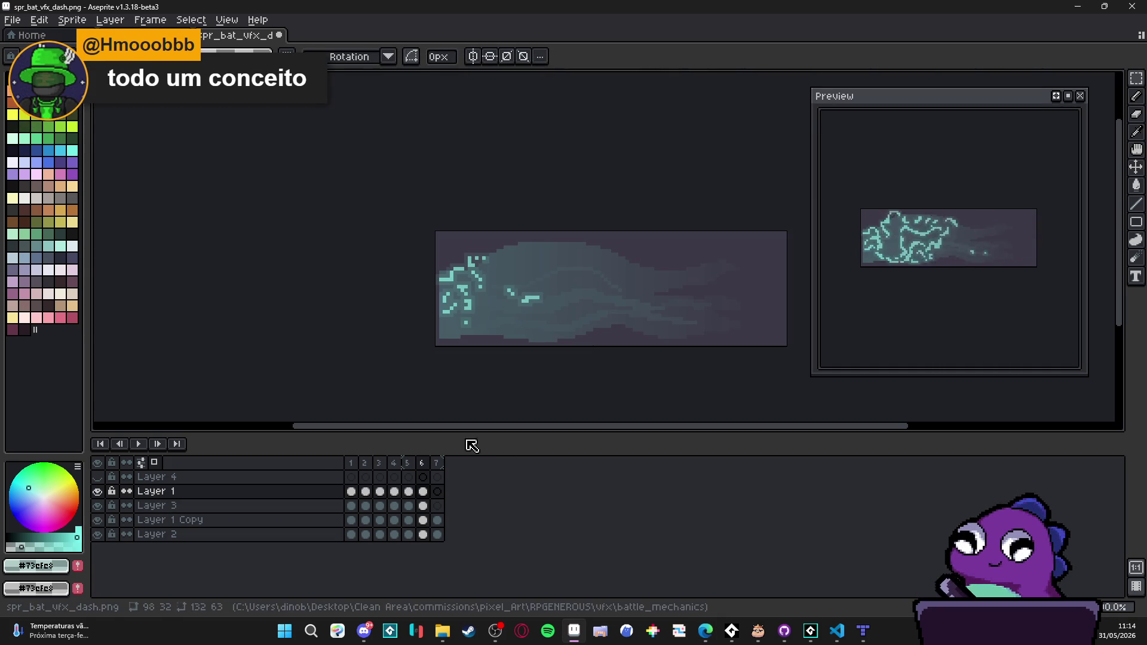
click(99, 521)
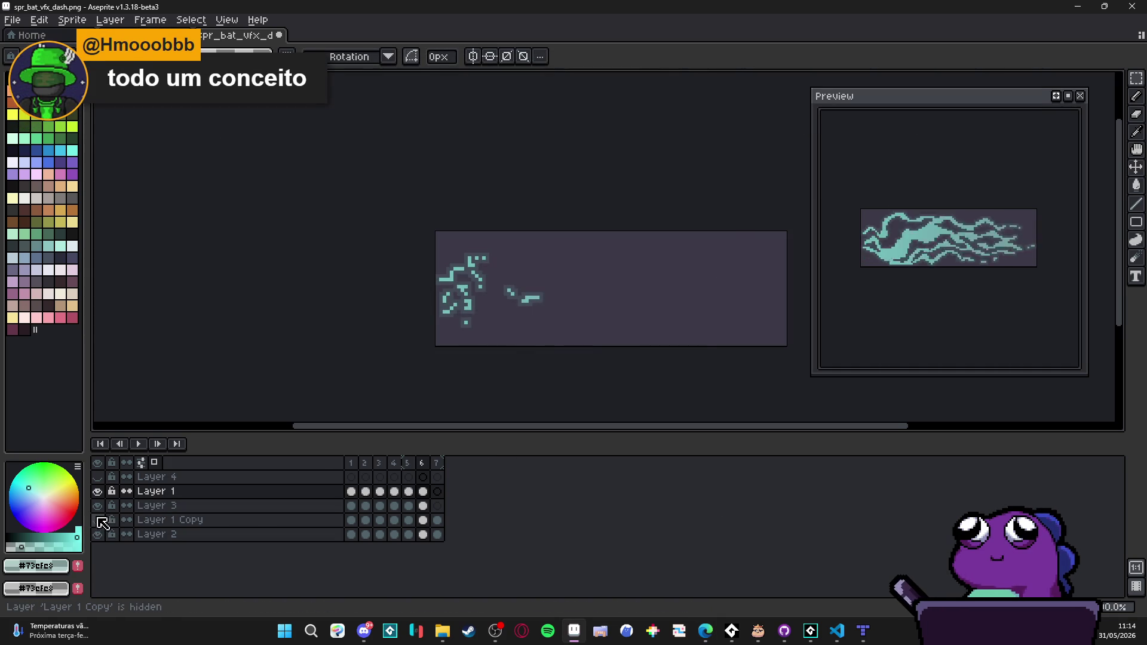
click(351, 476)
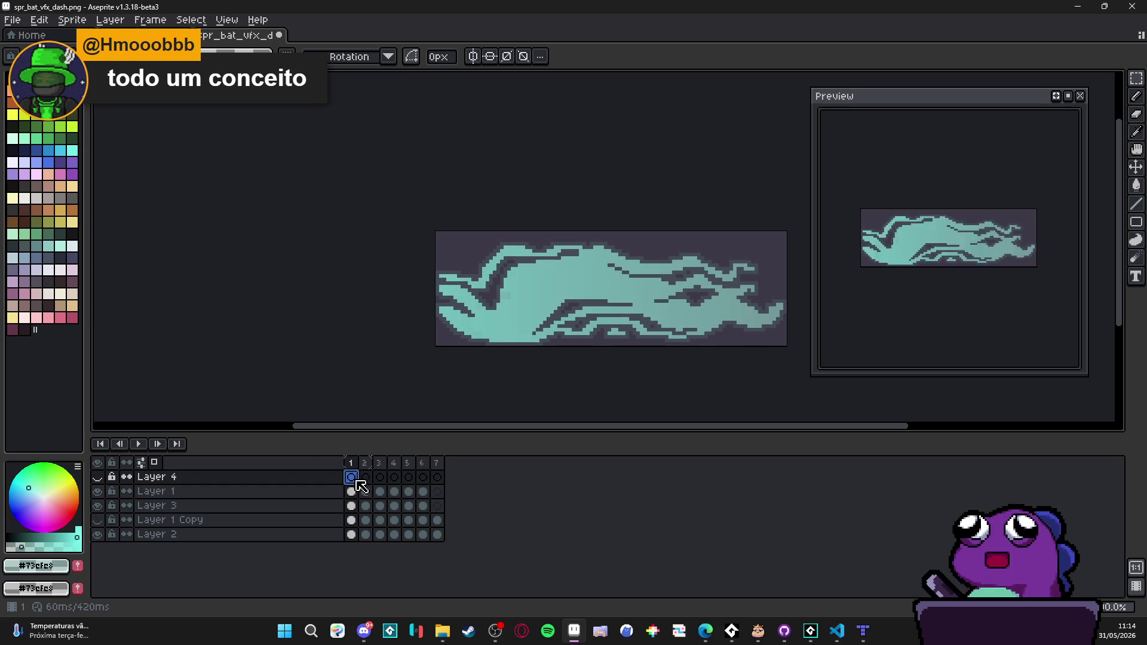
click(98, 491)
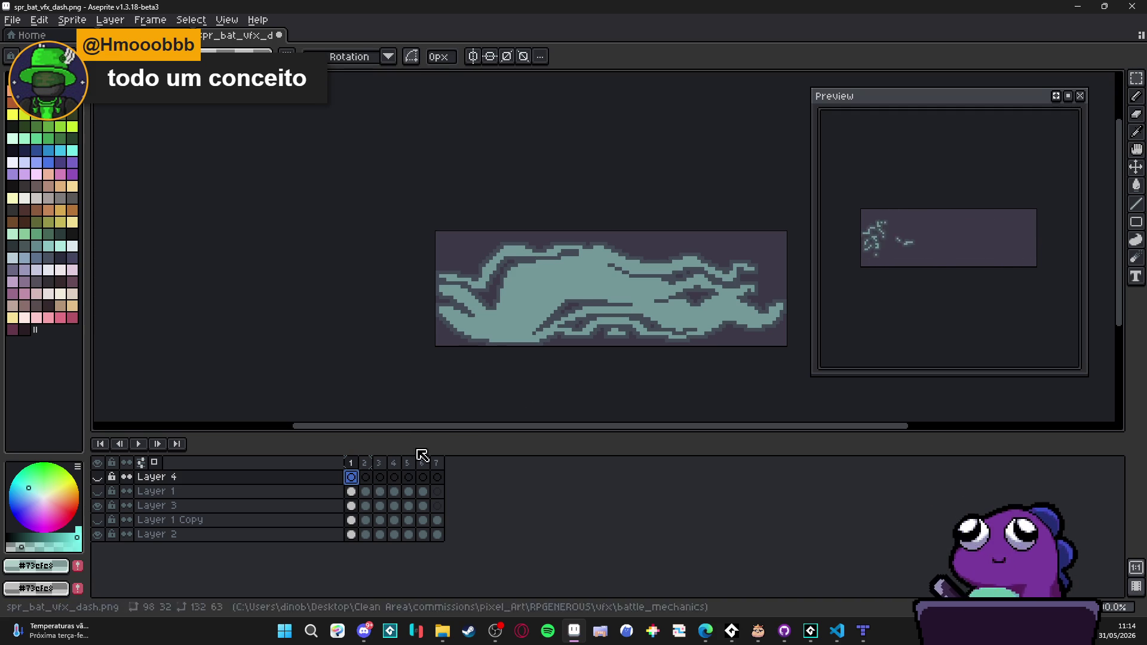
Step: Step through dash frames 2 to 4 and back, then show Layer 1's sixth-frame drawing
click(365, 476)
click(380, 476)
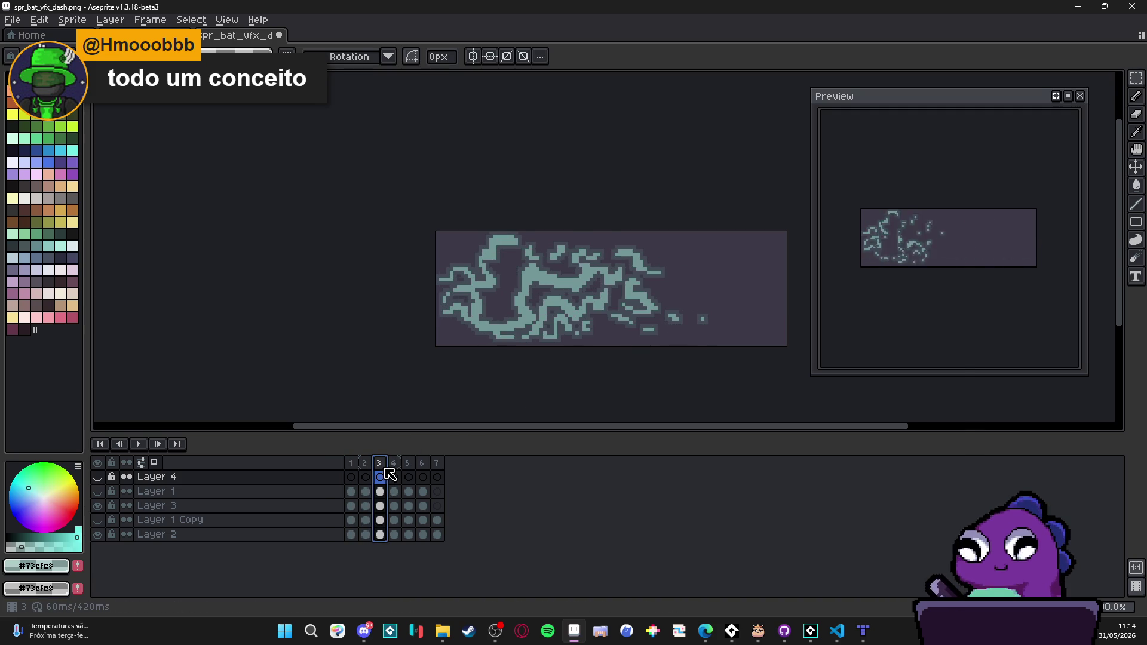
click(394, 476)
click(380, 476)
click(365, 476)
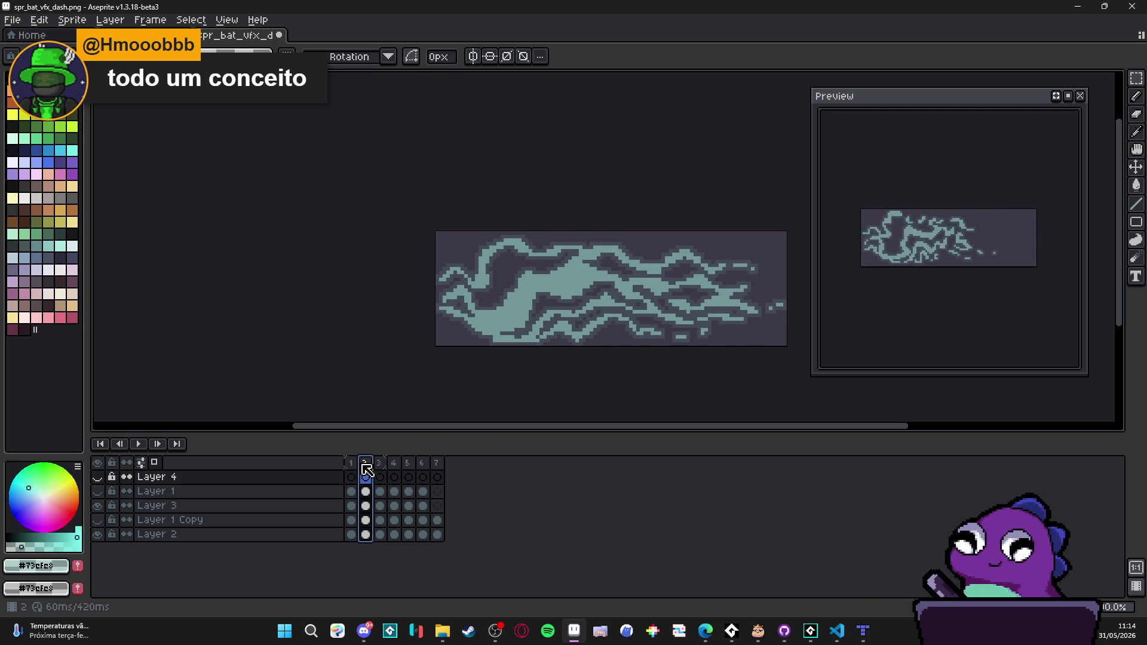
click(423, 491)
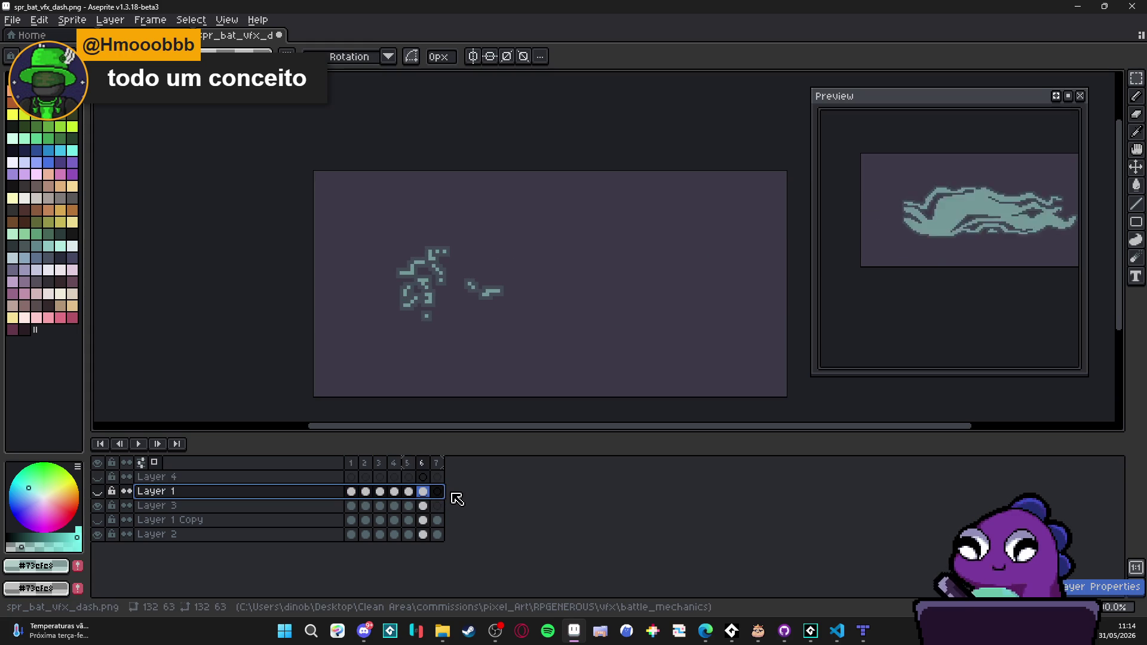
Step: Undo the clear, copy, selection and outline edits to restore Layer 3's dash frames
key(ctrl+t)
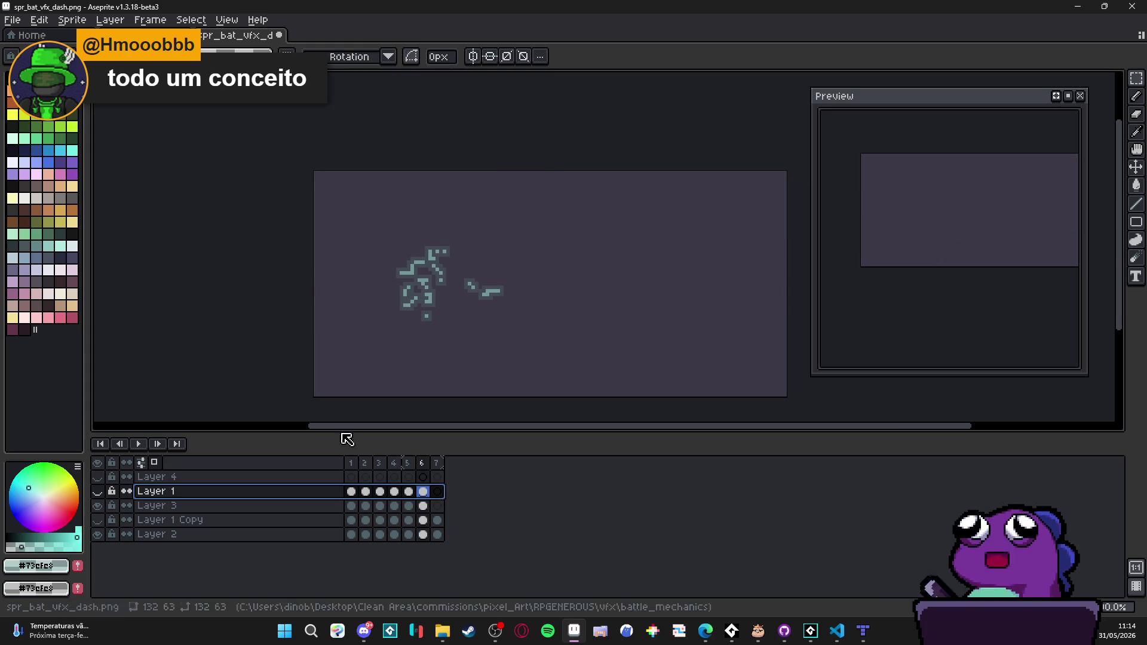
key(ctrl+z)
key(ctrl+z)
key(ctrl+z)
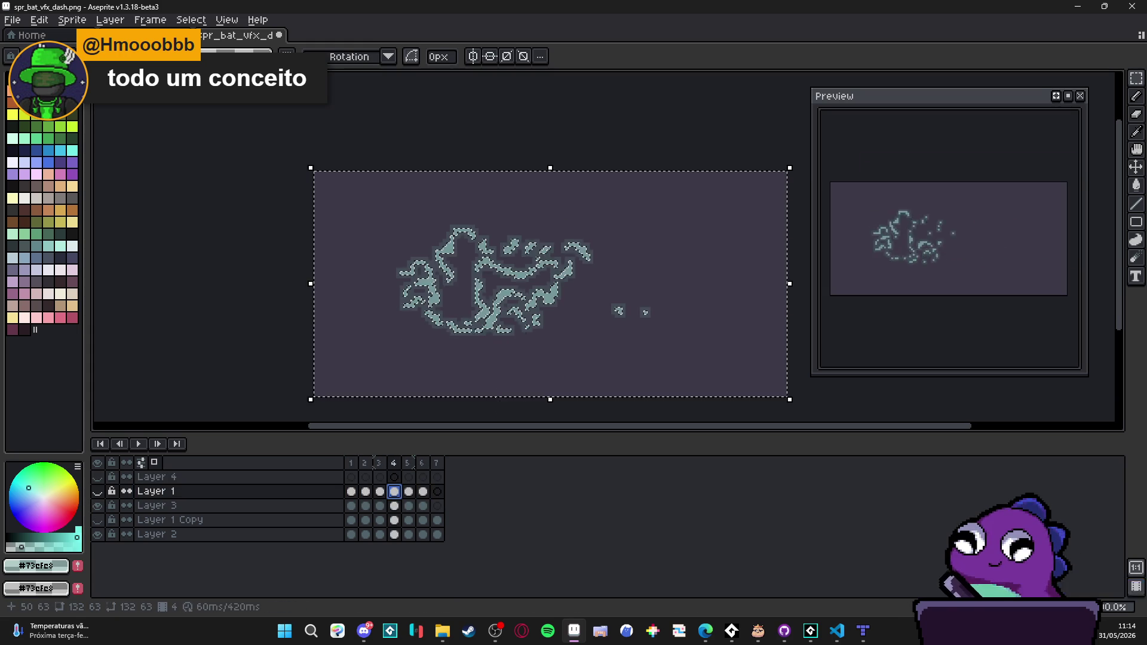
key(ctrl+z)
key(ctrl+z)
key(ctrl+z)
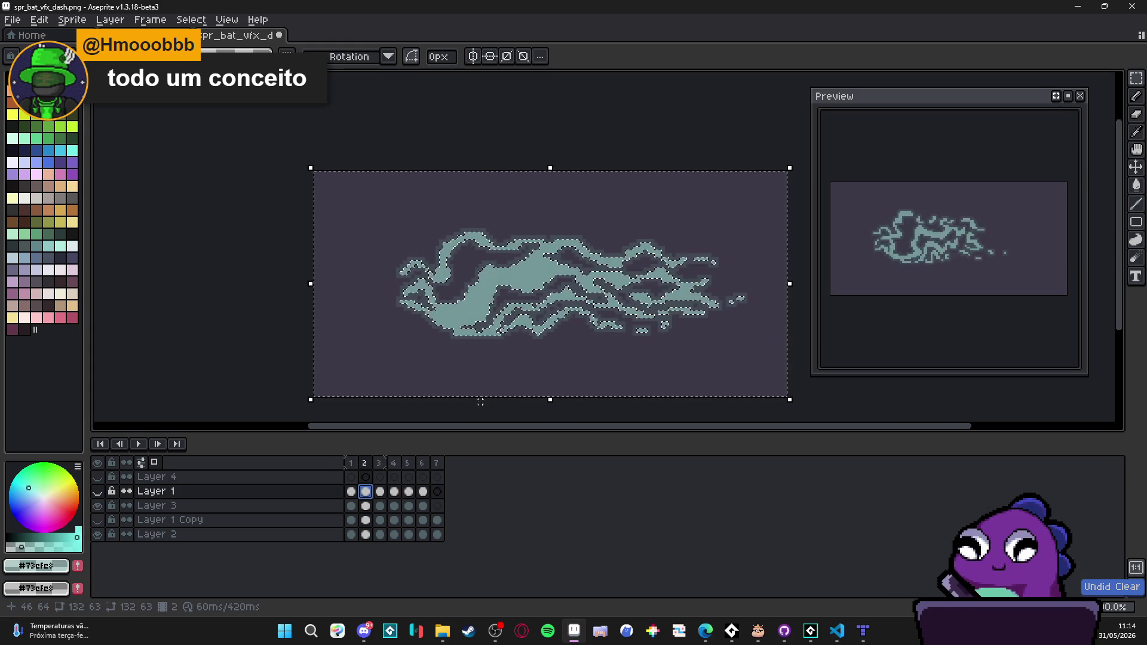
key(ctrl+z)
key(ctrl+z)
key(ctrl+z)
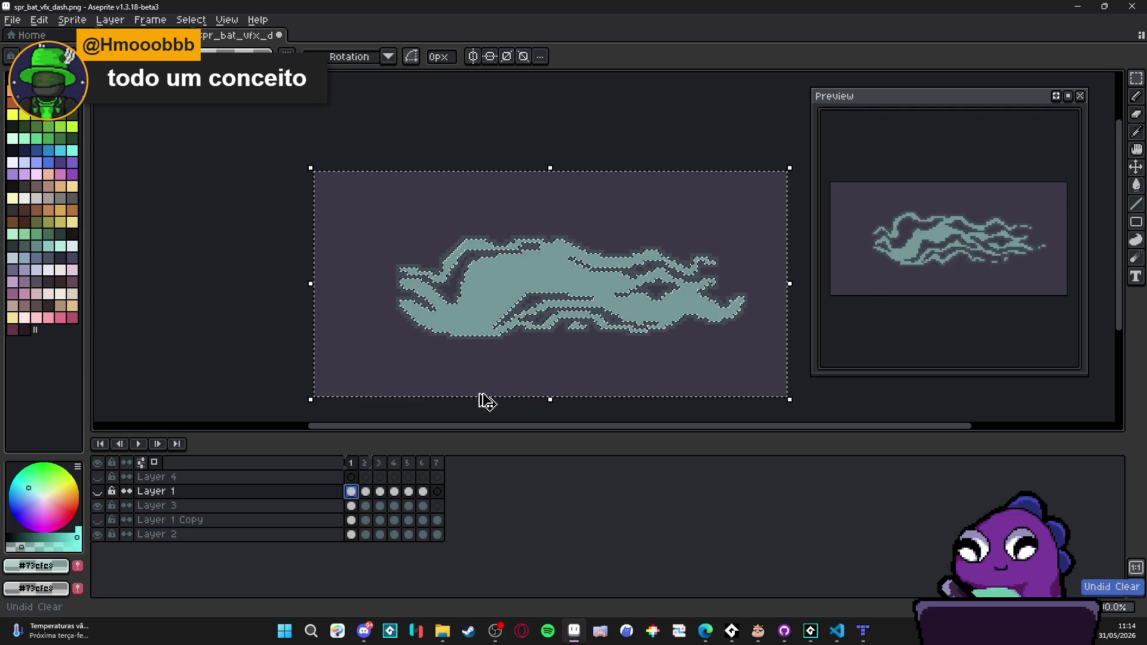
key(ctrl+z)
key(ctrl+z)
key(ctrl+z)
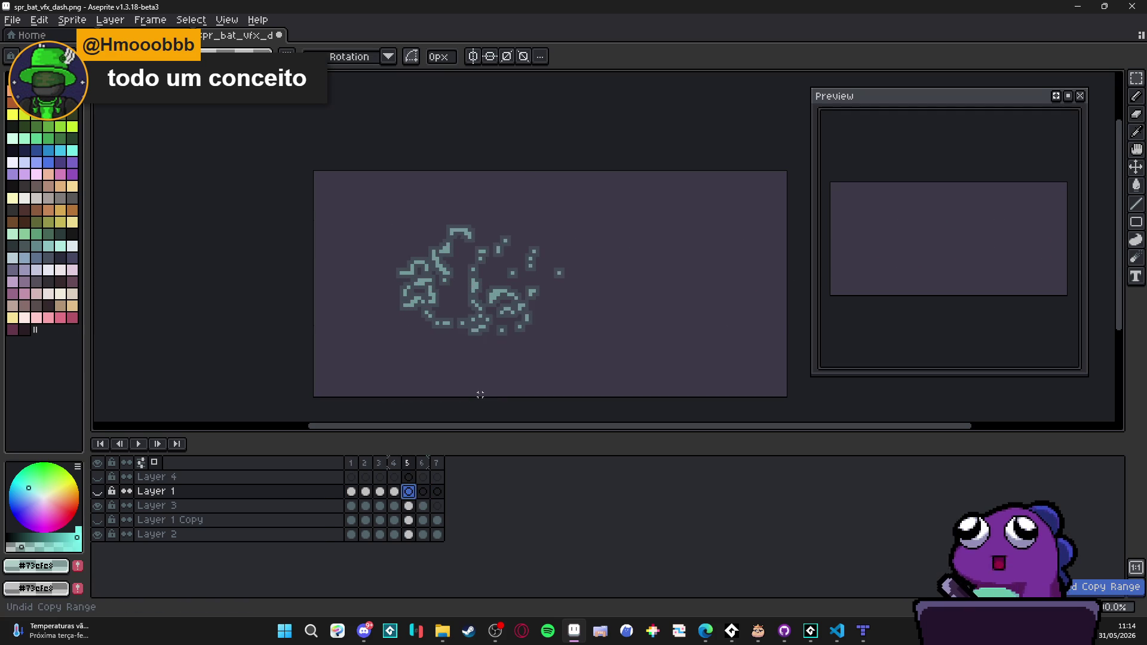
key(ctrl+z)
key(ctrl+z)
key(ctrl+z)
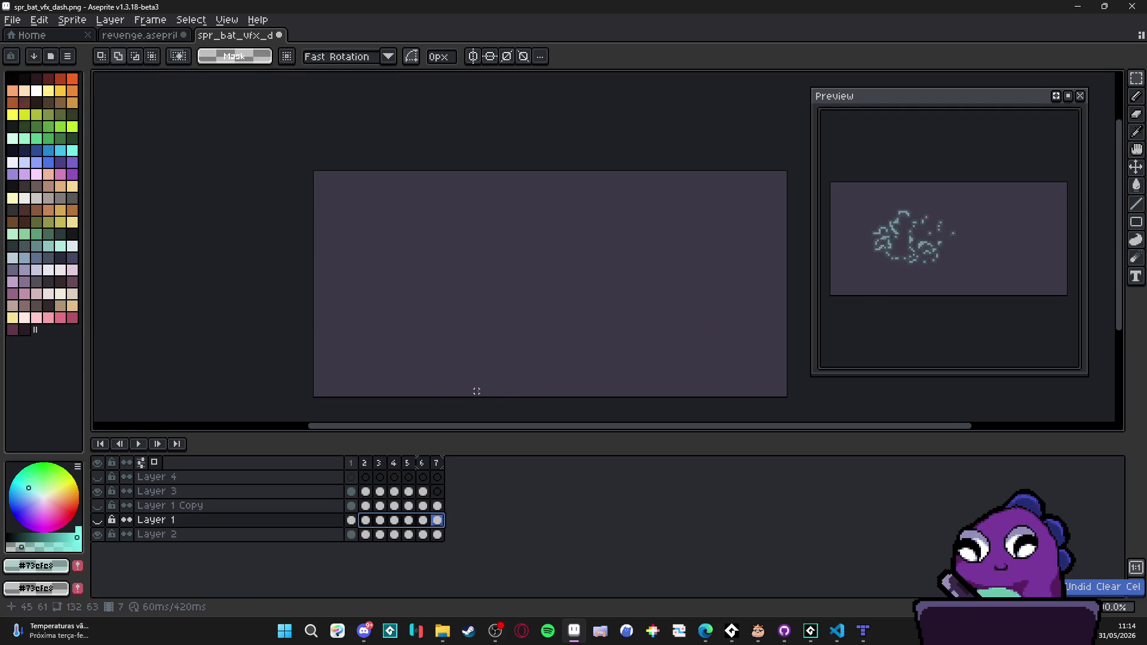
key(ctrl+z)
key(ctrl+z)
key(ctrl+z)
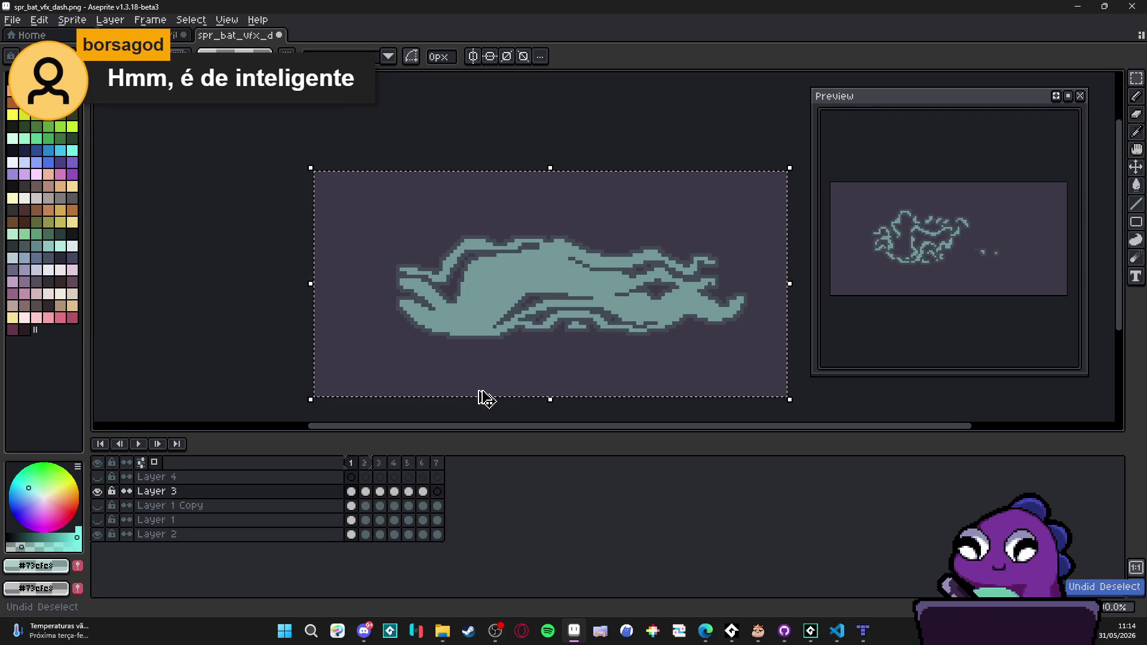
drag(471, 320, 469, 326)
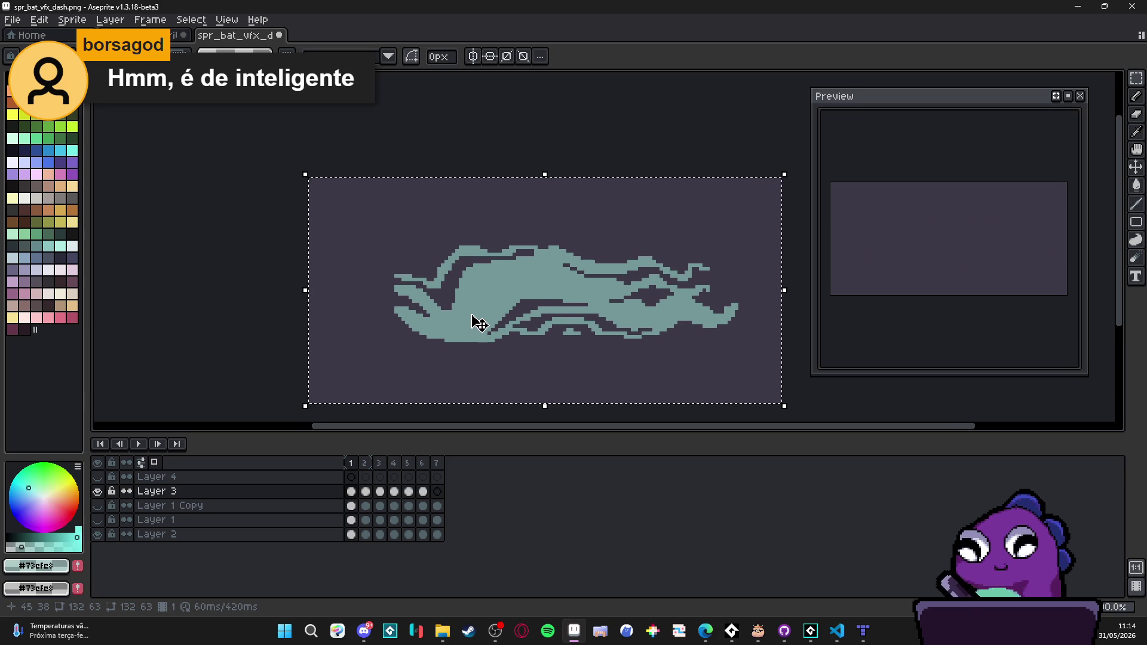
Step: Drop the selection and view dash frames 2, 3 and 4
key(ctrl+d)
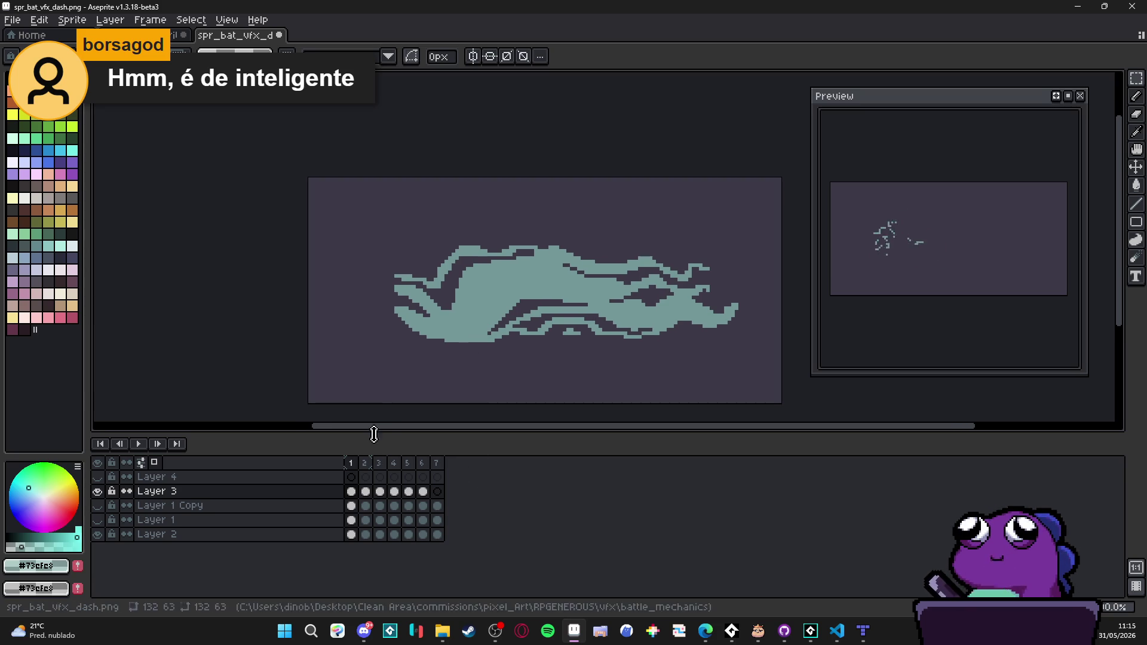
click(364, 463)
click(381, 463)
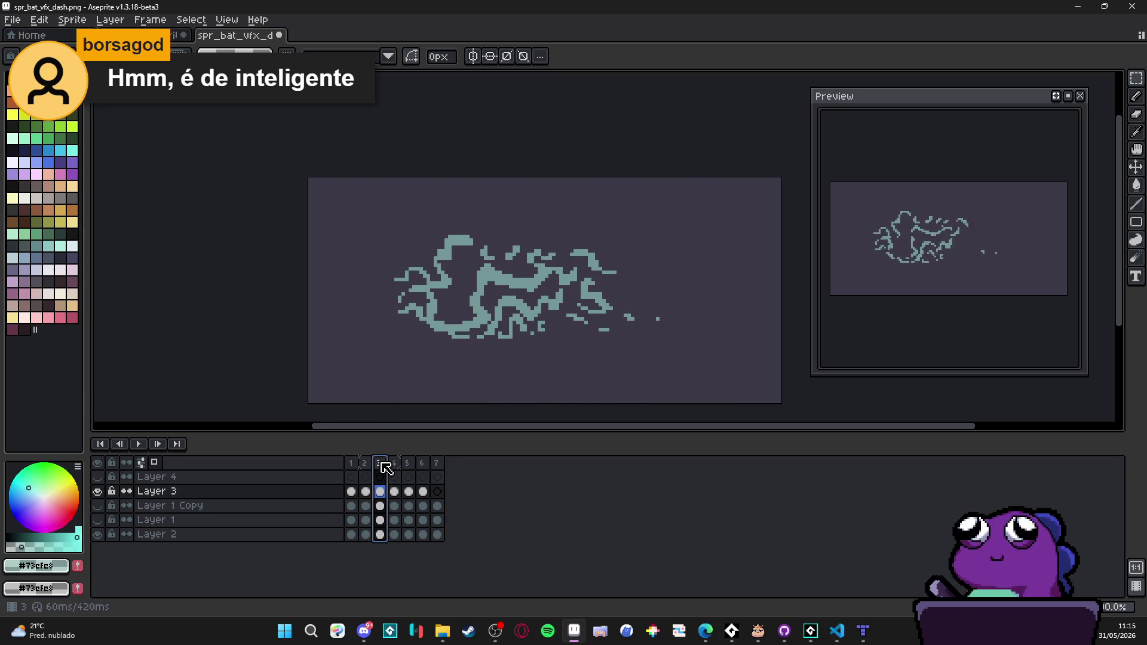
click(394, 464)
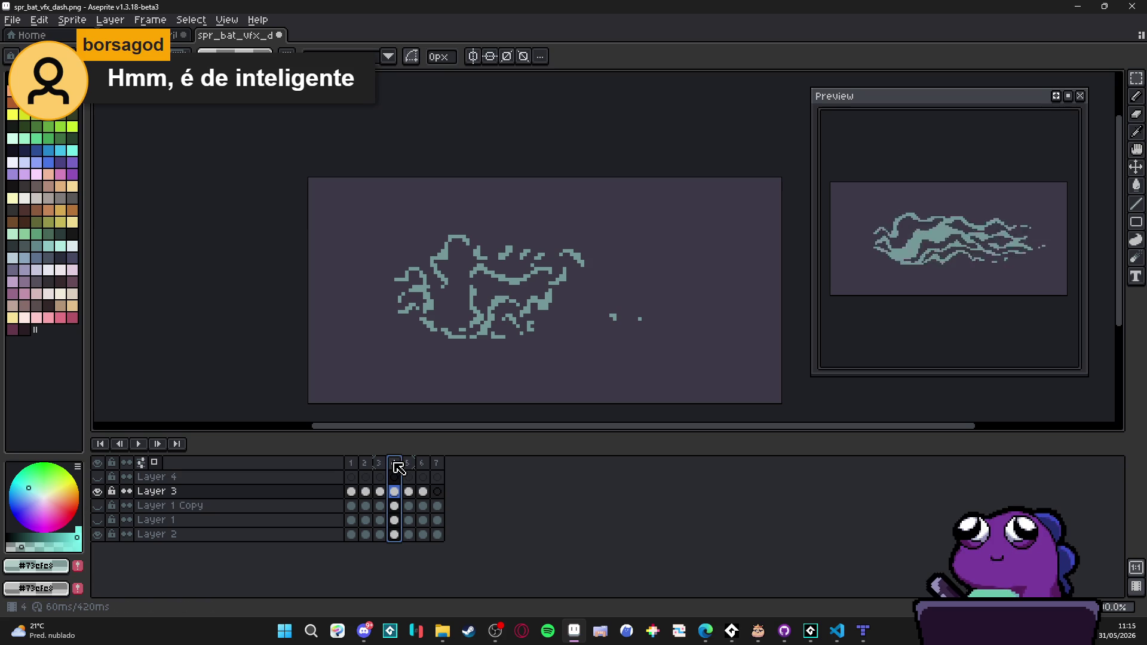
Step: Alternate between frames 1 and 2 three times, ending on frame 2's wispy drawing
click(350, 464)
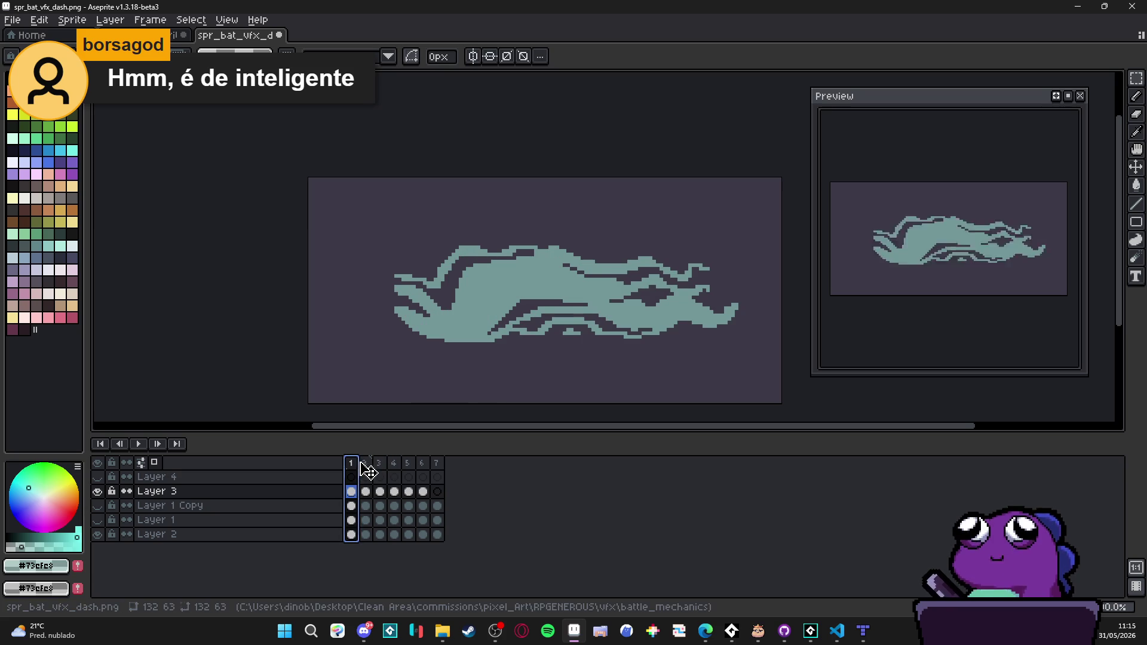
click(364, 464)
click(352, 464)
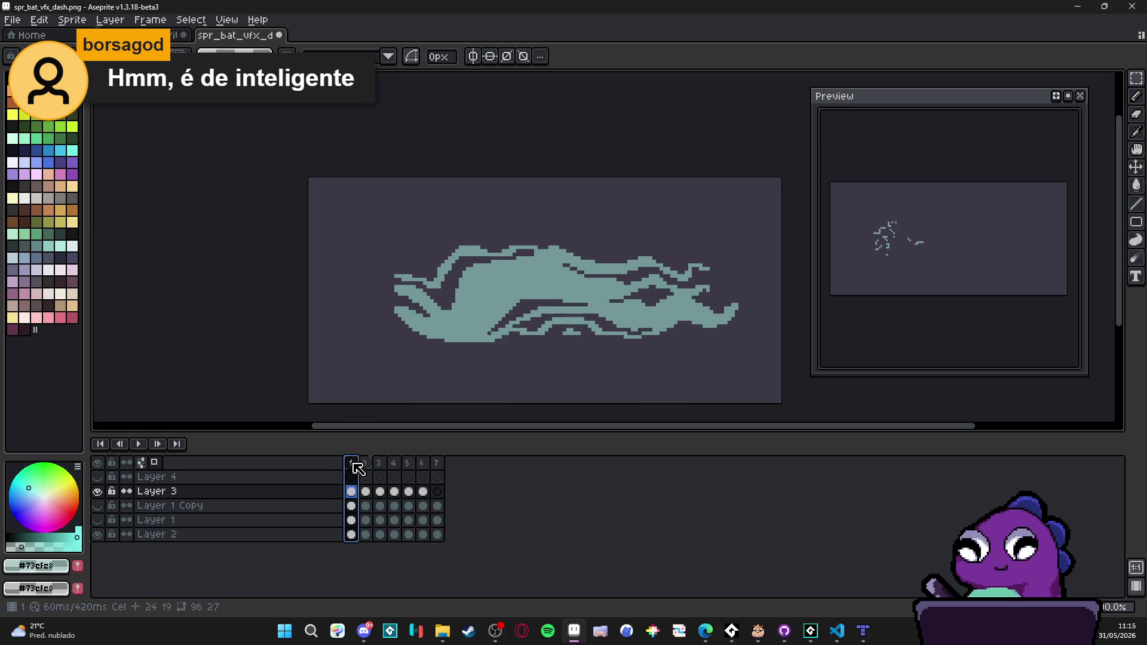
click(371, 467)
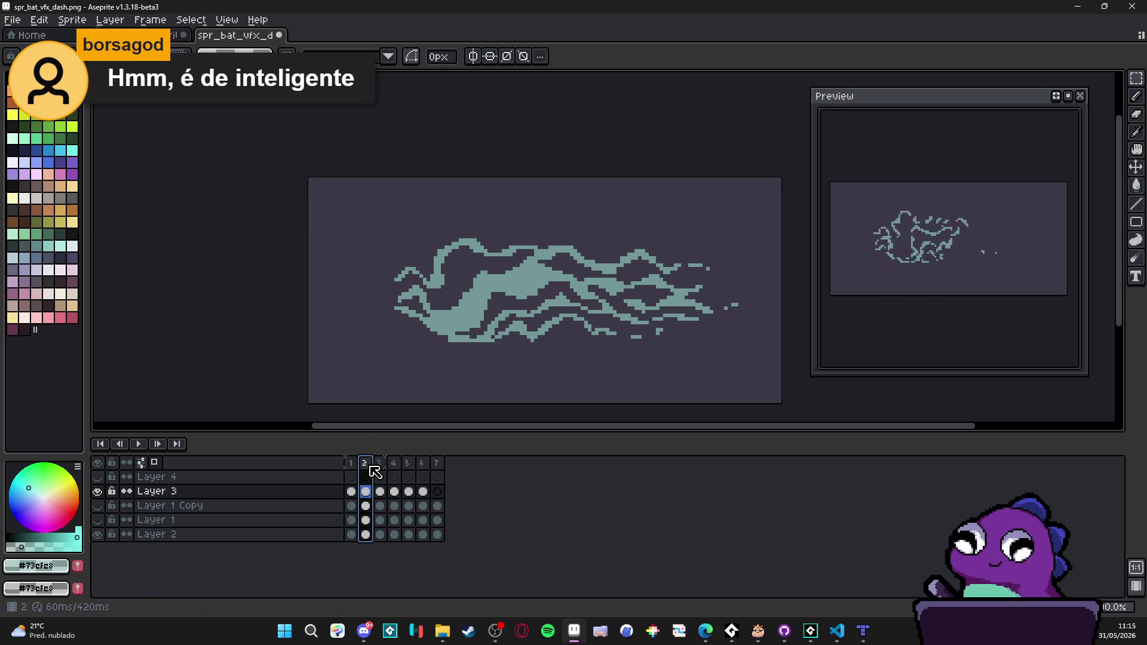
click(351, 464)
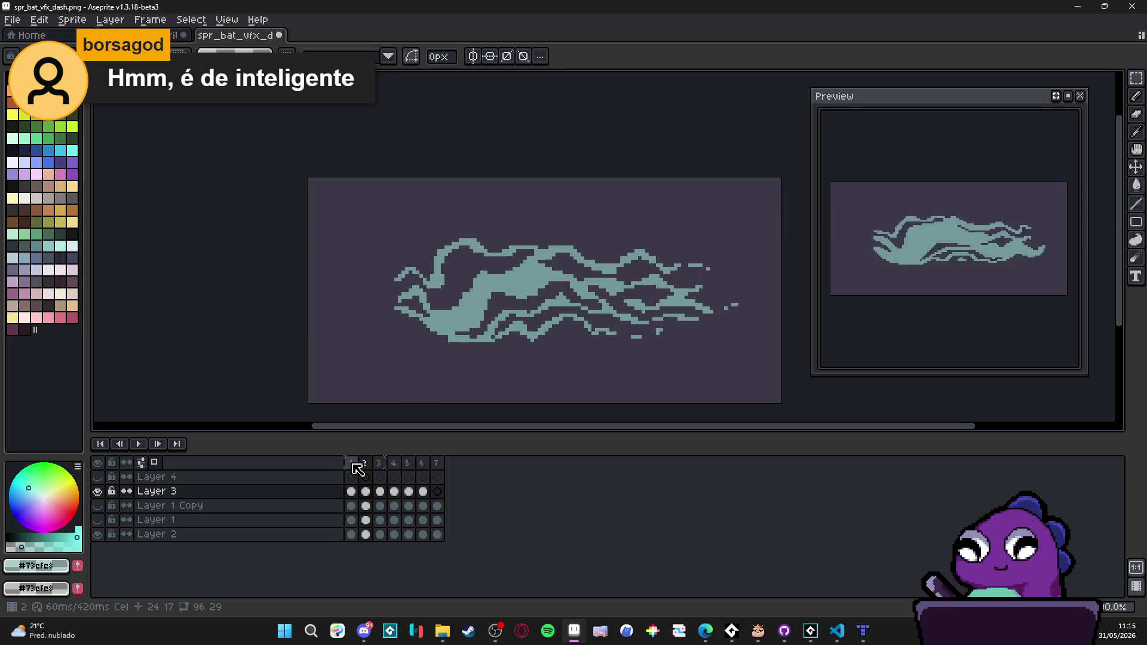
click(361, 467)
Step: On frame 2, widen the upper bump with teal pixels and clear a row in the middle band
scroll(511, 257, up, 5)
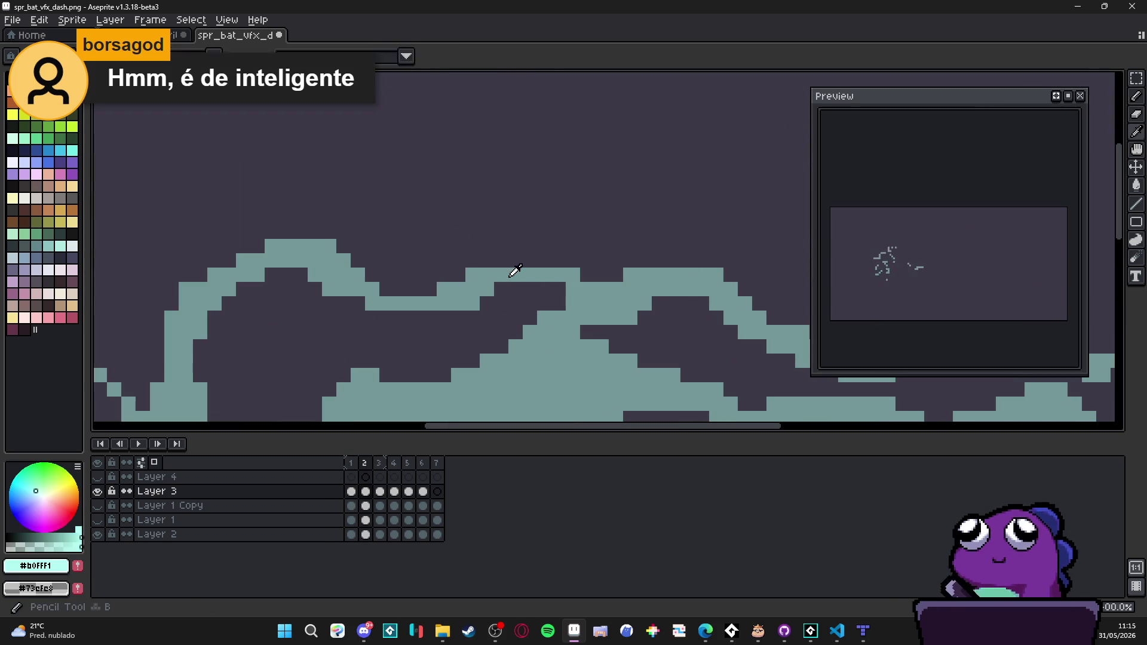
mouse_move(511, 257)
mouse_down()
mouse_move(486, 259)
mouse_move(487, 245)
mouse_move(550, 258)
mouse_move(493, 259)
mouse_up()
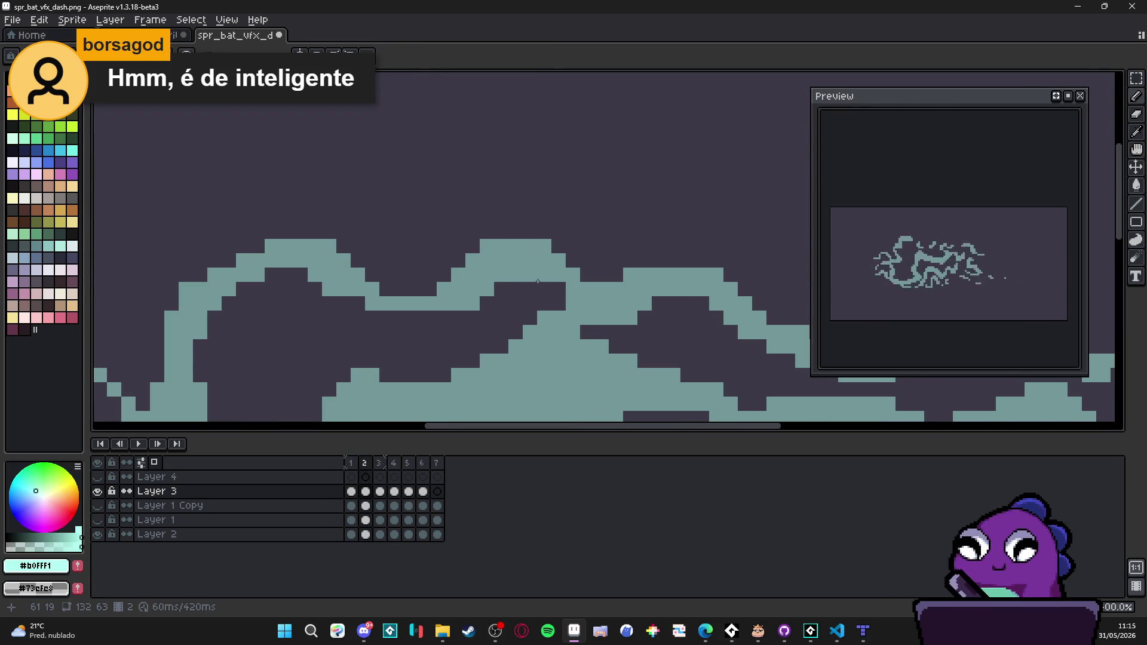
key(m)
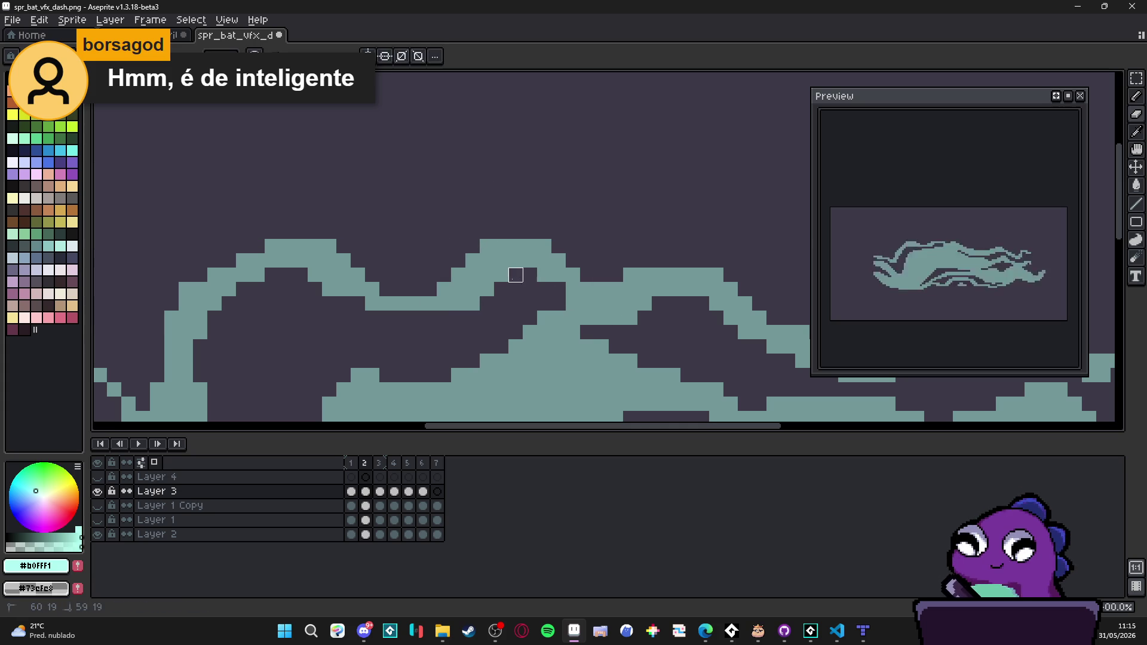
scroll(473, 304, down, 3)
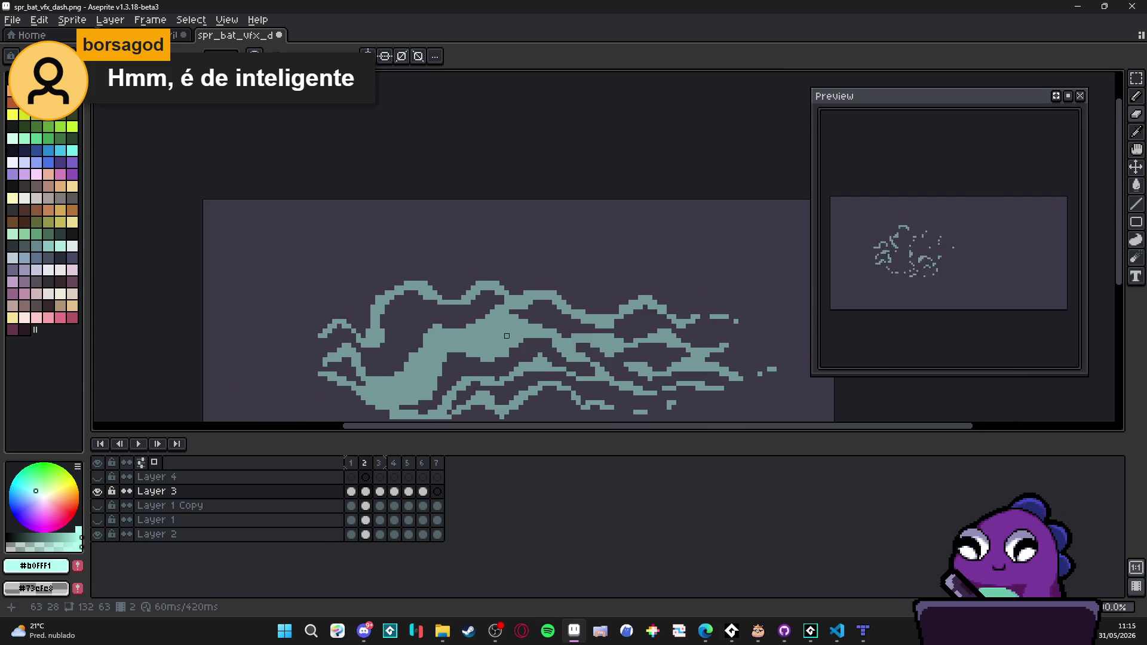
scroll(614, 369, up, 3)
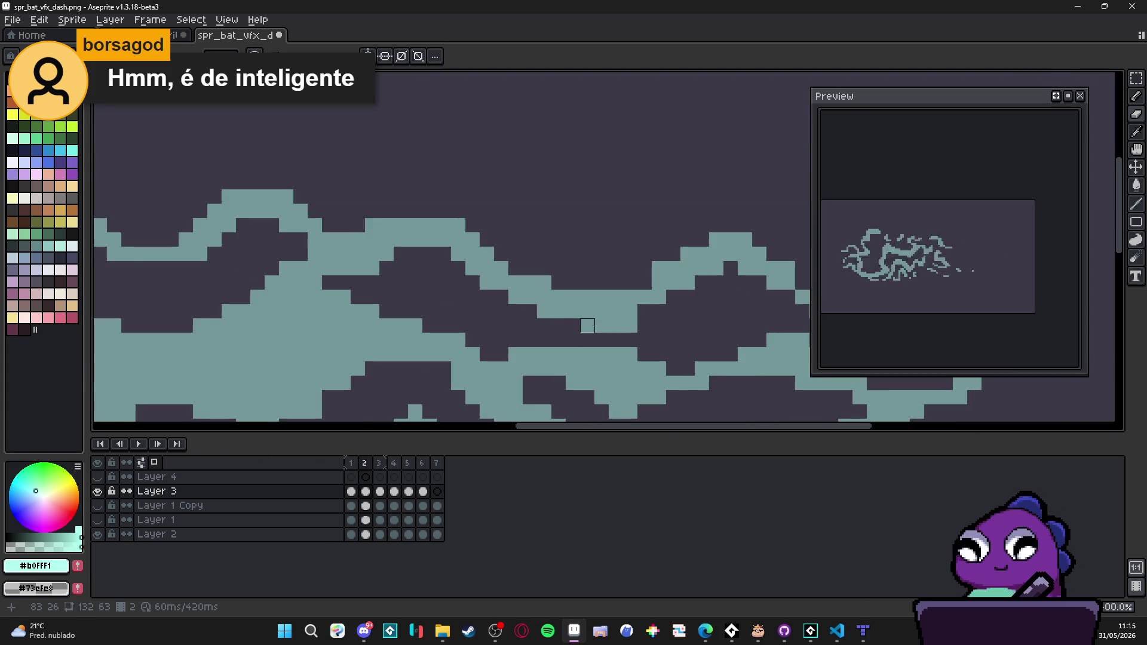
drag(575, 297, 530, 282)
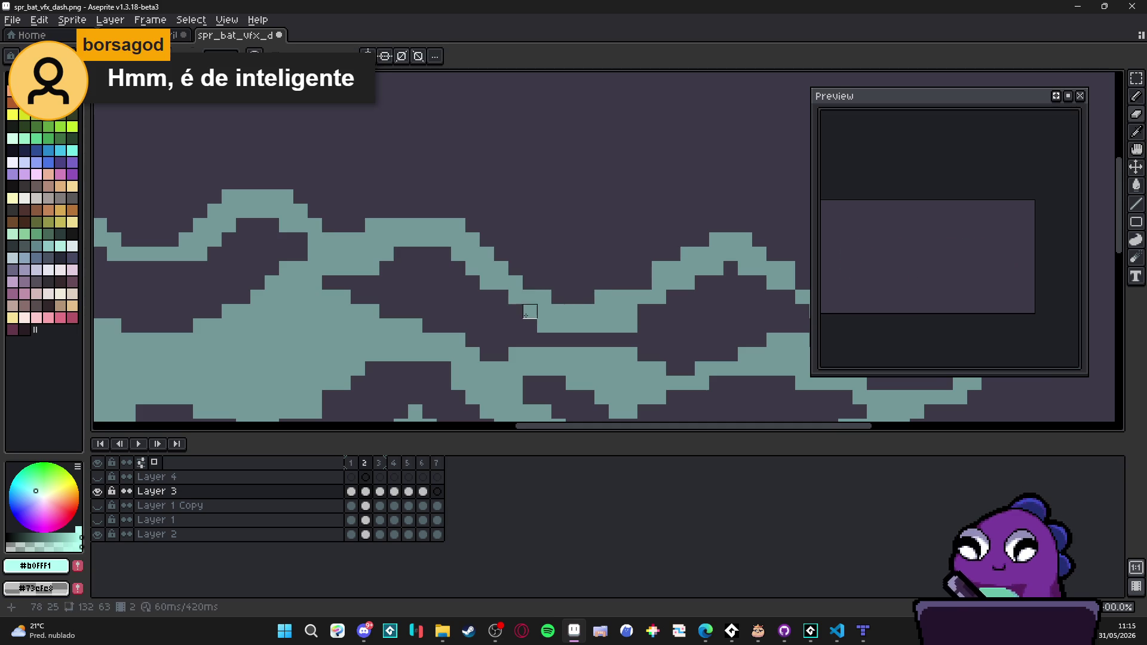
scroll(569, 301, down, 2)
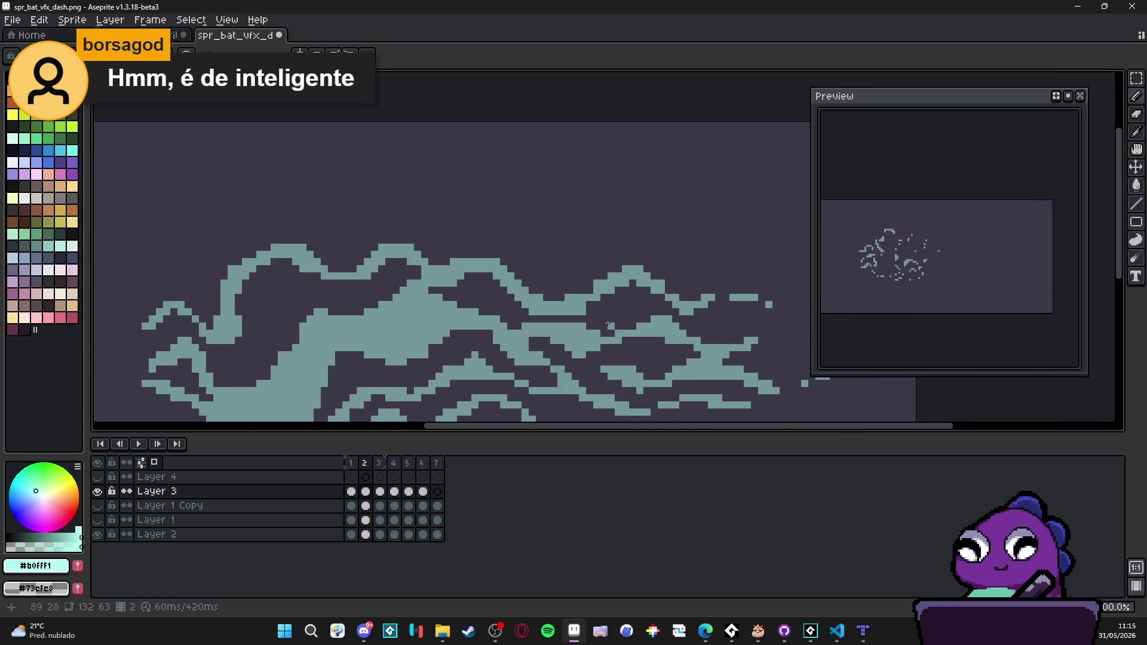
scroll(597, 320, up, 1)
key(e)
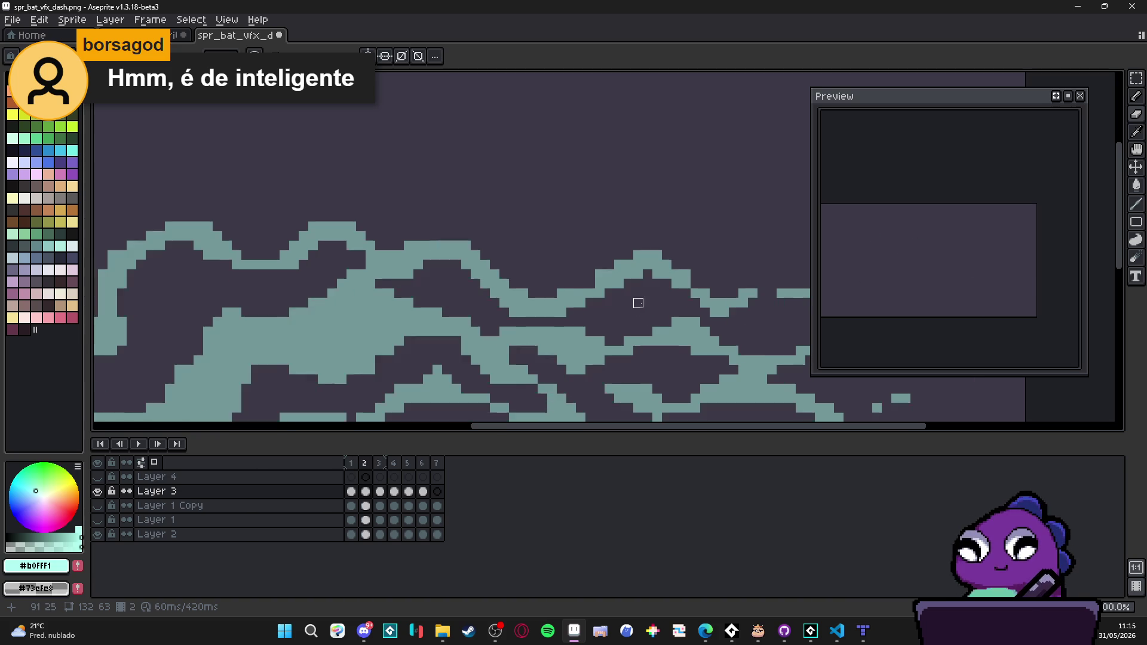
scroll(636, 303, down, 2)
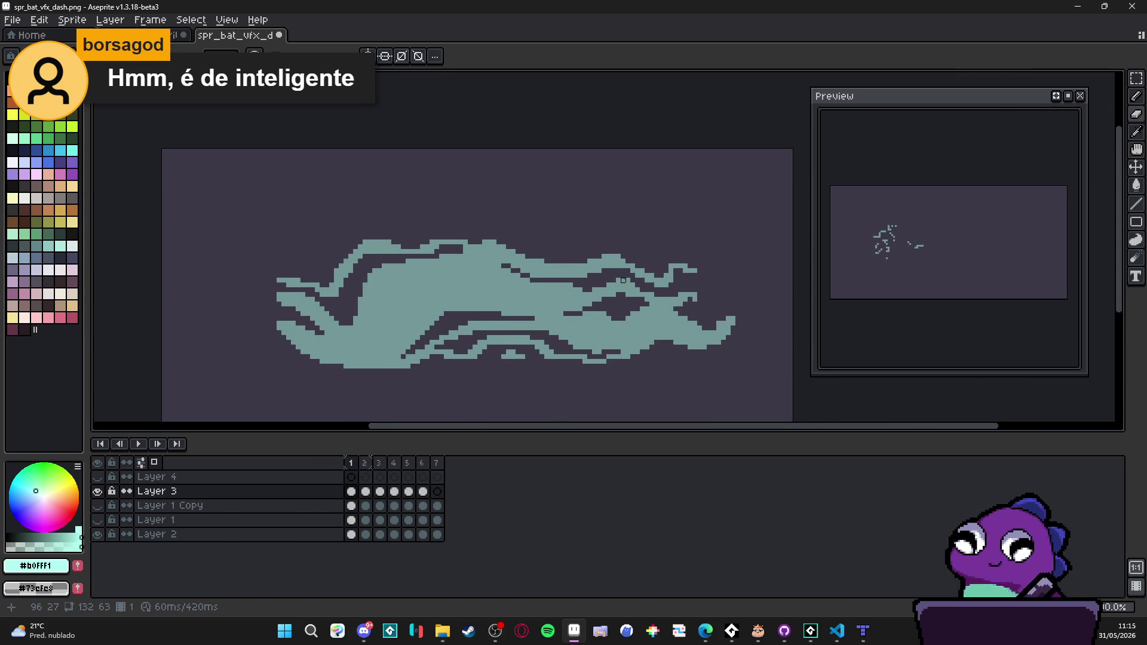
Step: Flip between frames 1 and 2 to compare the edits
key(Right)
key(Left)
key(Right)
key(Left)
key(Right)
key(Left)
key(Right)
Step: Draw a short diagonal teal line at the wisp's edge and erase stray pixels along the lower wisp
scroll(475, 343, up, 2)
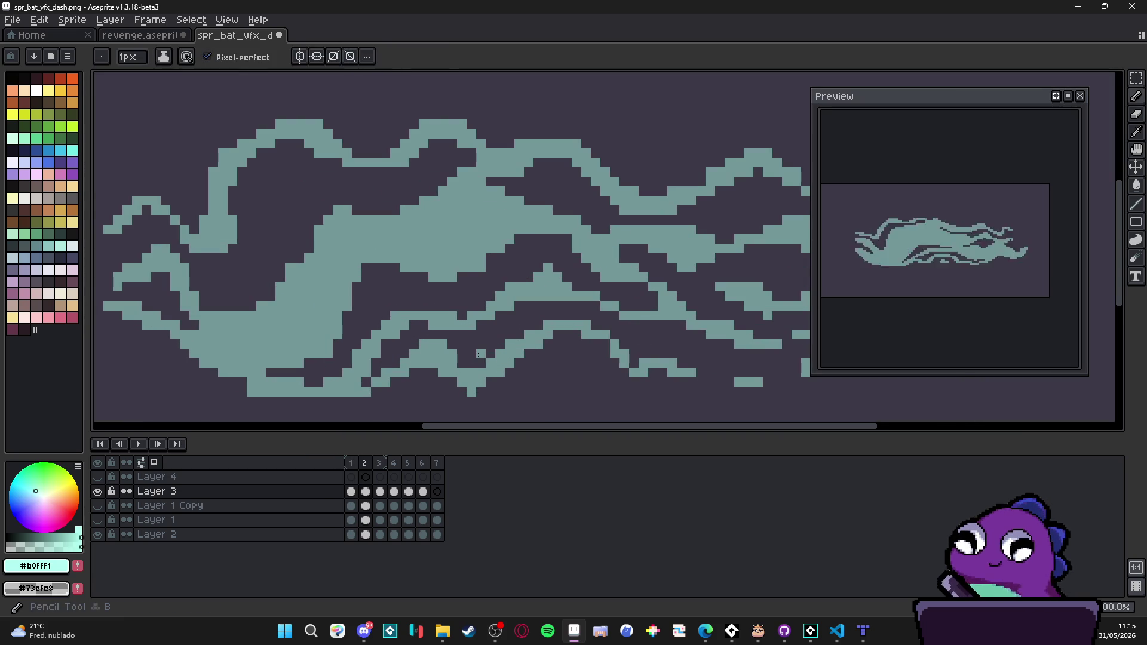
drag(478, 360, 508, 328)
click(519, 326)
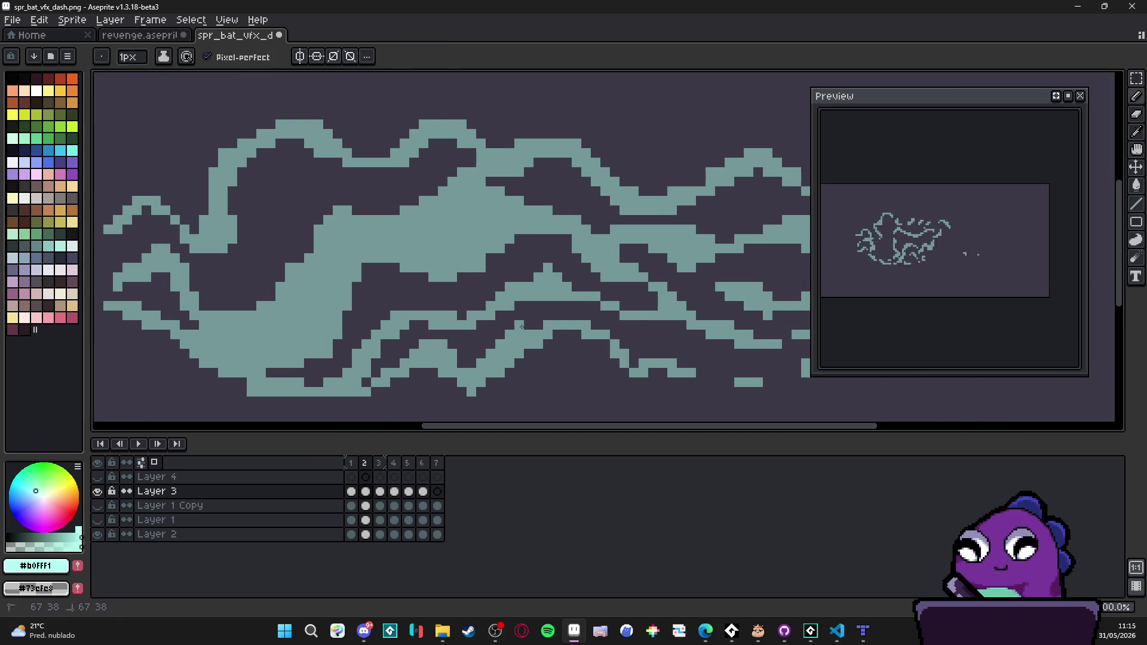
key(e)
mouse_move(548, 341)
mouse_down()
mouse_move(530, 335)
mouse_move(487, 390)
mouse_move(538, 344)
mouse_move(486, 388)
mouse_up()
Step: Add teal pixels along the diagonal band and lower-right edge, erasing one small cluster
key(b)
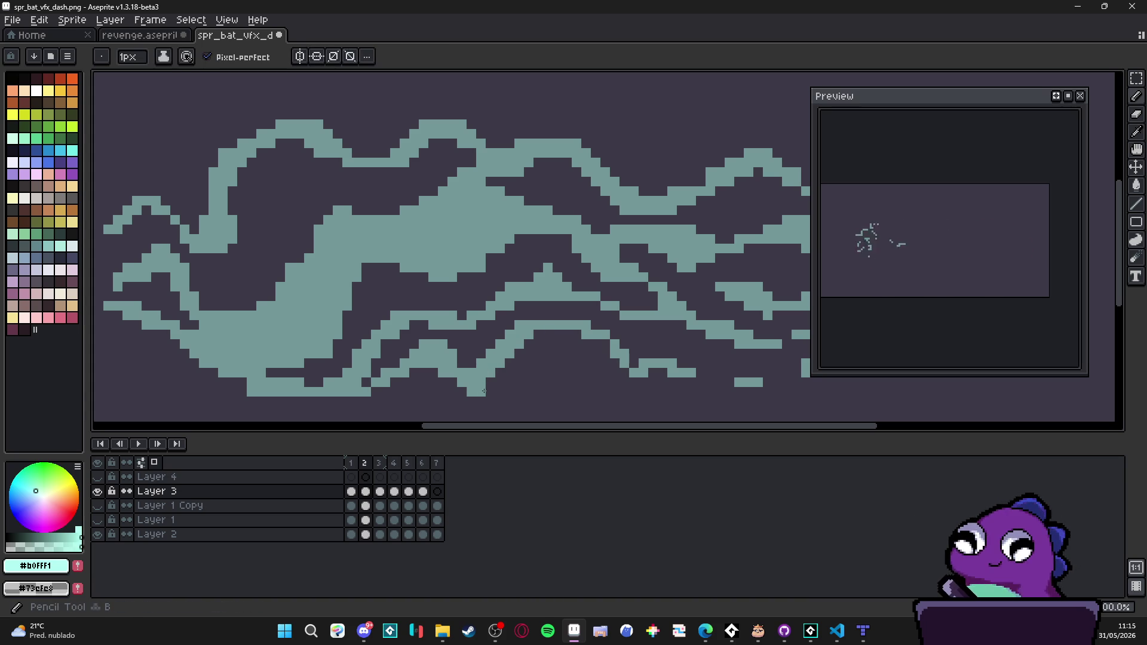
drag(525, 347, 534, 336)
key(e)
drag(481, 363, 491, 353)
key(b)
click(494, 389)
click(505, 382)
click(510, 373)
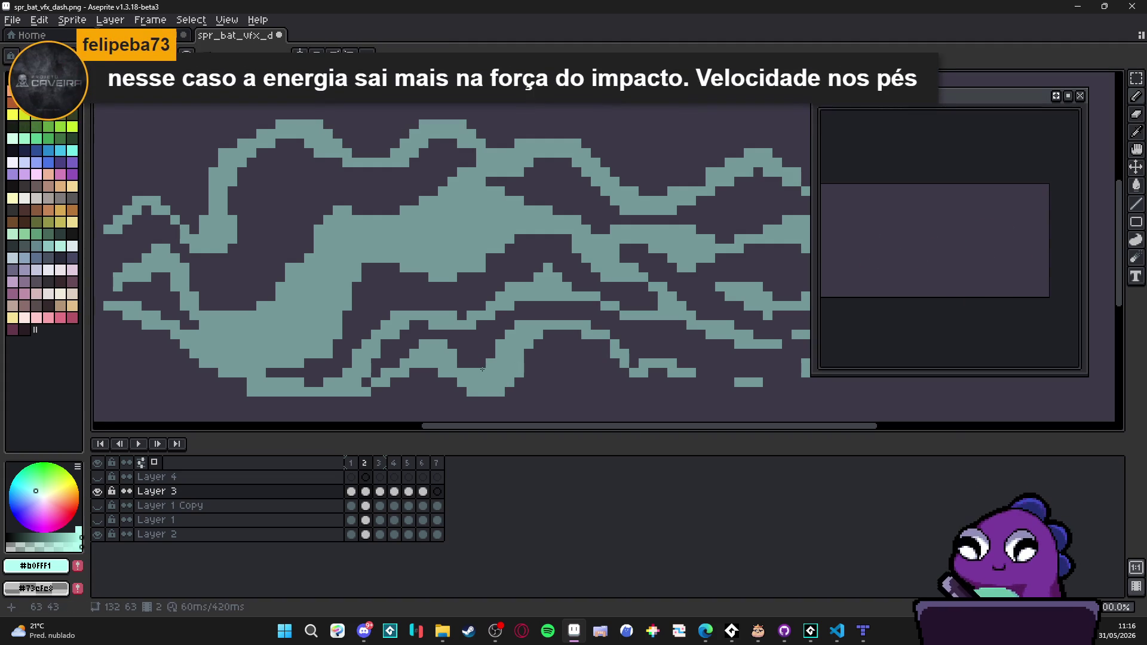
click(490, 411)
Step: Compare frame 2 against frame 1 and zoom in and out to review the wisps
key(Left)
key(Right)
key(Left)
key(Right)
key(Left)
key(Right)
scroll(461, 364, up, 1)
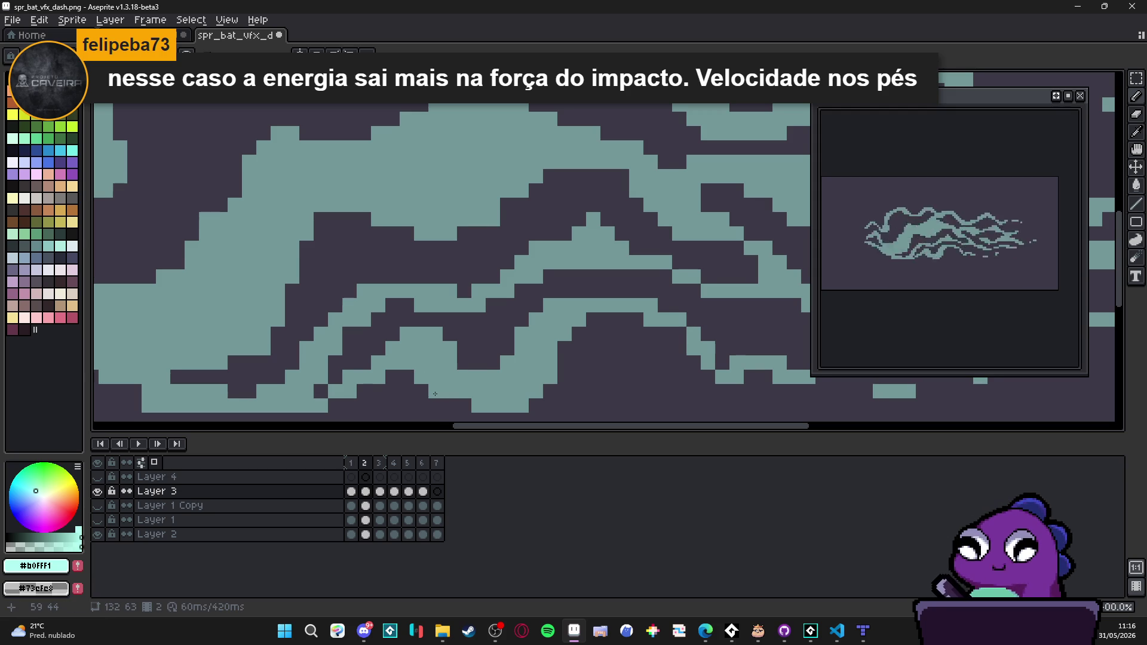
scroll(440, 341, down, 2)
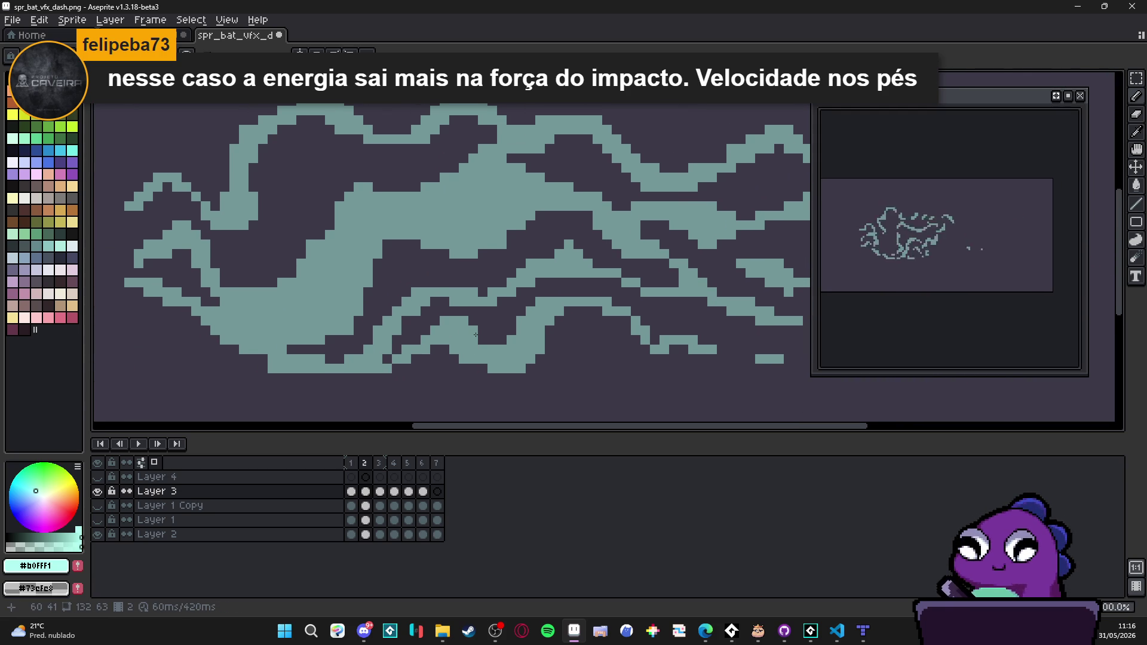
scroll(476, 334, up, 2)
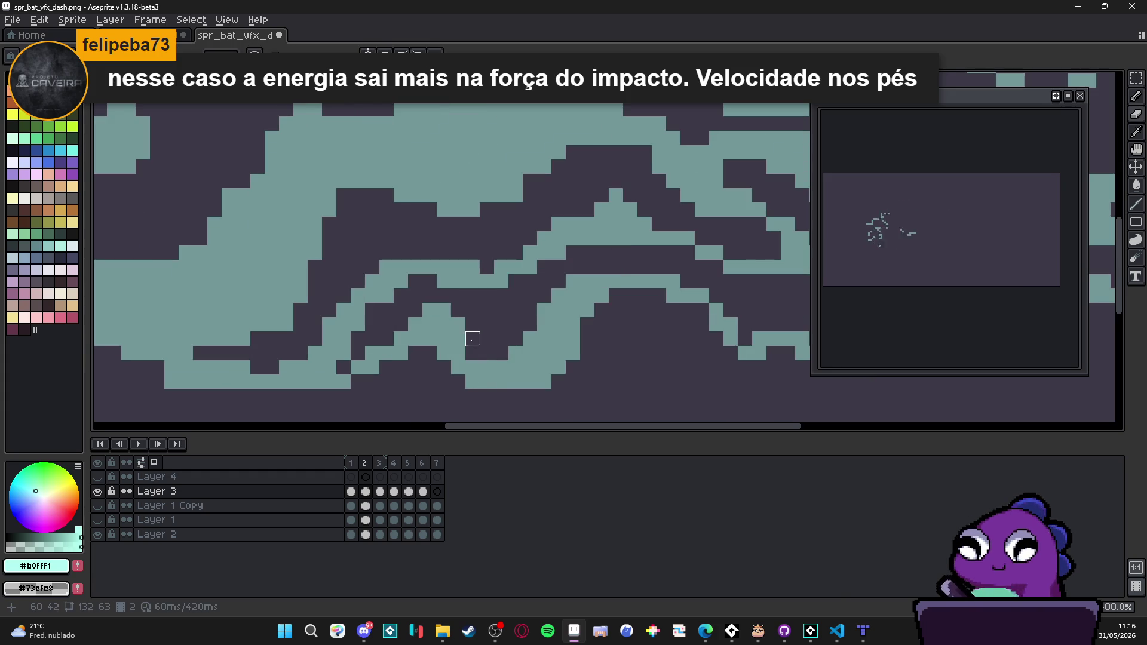
scroll(458, 325, down, 2)
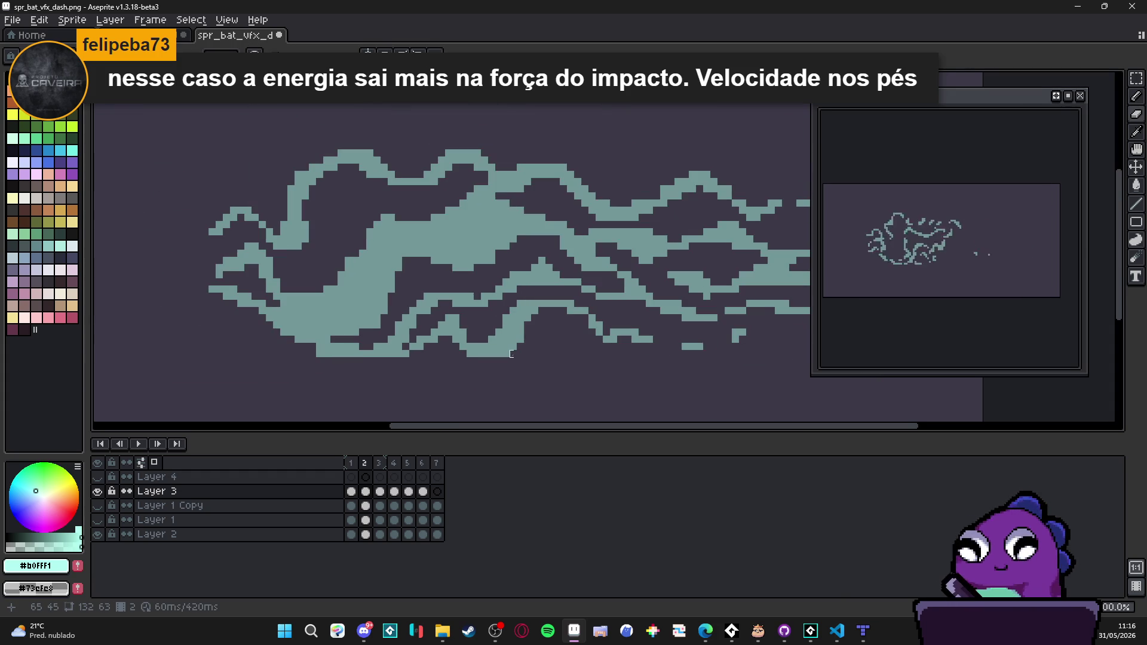
key(Left)
key(Right)
key(Left)
key(Right)
key(Left)
key(Right)
key(Left)
key(Right)
key(Left)
key(Right)
key(Left)
key(Right)
key(Left)
key(Right)
key(Left)
key(Right)
key(Left)
key(Right)
drag(542, 382, 493, 353)
key(Left)
key(Right)
key(Left)
key(Right)
key(Left)
key(Right)
key(Left)
key(Right)
key(Left)
key(Right)
key(Left)
key(Right)
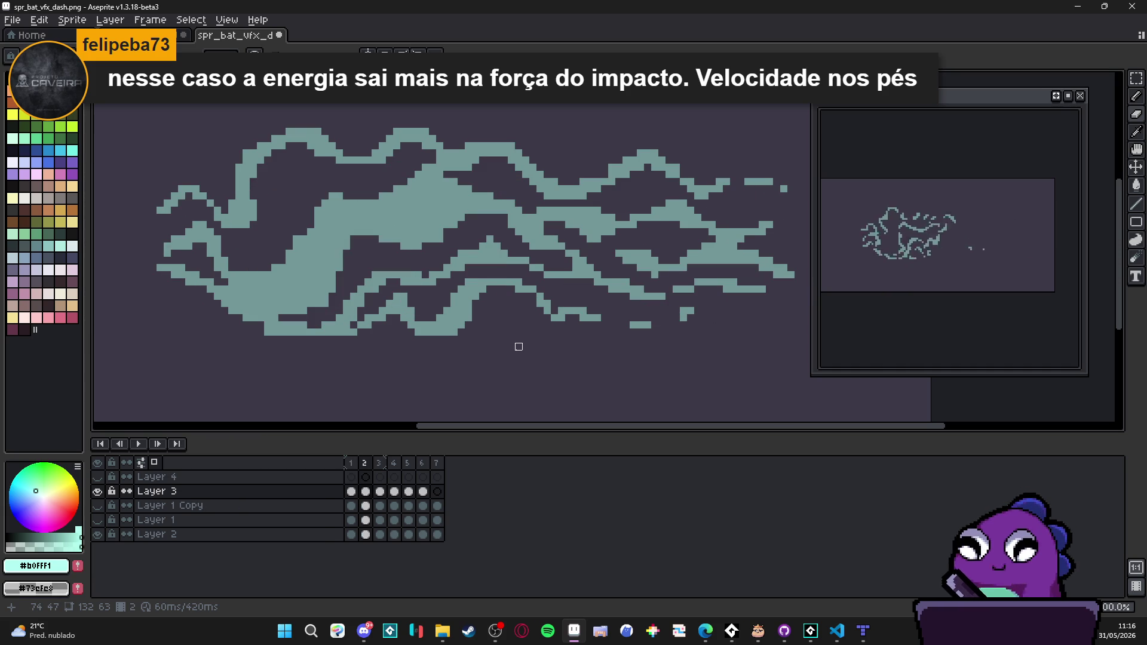
key(Left)
key(Right)
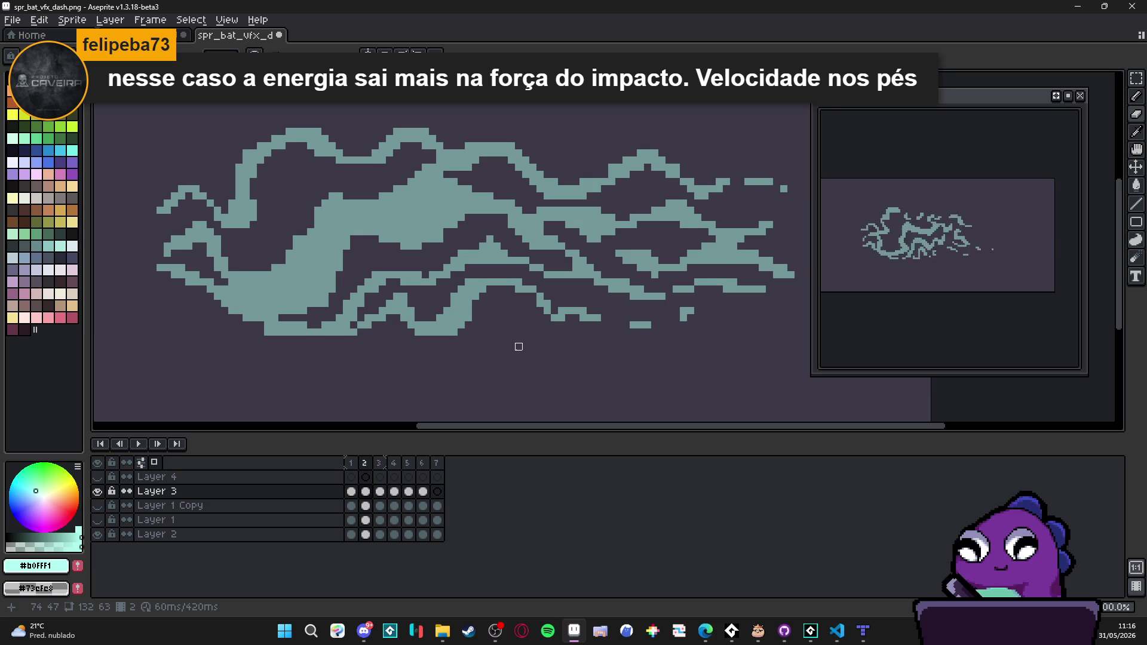
scroll(681, 197, right, 2)
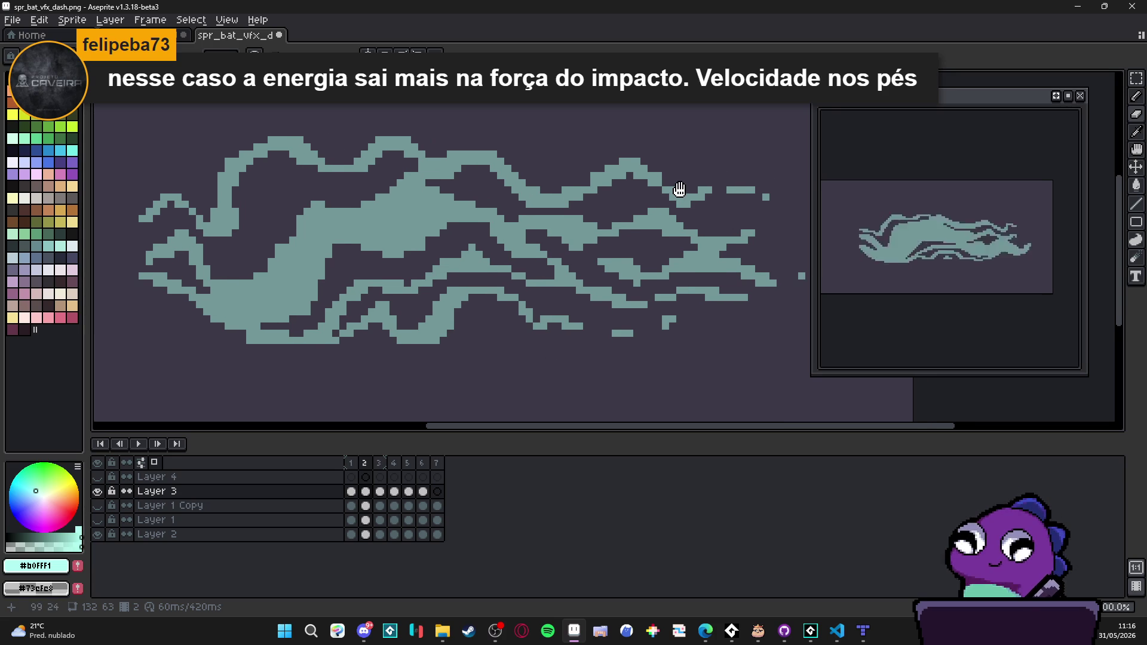
key(Left)
key(Right)
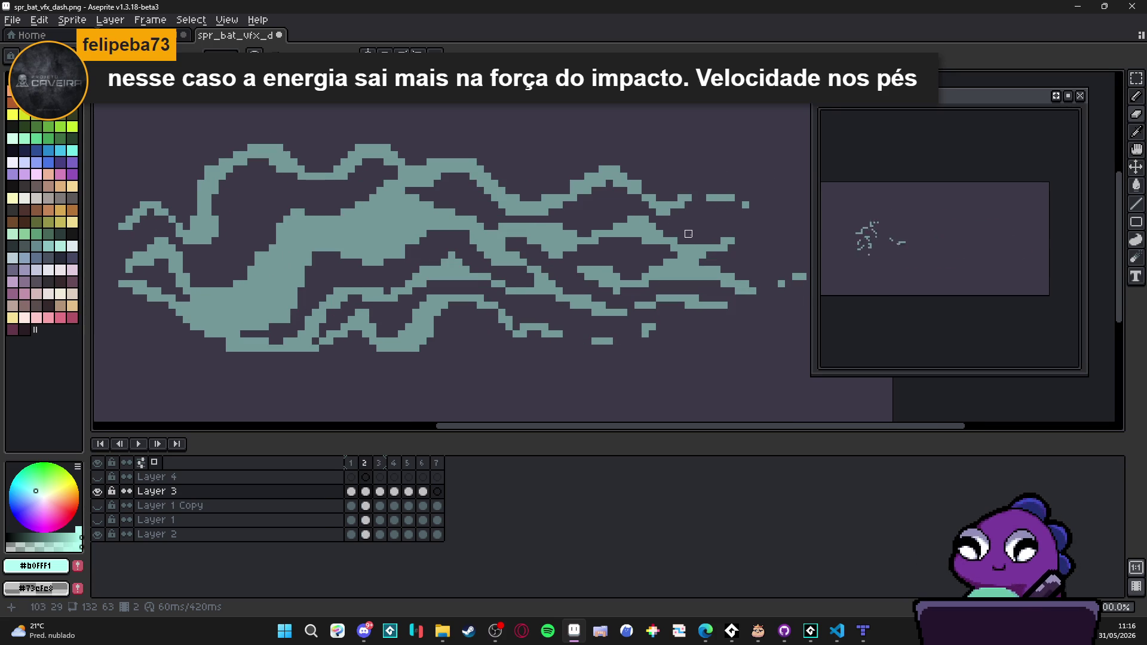
key(Left)
key(Right)
scroll(699, 245, up, 1)
key(b)
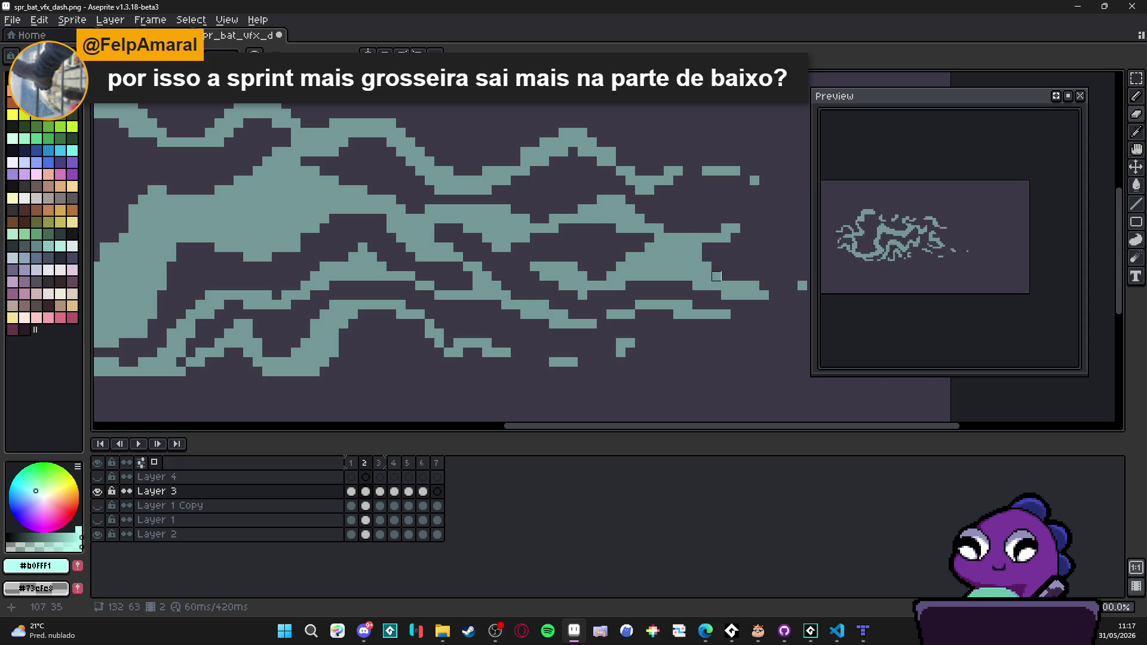
Step: Add a teal pixel near the wisp's tip on frame 2, then compare it with frame 1
drag(735, 276, 743, 273)
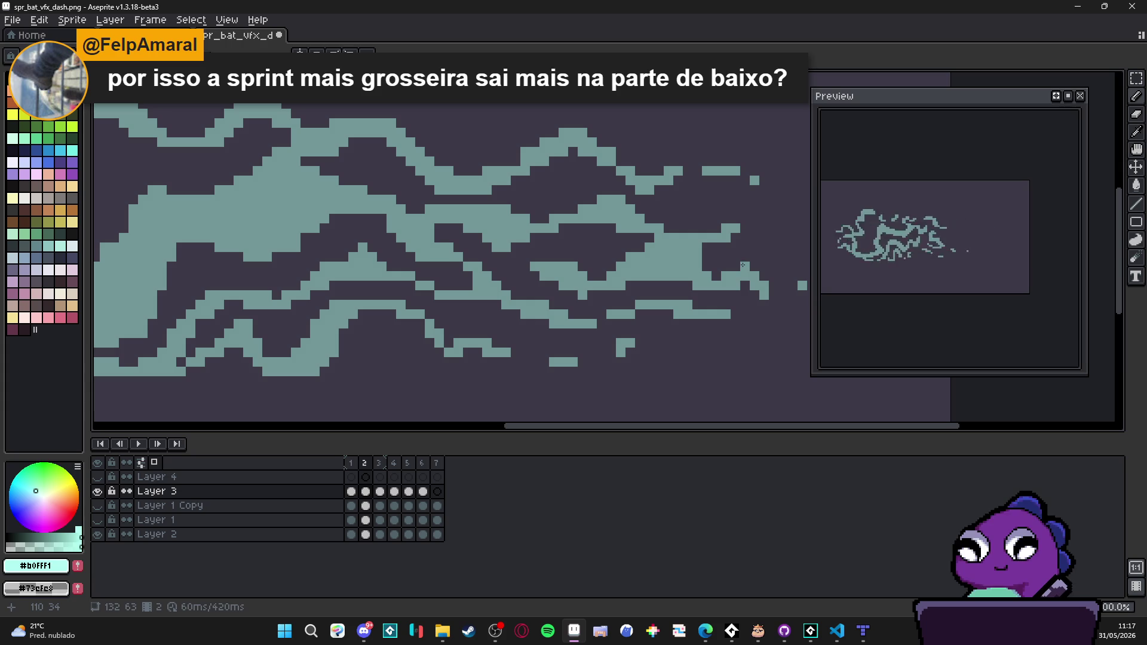
scroll(758, 277, down, 1)
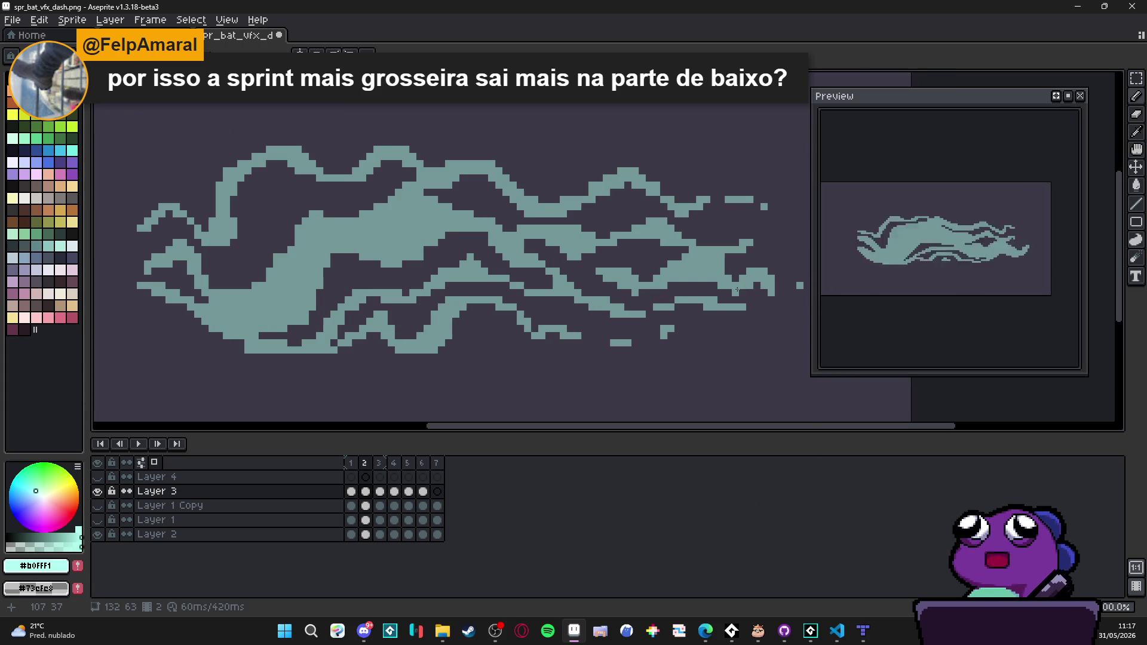
key(b)
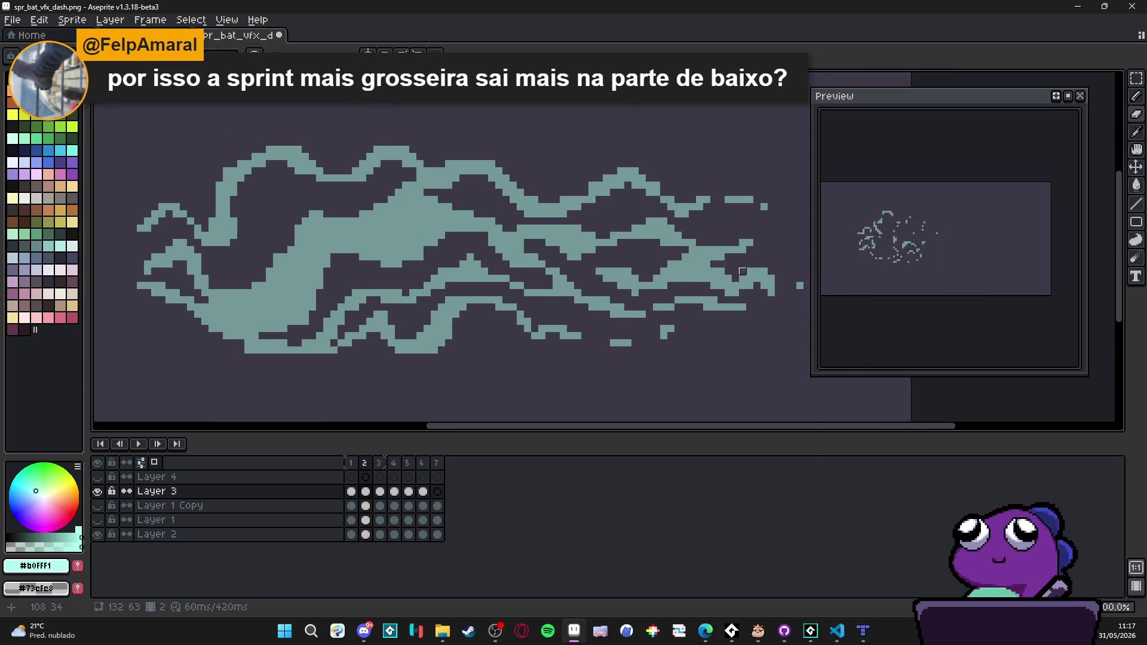
scroll(713, 264, down, 2)
scroll(675, 275, up, 2)
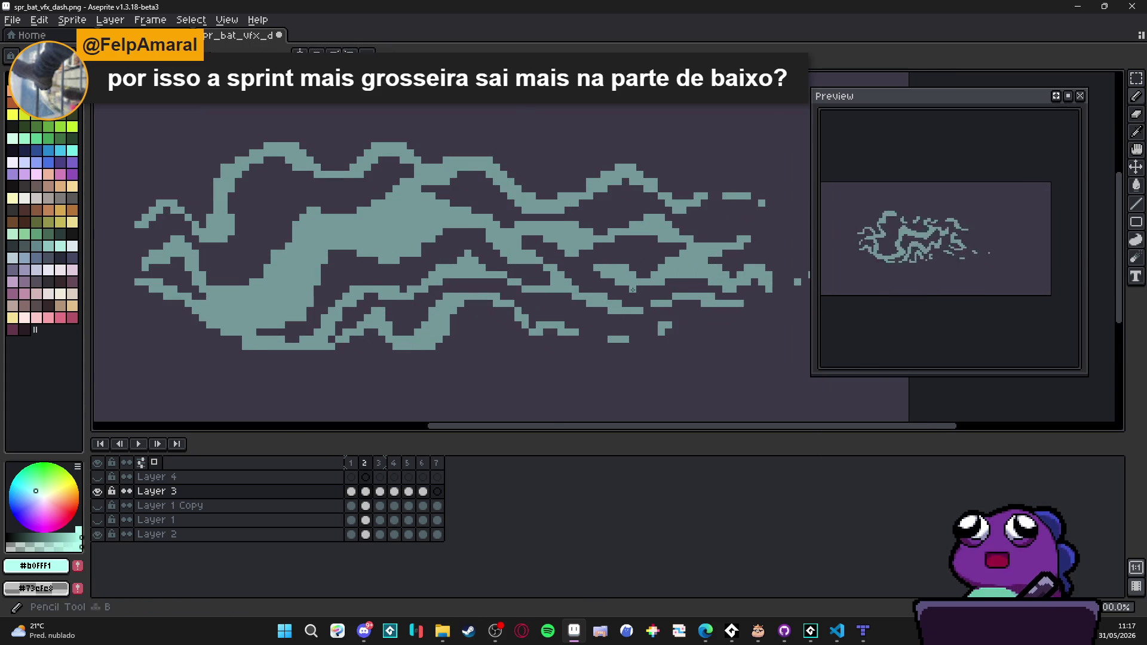
scroll(675, 275, up, 3)
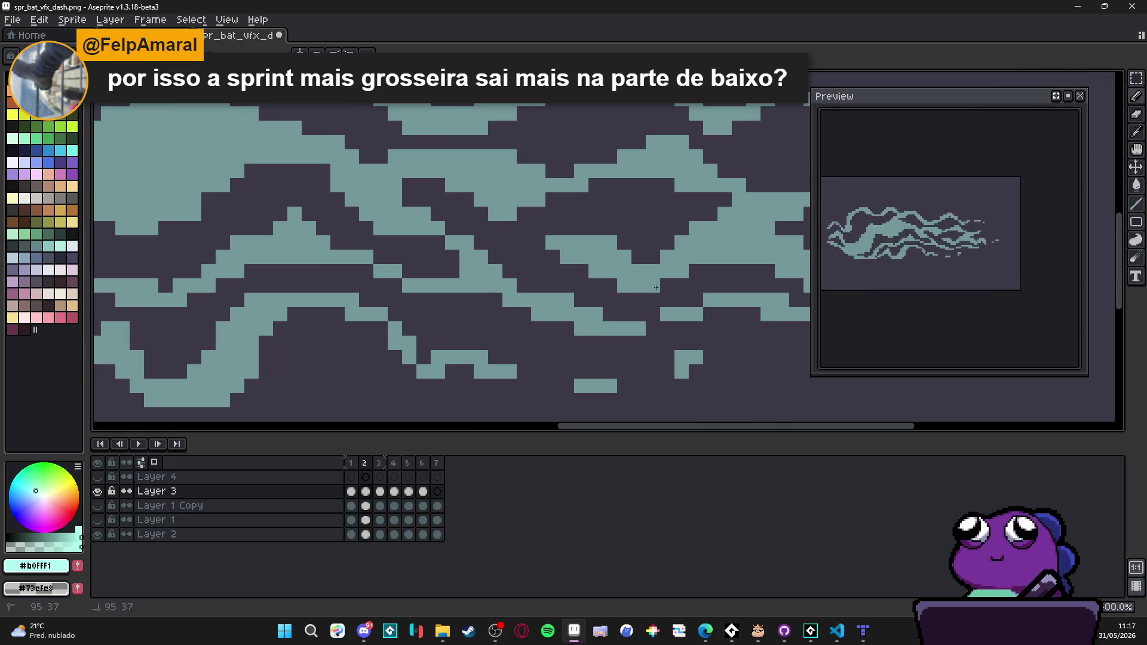
scroll(665, 287, down, 3)
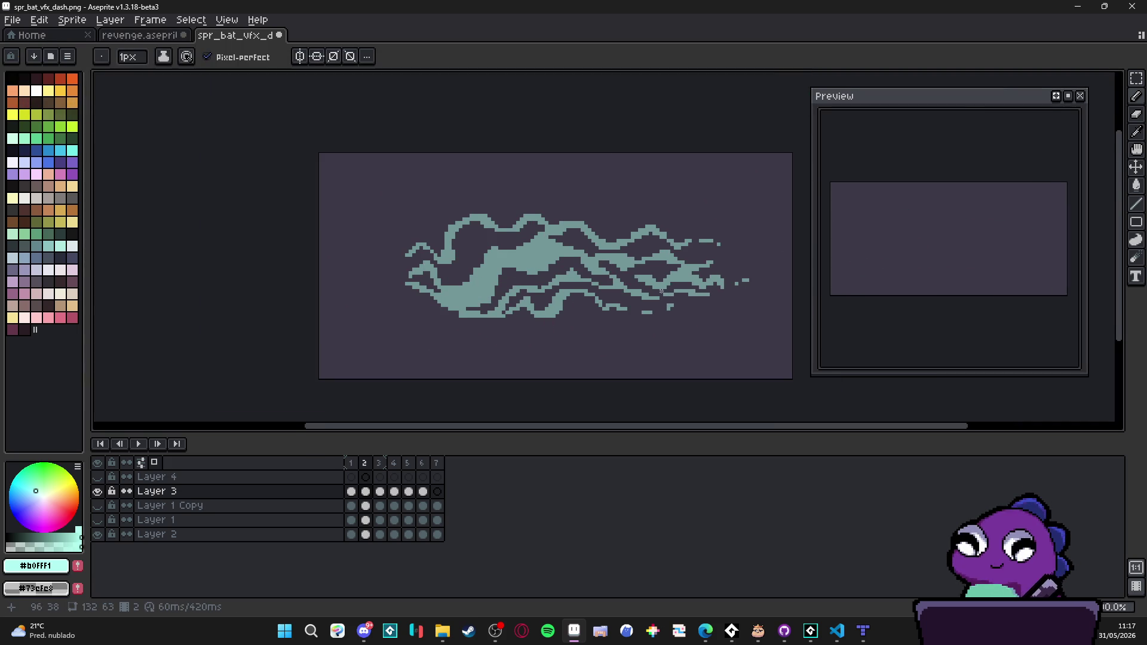
scroll(613, 264, up, 4)
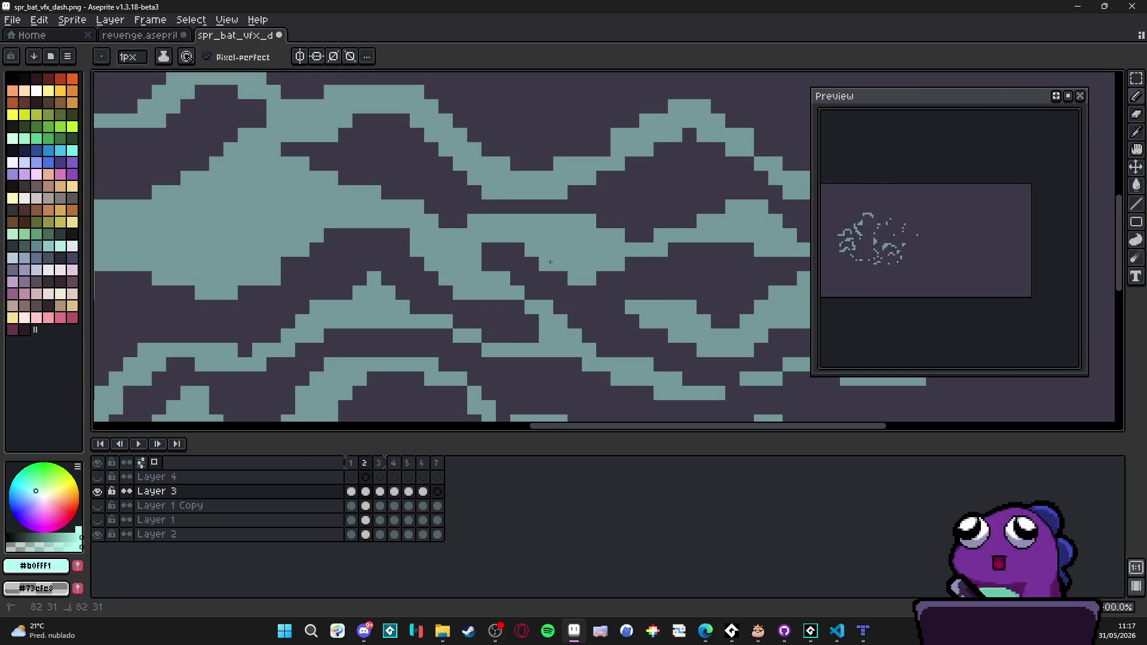
scroll(548, 302, down, 4)
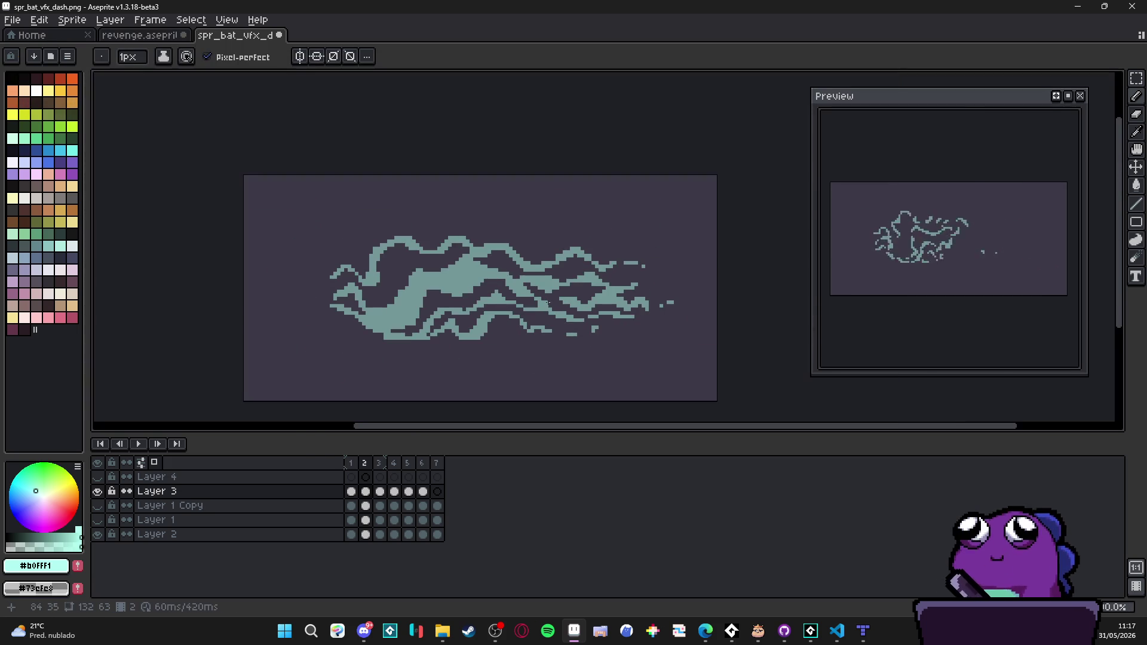
scroll(553, 309, up, 4)
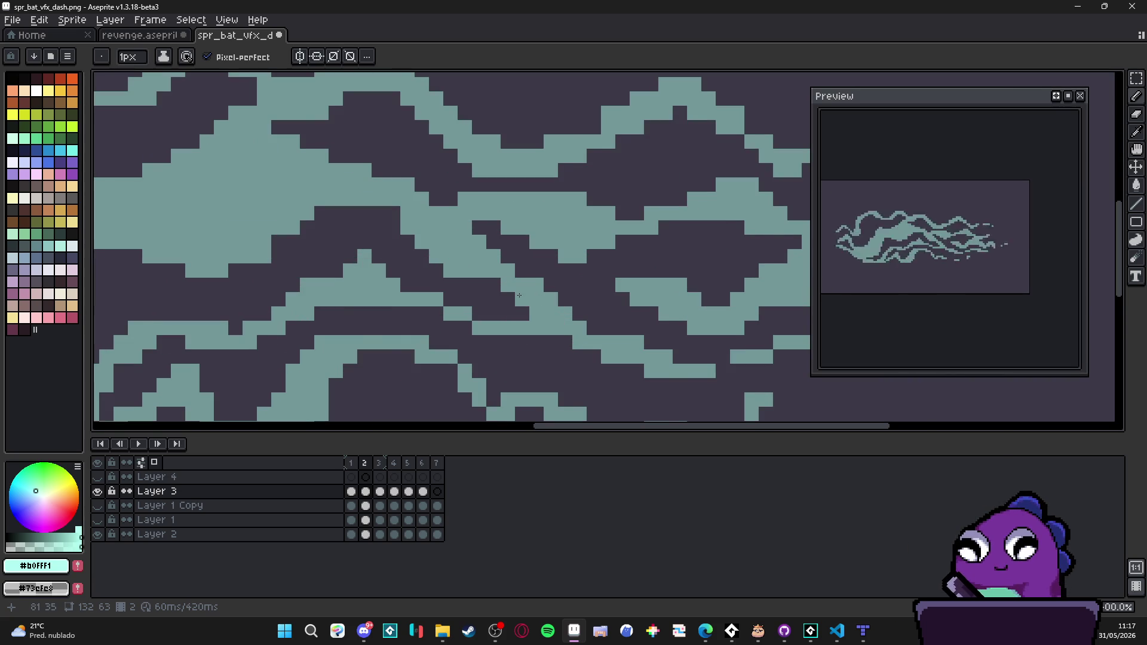
scroll(552, 313, down, 4)
scroll(540, 299, up, 4)
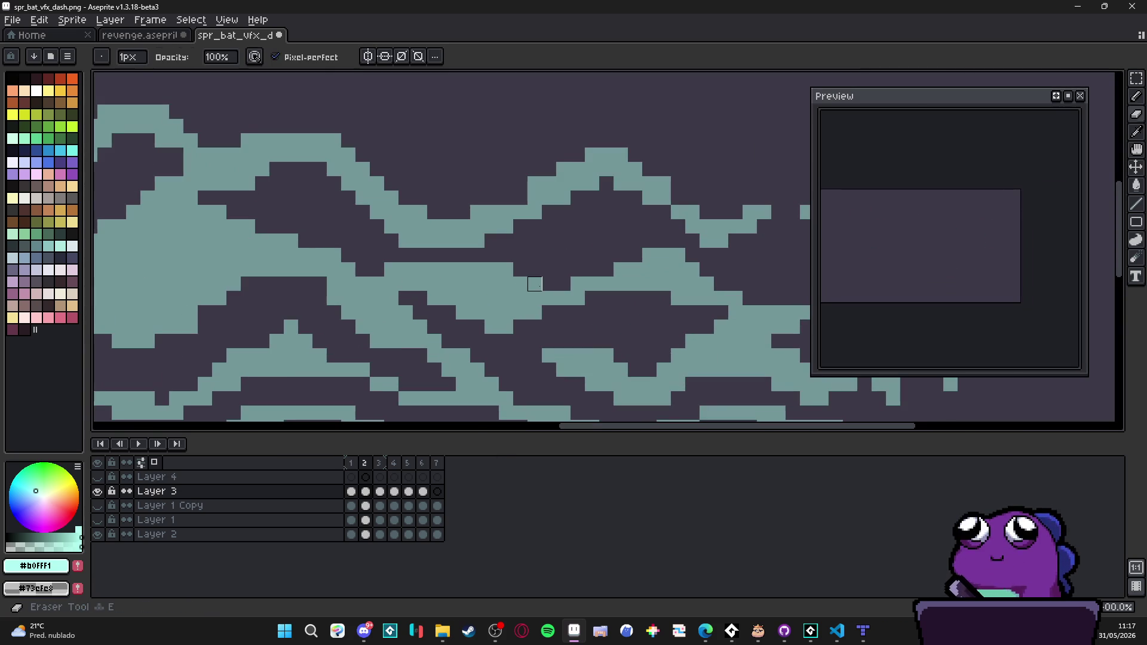
scroll(507, 266, down, 4)
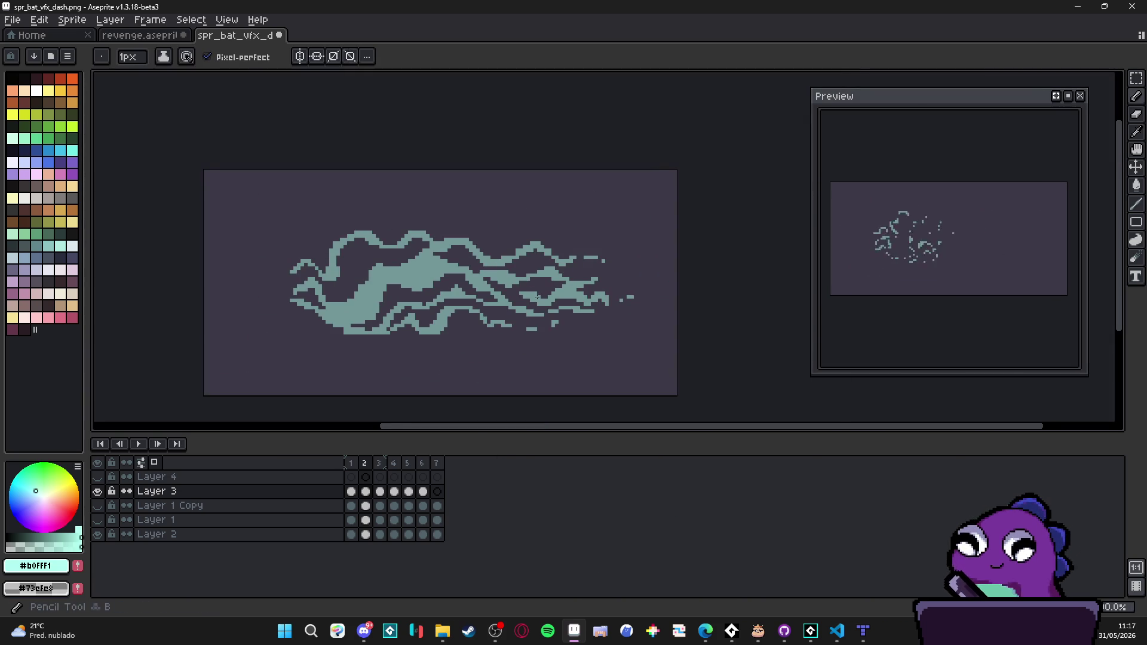
scroll(483, 262, up, 4)
scroll(484, 263, down, 4)
click(351, 463)
click(364, 464)
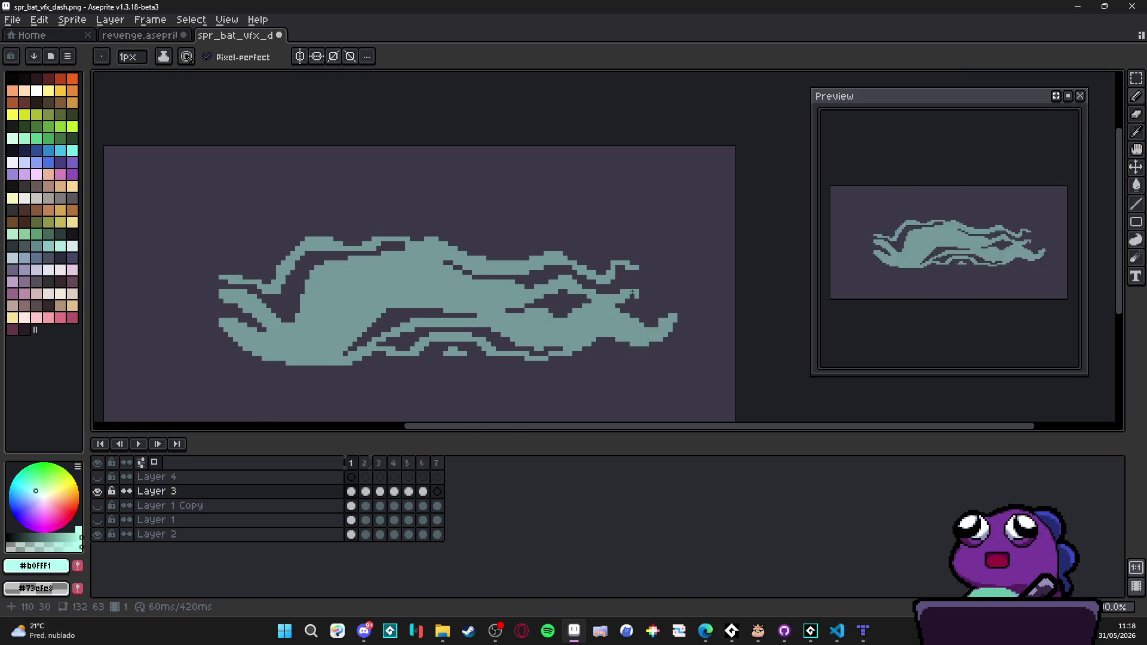
Step: Switch to a 4 px Eraser and check frame 2 against frame 1
scroll(636, 262, up, 4)
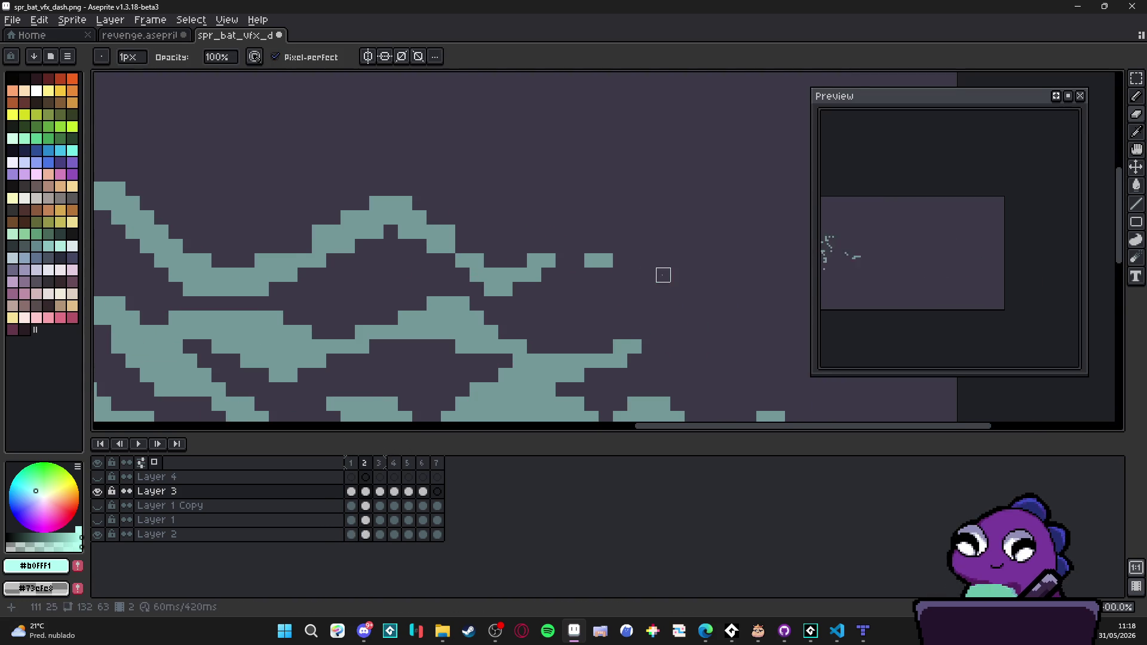
scroll(663, 274, down, 4)
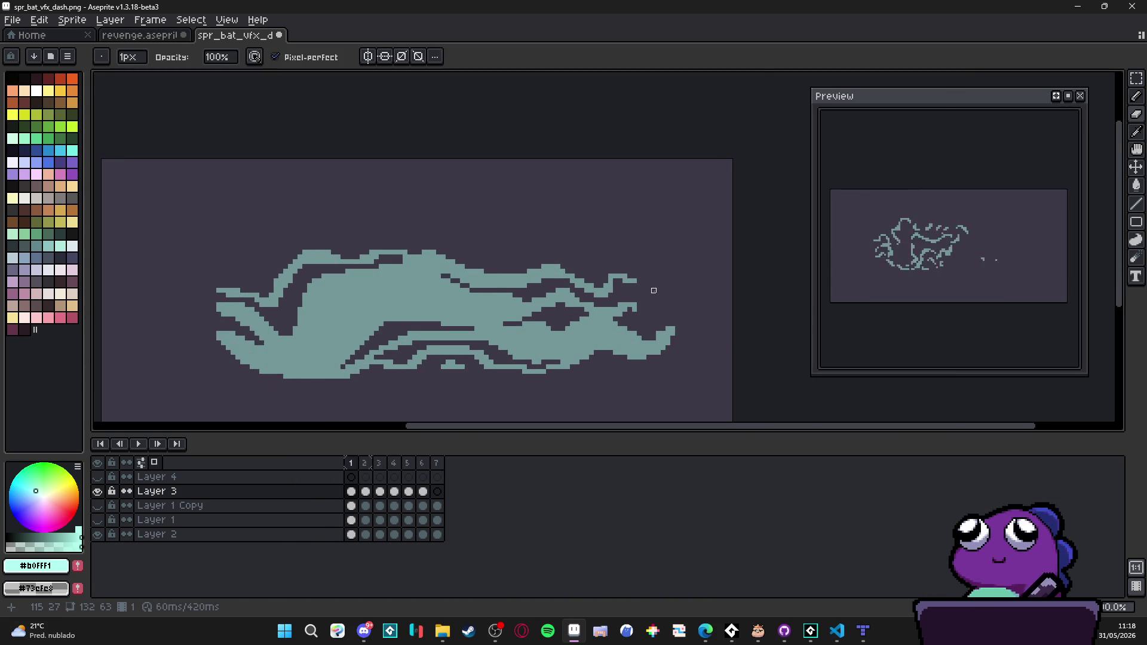
scroll(654, 295, up, 1)
key(e)
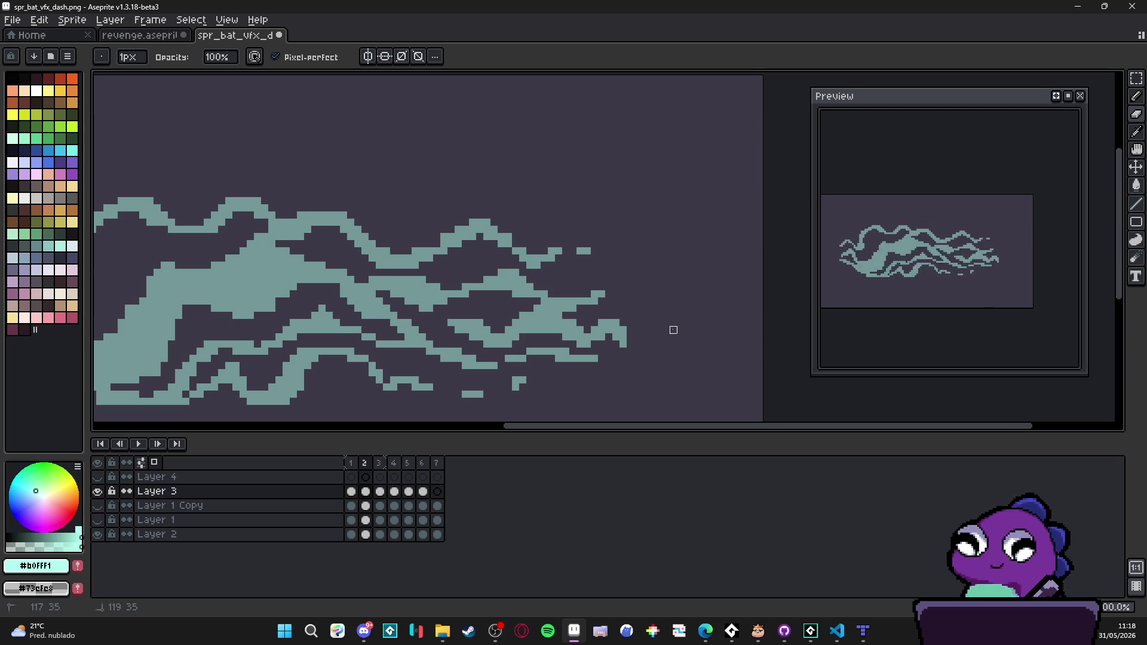
scroll(657, 332, down, 1)
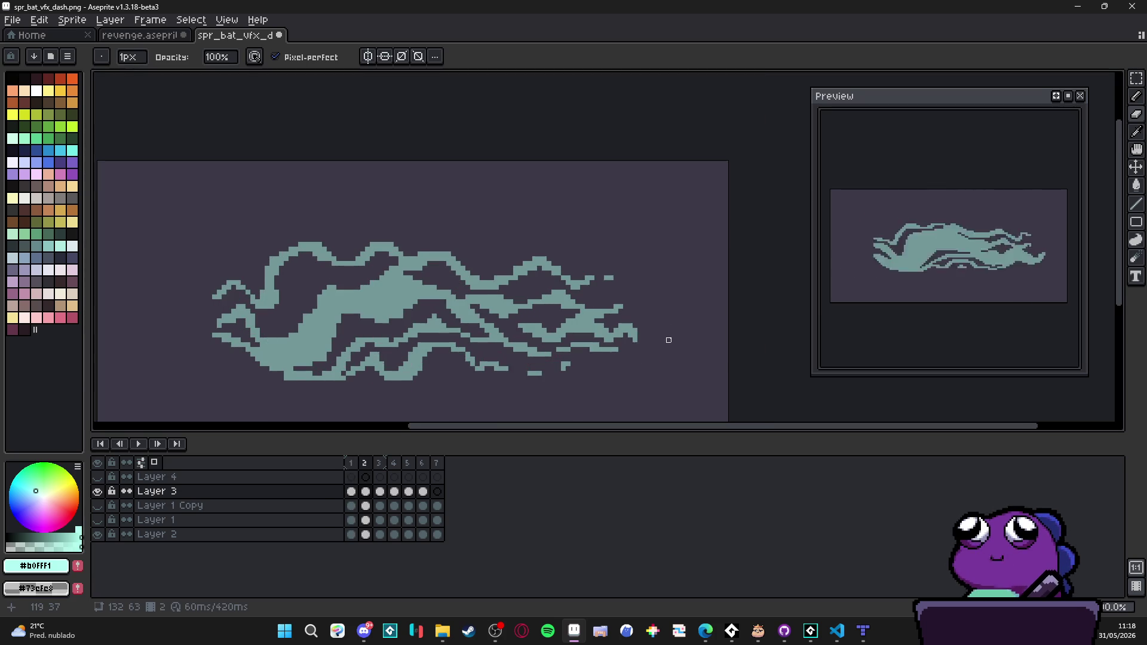
scroll(568, 364, up, 1)
key(plus)
key(plus)
key(plus)
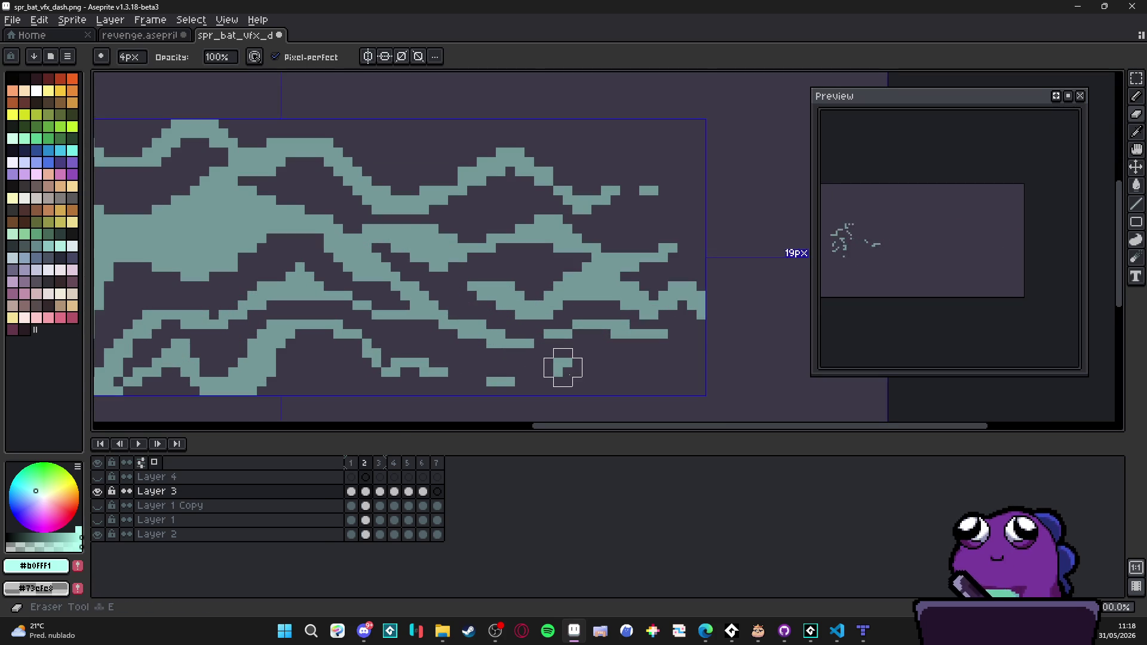
scroll(496, 387, down, 4)
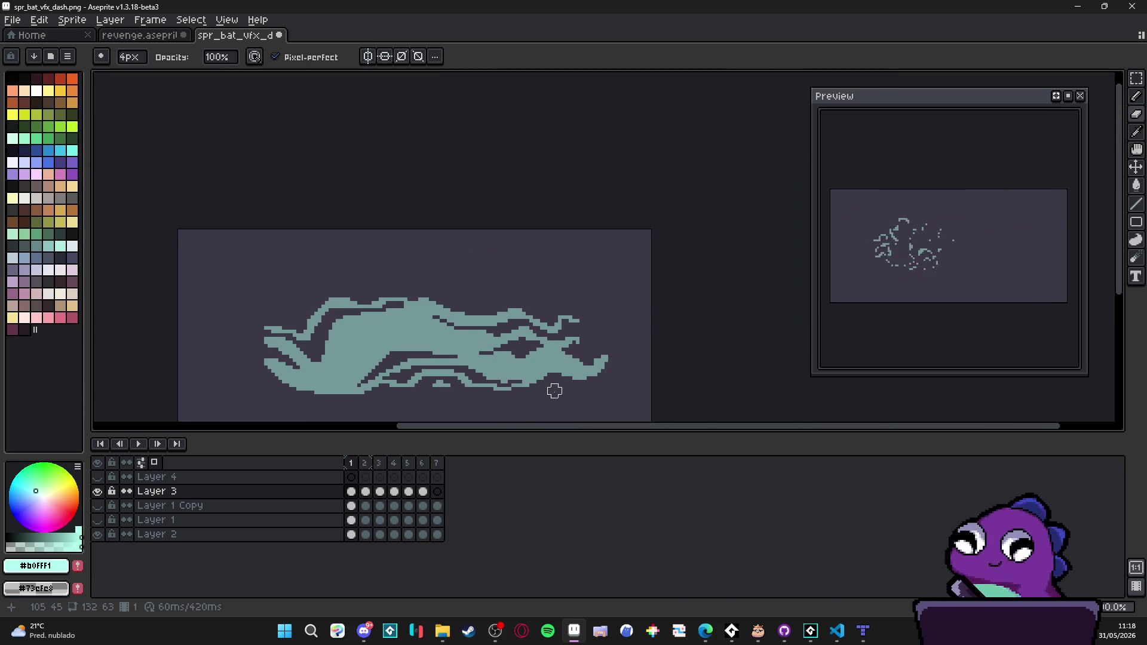
key(Left)
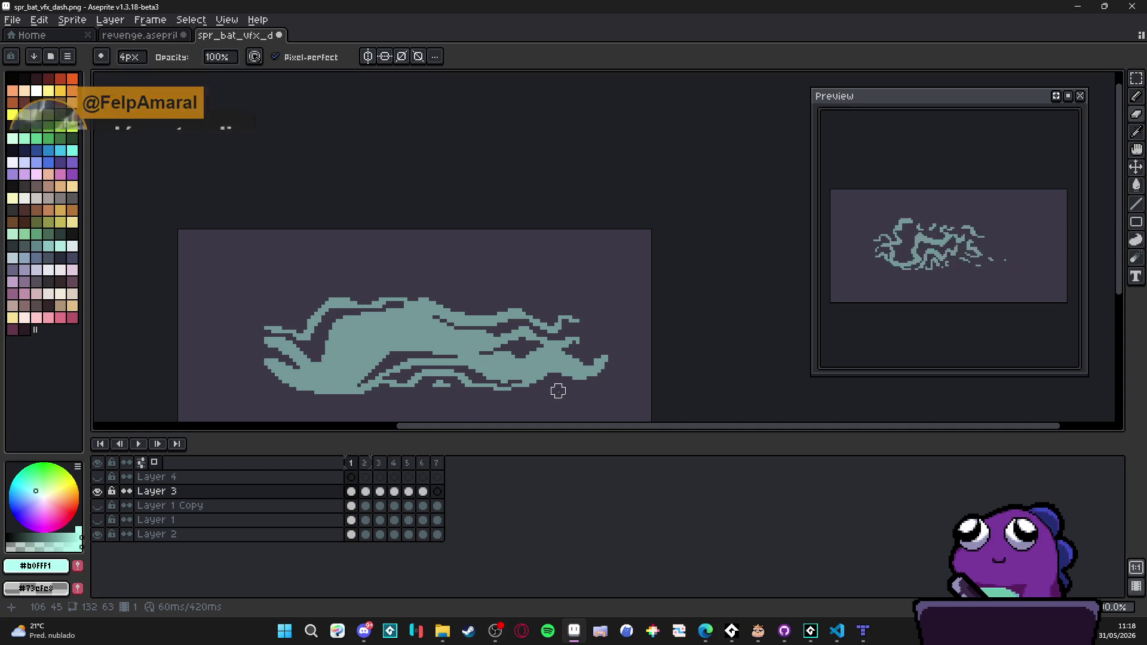
key(Right)
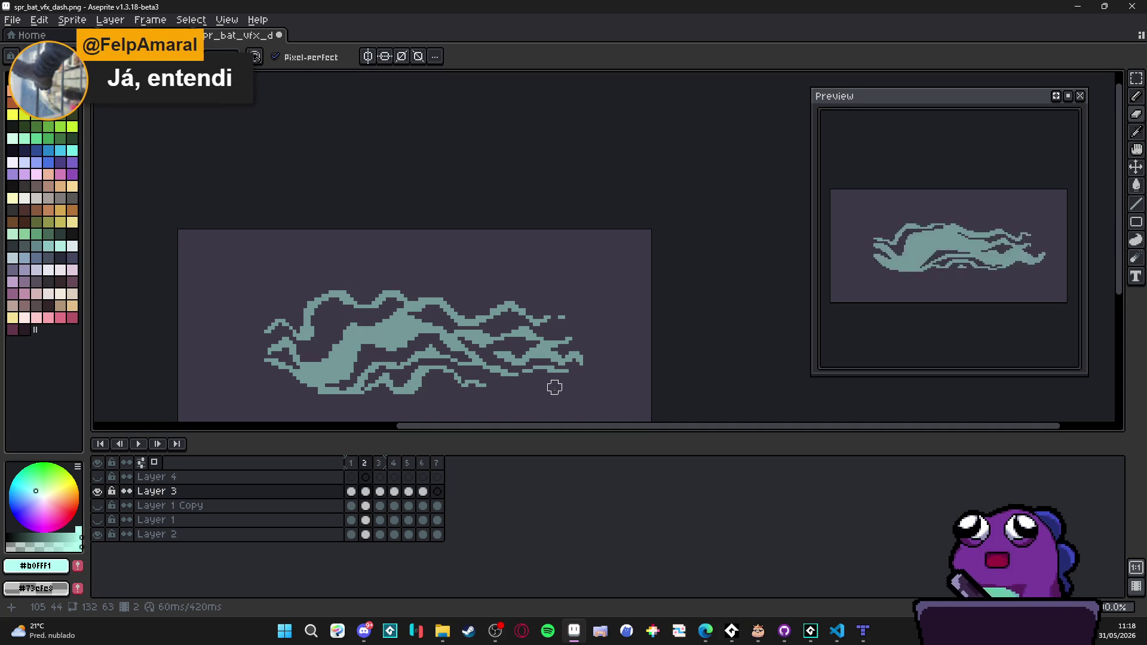
key(Left)
key(Right)
Step: Fill a pixel extending the streak's lower edge, then flick between frames 1 and 2
scroll(308, 388, up, 5)
alt+scroll(309, 389, down, 3)
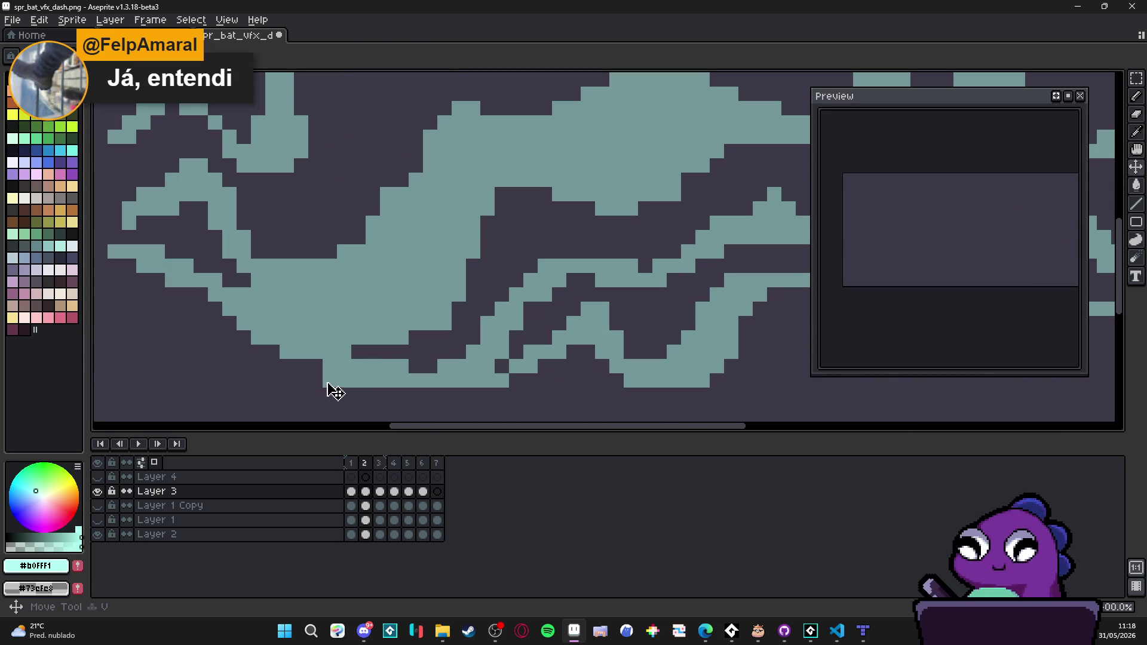
scroll(302, 365, down, 3)
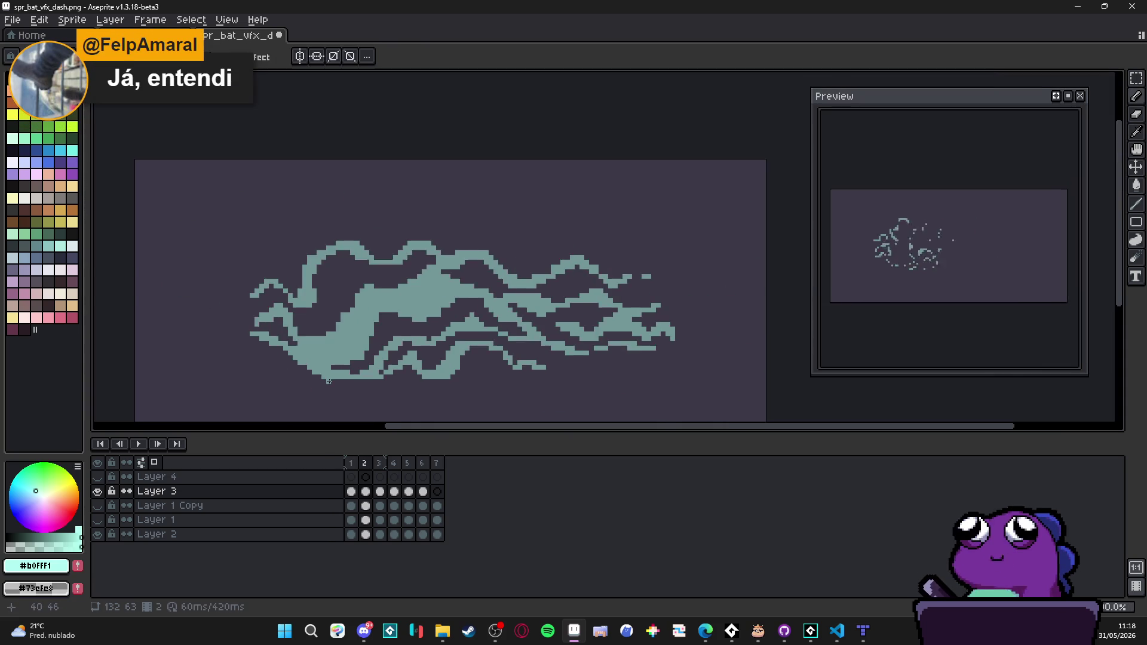
scroll(305, 361, up, 3)
click(311, 356)
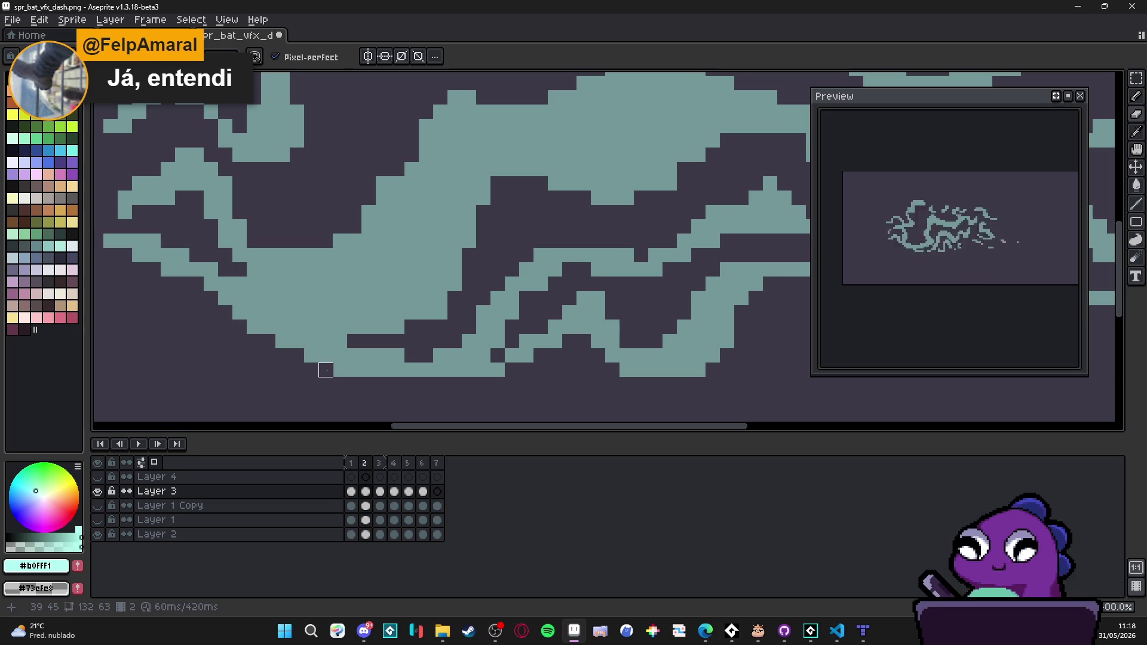
scroll(339, 371, down, 5)
key(Left)
key(Right)
key(Left)
key(Right)
key(Left)
key(Right)
key(Left)
key(Right)
key(Left)
key(Right)
key(Left)
key(Right)
key(Left)
key(Right)
scroll(474, 233, up, 2)
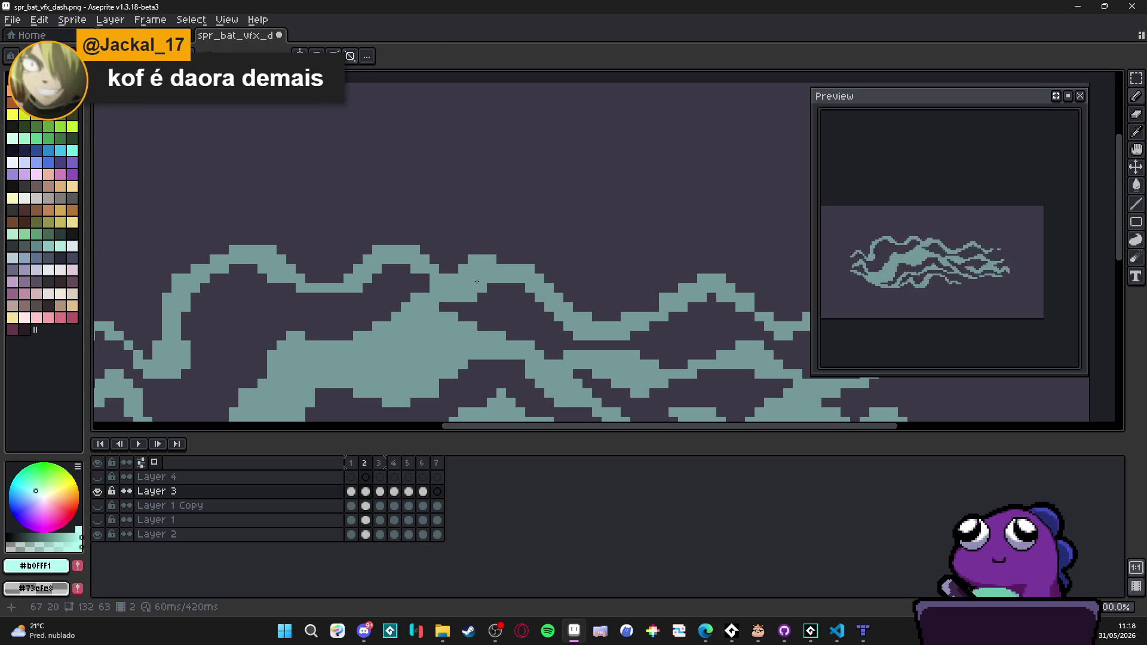
Step: Return to the Pencil and review frame 2's streak edges against frame 1
key(b)
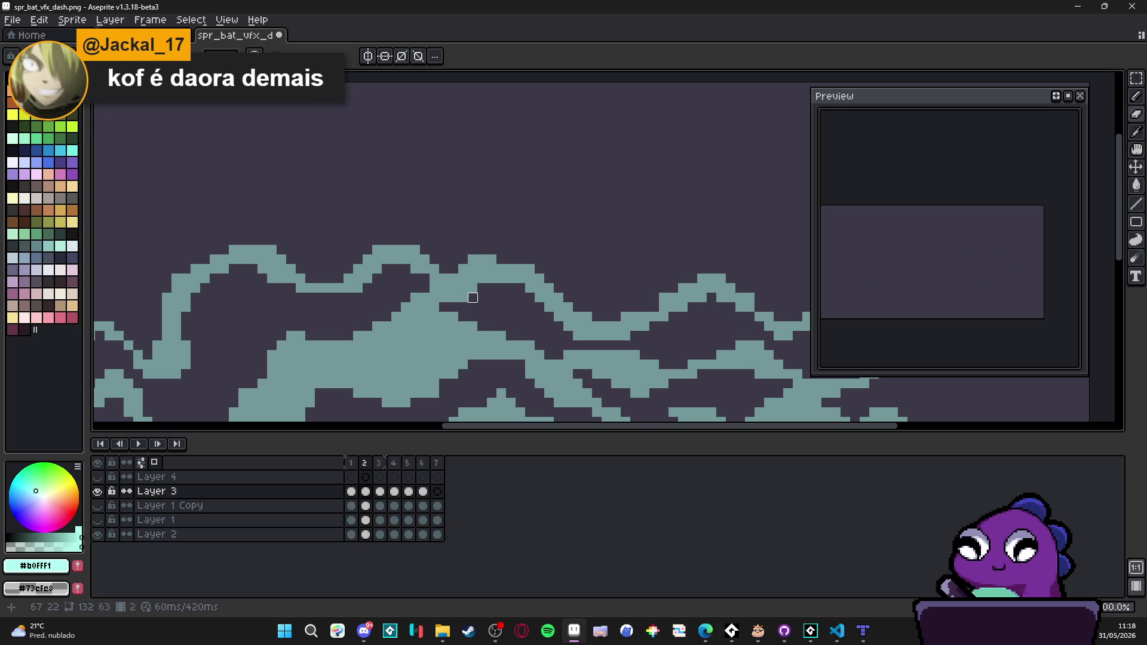
scroll(472, 297, down, 3)
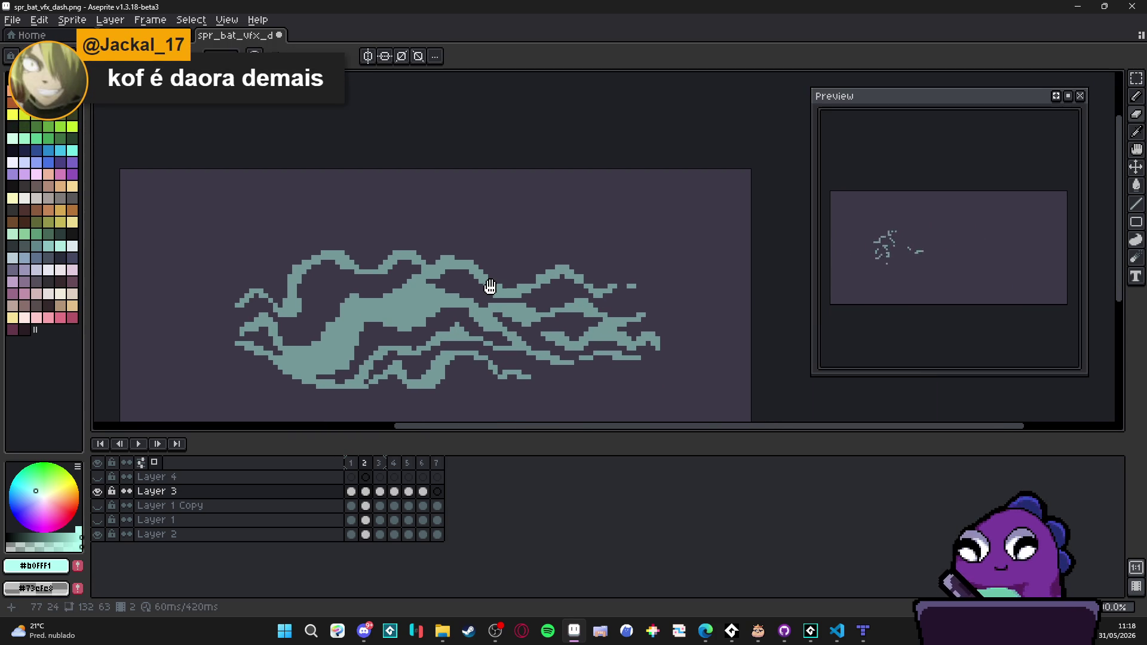
key(Left)
key(Right)
key(Left)
key(Right)
key(Left)
key(Right)
key(Left)
key(Right)
key(Left)
key(Right)
scroll(566, 299, up, 3)
scroll(566, 299, up, 2)
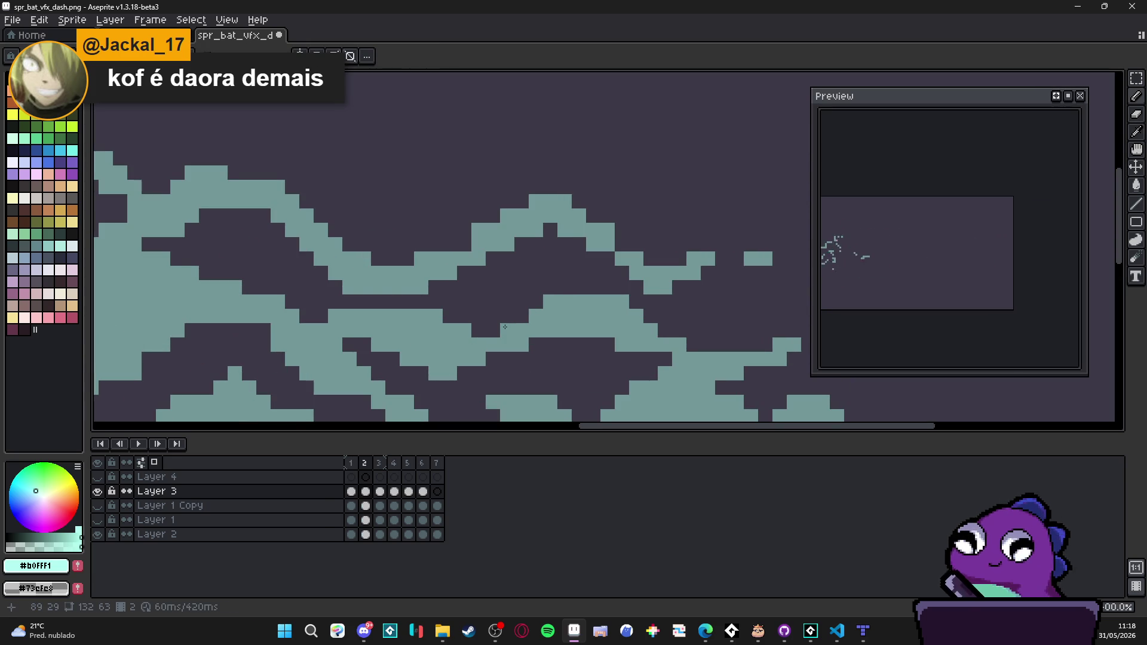
scroll(578, 347, down, 1)
key(Right)
key(Left)
scroll(577, 347, up, 1)
Step: With the Pencil, check frame 2's flow against frames 1 and 3, then step onward toward frame 6
key(b)
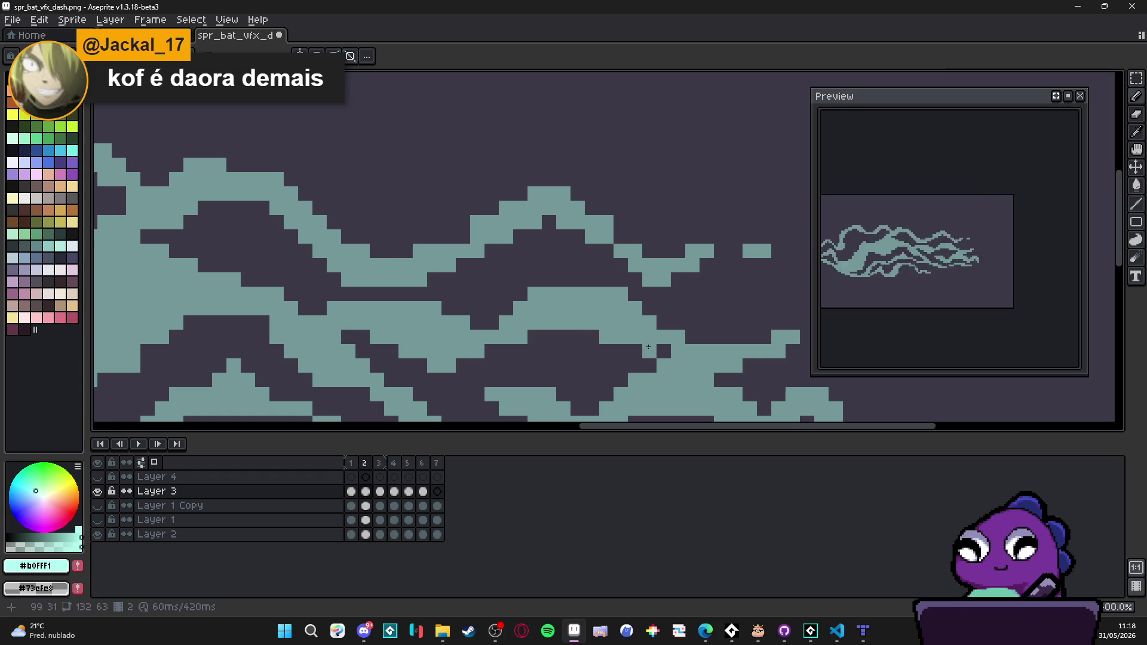
scroll(651, 350, down, 3)
key(Right)
key(Left)
key(Right)
key(Left)
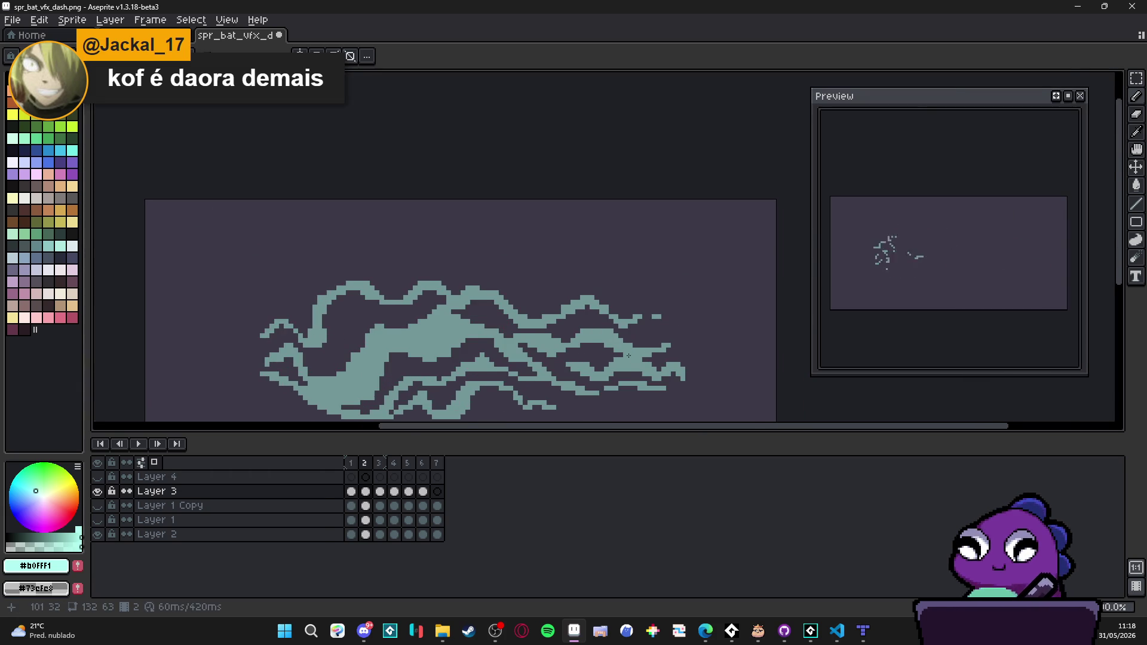
scroll(629, 355, up, 3)
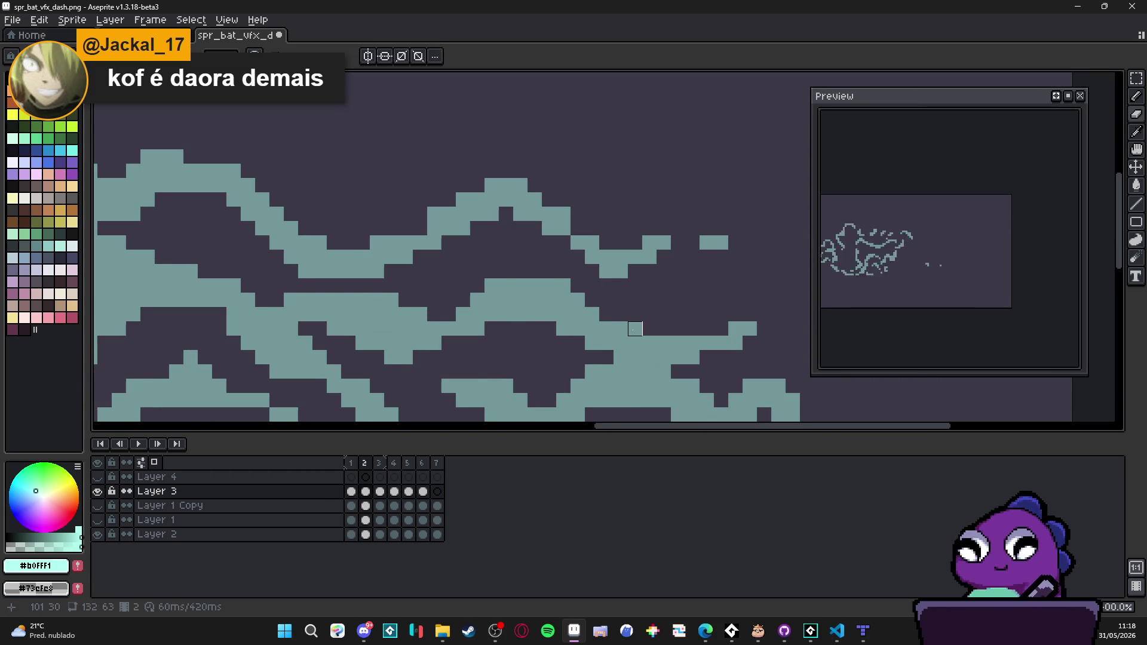
scroll(635, 329, down, 2)
key(Left)
key(Right)
key(Left)
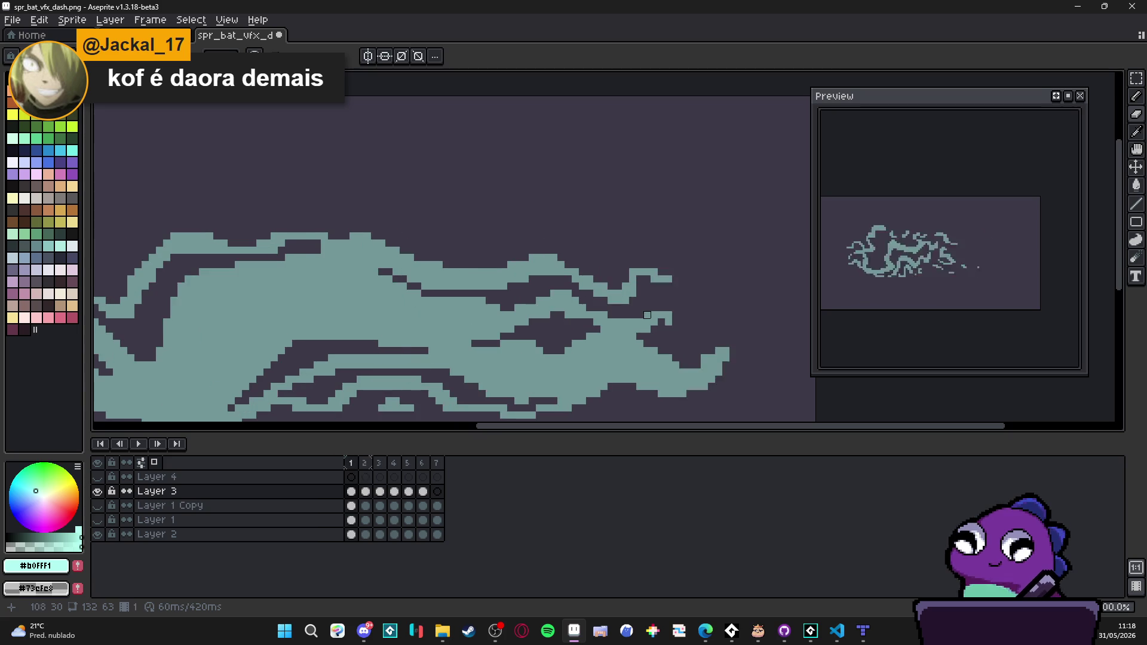
scroll(646, 314, down, 2)
key(Right)
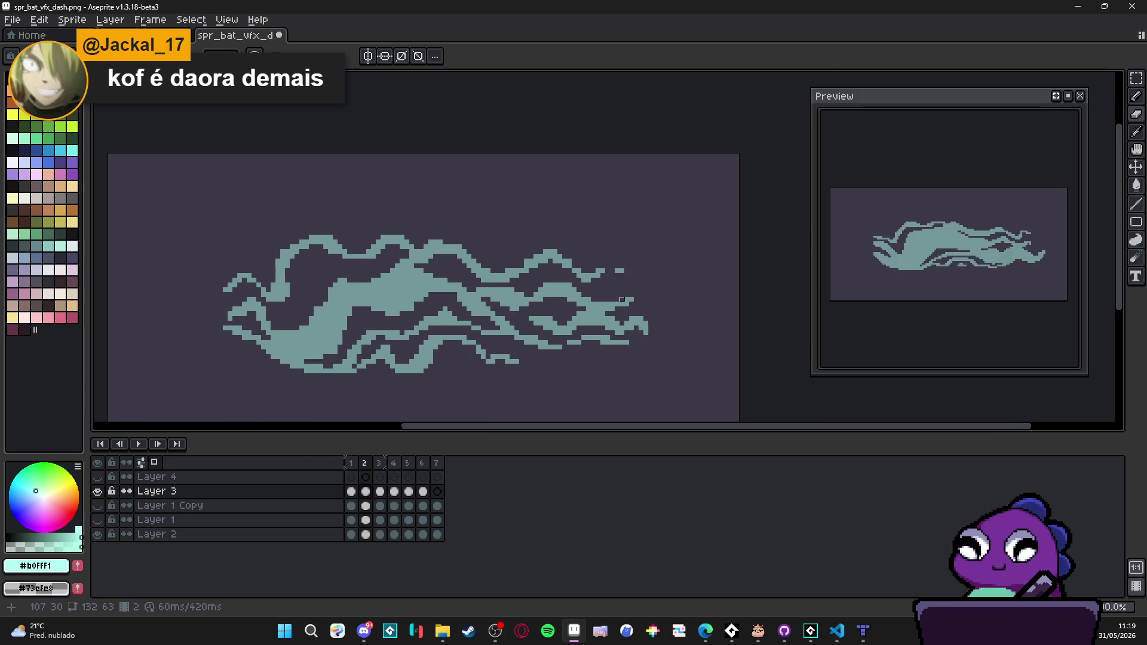
key(Left)
key(Right)
key(Right)
key(Left)
key(Right)
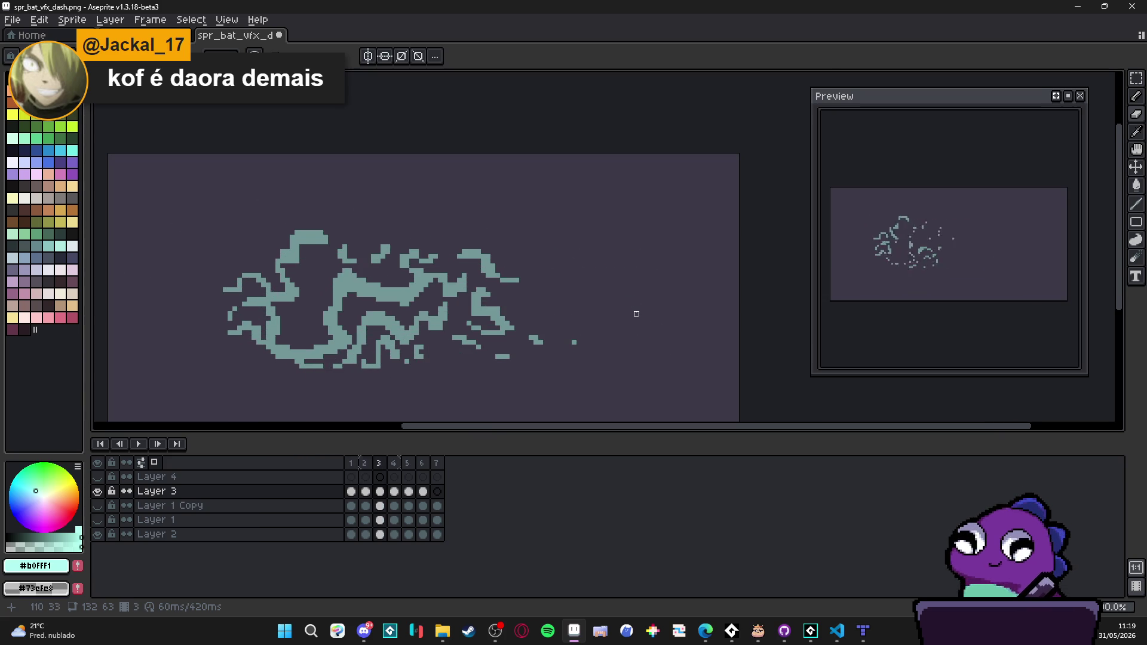
key(Left)
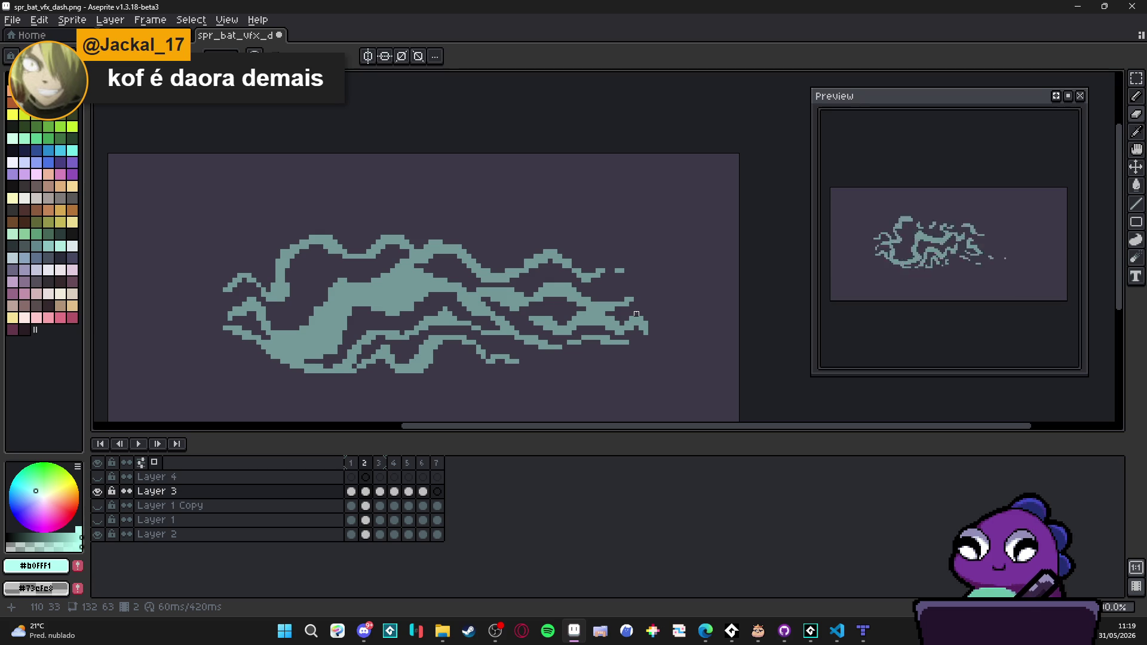
key(Right)
key(Left)
key(Right)
key(Left)
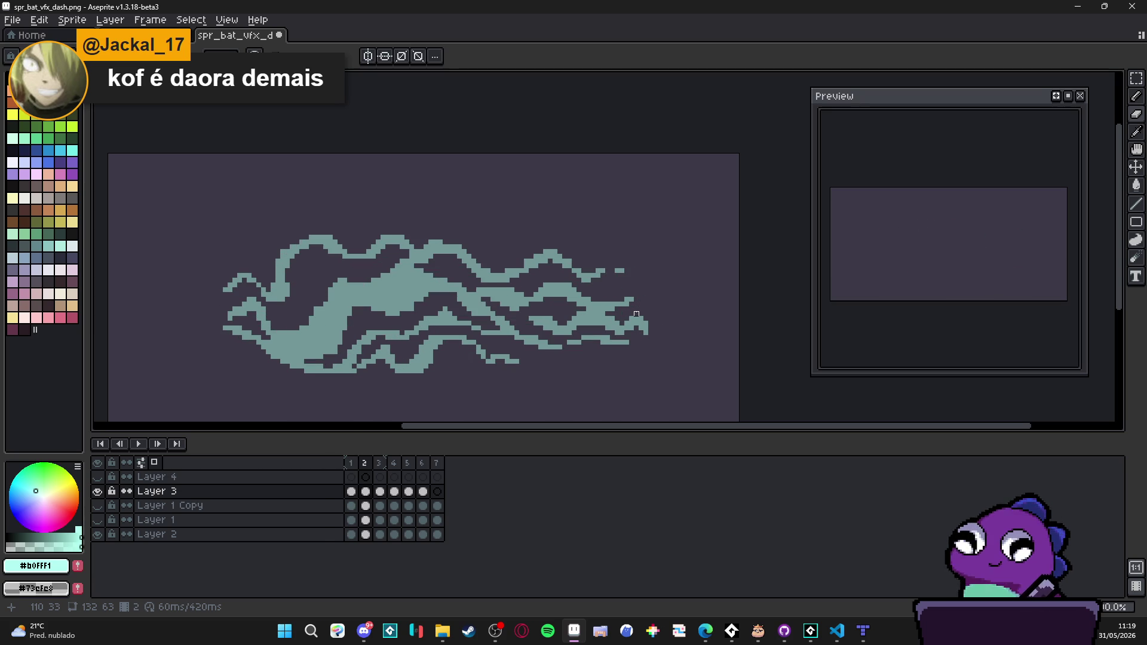
key(Right)
key(Left)
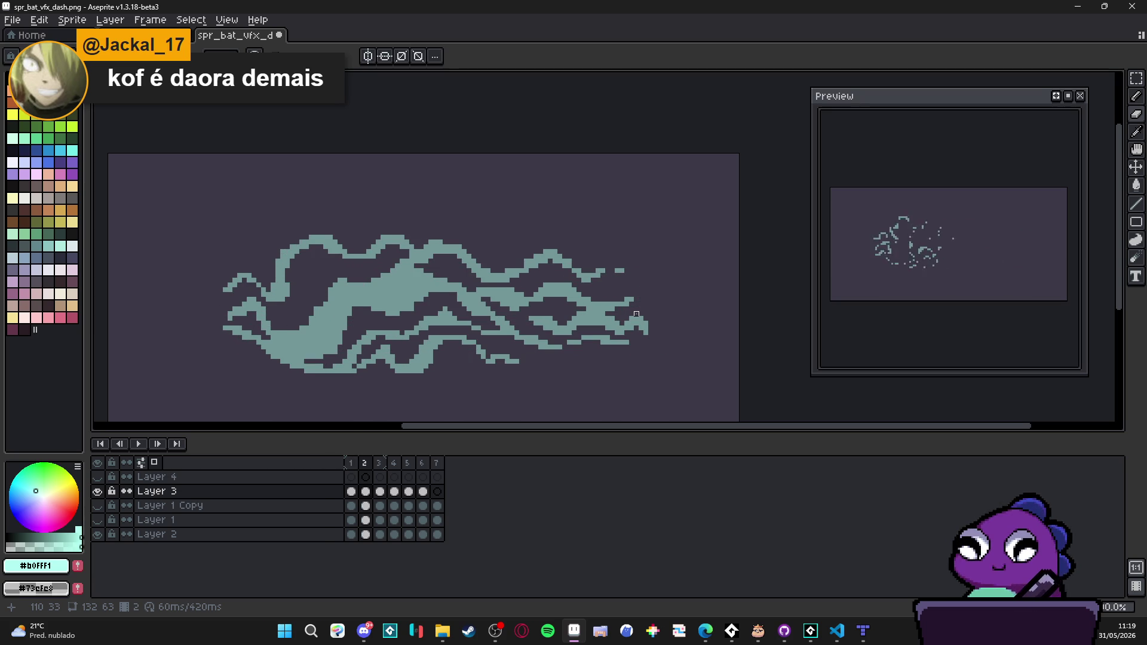
key(Right)
key(Right)
key(Right)
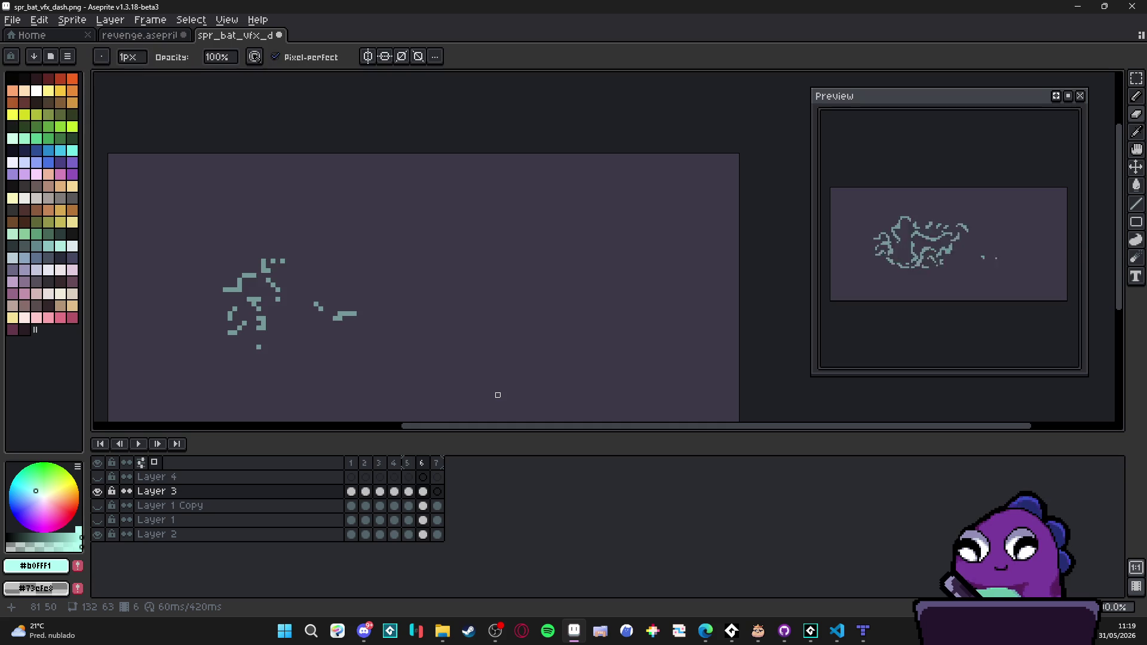
Step: Complete frame 1's solid teal streak, cycling frames to match it to frame 2's wisps
key(Left)
key(Left)
key(Left)
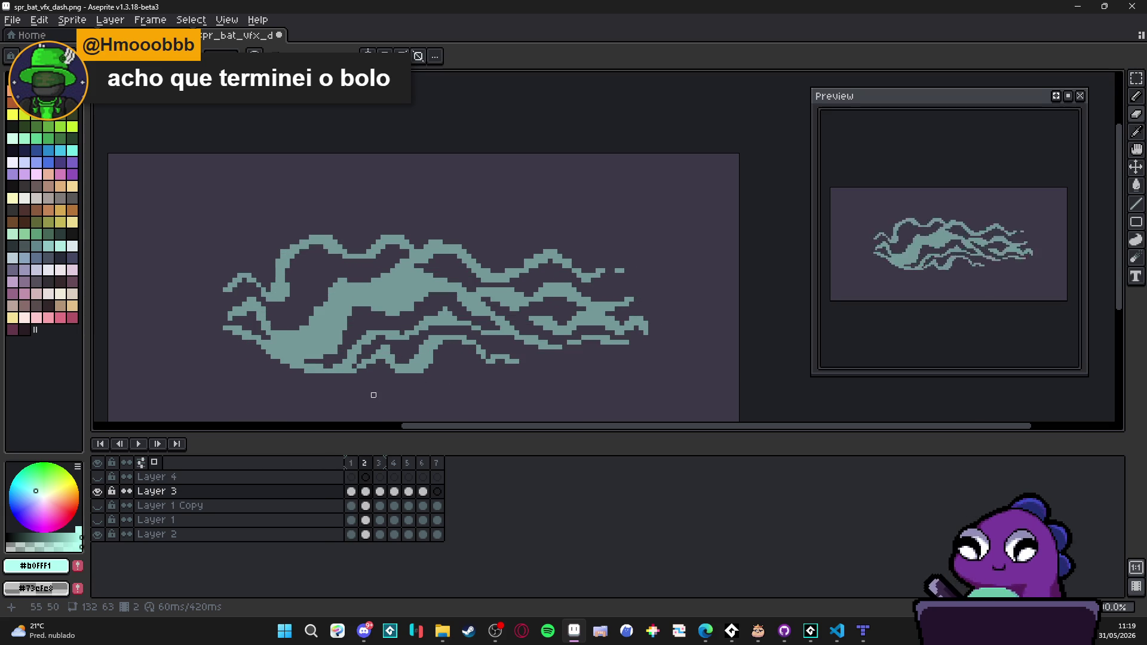
scroll(325, 294, up, 2)
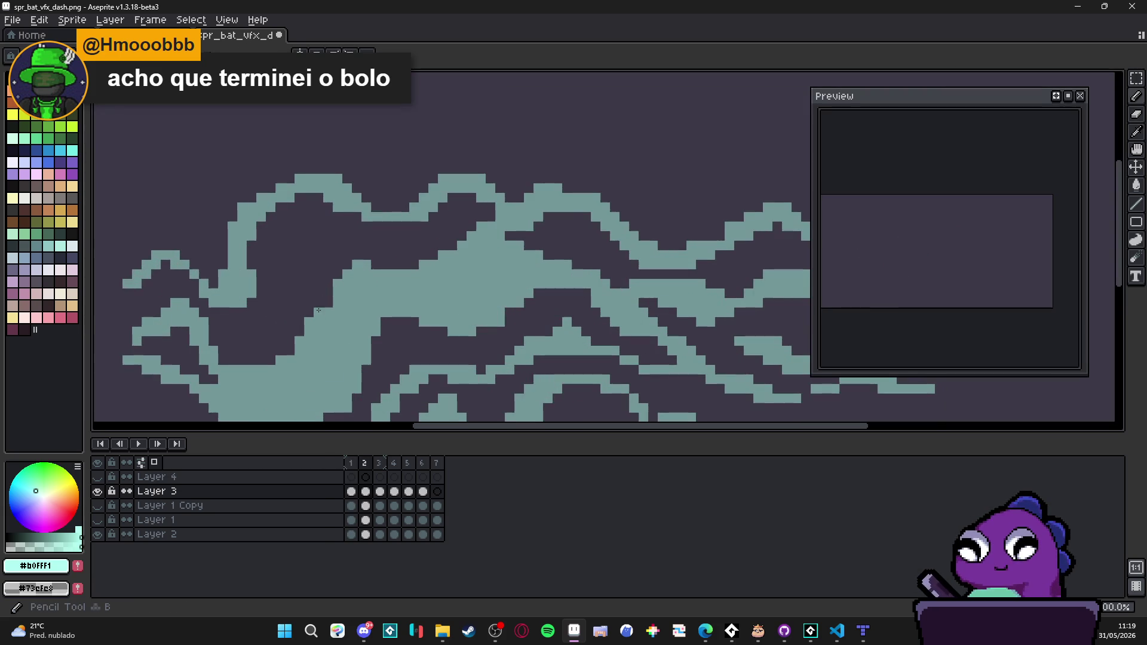
scroll(434, 314, down, 2)
scroll(433, 315, right, 1)
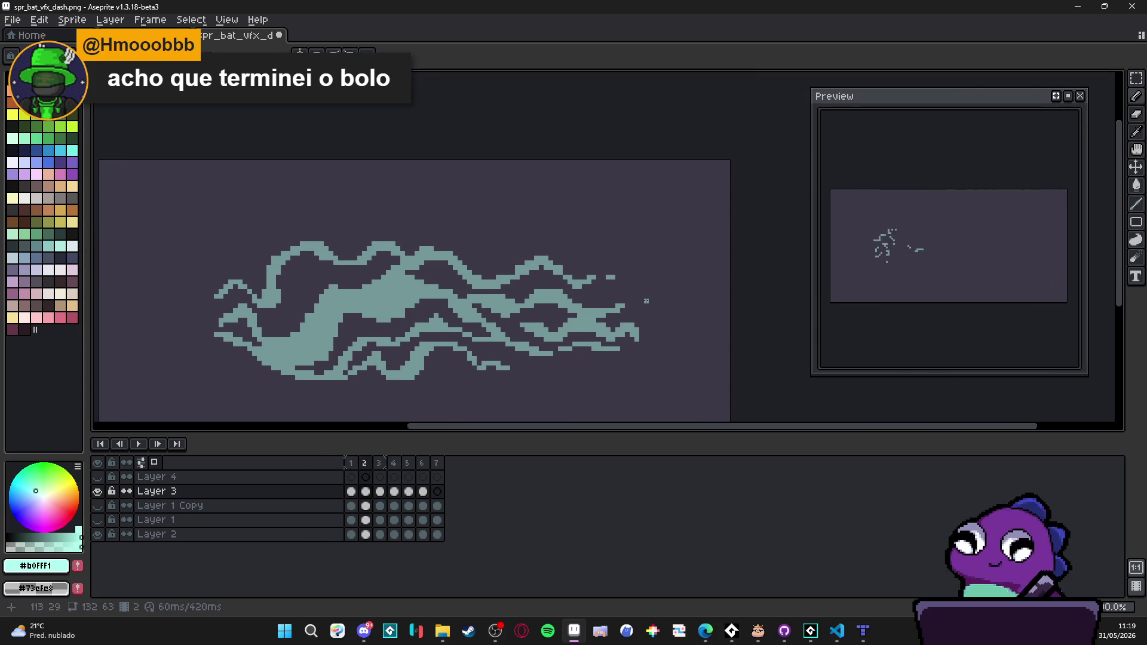
key(Return)
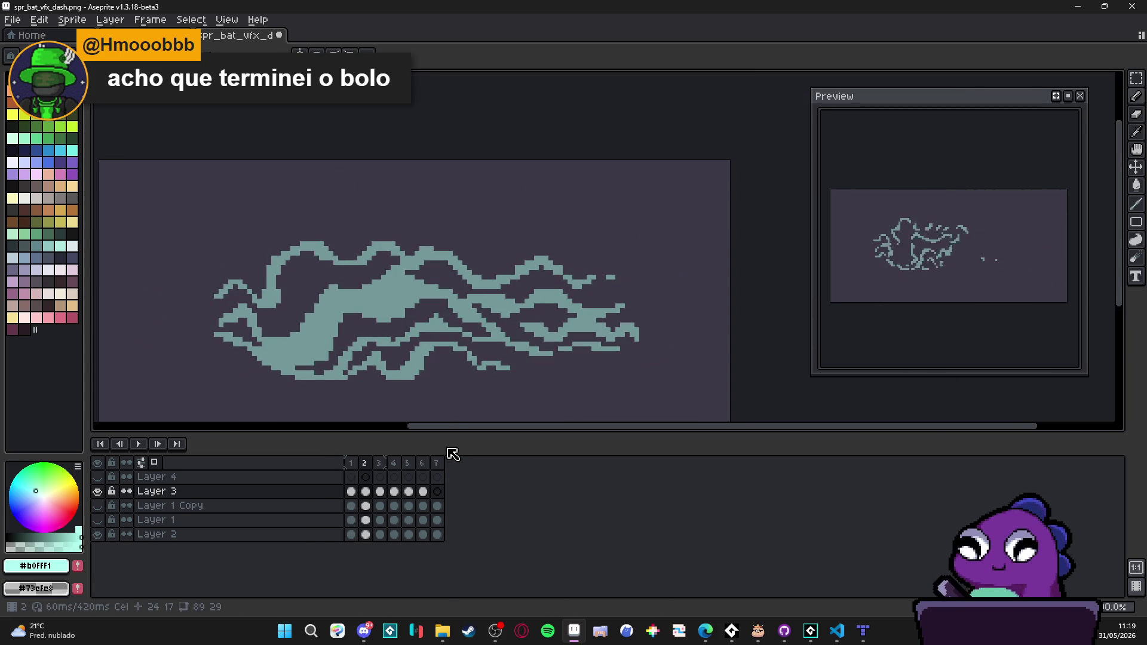
key(Return)
scroll(620, 274, up, 1)
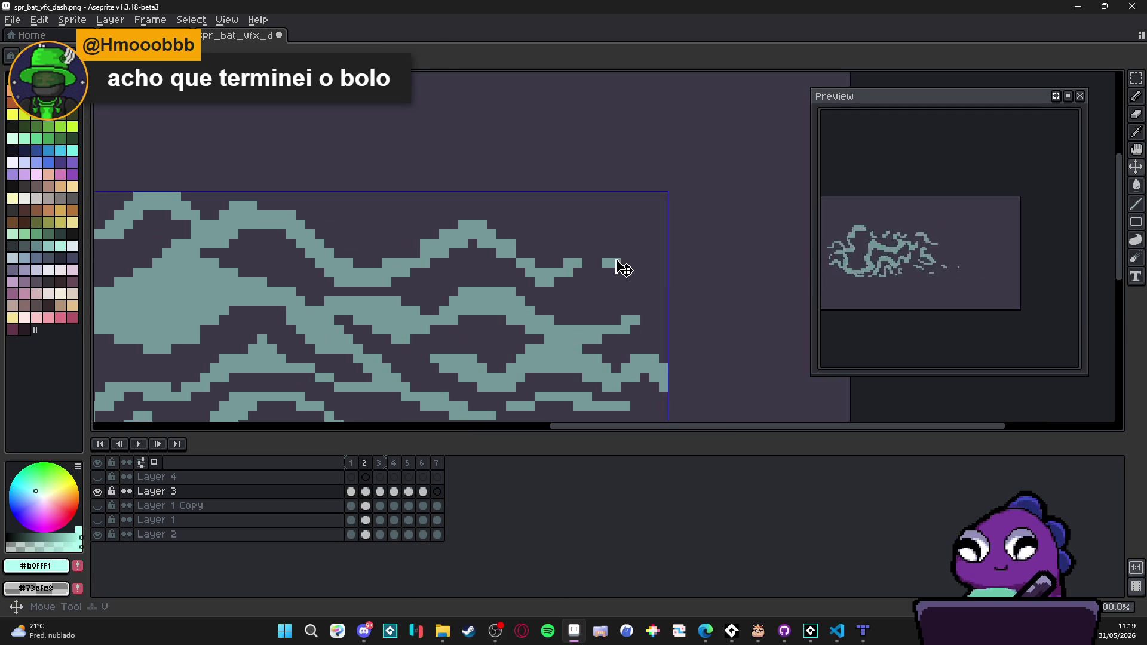
scroll(622, 269, down, 3)
scroll(616, 289, right, 1)
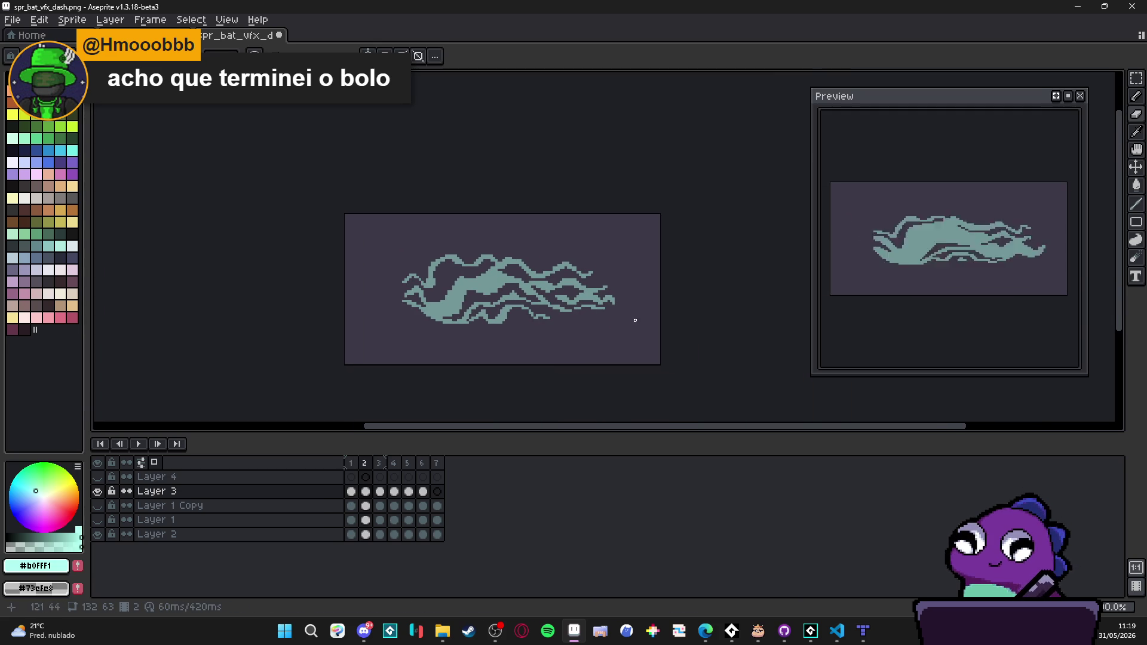
scroll(569, 257, up, 5)
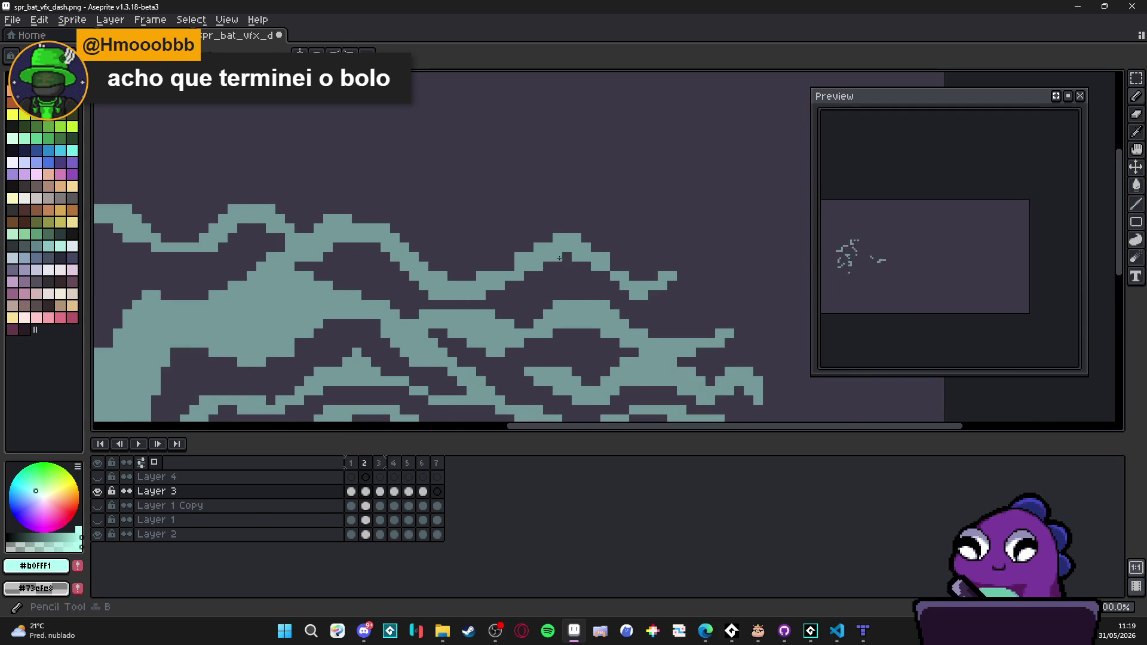
scroll(569, 257, down, 3)
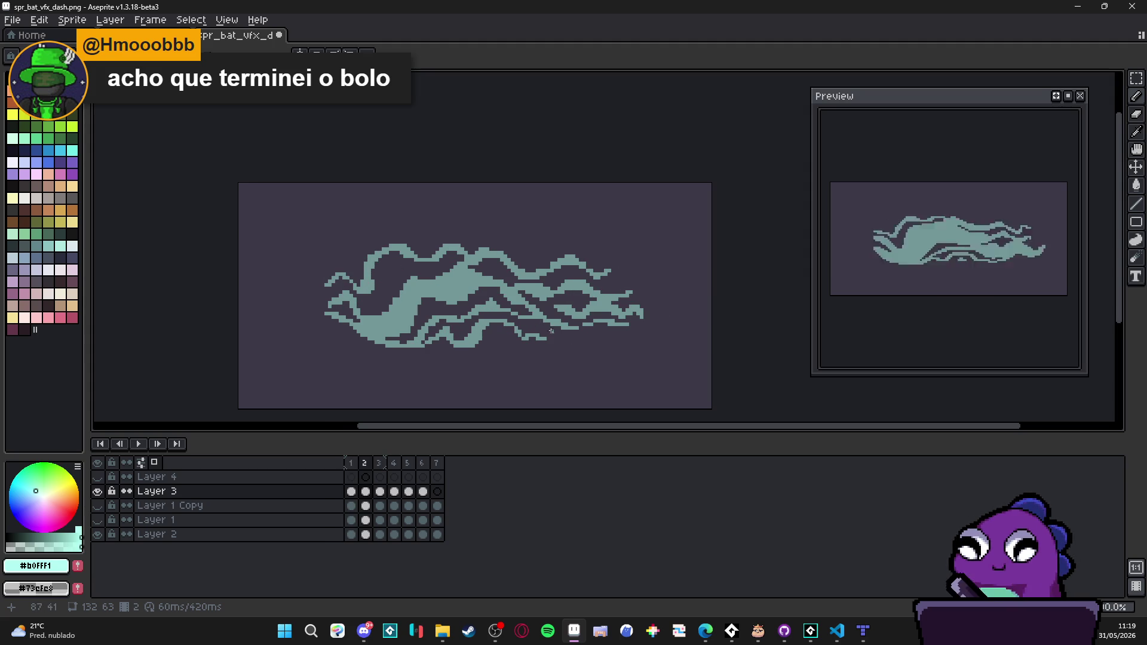
scroll(488, 335, up, 4)
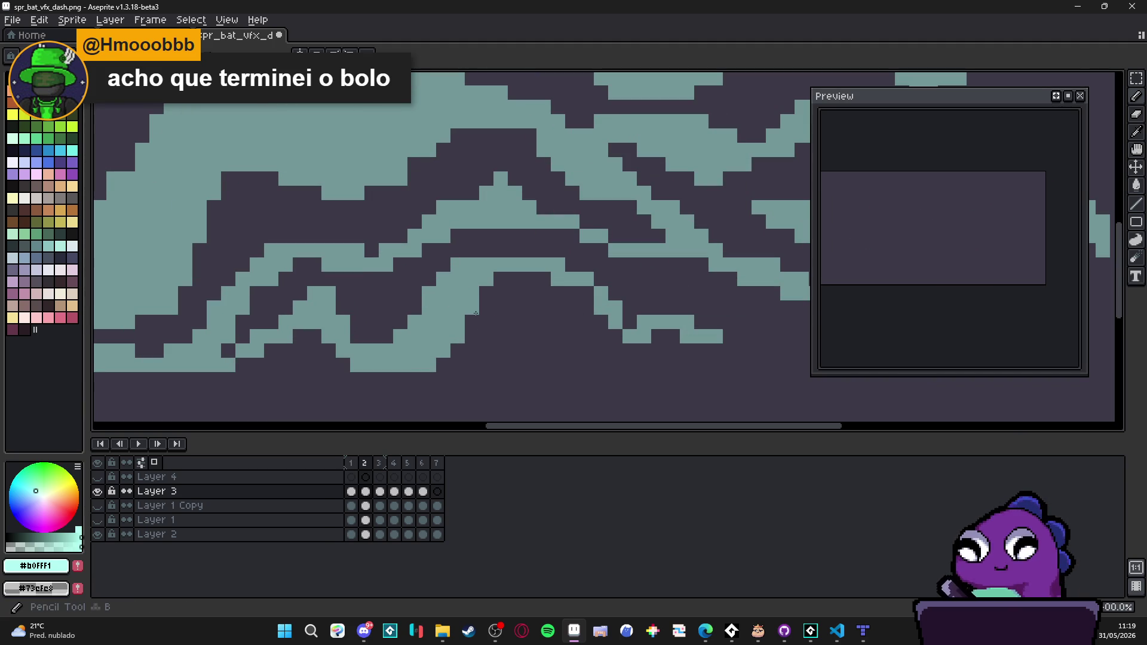
scroll(473, 324, down, 2)
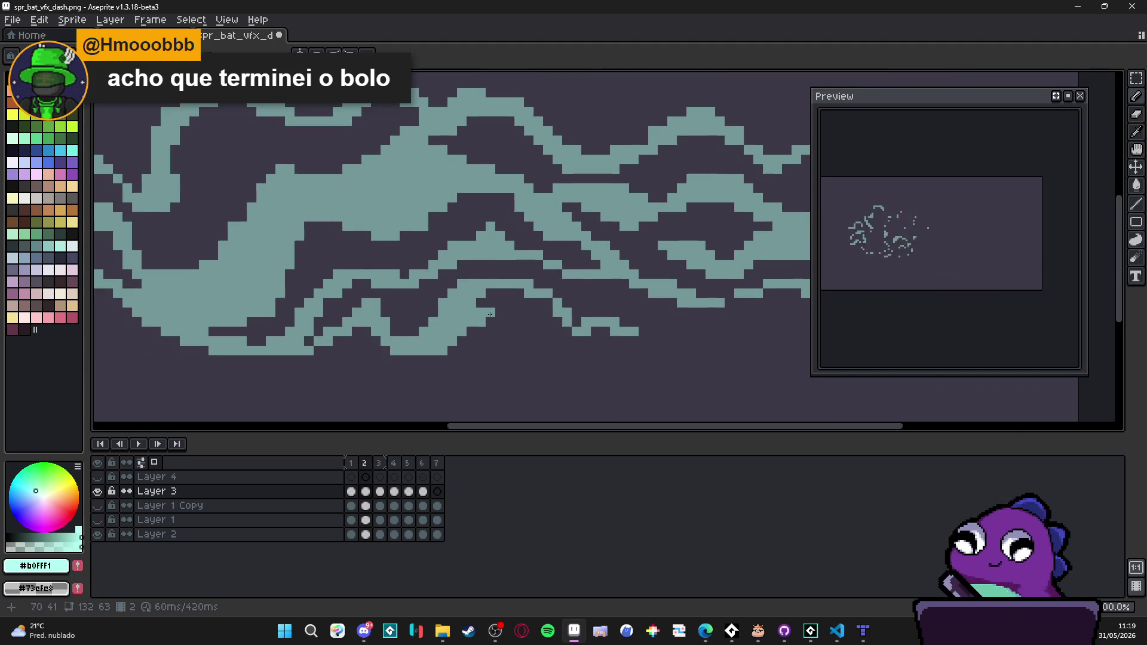
scroll(490, 314, down, 4)
scroll(473, 295, up, 5)
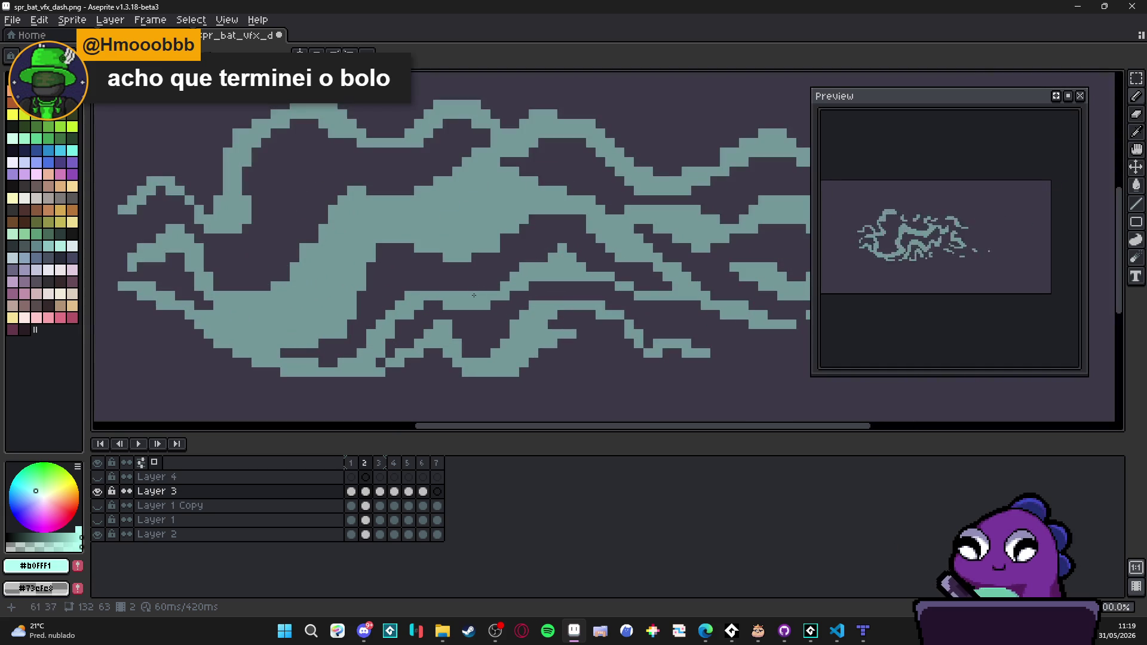
scroll(424, 306, down, 3)
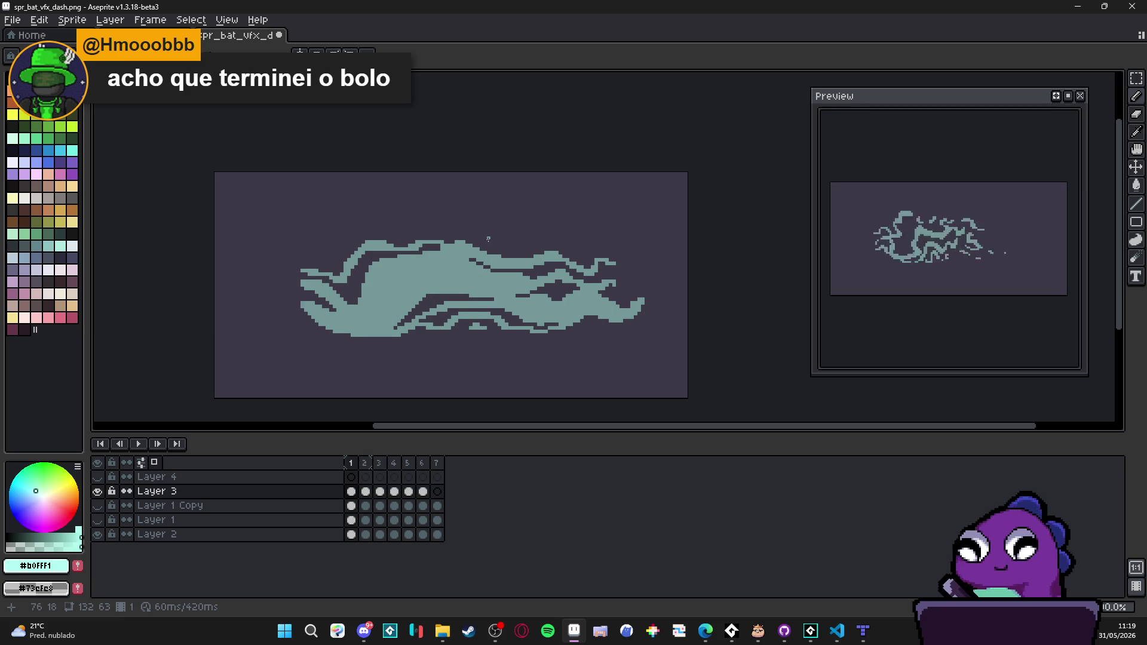
Step: Compare Layer 3's frame 3 to 5 cels against frame 2's full dash shape
click(381, 493)
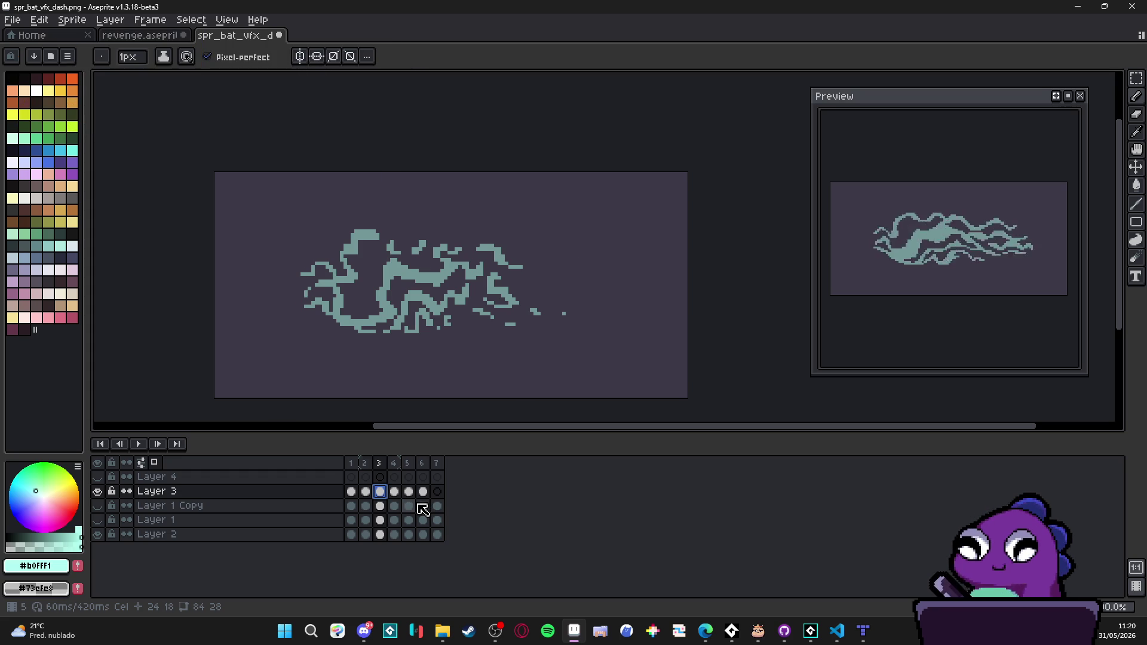
click(431, 509)
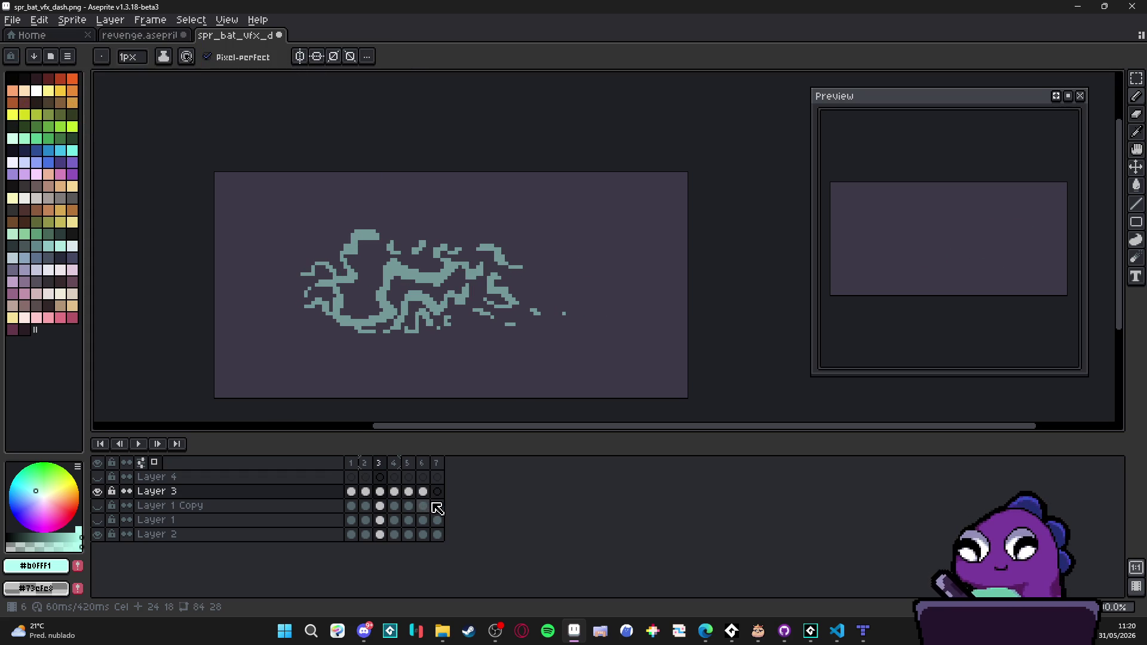
key(Left)
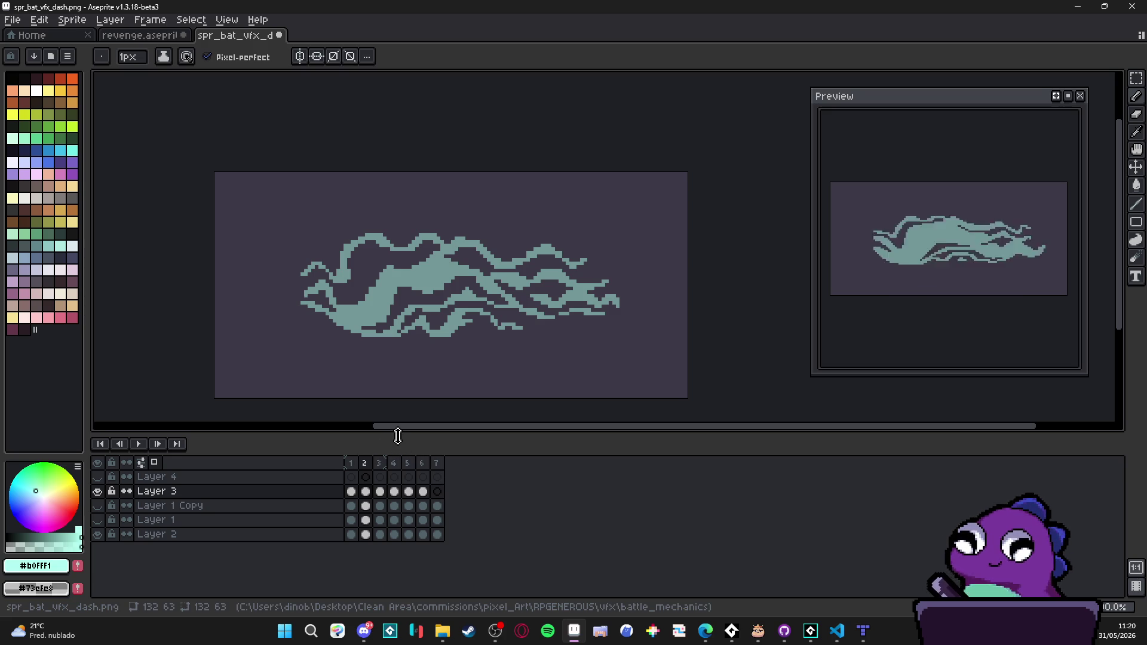
click(381, 492)
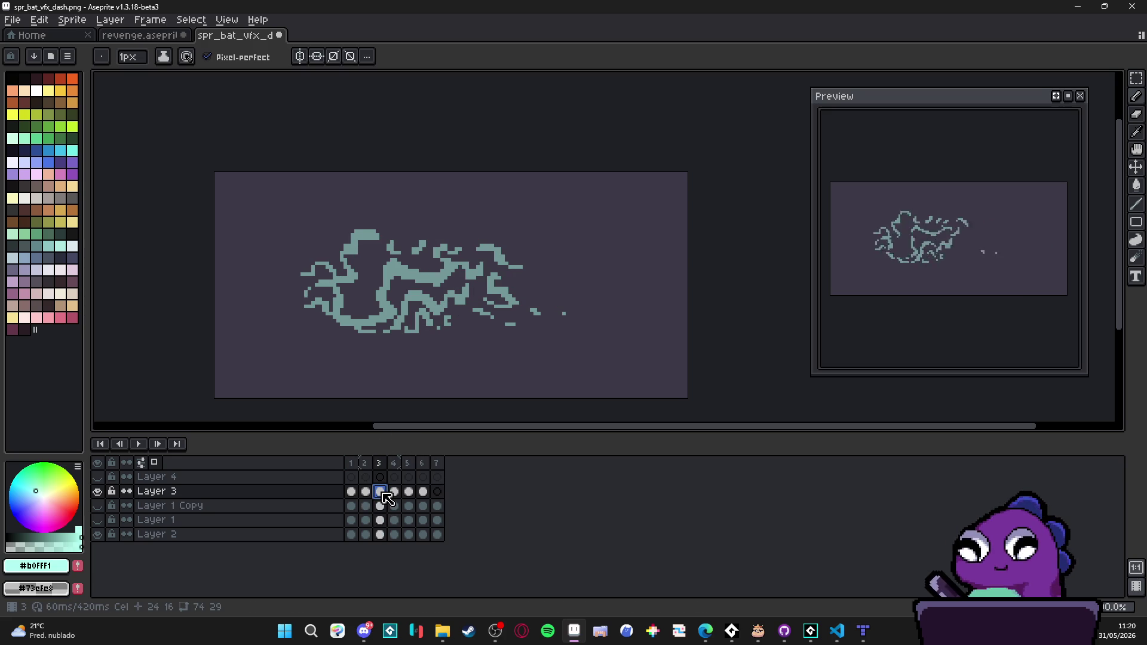
click(368, 492)
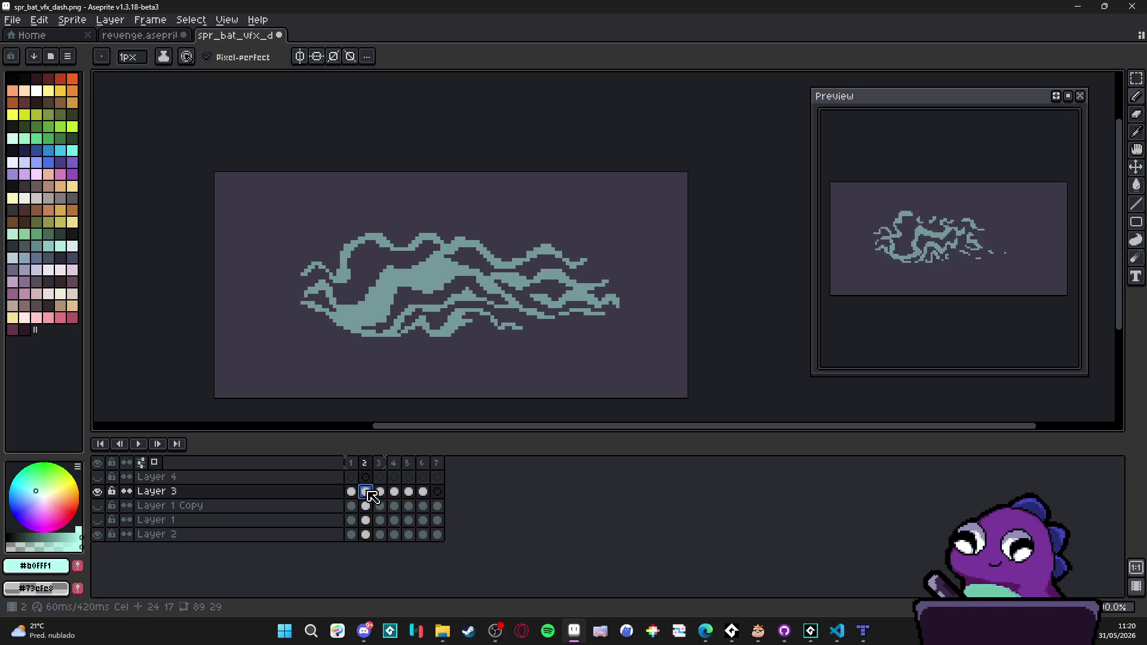
drag(373, 496, 425, 494)
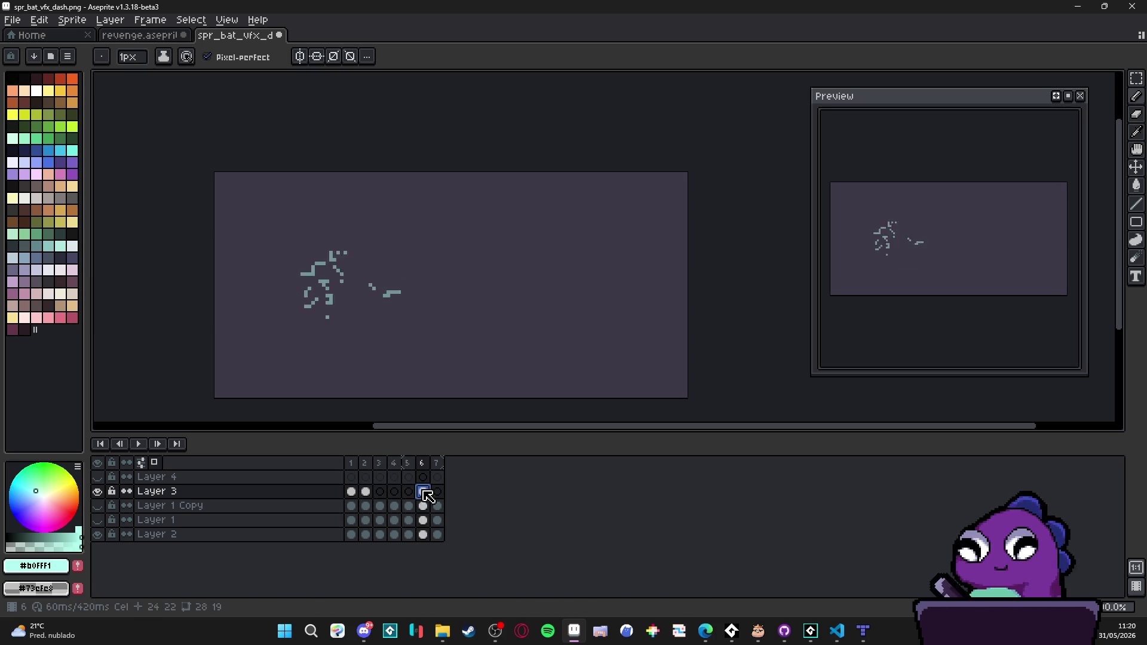
click(366, 496)
Step: Revisit frame 3, then go back to frame 2 to select and copy its dash
click(380, 493)
key(ctrl+v)
scroll(520, 317, up, 1)
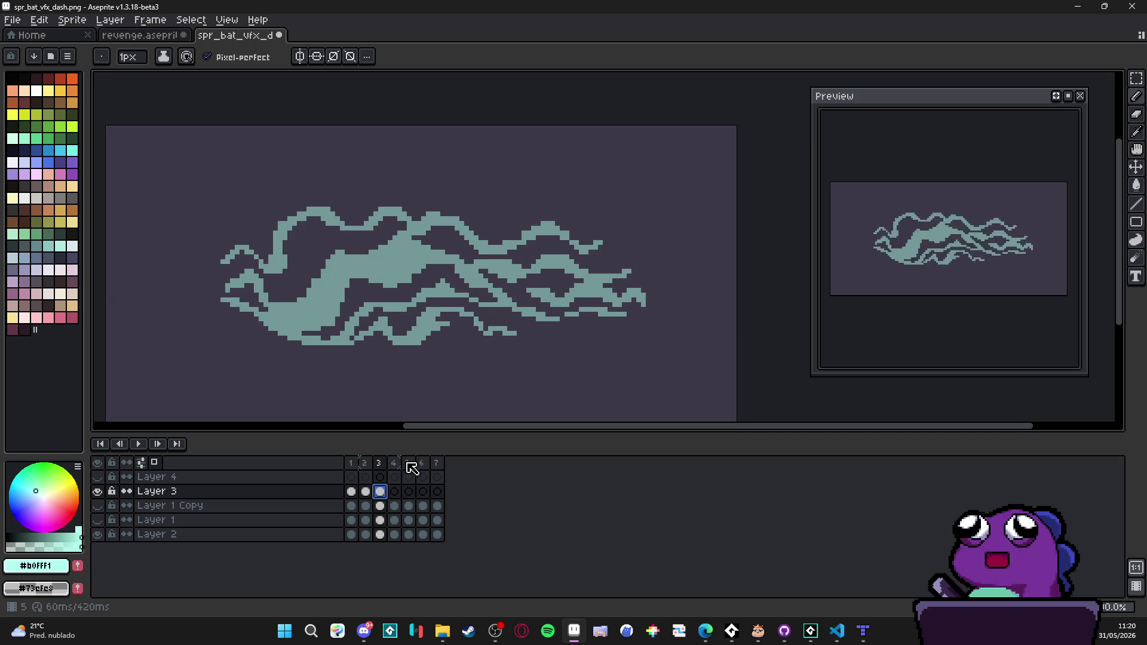
click(351, 491)
click(366, 490)
key(Left)
key(Right)
Step: Paste frame 2's dash into frame 3, try squashing it narrower, undo, and deselect
click(379, 491)
key(ctrl+v)
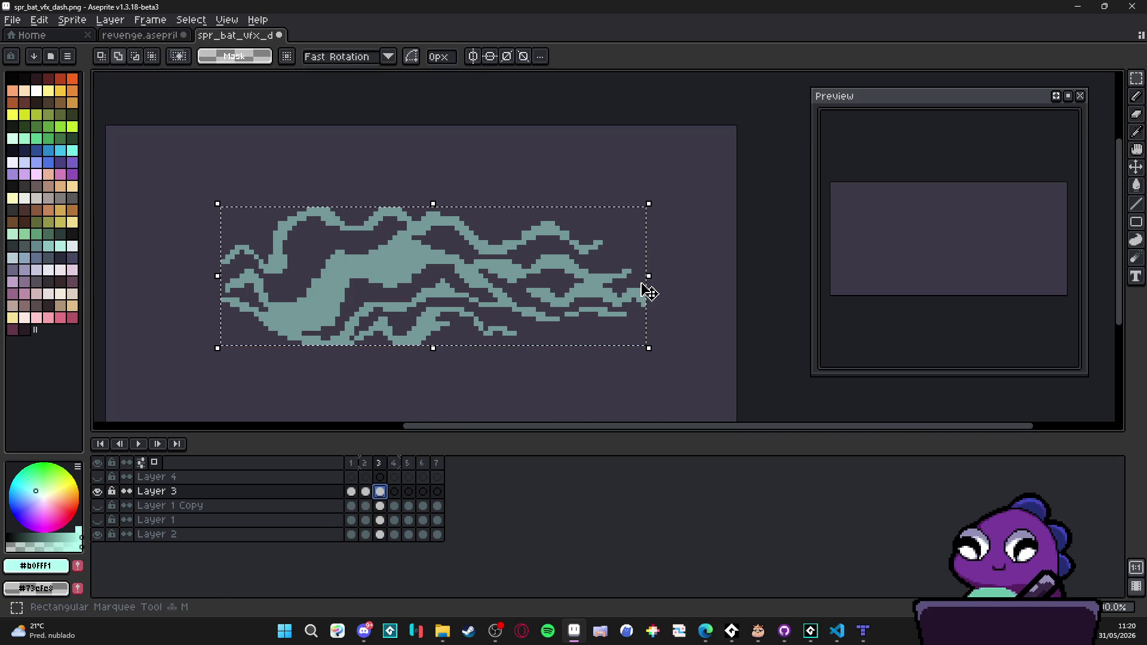
mouse_move(649, 276)
mouse_down()
mouse_move(520, 276)
mouse_move(527, 283)
mouse_up()
key(Return)
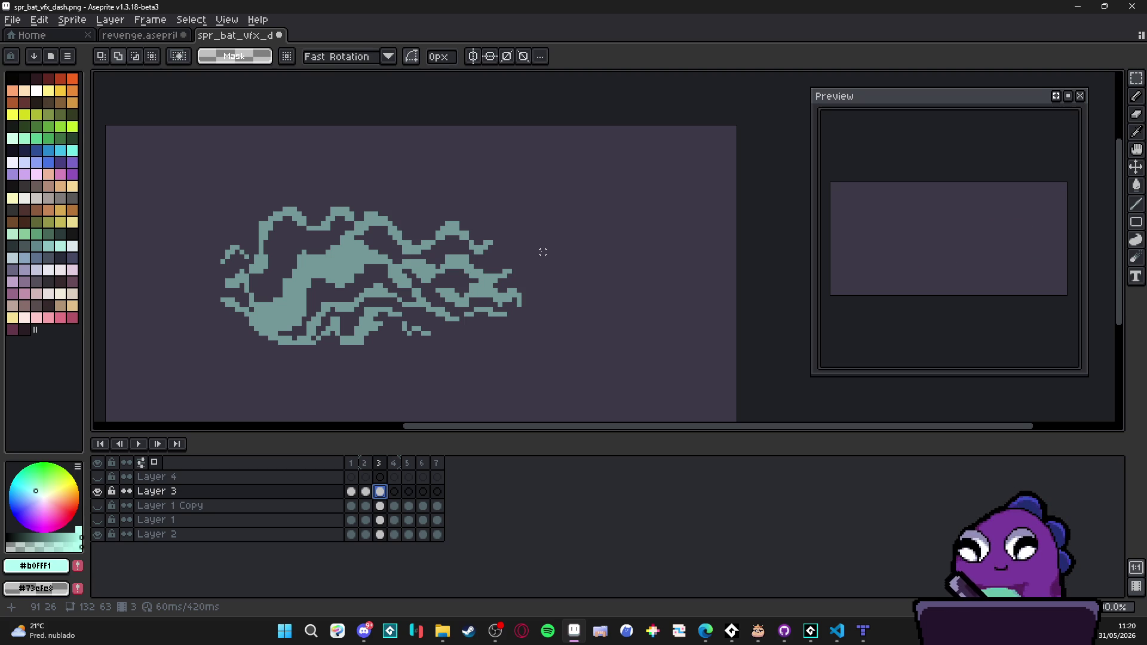
key(ctrl+z)
key(ctrl+z)
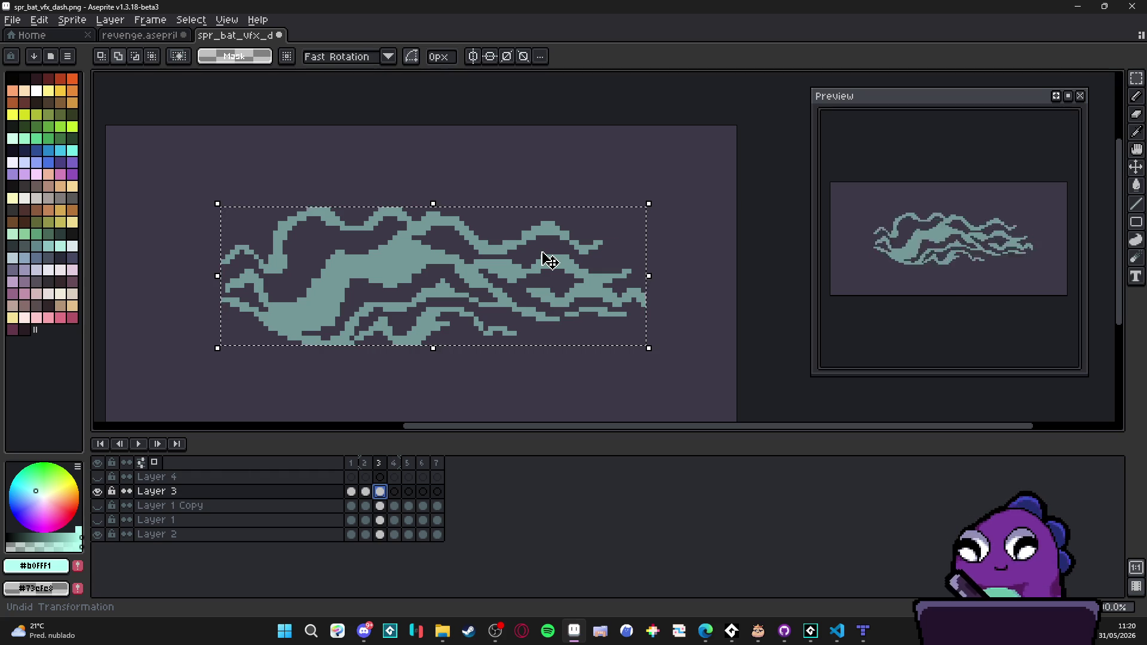
key(ctrl+d)
scroll(657, 299, up, 2)
Step: Redraw the upper-right strand tip with a 2 px Pencil
key(b)
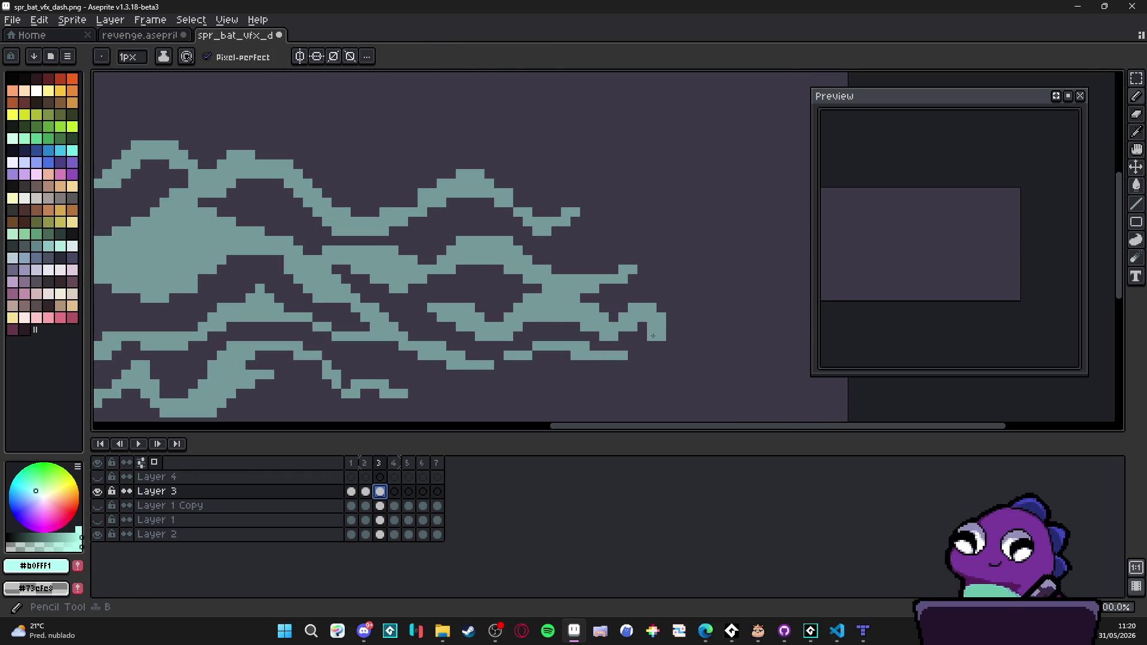
scroll(669, 338, down, 2)
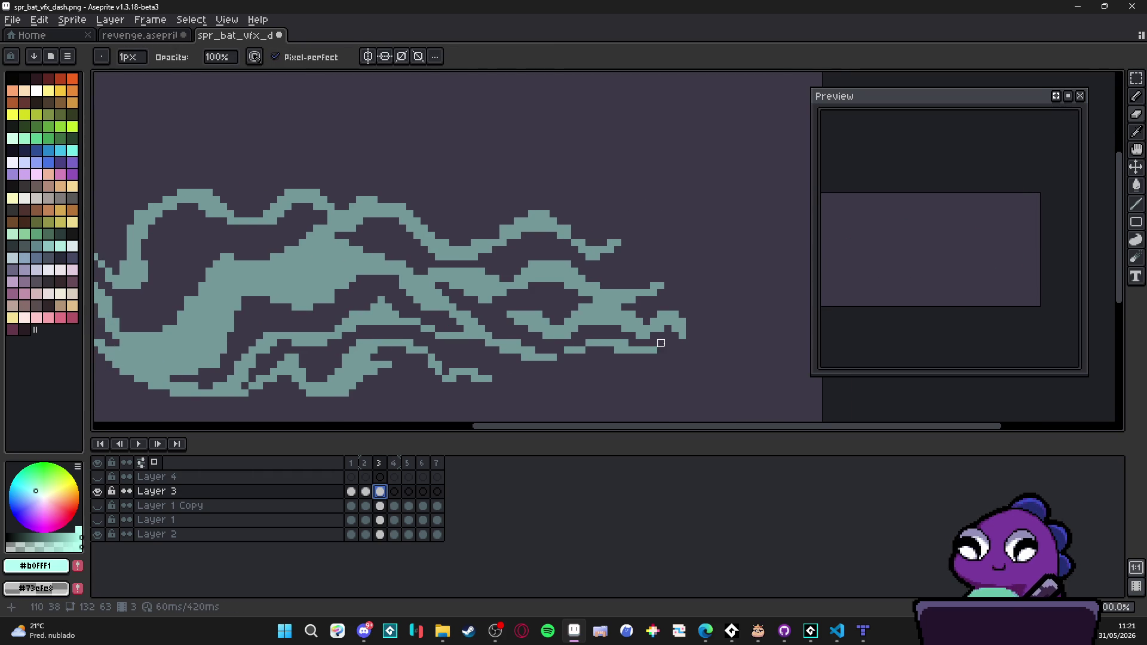
key(plus)
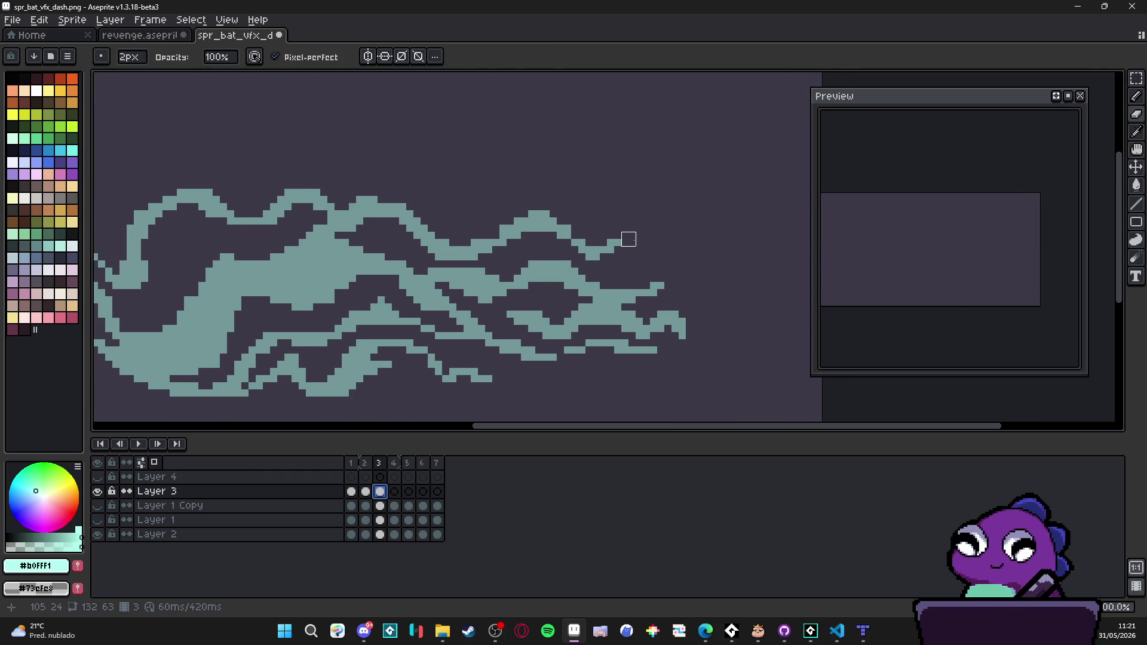
mouse_move(628, 239)
mouse_down()
mouse_move(584, 241)
mouse_move(596, 250)
mouse_move(563, 225)
mouse_move(485, 224)
mouse_move(456, 246)
mouse_move(363, 185)
mouse_move(428, 225)
mouse_up()
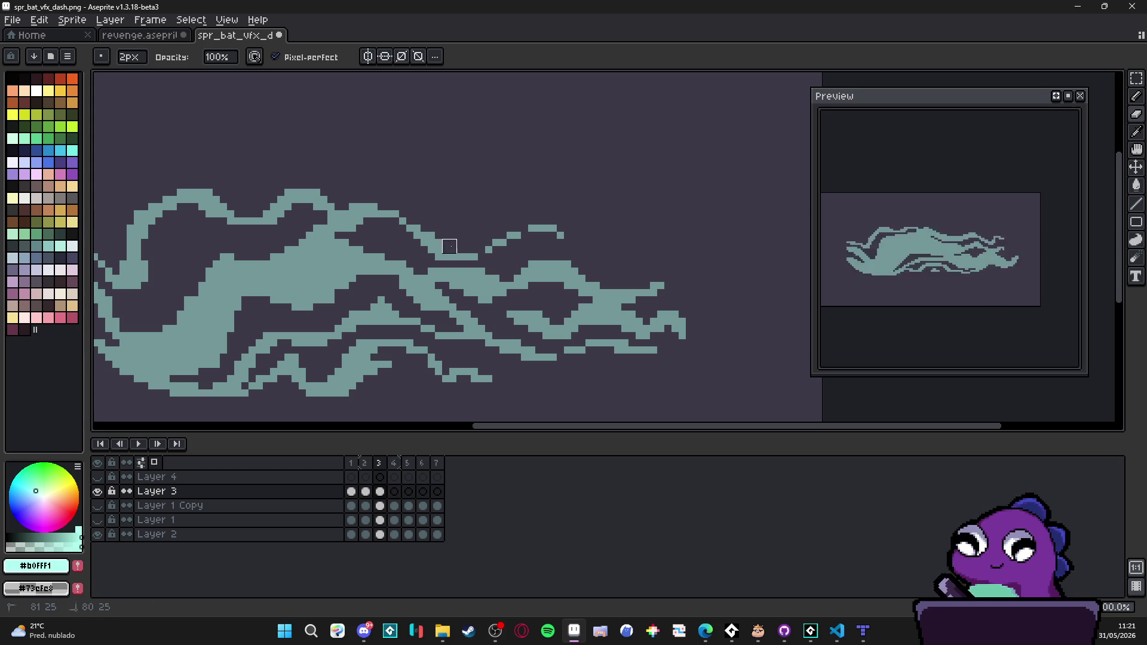
Step: Erase the small top-right strand and the ends of the lower right strands
drag(525, 228, 563, 233)
mouse_move(601, 267)
mouse_down()
mouse_move(587, 246)
mouse_move(512, 244)
mouse_up()
mouse_move(672, 306)
mouse_down()
mouse_move(487, 300)
mouse_move(505, 301)
mouse_up()
scroll(597, 302, left, 2)
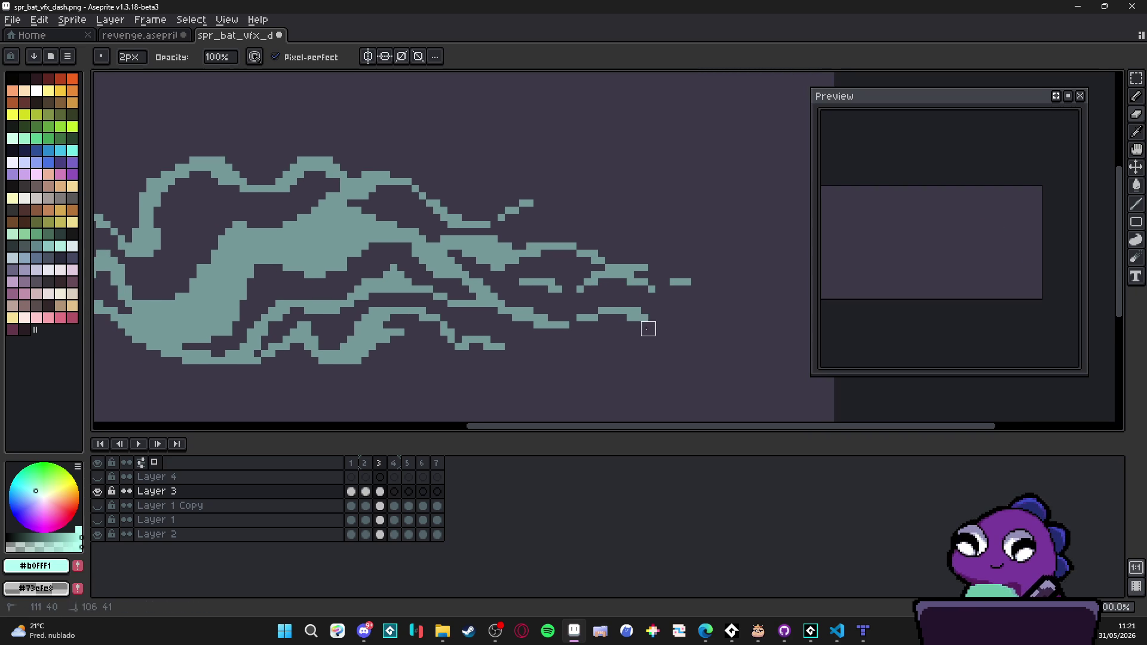
scroll(628, 323, down, 1)
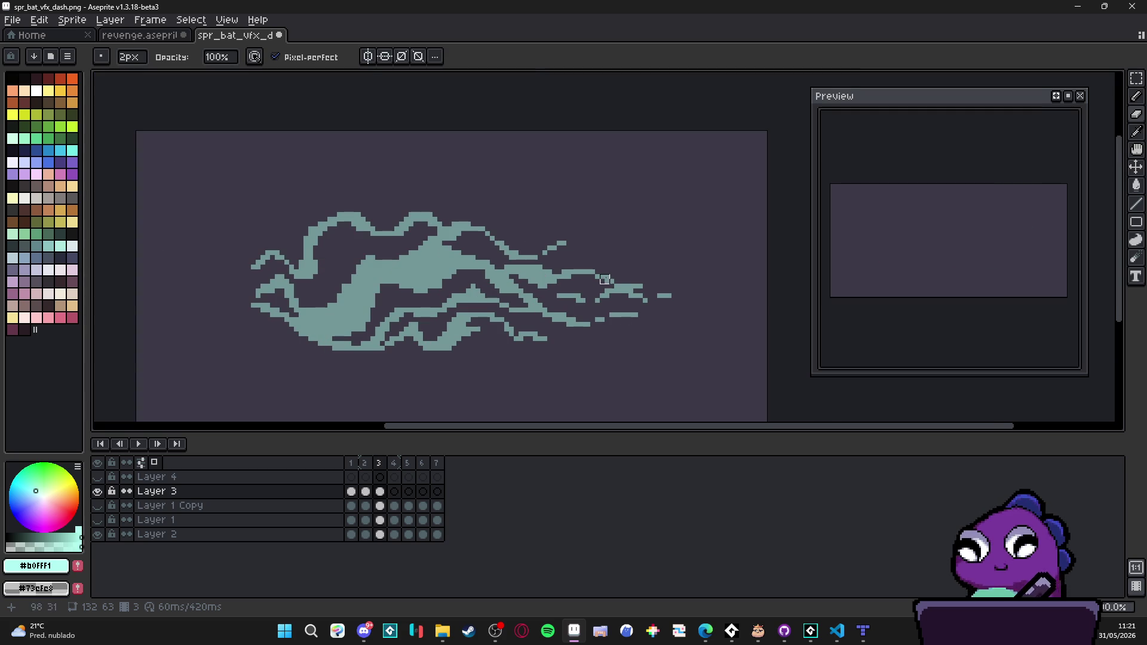
Step: Set a constant 150 ms duration on all 7 dash frames, a 1.05 s loop
click(191, 20)
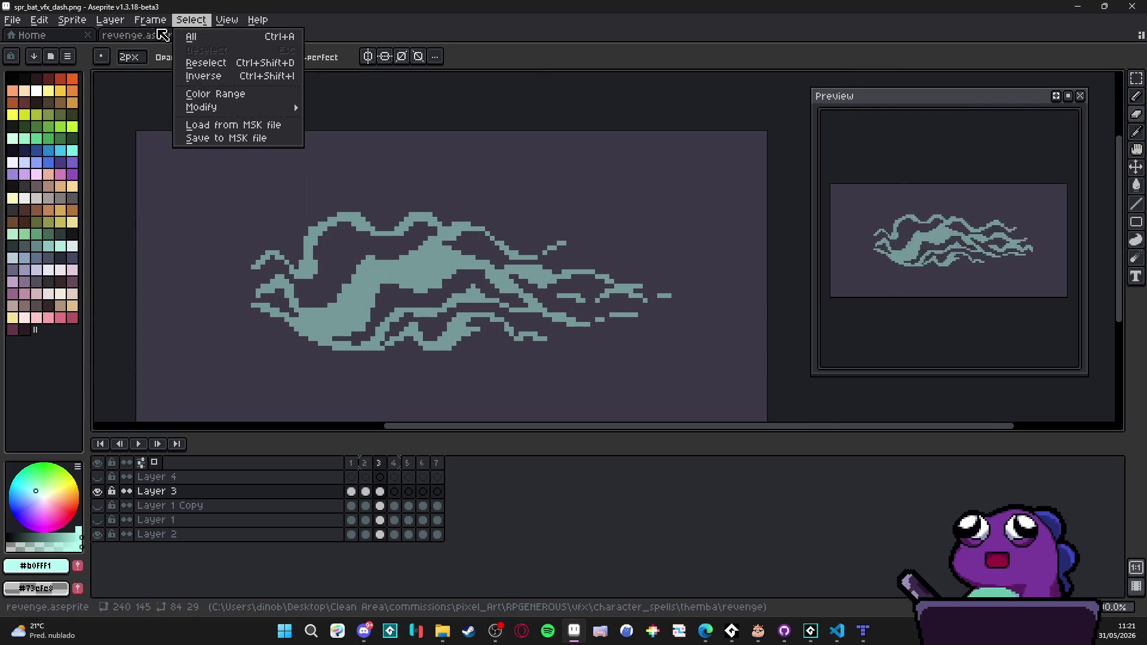
mouse_move(150, 20)
click(248, 211)
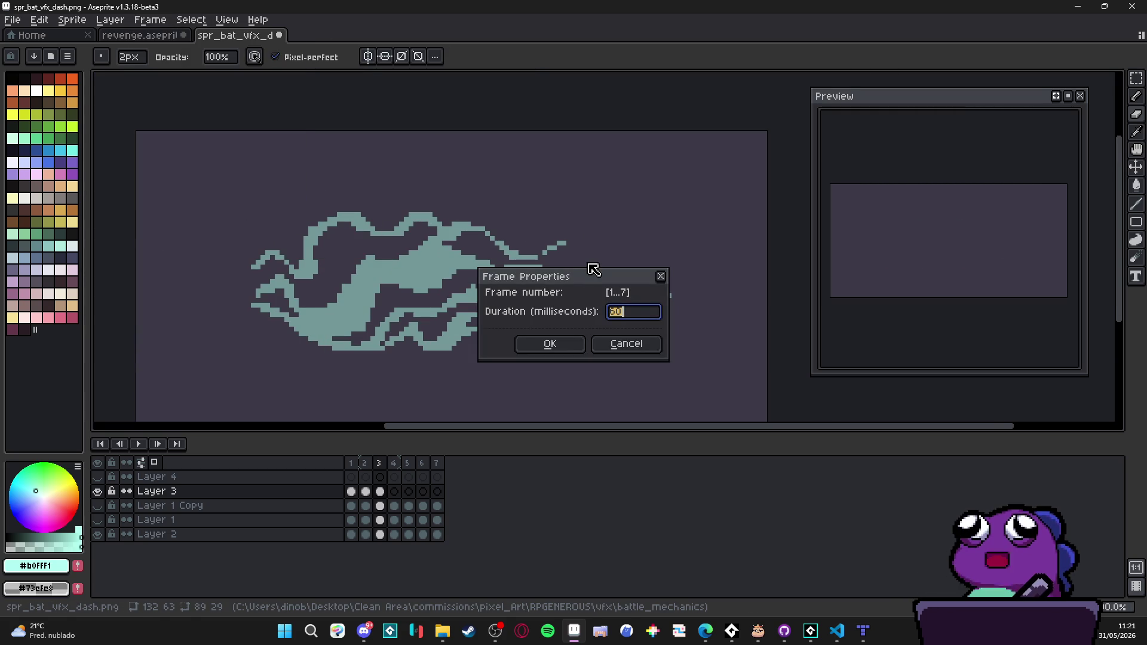
text(0)
key(Return)
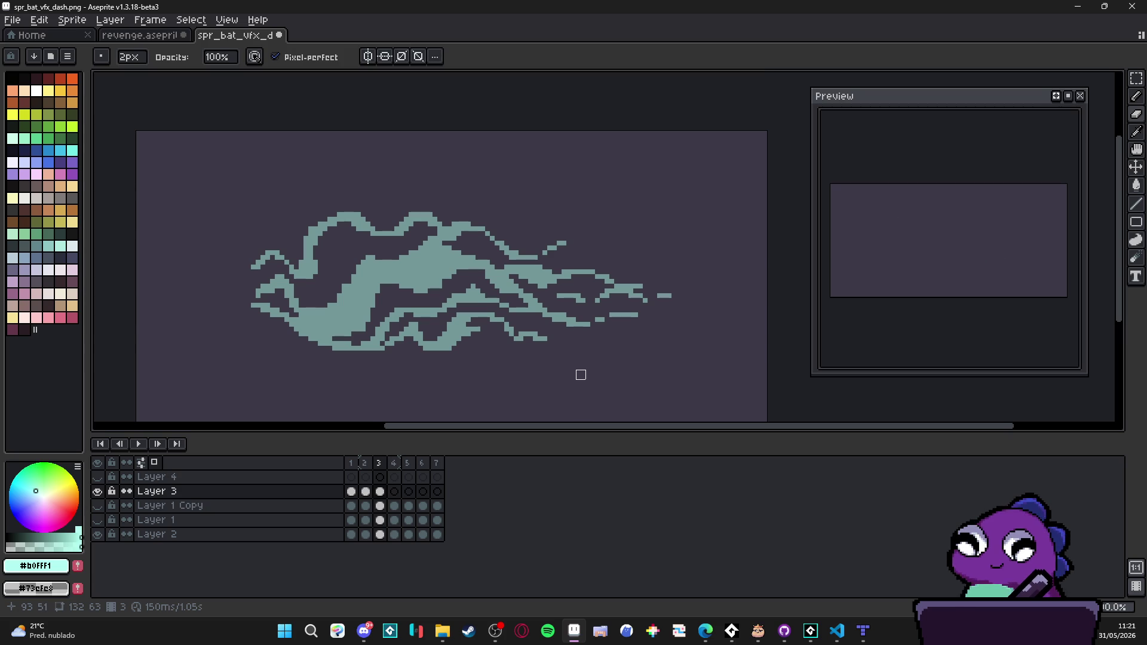
scroll(580, 374, down, 1)
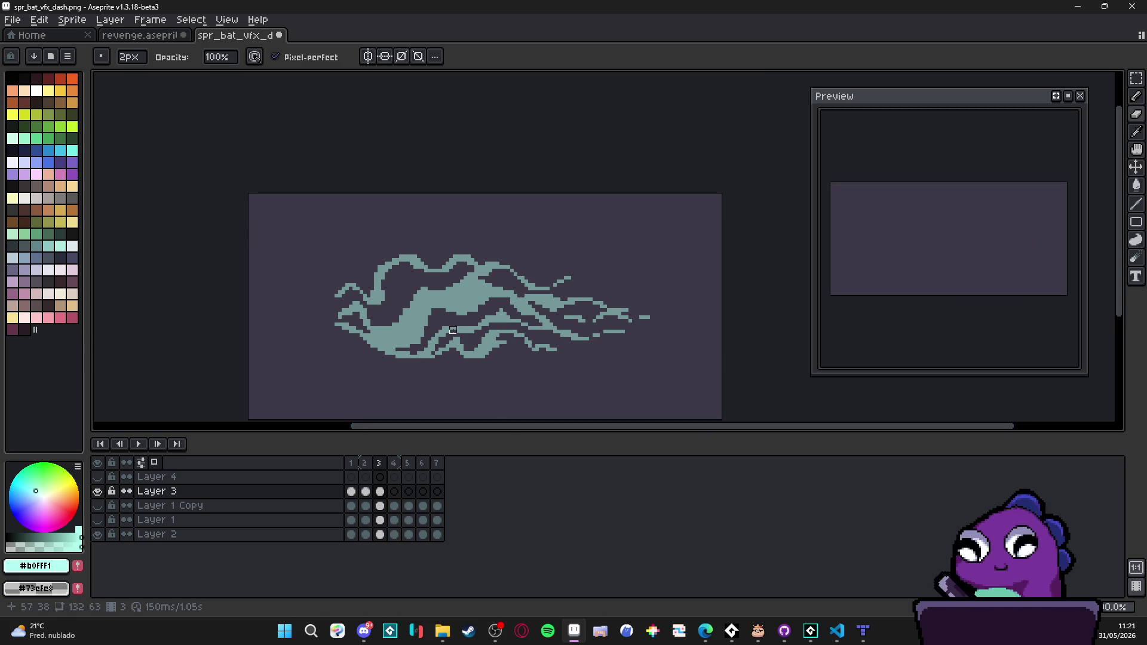
Step: Stop the preview animation and compare frame 3 against frame 2 of Layer 3
scroll(538, 313, up, 2)
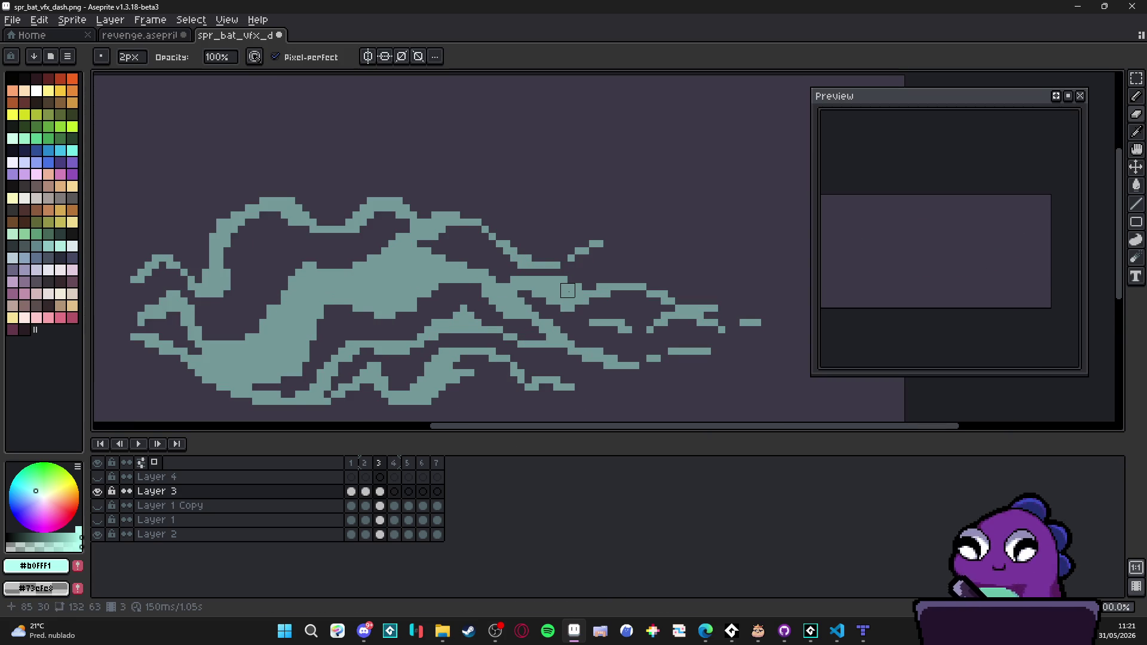
drag(572, 295, 580, 255)
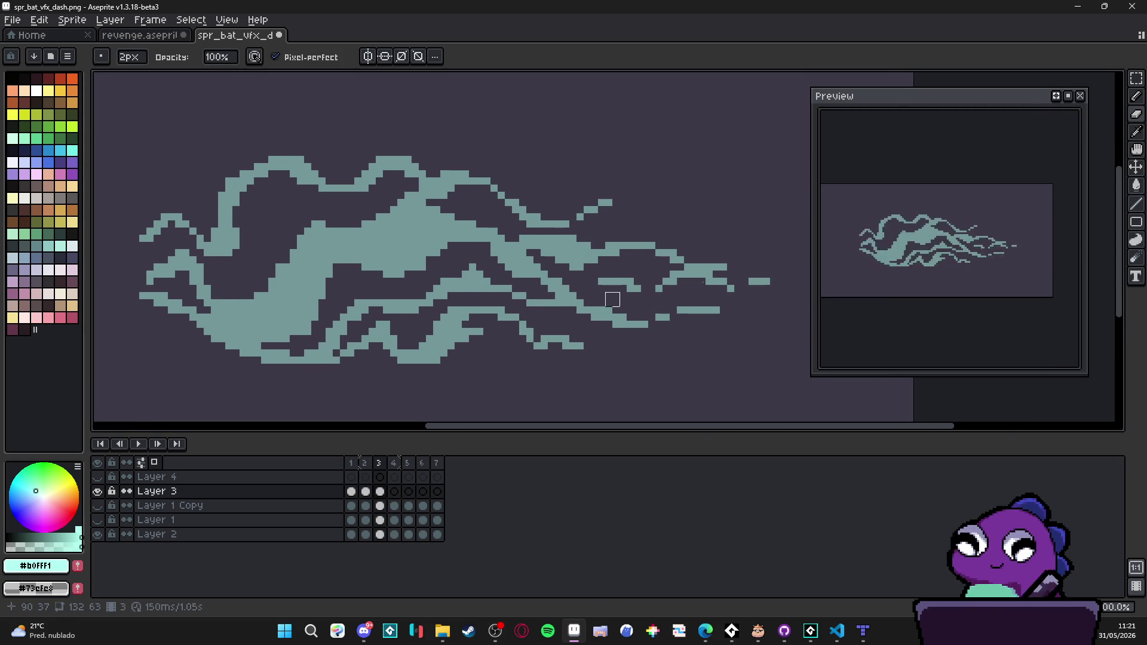
click(1068, 95)
scroll(496, 167, down, 1)
drag(605, 258, 632, 291)
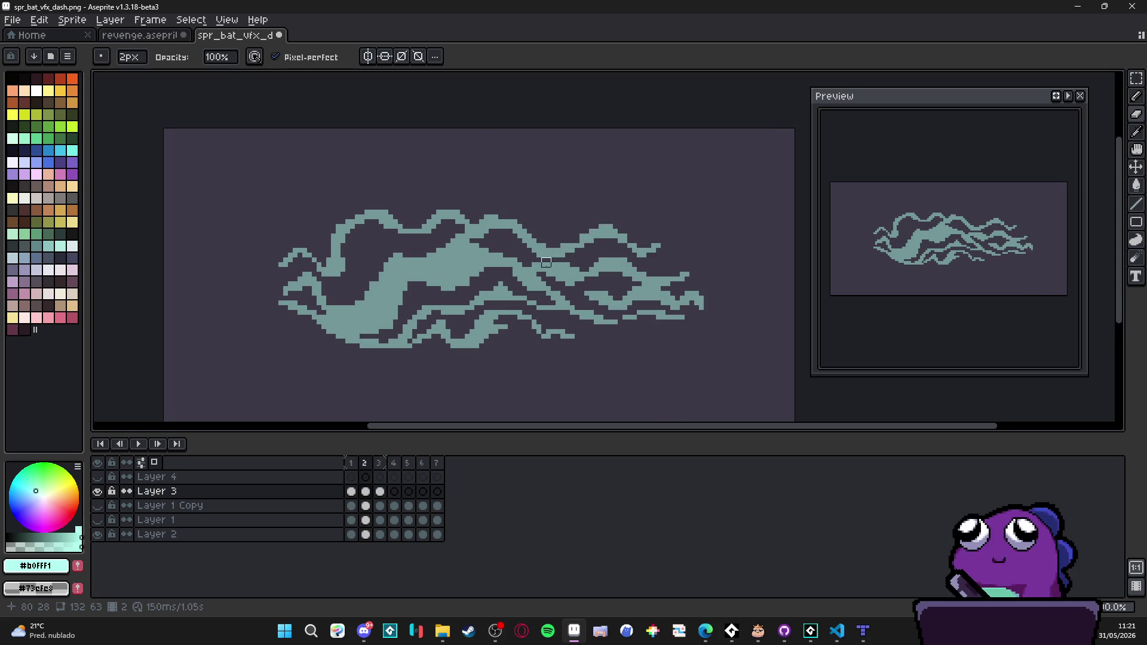
key(Left)
key(Right)
key(Left)
key(Right)
key(Left)
key(Right)
key(Left)
key(Right)
scroll(585, 286, up, 2)
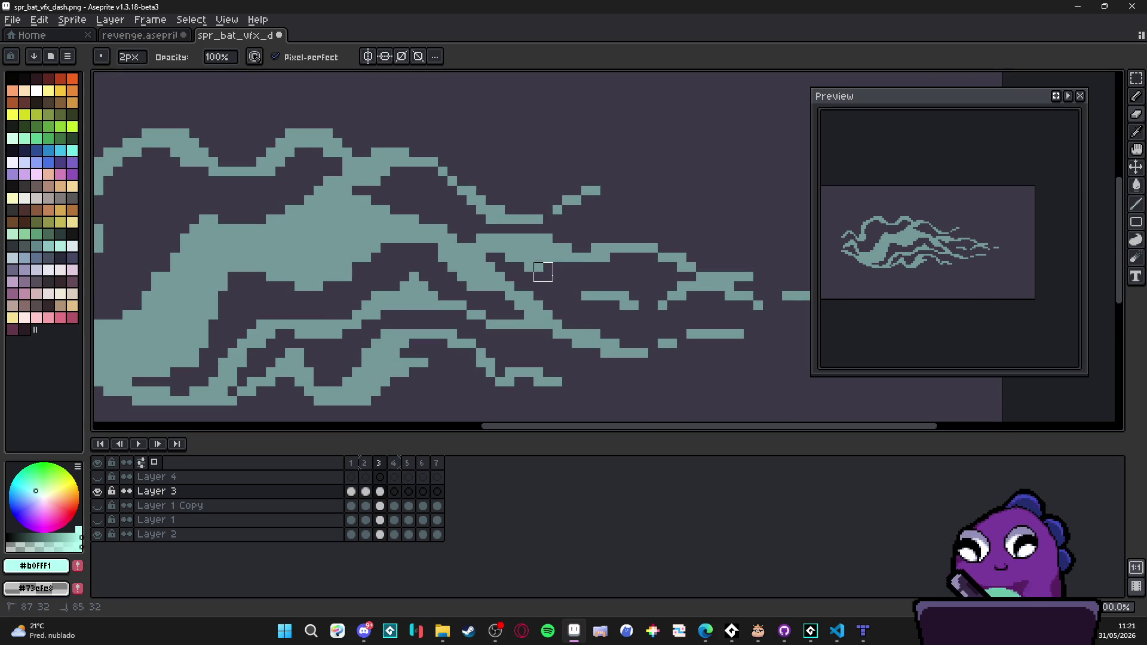
scroll(612, 290, down, 3)
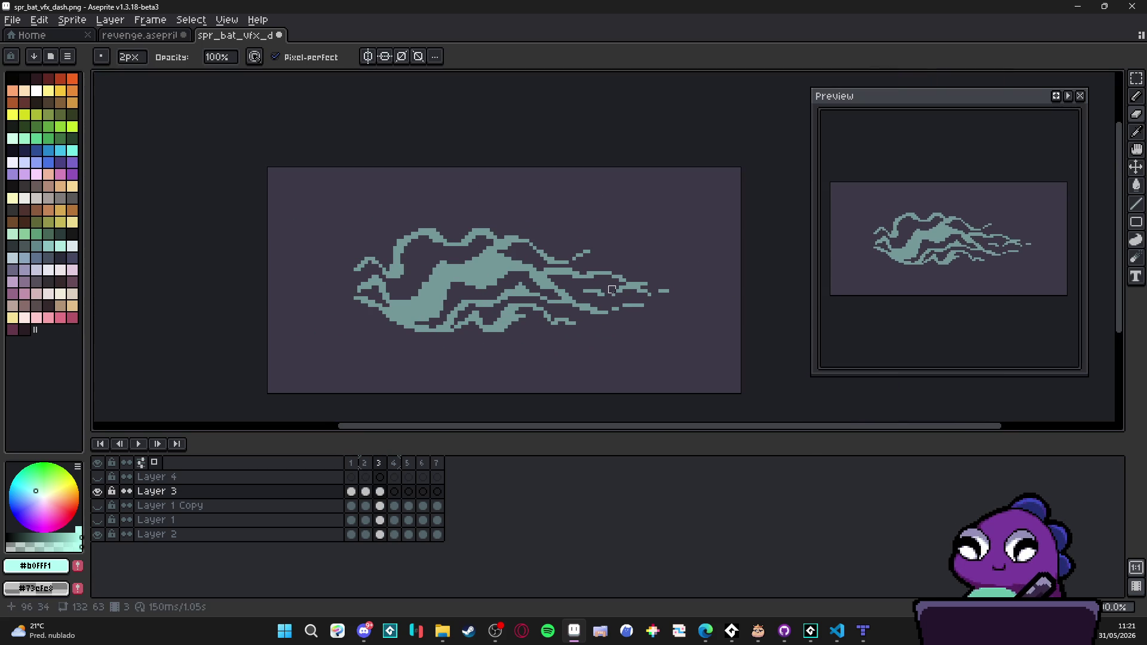
click(364, 463)
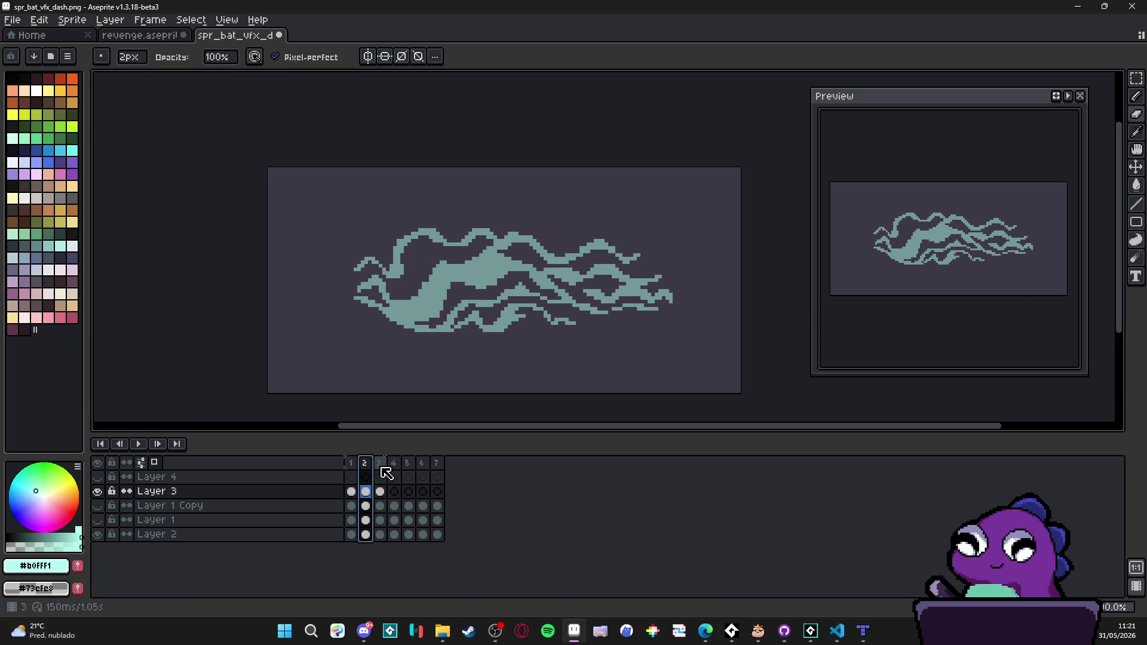
click(380, 464)
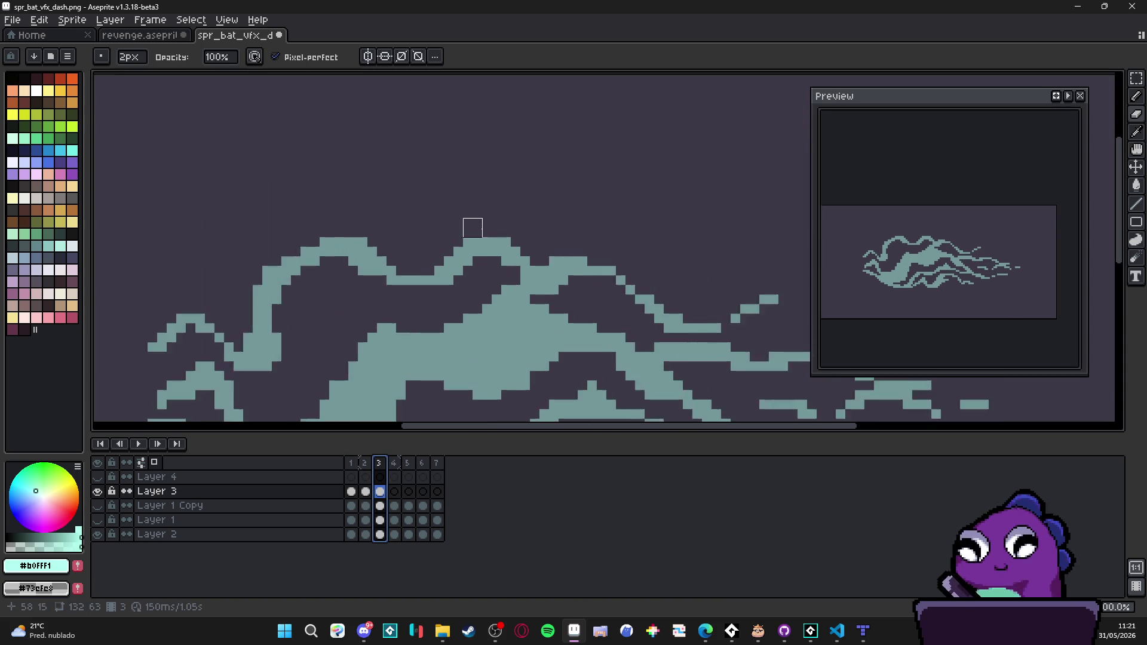
Step: Erase the bump on frame 3's top edge and stray pixels on its middle and lower strokes
scroll(475, 227, up, 4)
mouse_move(511, 240)
mouse_down()
mouse_move(469, 239)
mouse_move(437, 253)
mouse_move(426, 282)
mouse_up()
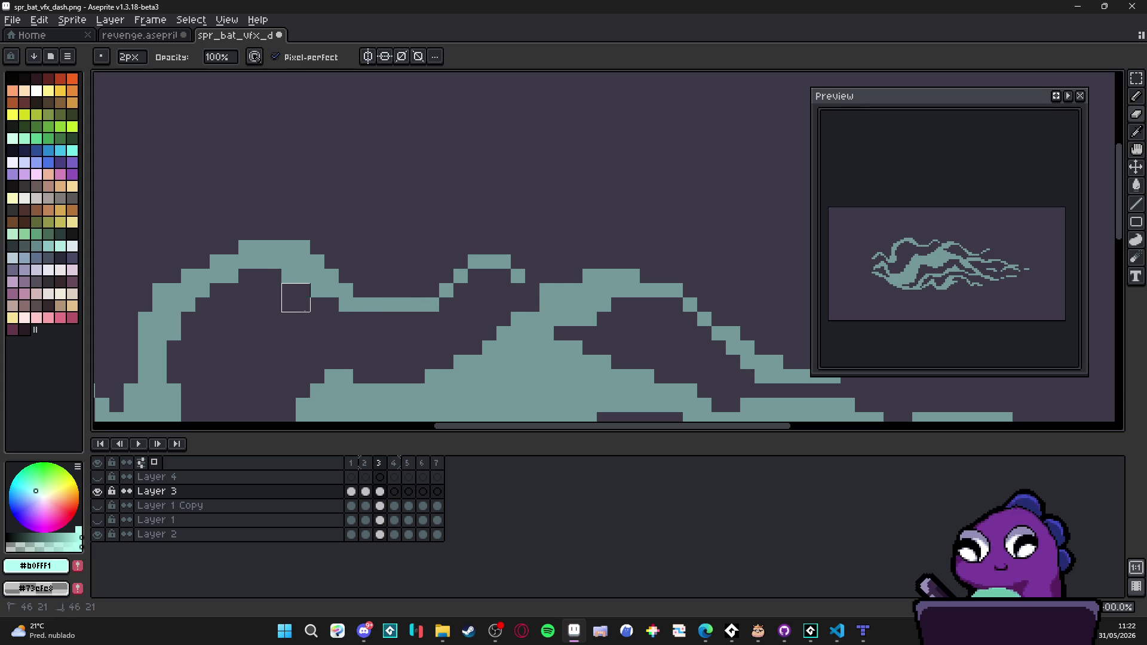
scroll(281, 281, down, 3)
scroll(485, 306, up, 2)
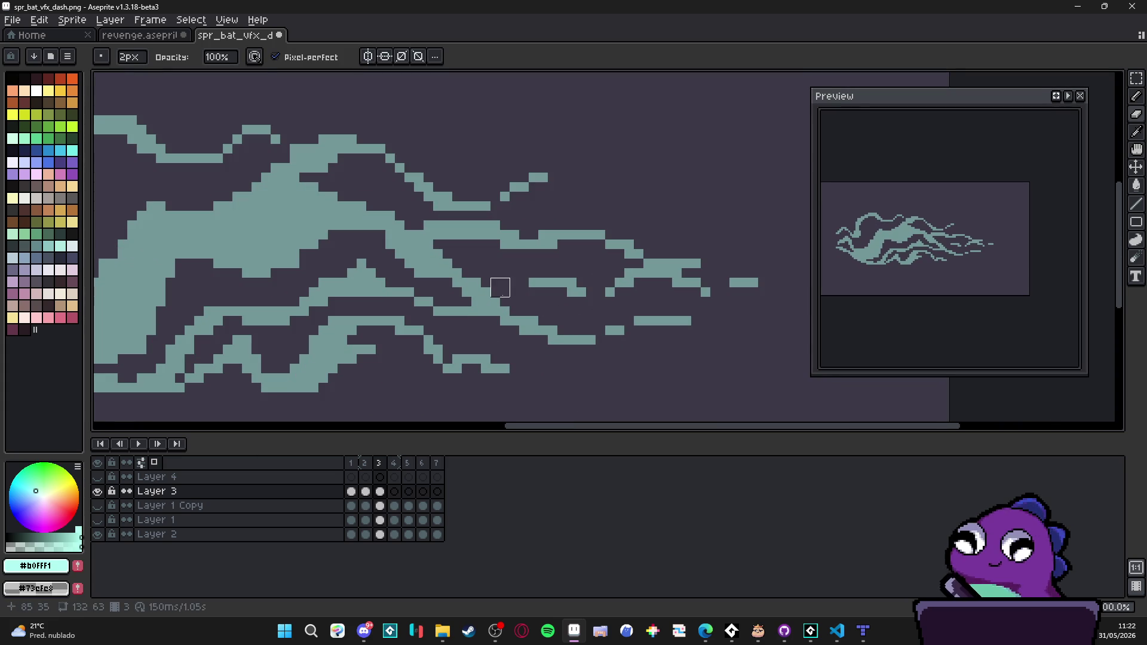
drag(452, 373, 424, 354)
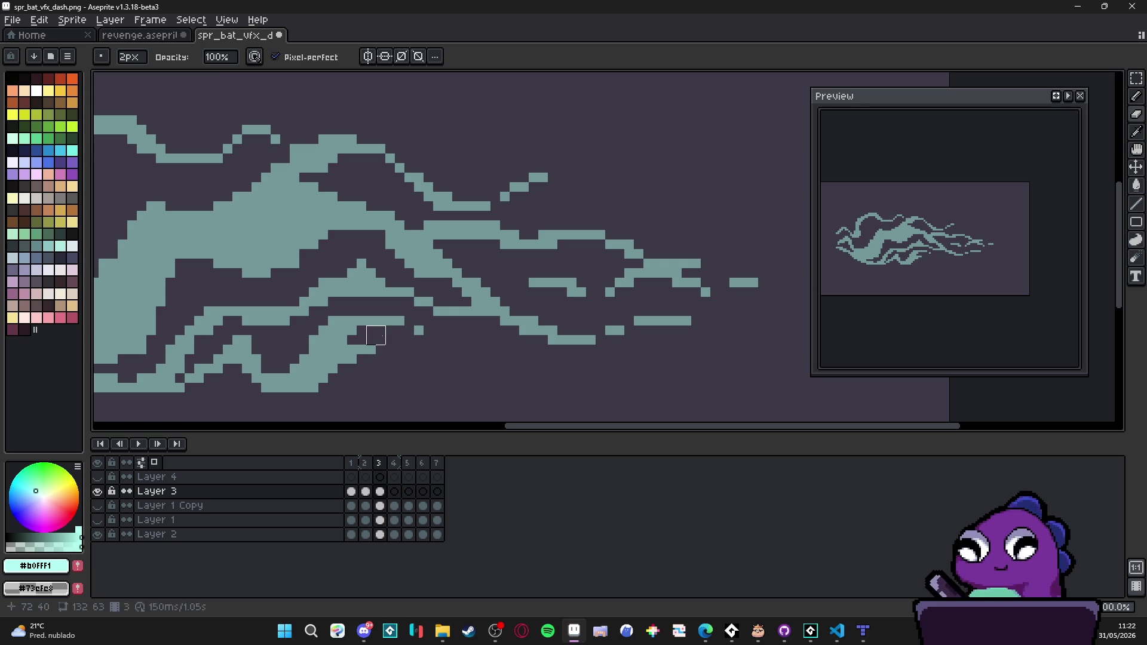
drag(328, 363, 309, 383)
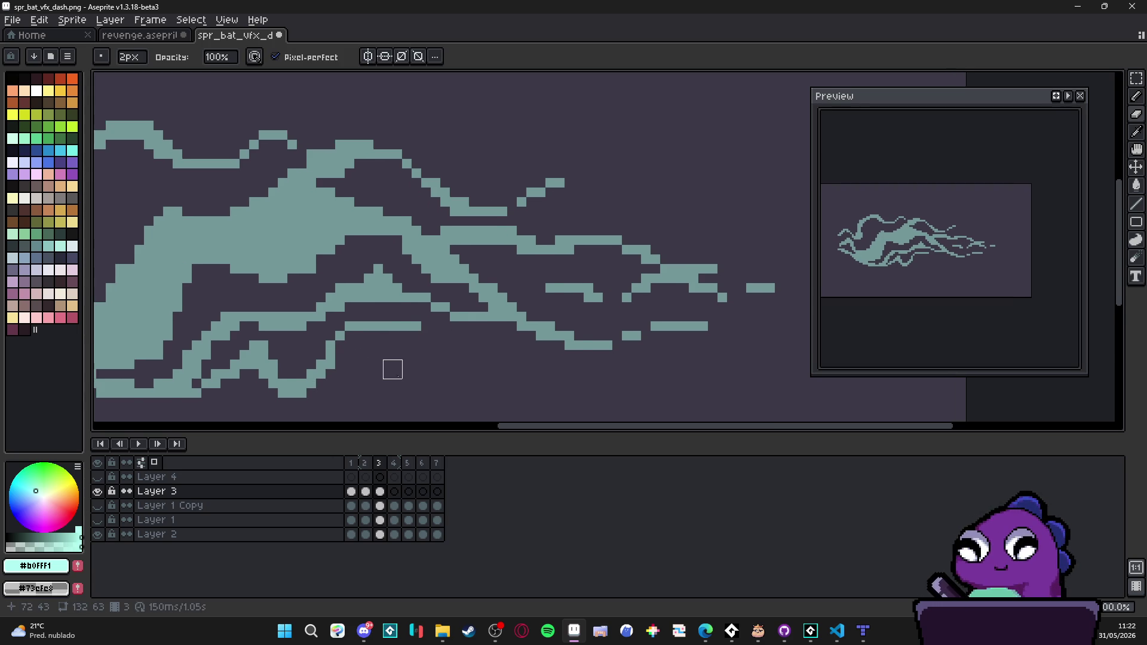
Step: Recheck the cleanup against frame 2, then clear the frame range selection
click(366, 463)
drag(382, 474, 383, 470)
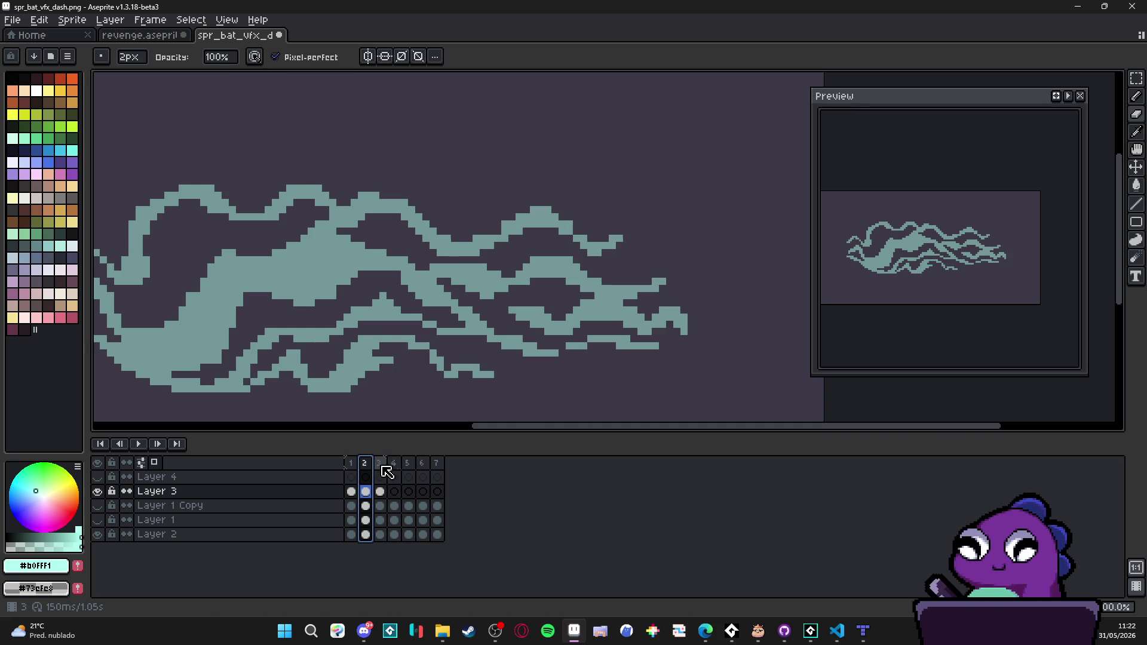
click(382, 466)
key(Escape)
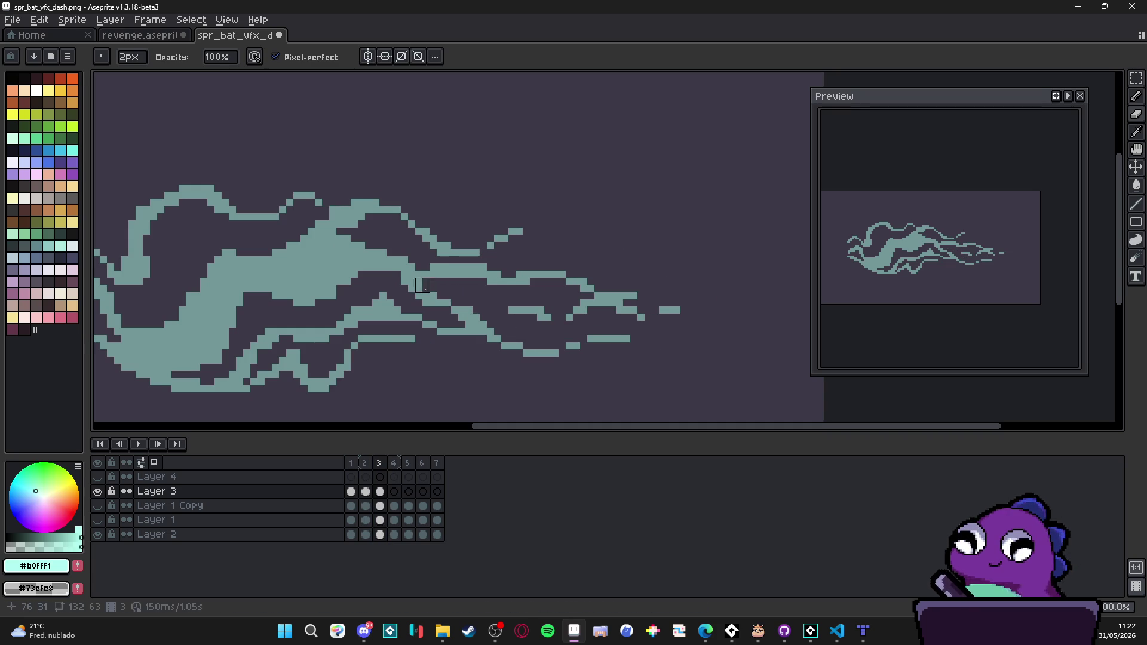
scroll(419, 281, down, 1)
Step: After comparing with frame 2, erase the tips of frame 3's trailing wisps with a 2 px eraser
click(365, 464)
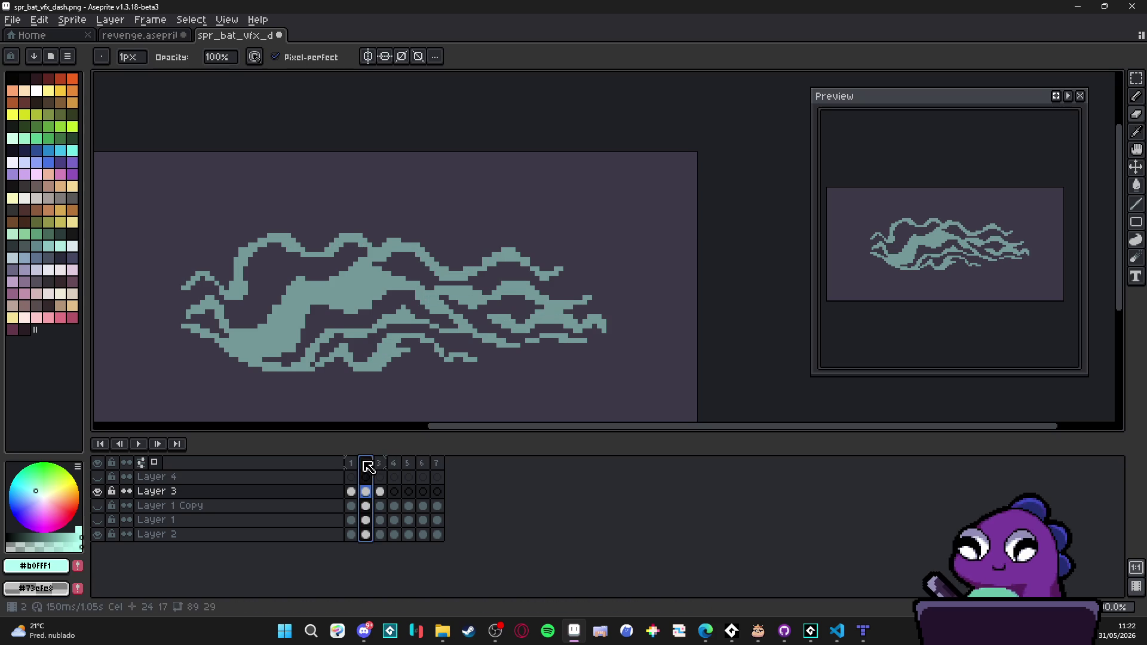
click(384, 470)
click(366, 466)
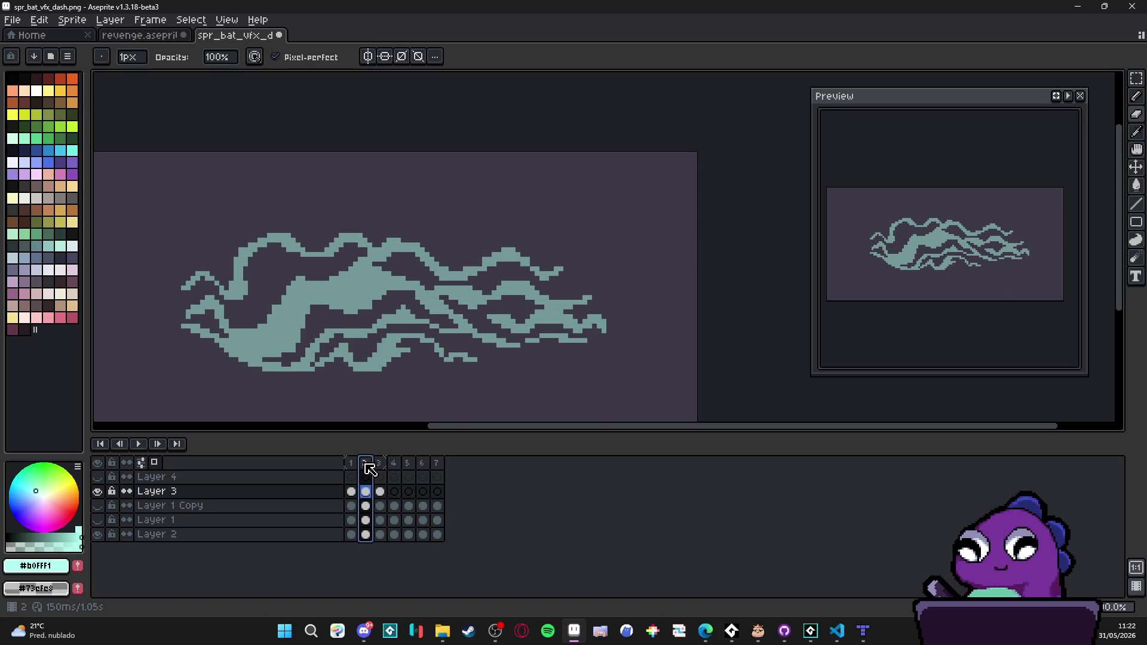
click(383, 466)
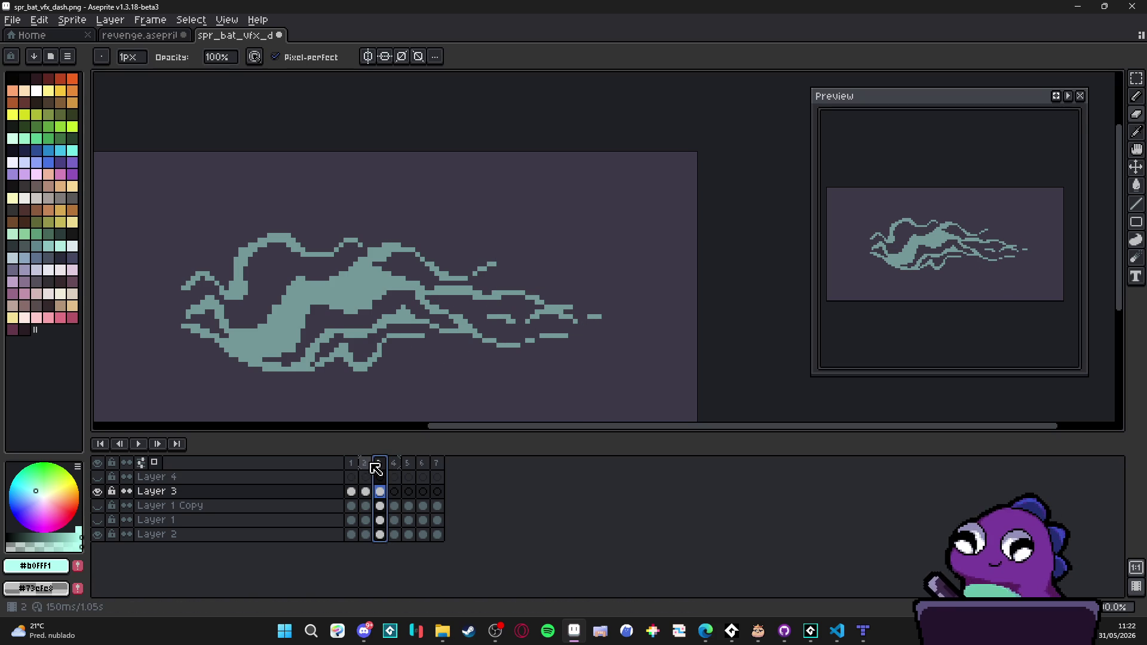
click(371, 464)
click(382, 466)
scroll(604, 311, up, 3)
key(e)
mouse_move(604, 310)
mouse_down()
mouse_move(553, 317)
mouse_move(532, 306)
mouse_up()
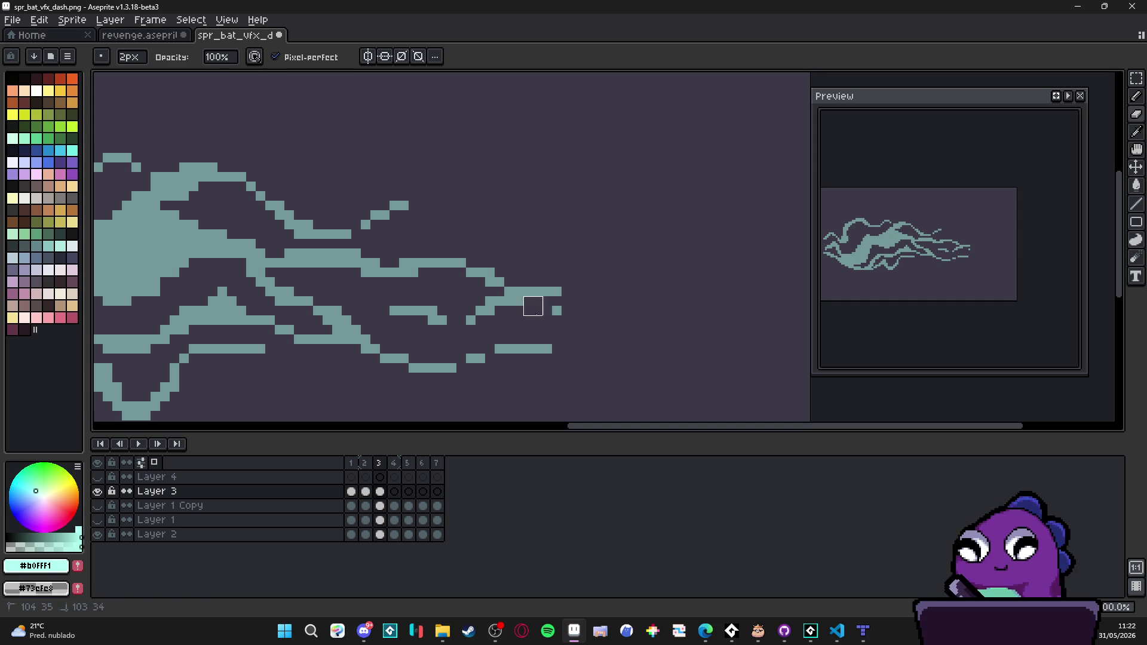
Step: Recentre the sprite on the canvas and recheck frame 3 against frame 2
key(b)
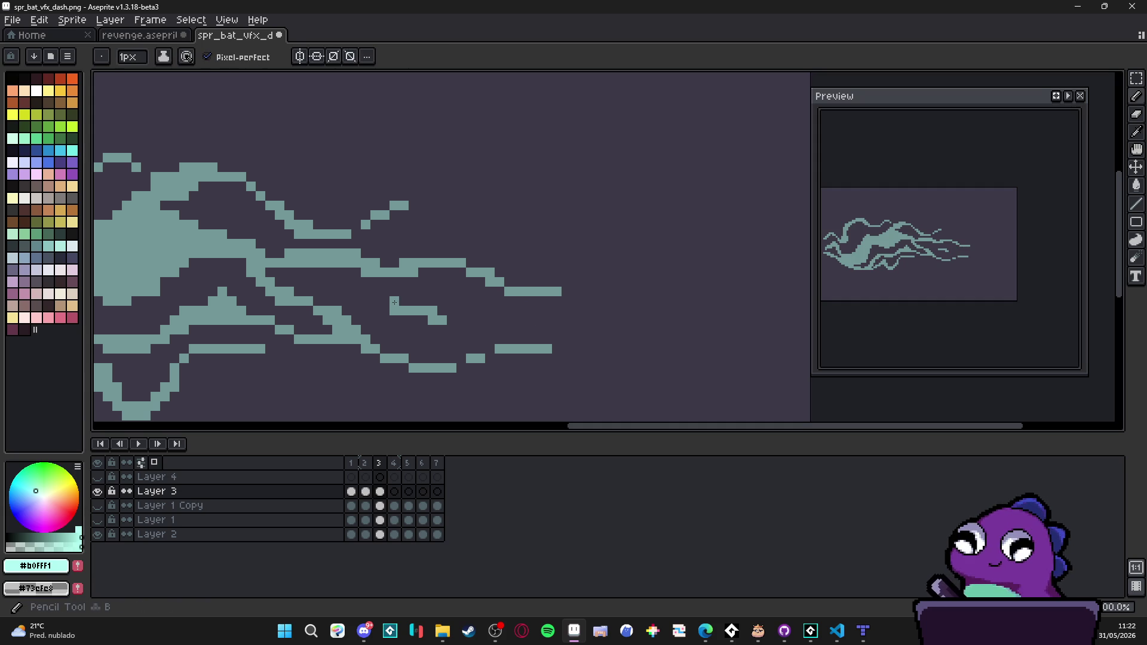
scroll(406, 303, down, 3)
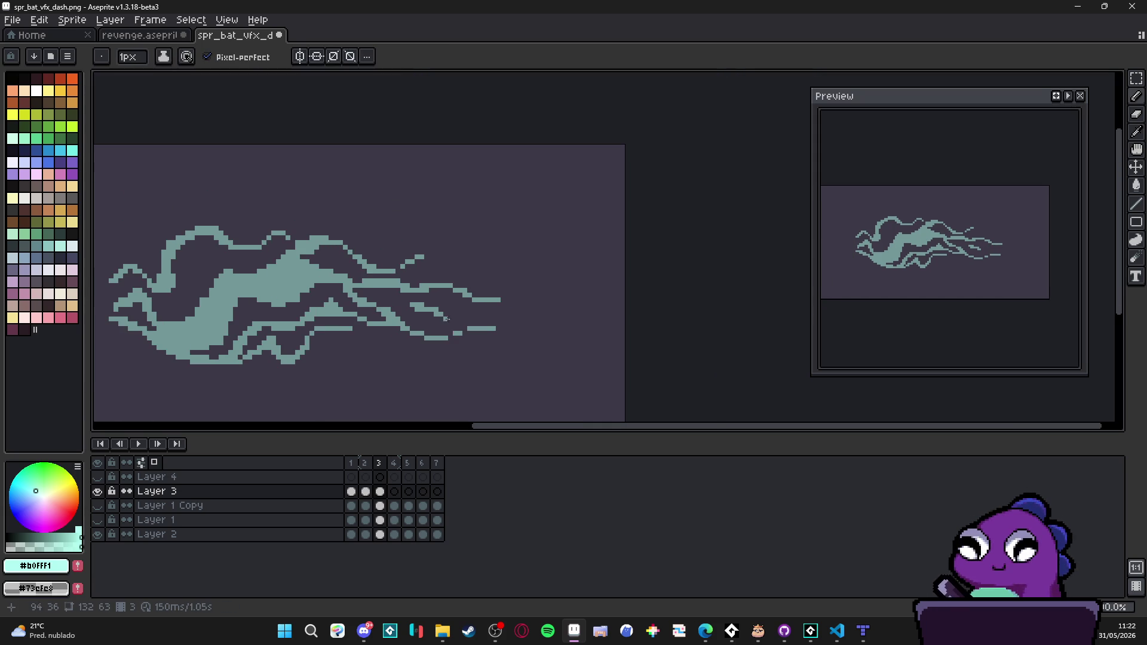
click(371, 463)
click(378, 463)
drag(379, 345, 506, 340)
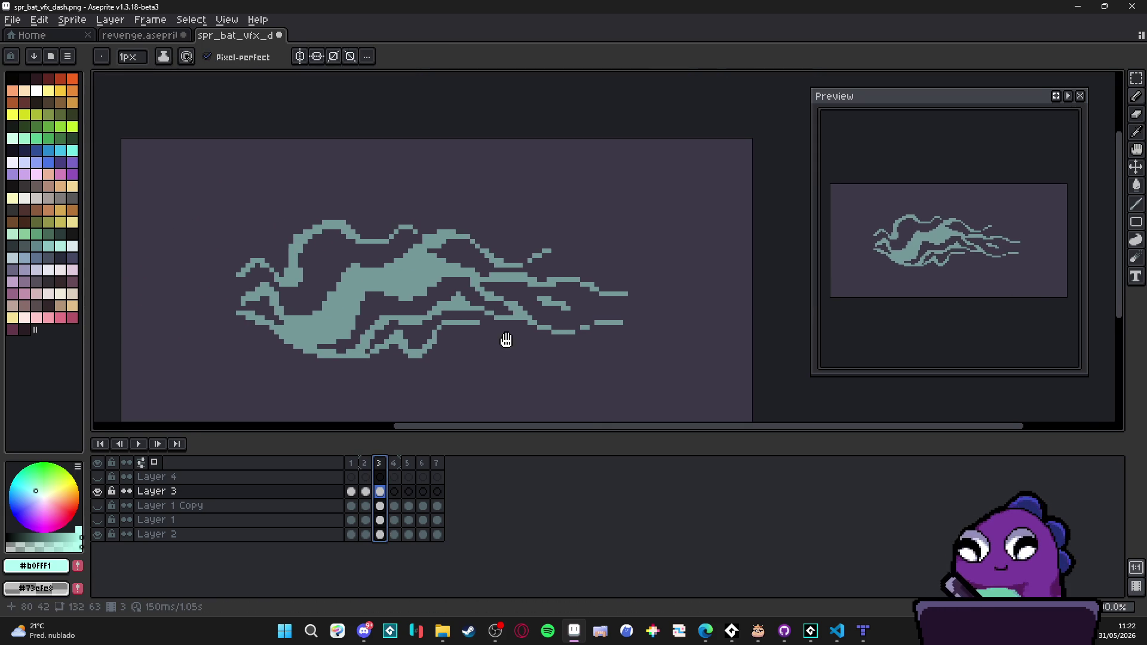
click(364, 464)
click(379, 463)
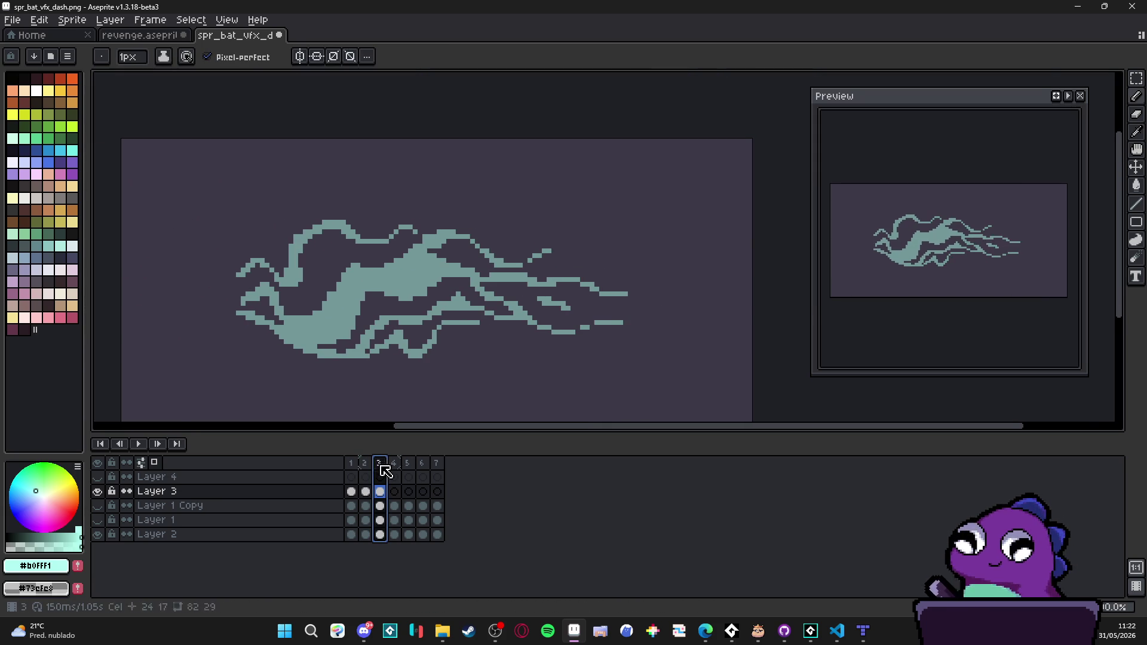
scroll(457, 275, up, 1)
scroll(457, 275, up, 1)
Step: Shave teal pixels off the lower edge of frame 3's main blob
key(e)
mouse_move(459, 278)
mouse_down()
mouse_move(410, 287)
mouse_move(382, 316)
mouse_up()
mouse_move(411, 278)
mouse_down()
mouse_move(358, 318)
mouse_move(316, 318)
mouse_up()
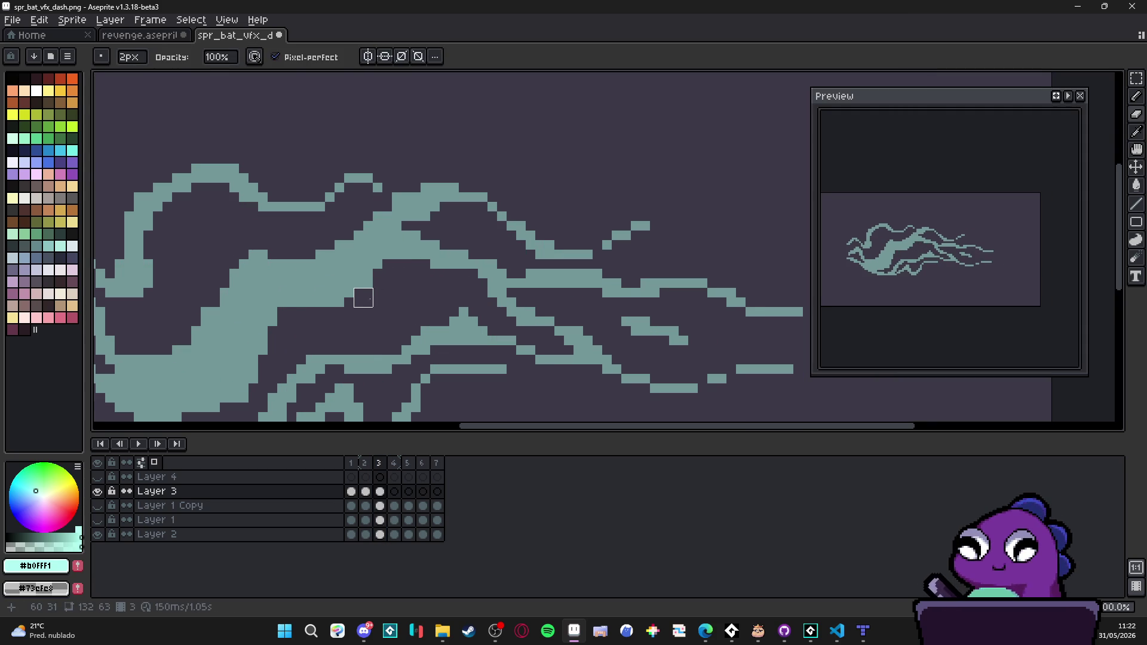
drag(364, 298, 334, 307)
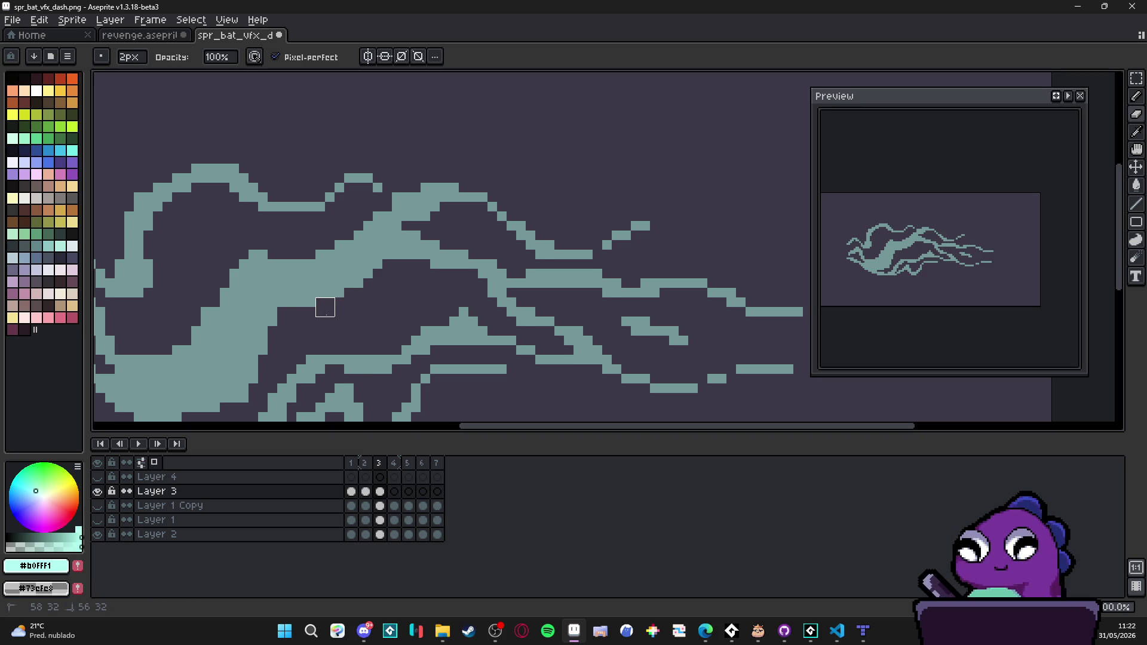
scroll(325, 307, down, 4)
scroll(358, 322, up, 4)
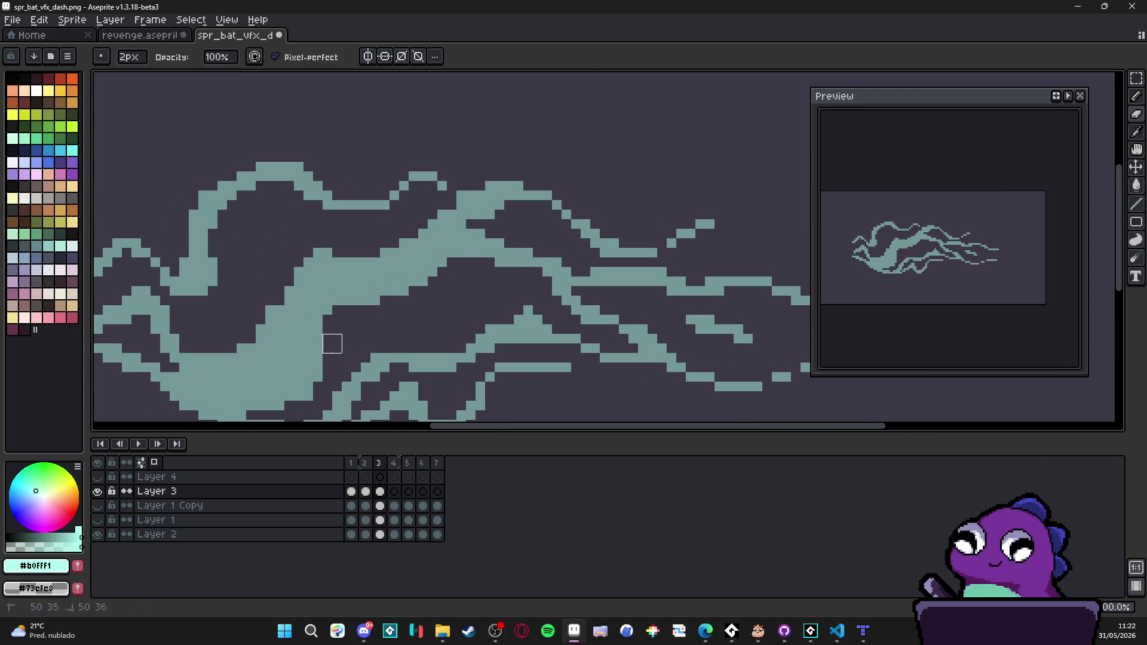
scroll(332, 344, down, 2)
scroll(357, 315, up, 2)
Step: Shrink the brush to 1 px and compare frame 3 with frame 2
key(minus)
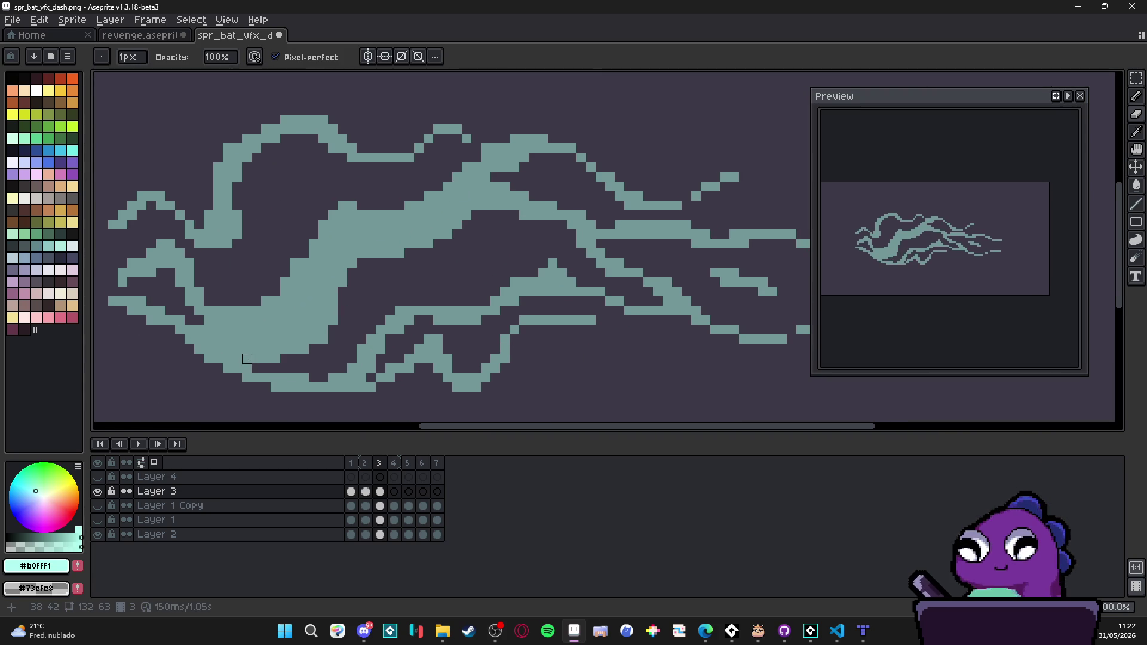
scroll(251, 359, down, 2)
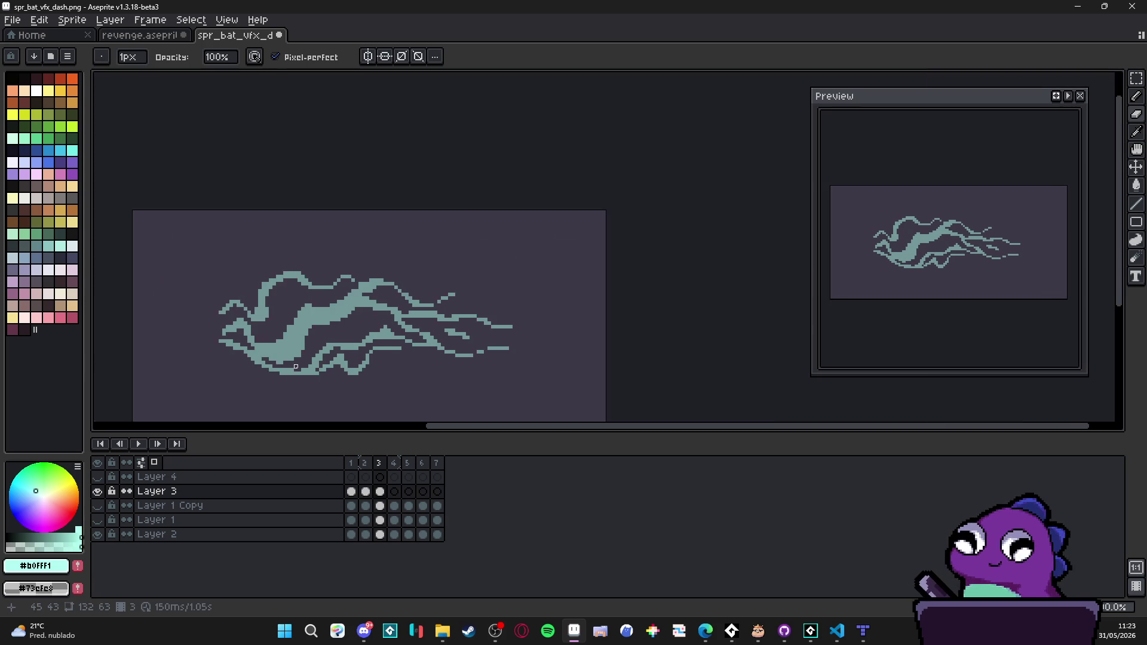
scroll(260, 347, up, 2)
scroll(259, 347, down, 2)
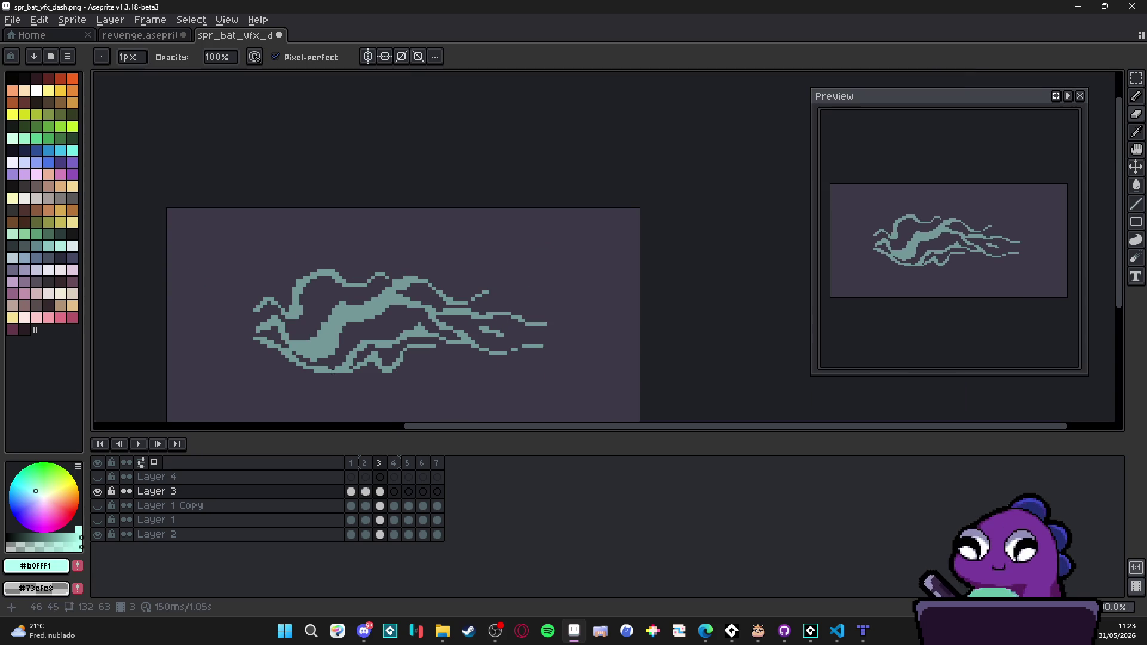
click(380, 468)
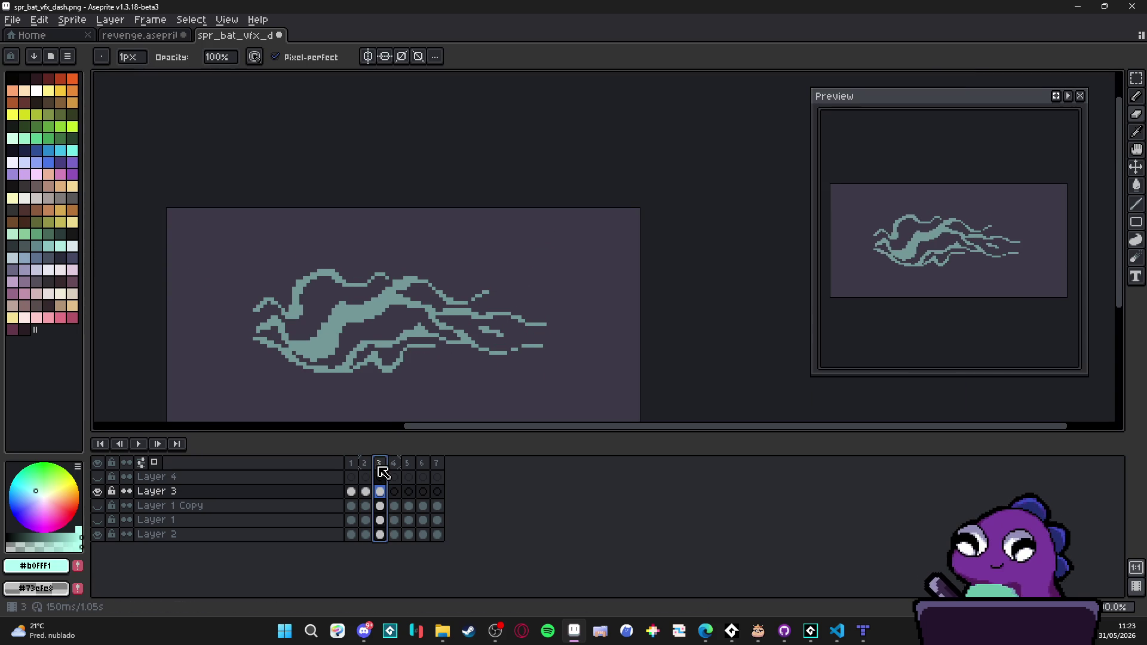
click(365, 467)
click(384, 473)
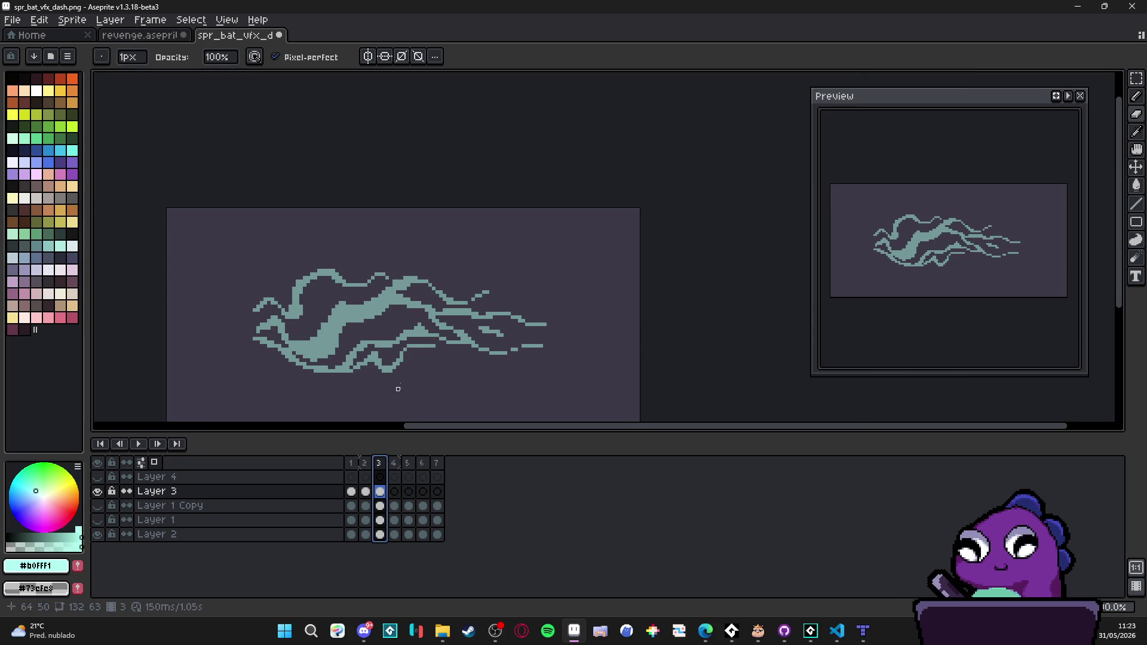
scroll(424, 308, up, 3)
Step: Zoom out to see the whole sprite and flip between frames 2 and 3 again
click(367, 464)
key(minus)
key(minus)
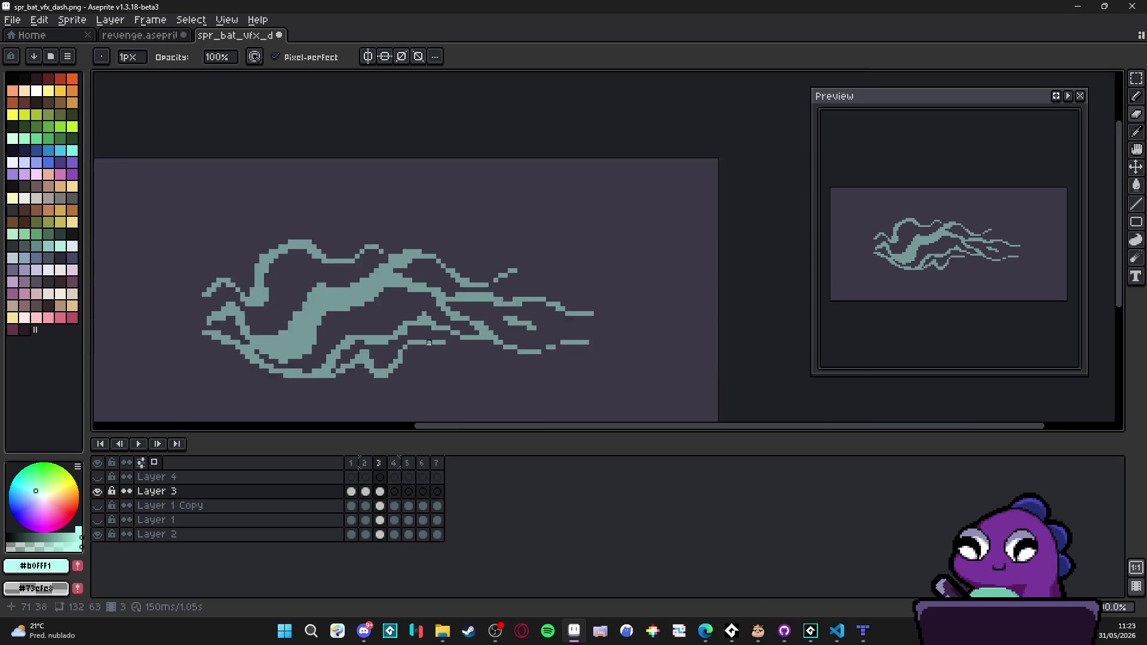
click(379, 465)
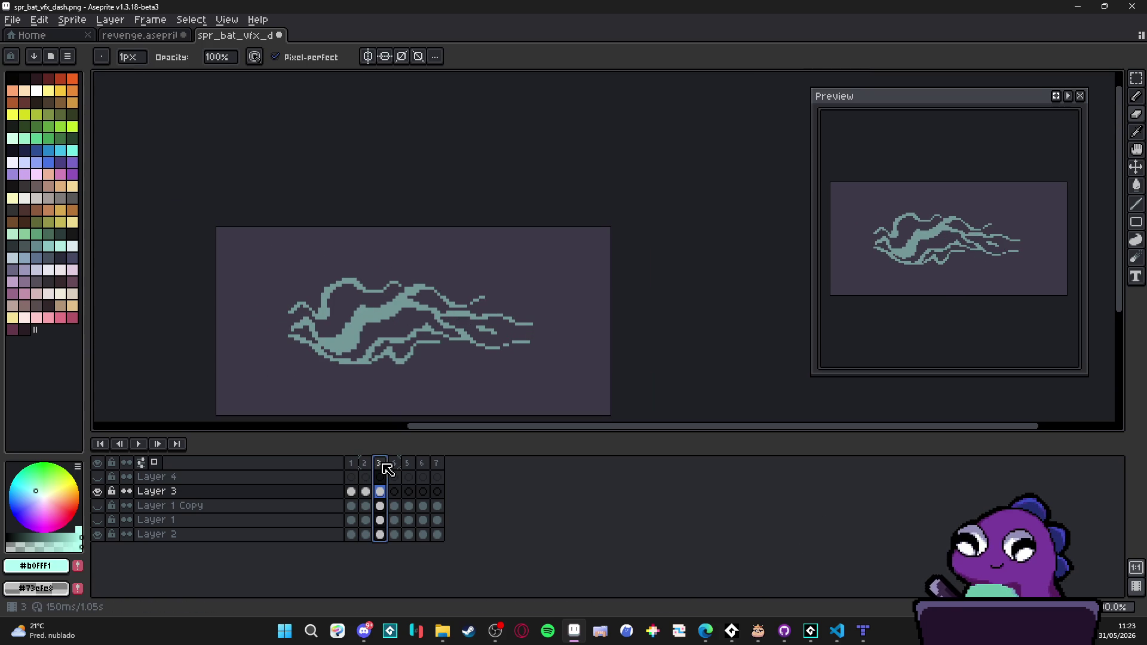
click(366, 466)
click(380, 468)
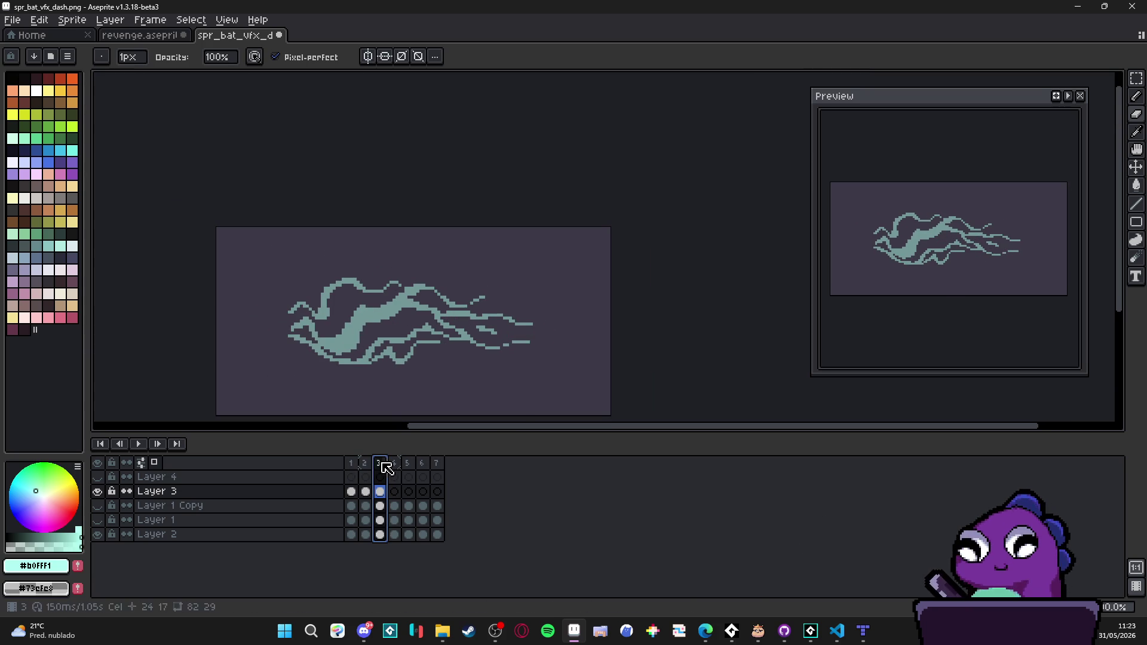
scroll(352, 286, up, 2)
click(367, 468)
click(382, 466)
scroll(430, 230, down, 4)
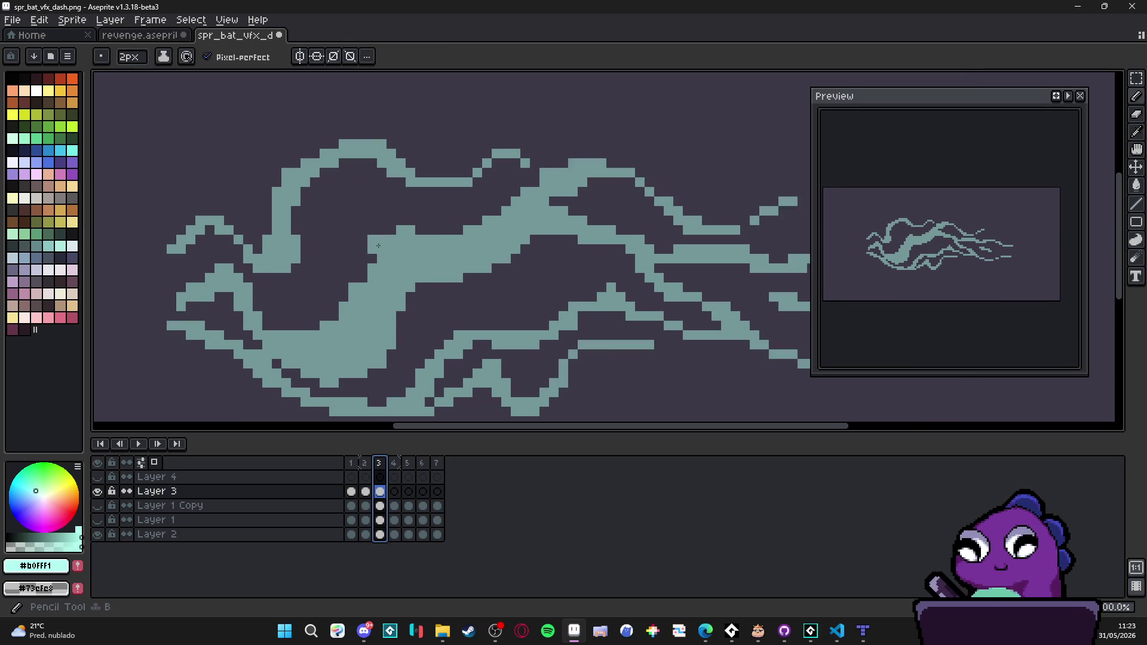
Step: Zoom into frame 3's left curl, add two teal pixels and erase a stray one
scroll(308, 194, up, 2)
scroll(270, 209, up, 1)
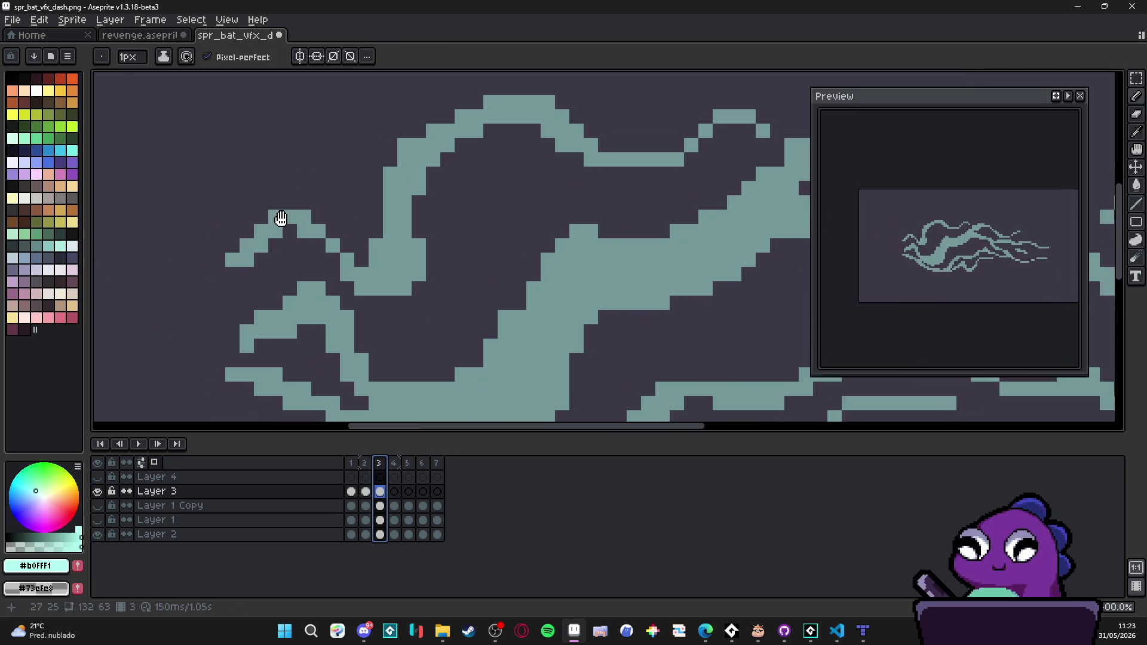
scroll(346, 217, down, 1)
scroll(308, 213, up, 1)
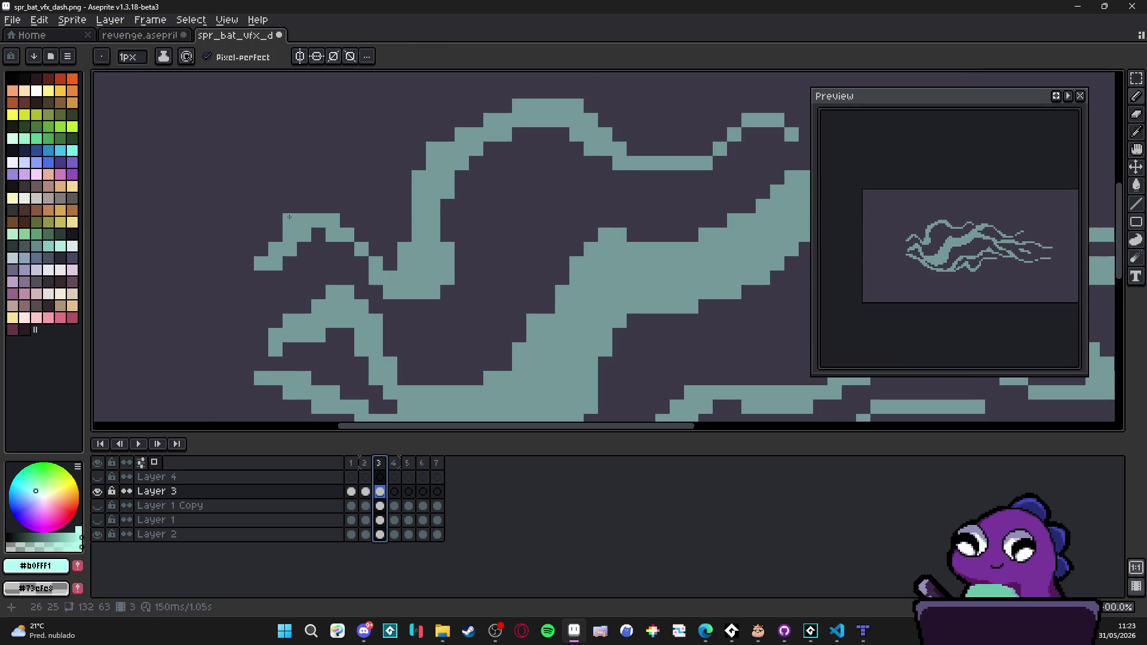
click(275, 234)
click(261, 249)
key(e)
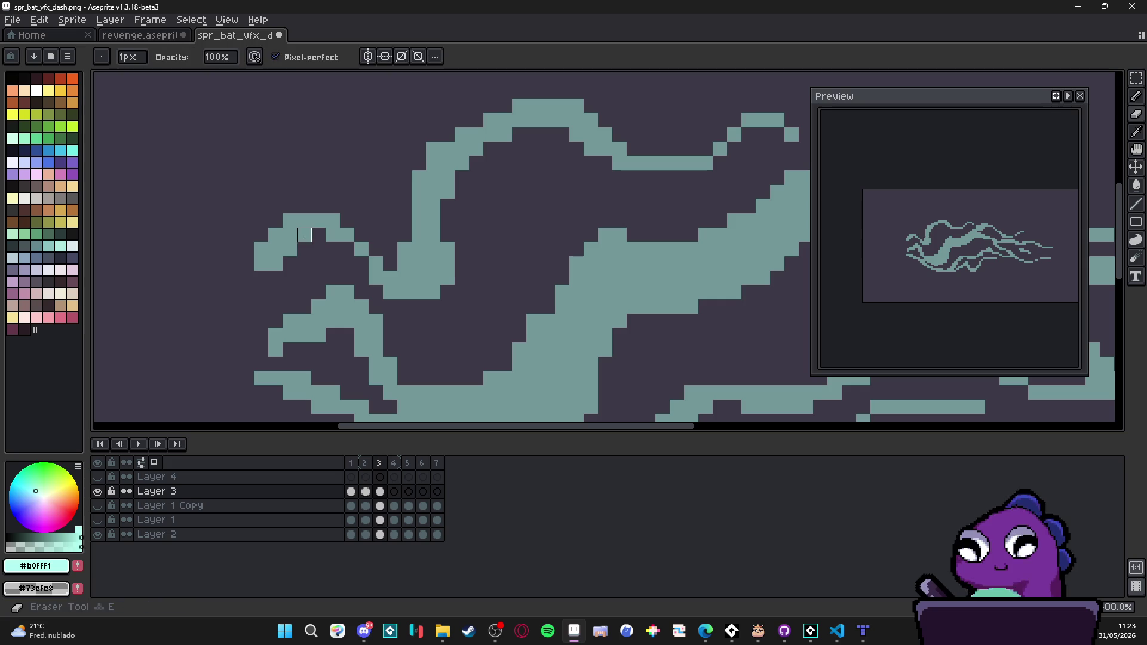
click(289, 249)
Step: Add teal pixels extending and below the curl, then erase its inner corner
key(b)
click(345, 251)
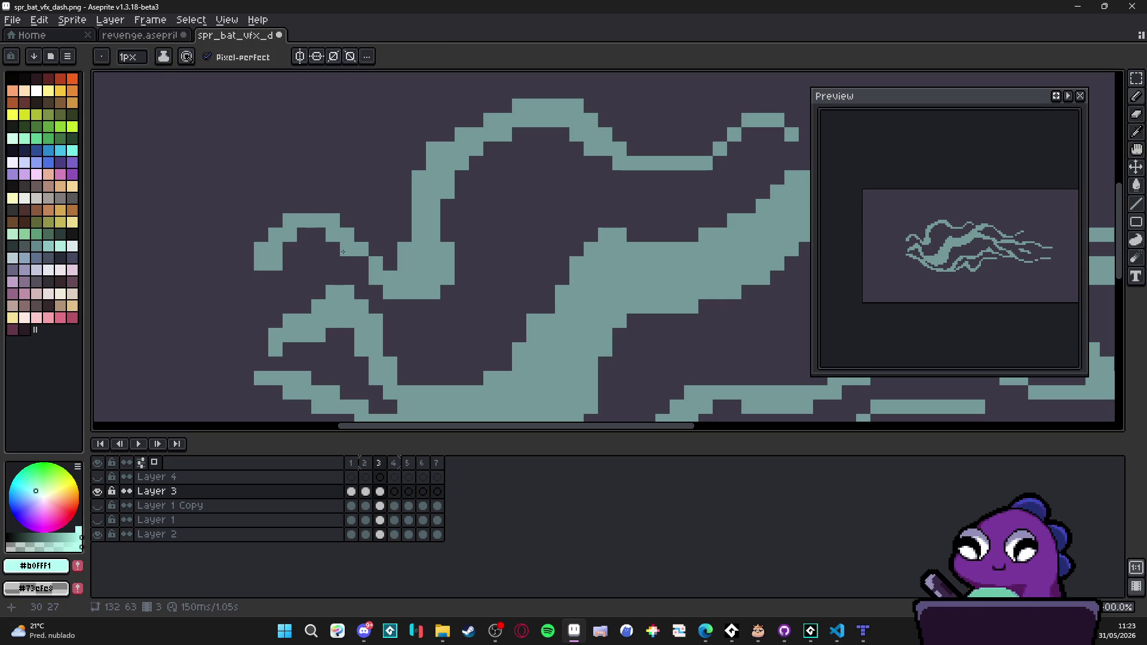
click(361, 263)
key(e)
drag(361, 249, 347, 235)
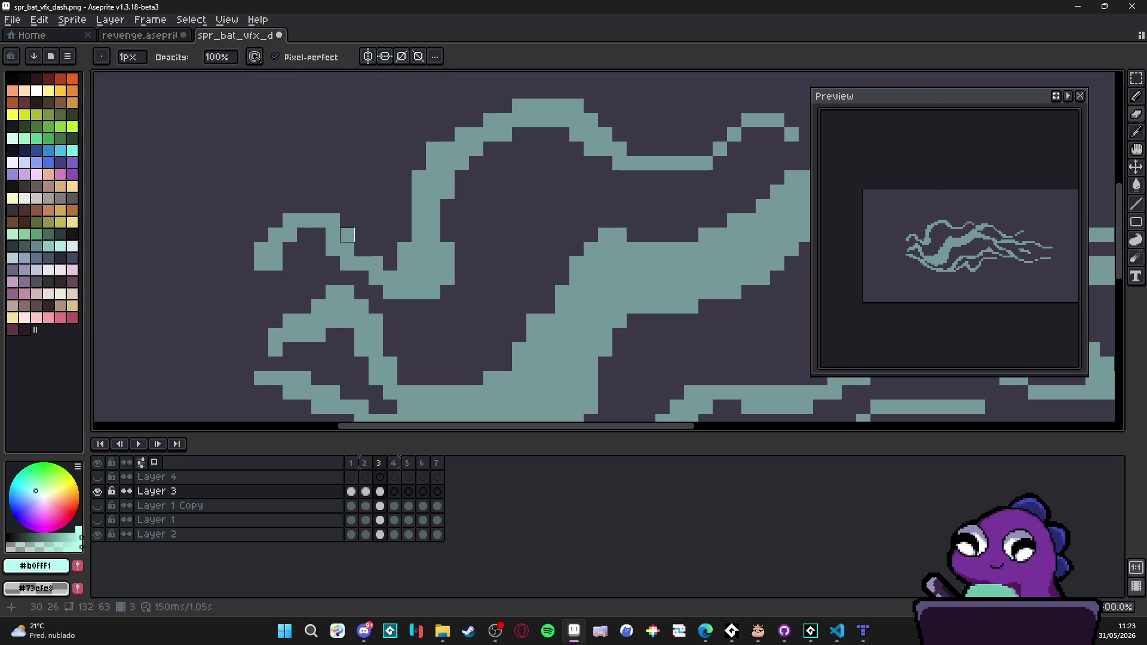
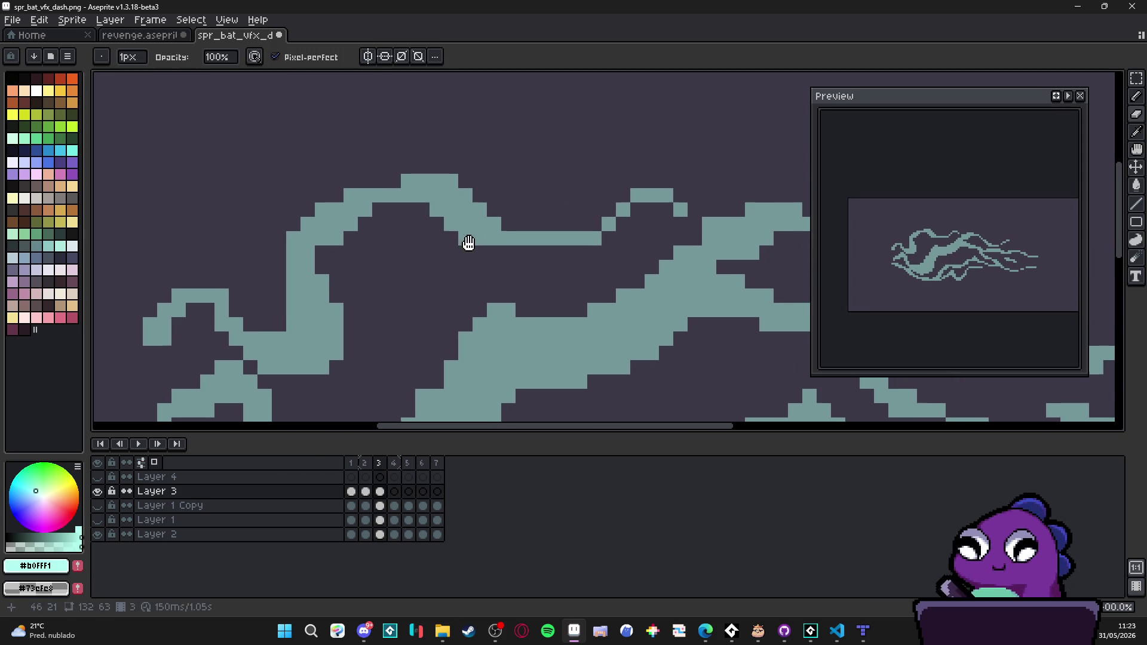
Step: With the Pencil, add teal pixels to frame 3's upper strand and thicken its inner edge
key(b)
click(436, 224)
click(464, 252)
mouse_move(466, 258)
mouse_down()
mouse_move(522, 253)
mouse_move(564, 224)
mouse_up()
mouse_move(550, 230)
mouse_down()
mouse_move(513, 239)
mouse_move(564, 227)
mouse_move(577, 201)
mouse_move(556, 247)
mouse_up()
Step: Add two pixels on top of the right bump and erase a stray pixel beside it
click(585, 190)
click(599, 190)
key(e)
click(556, 232)
key(b)
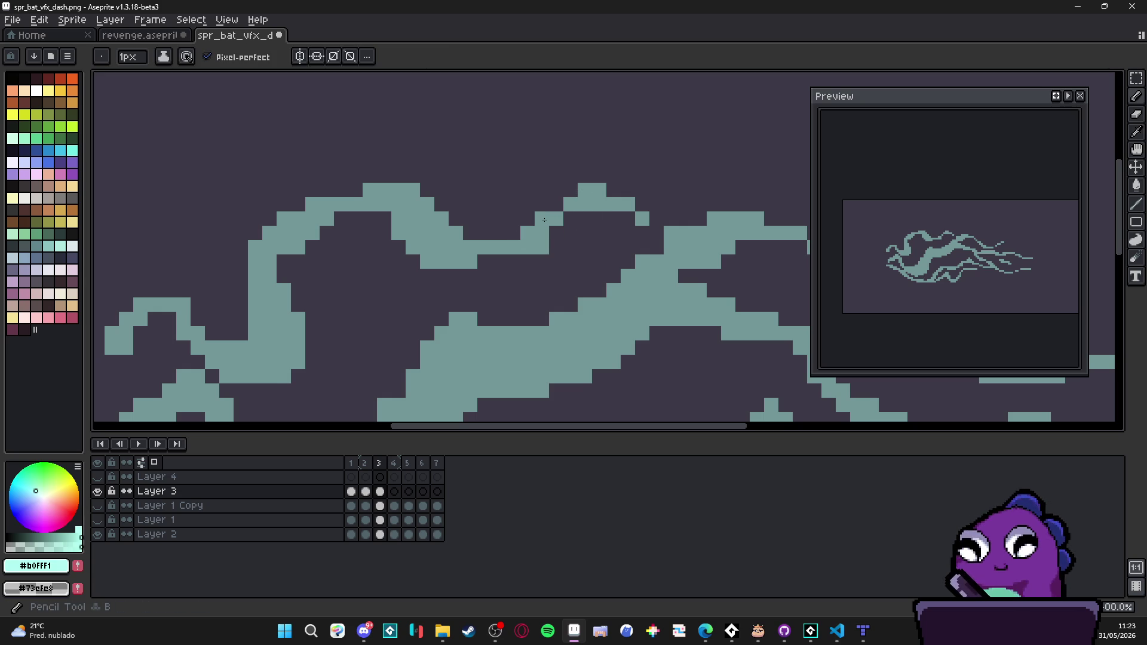
Step: Flip between frame 3 and the earlier frames to compare the strands, then return to frame 3
scroll(510, 237, right, 1)
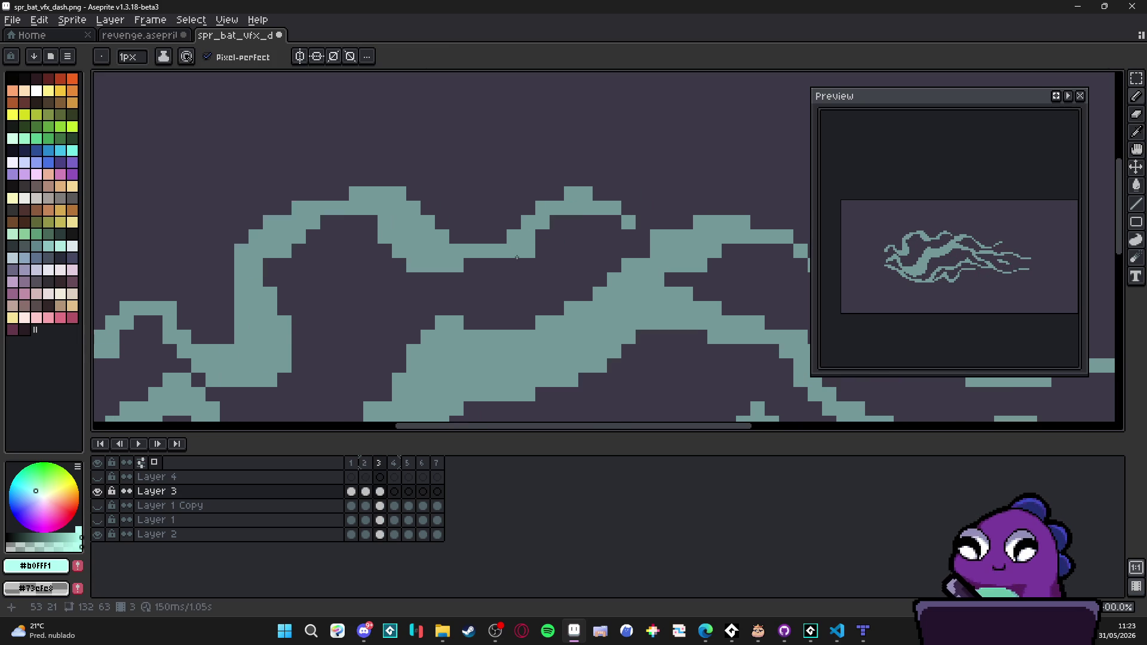
scroll(463, 267, down, 3)
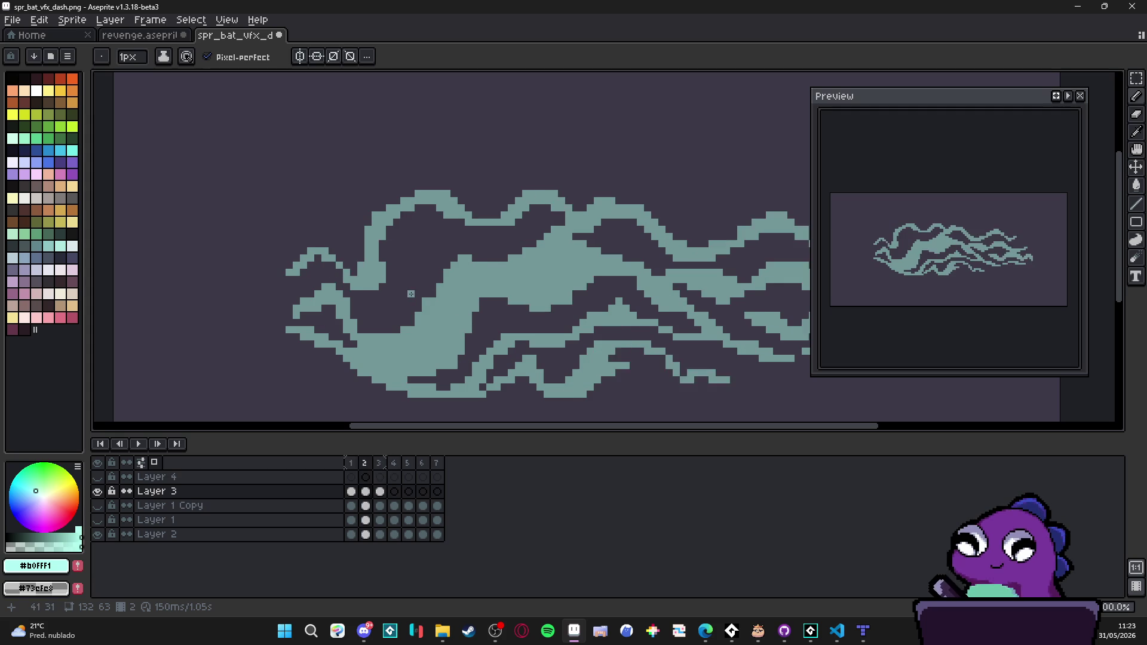
scroll(430, 269, down, 2)
key(Left)
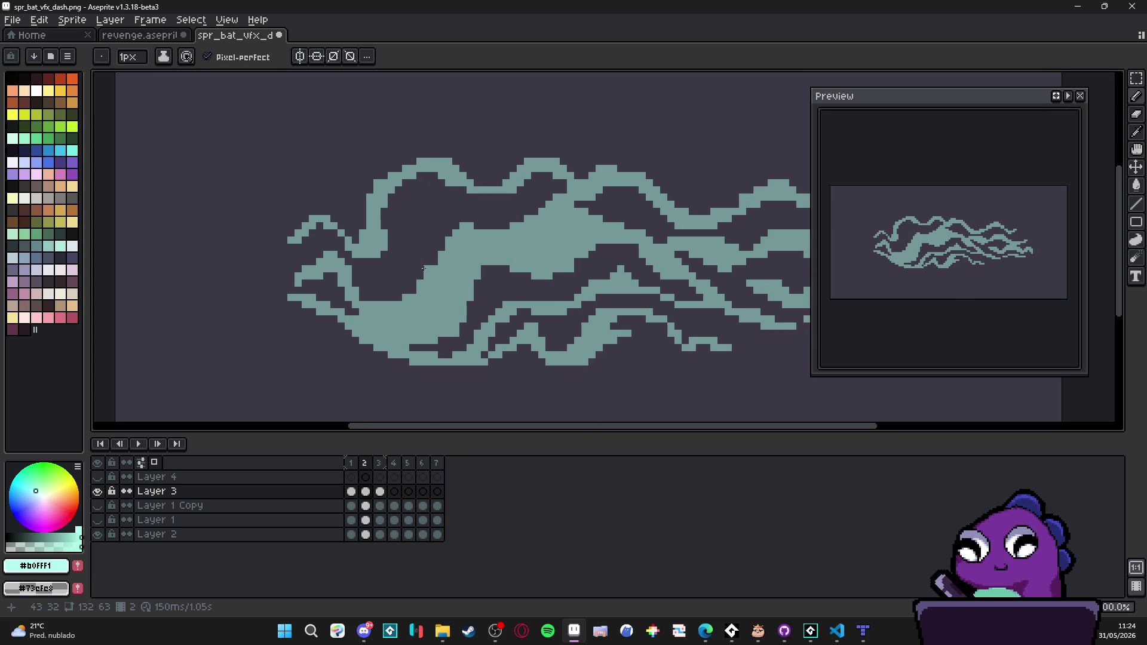
key(Right)
key(Left)
key(Left)
key(Right)
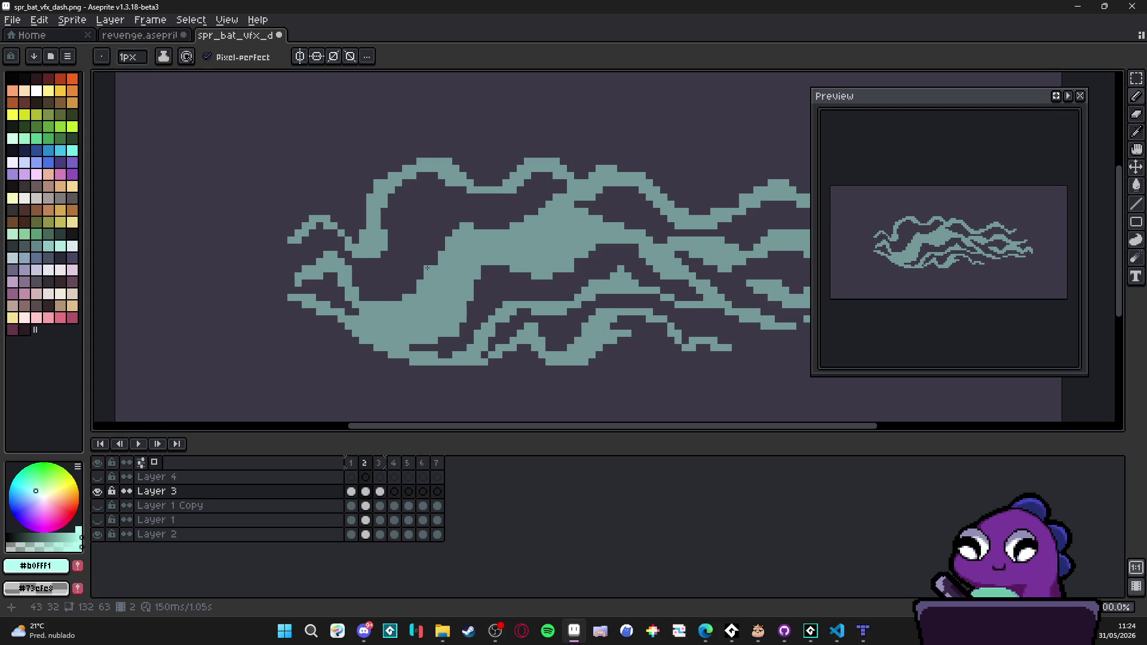
key(Right)
key(Left)
key(Right)
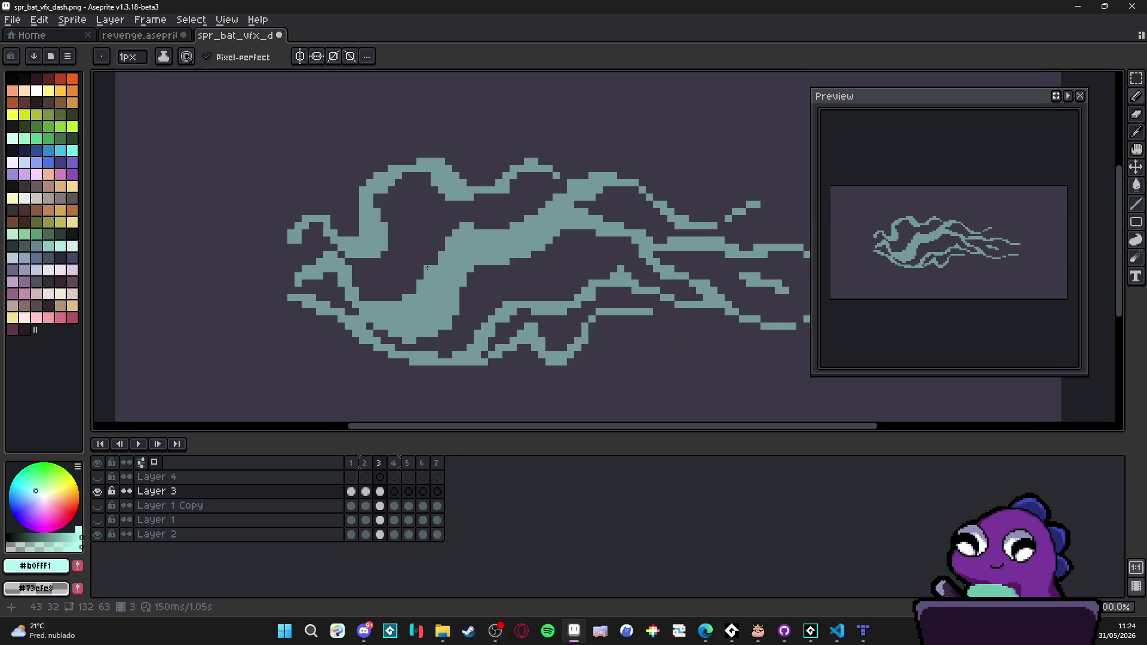
scroll(427, 254, down, 1)
key(Left)
key(Left)
key(Right)
key(Right)
key(Left)
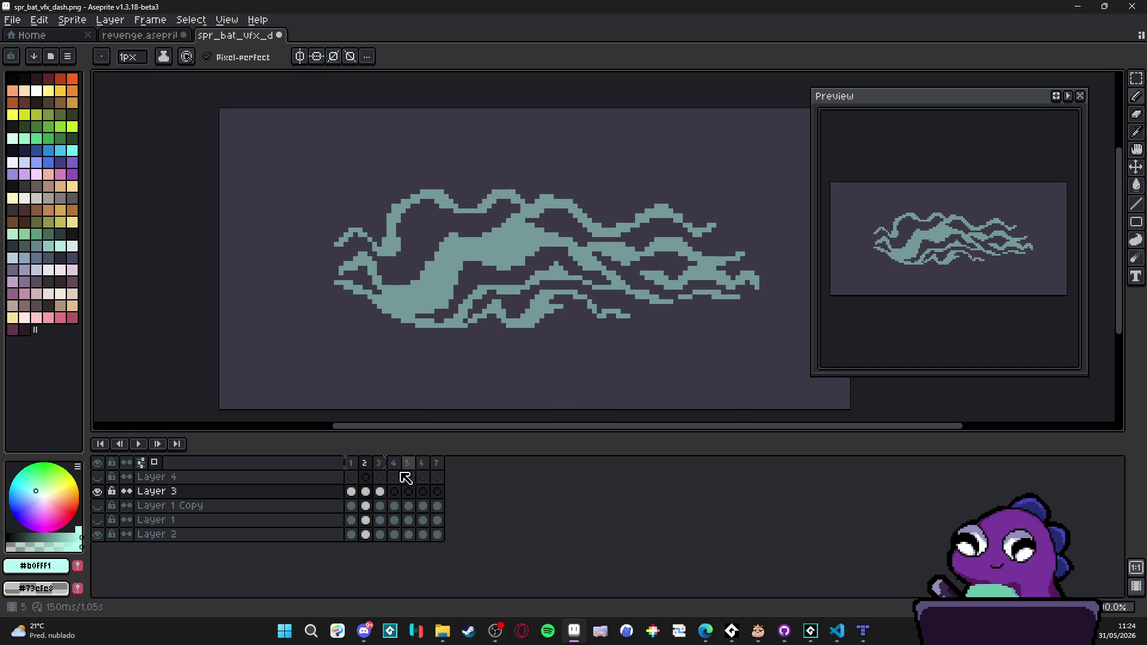
click(384, 492)
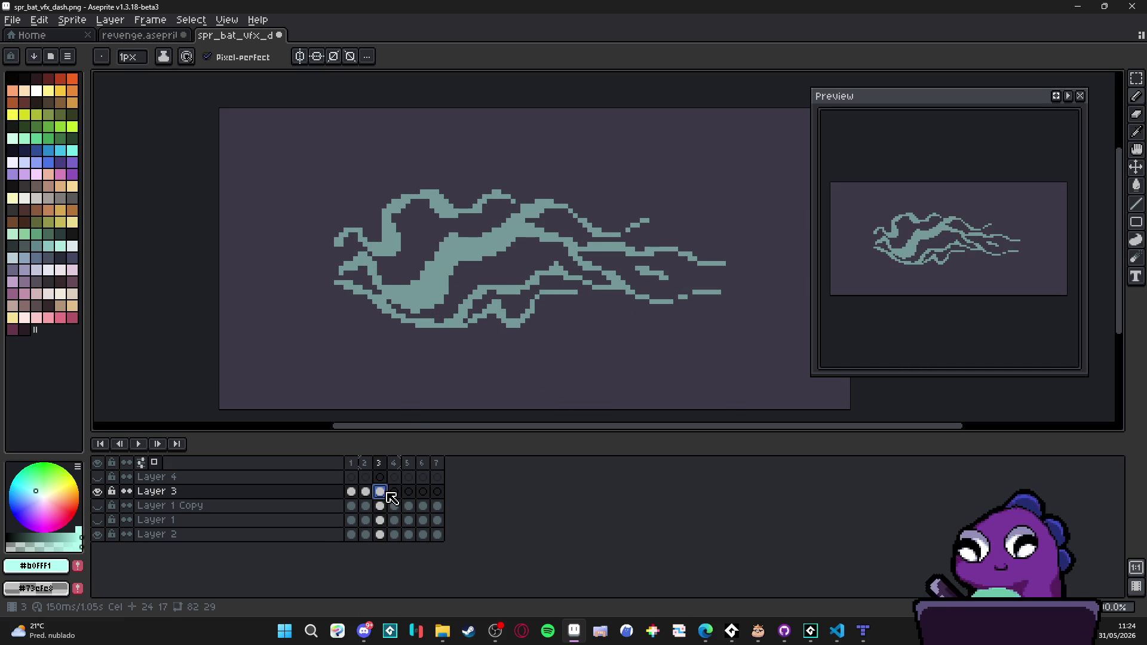
Step: Undo and redo the recent pencil strokes to judge the change, keeping the strokes applied
key(ctrl+z)
key(ctrl+y)
key(ctrl+z)
key(ctrl+y)
key(ctrl+z)
key(ctrl+z)
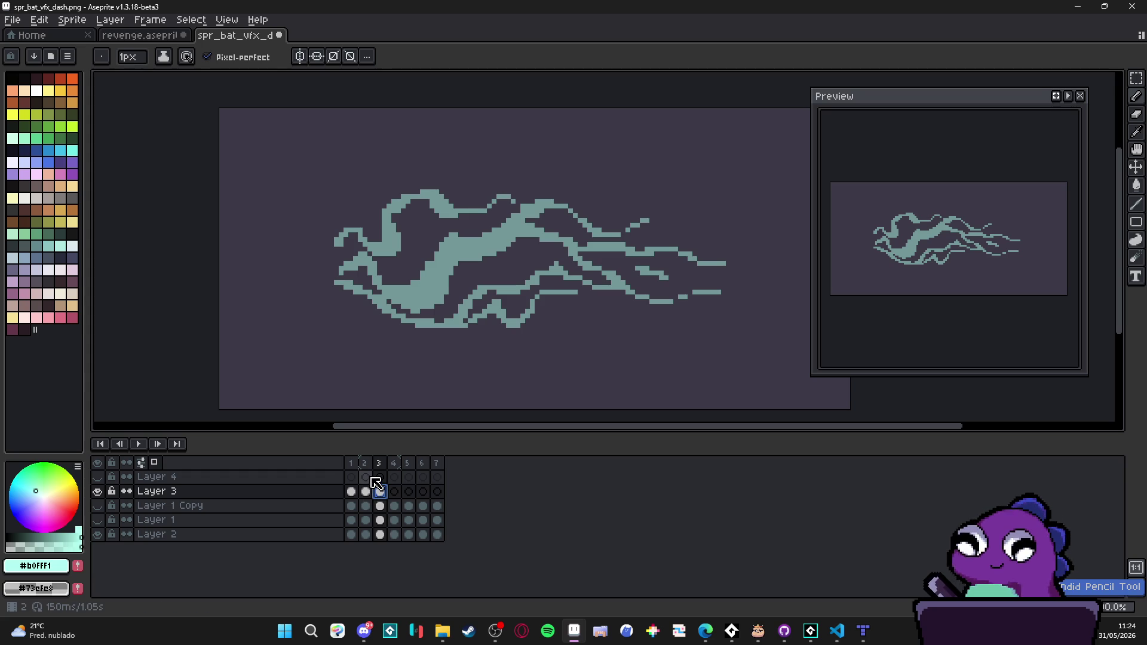
key(ctrl+y)
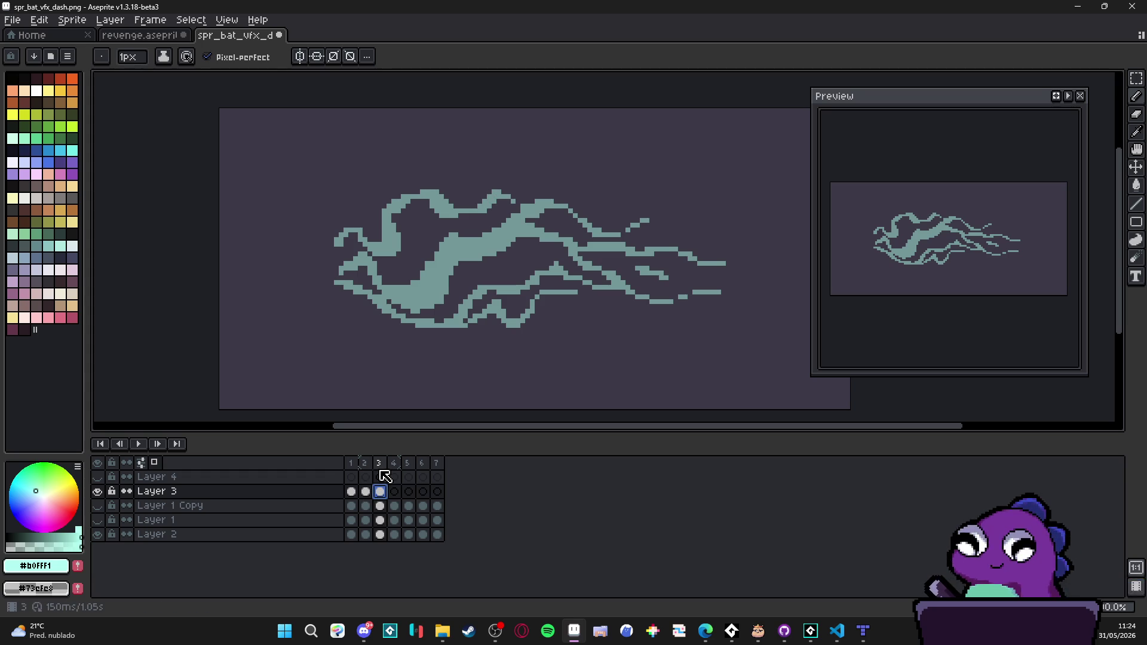
key(ctrl+z)
key(ctrl+y)
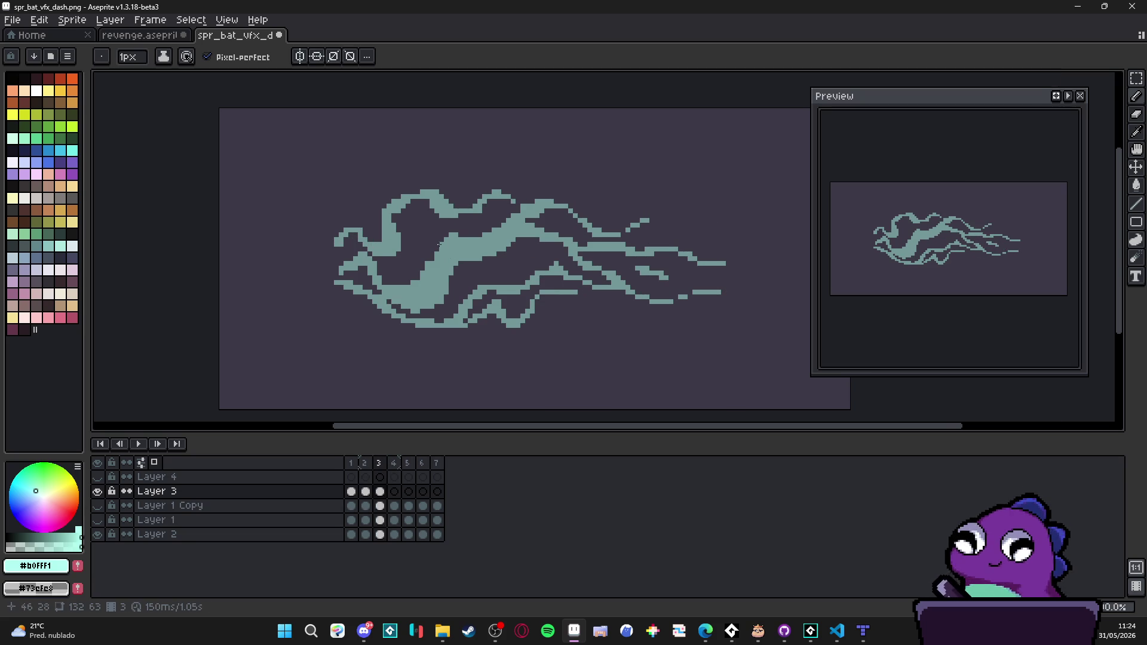
scroll(464, 230, up, 3)
Step: Fill the dark notch in the main stroke and erase teal pixels along the right edge
drag(462, 222, 380, 355)
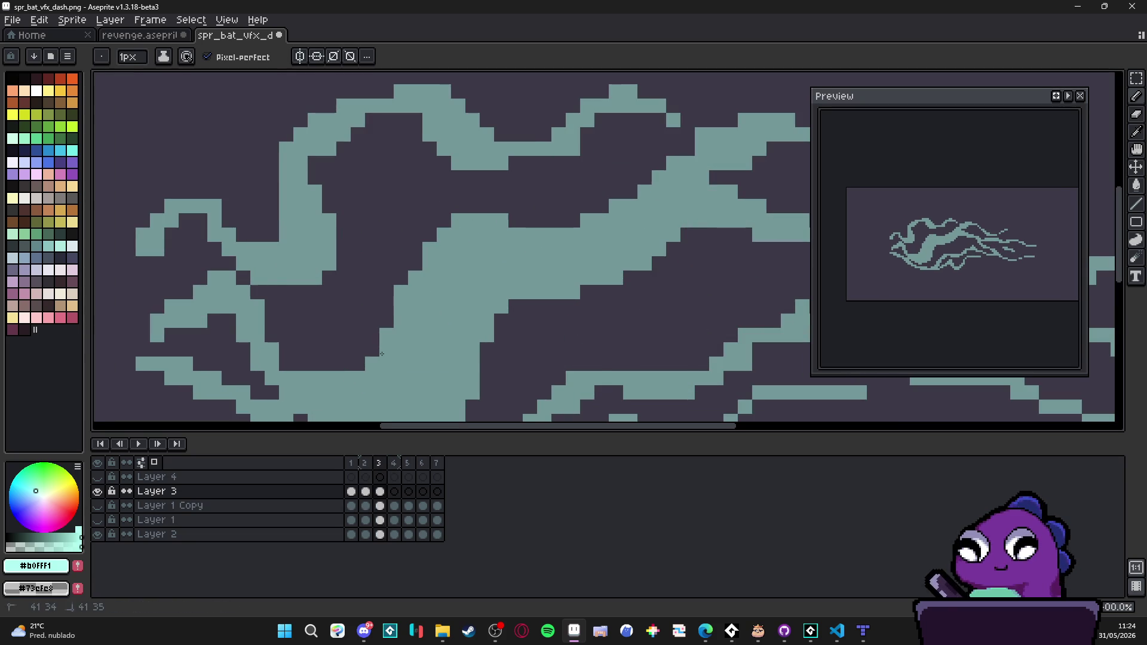
scroll(396, 313, down, 3)
scroll(424, 313, up, 3)
scroll(451, 311, down, 2)
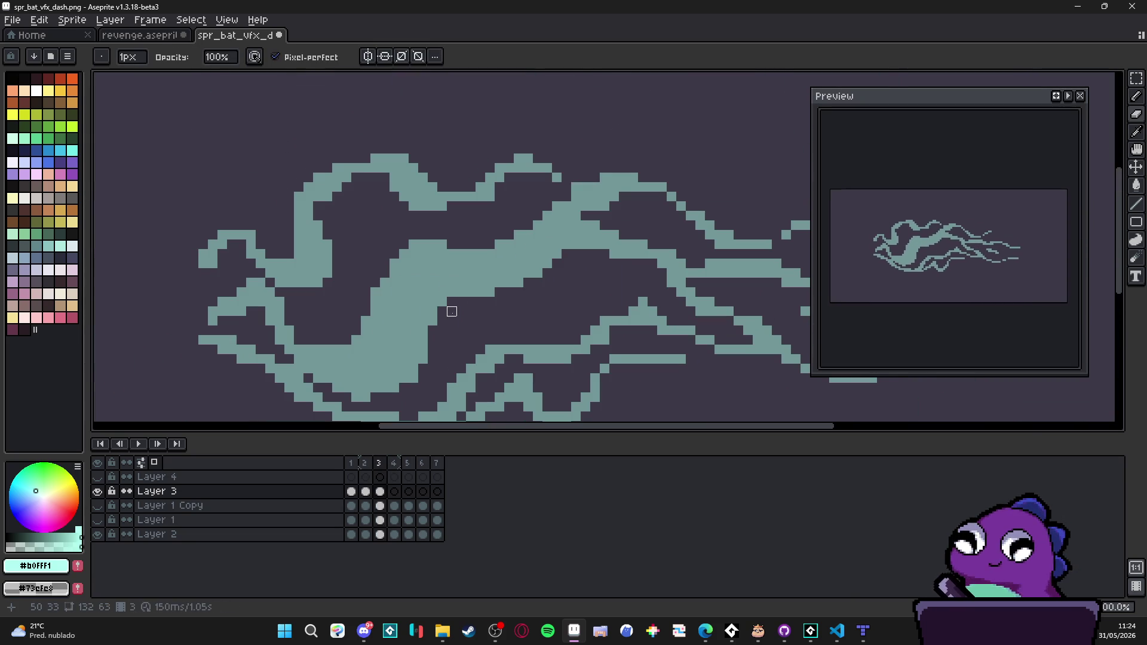
mouse_move(447, 307)
mouse_down()
mouse_move(428, 312)
mouse_move(434, 359)
mouse_move(375, 398)
mouse_move(389, 394)
mouse_up()
Step: Add a teal pixel right of the shape and extend its lower edge
key(b)
click(464, 328)
drag(557, 271, 511, 293)
key(e)
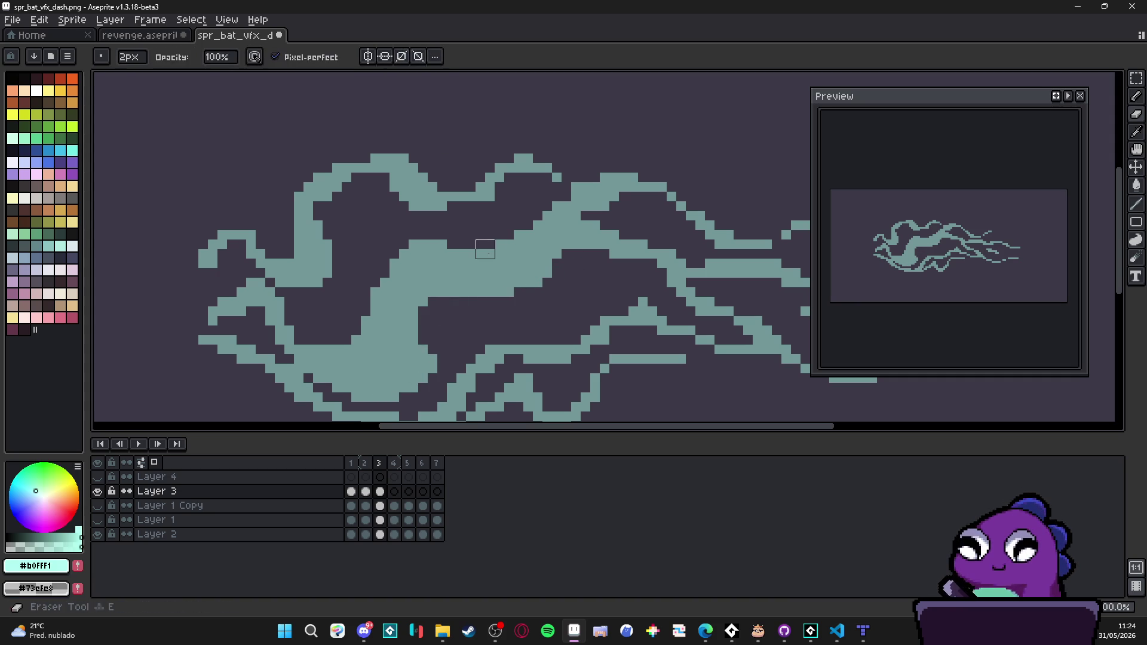
key(b)
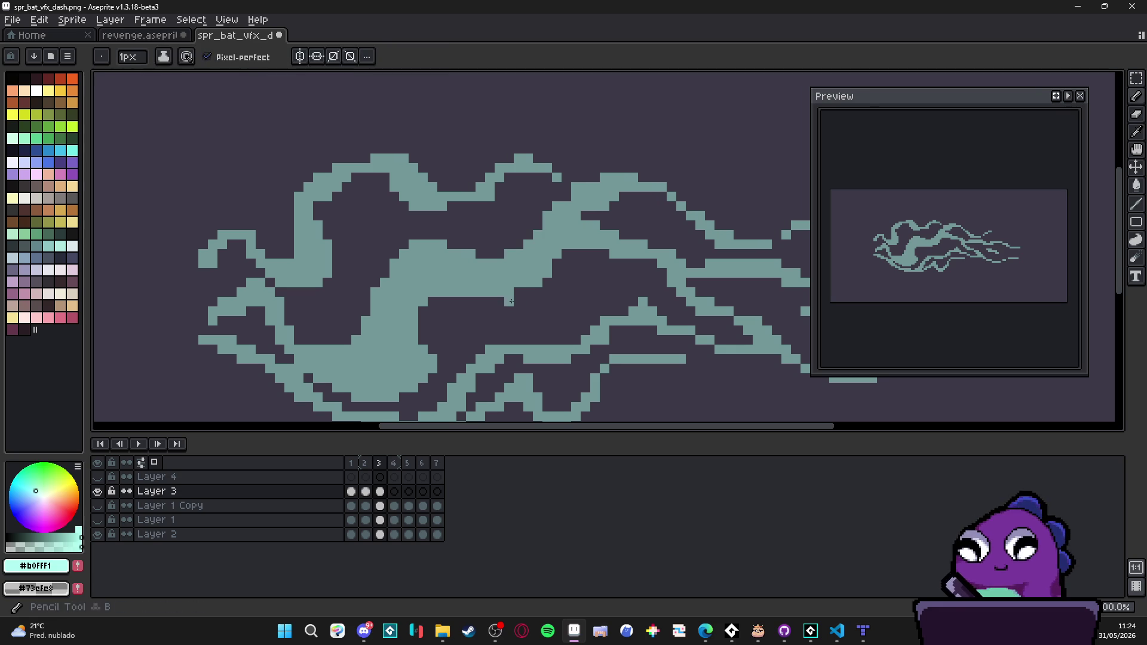
Step: After checking frame 2, touch up the lower-left strands with three teal pixels
key(Left)
scroll(524, 313, down, 2)
key(Right)
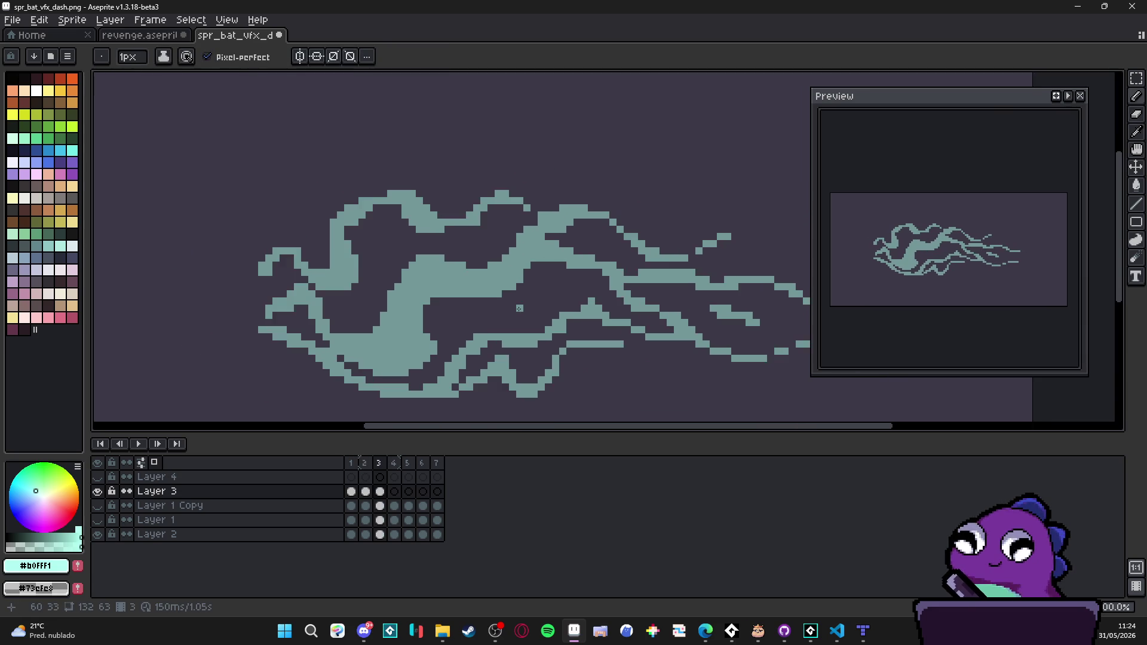
scroll(341, 359, up, 1)
scroll(341, 359, up, 1)
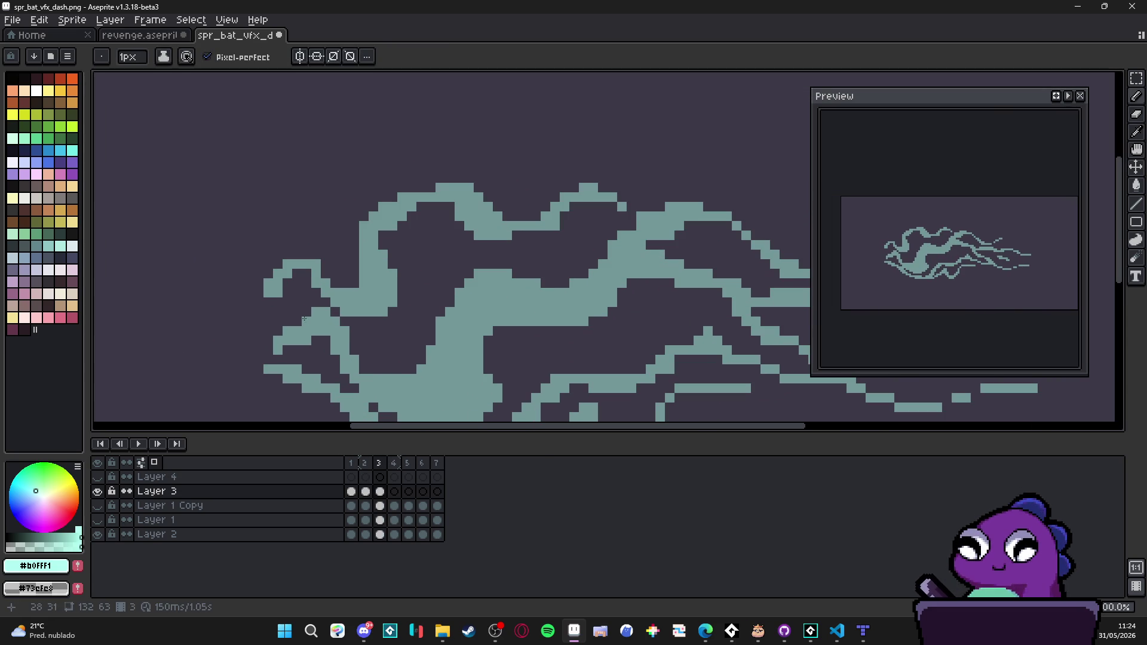
click(296, 311)
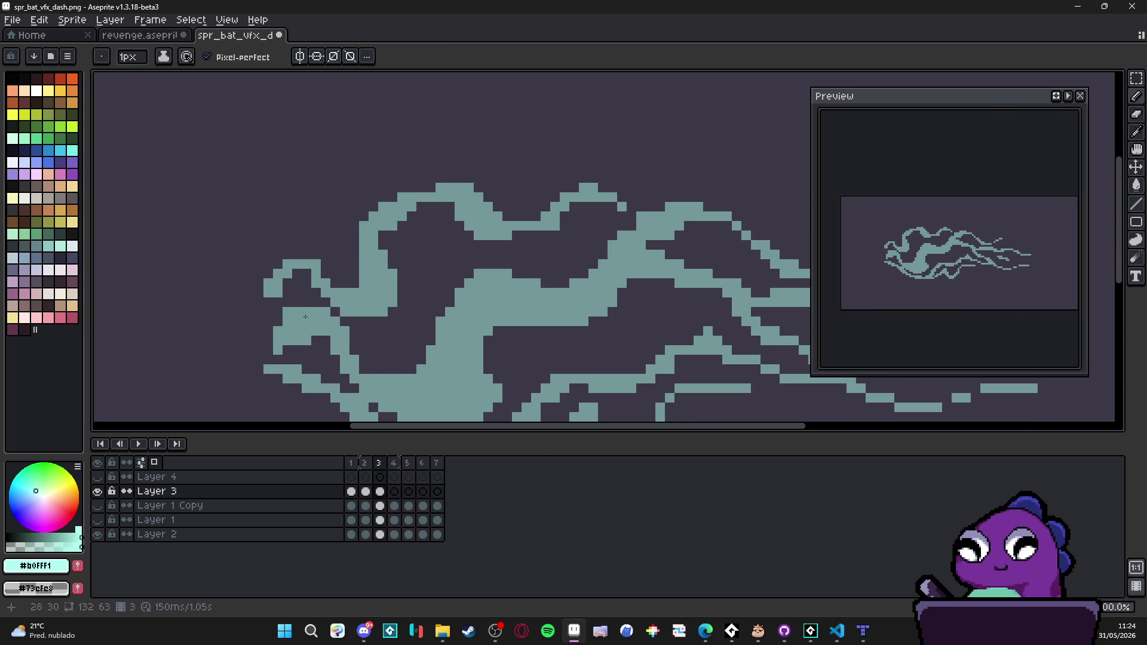
click(326, 349)
click(311, 331)
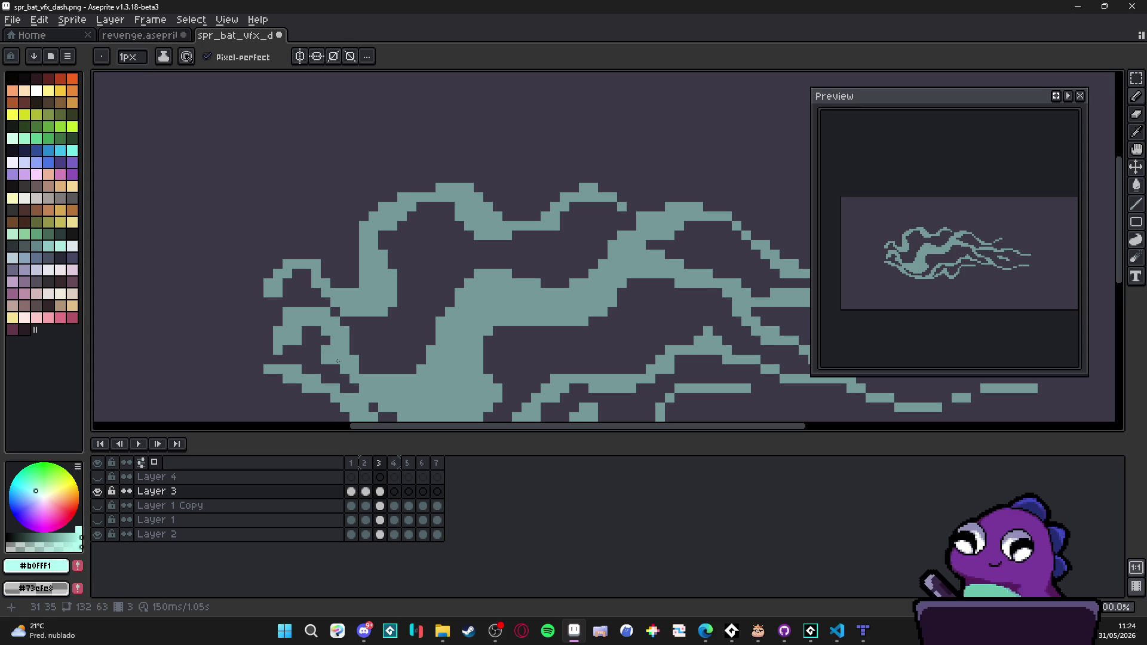
key(b)
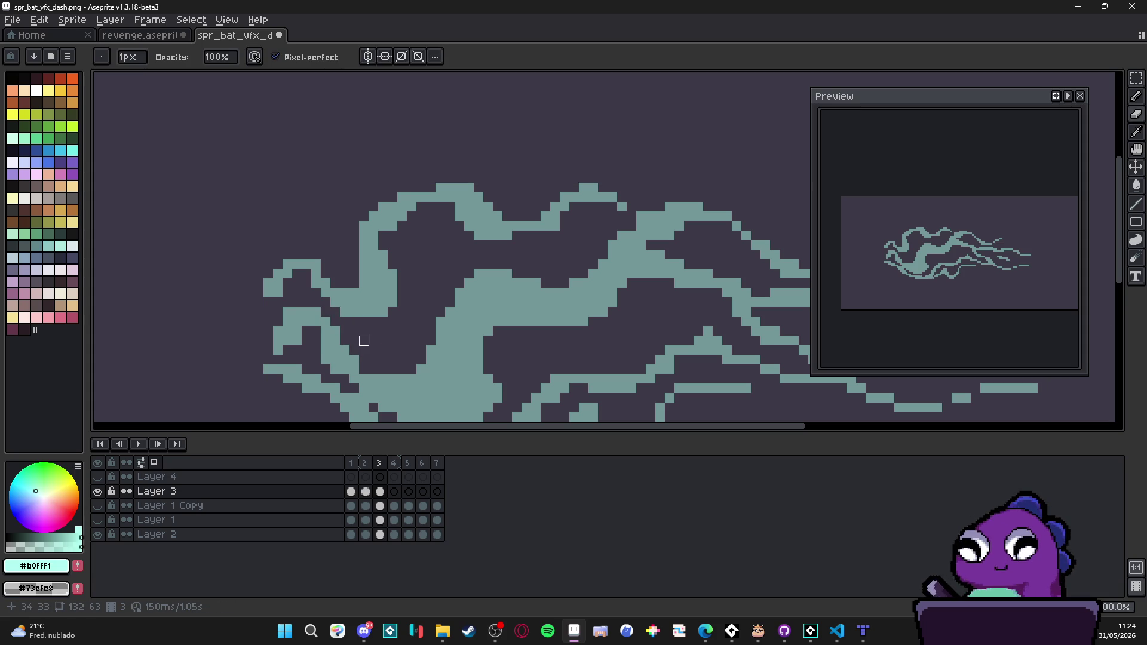
key(b)
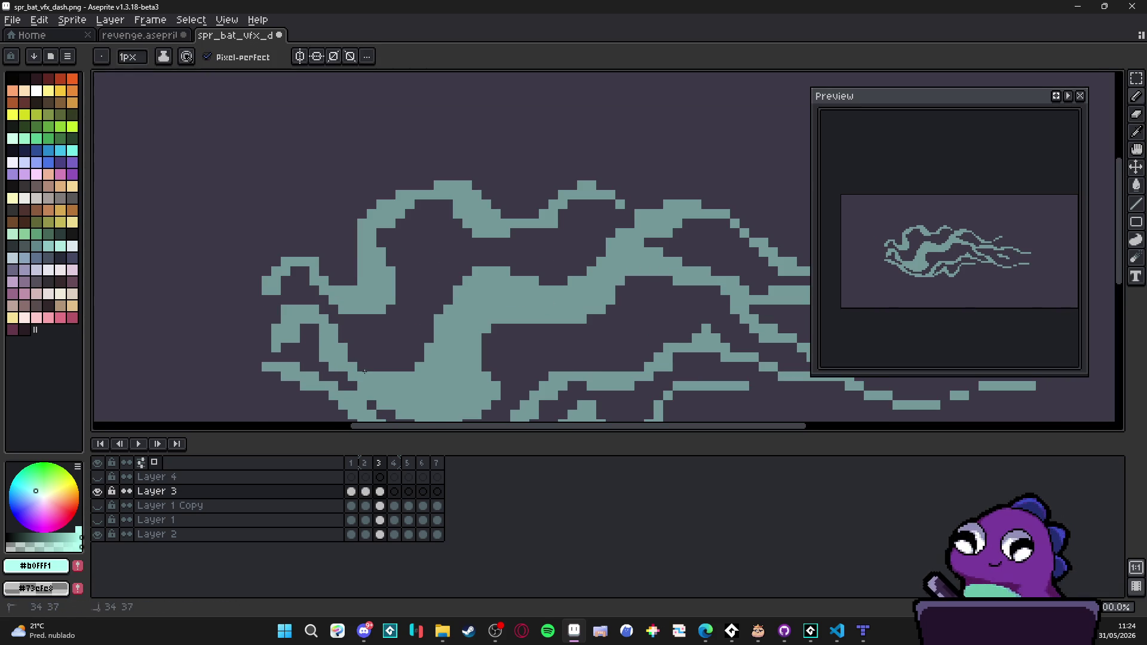
Step: Flip between frames 2 and 3 to compare the edited strands
key(Left)
key(Right)
key(Left)
key(Right)
key(Left)
key(Right)
key(Left)
key(Right)
scroll(438, 369, up, 3)
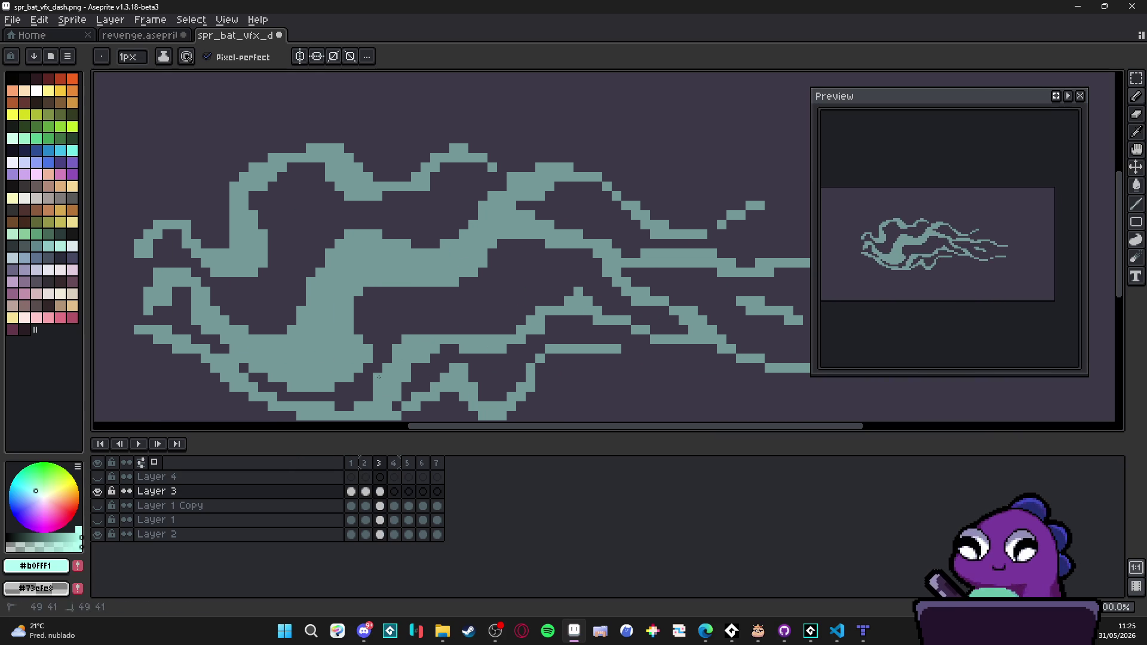
scroll(404, 331, down, 2)
key(Left)
key(Right)
scroll(397, 340, up, 5)
Step: Erase and add a few teal pixels along the inner strand, removing a stray pixel
mouse_move(397, 340)
mouse_down()
mouse_move(379, 333)
mouse_move(451, 307)
mouse_up()
click(437, 336)
key(e)
key(b)
click(466, 336)
key(e)
click(424, 307)
key(b)
click(394, 293)
Step: Check the strand edits by toggling between frames 2 and 3, ending on frame 3
key(Left)
key(Right)
scroll(411, 347, down, 2)
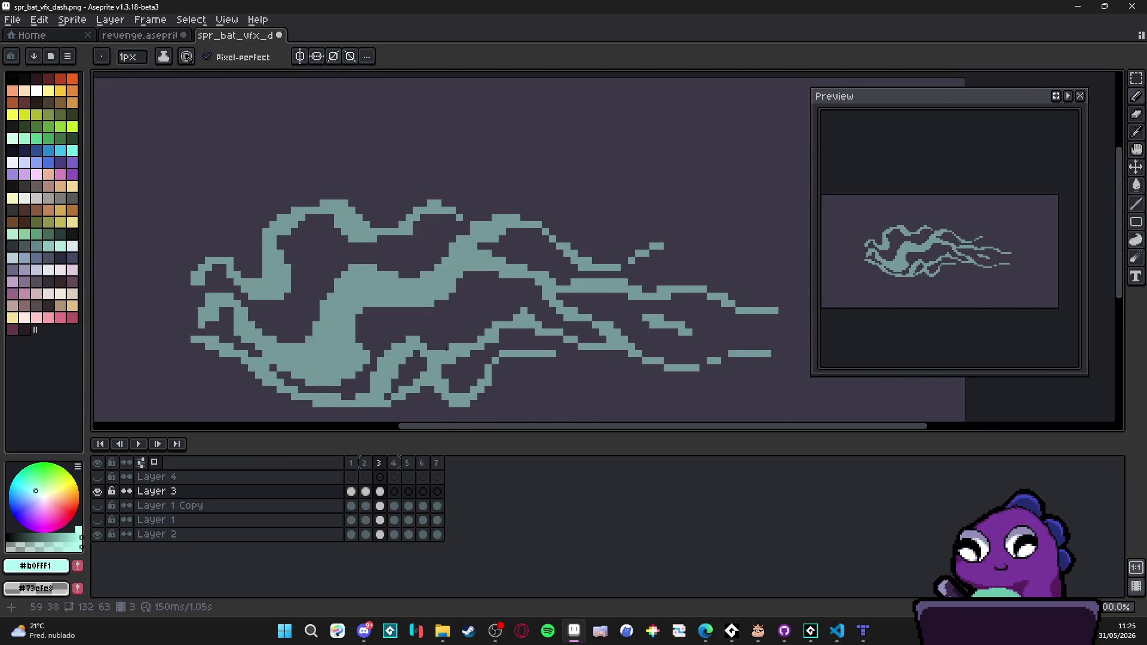
key(Left)
key(Right)
key(Left)
key(Right)
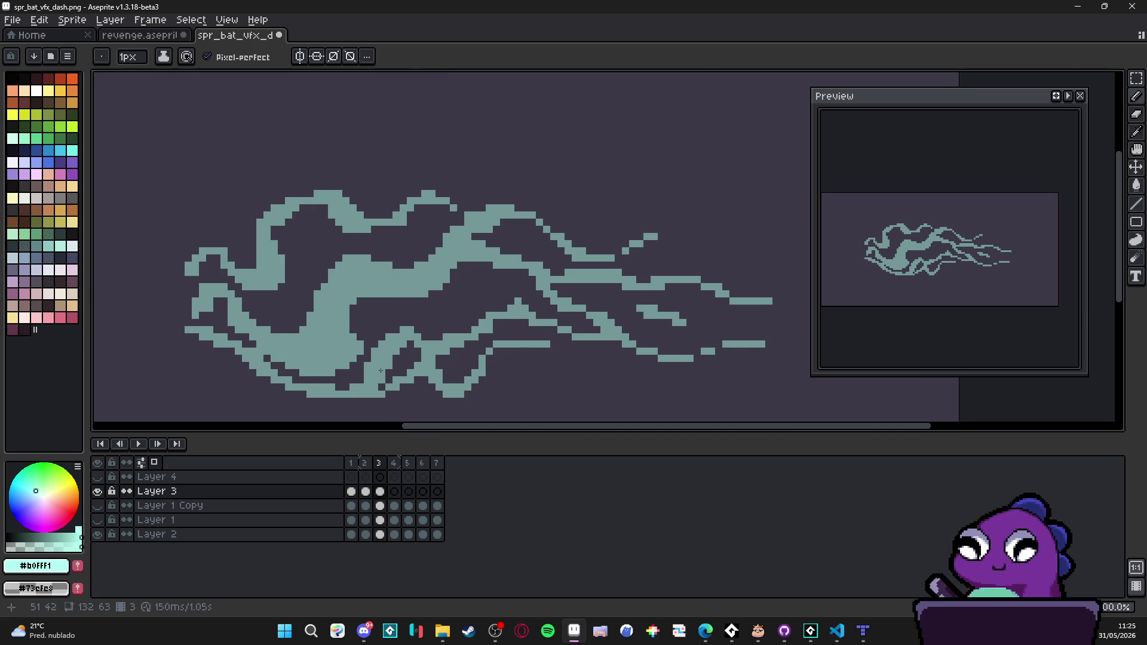
scroll(459, 366, up, 2)
Step: Erase a stray teal pixel and add two pixels to the lower strand
key(e)
click(425, 319)
key(b)
click(382, 405)
click(397, 376)
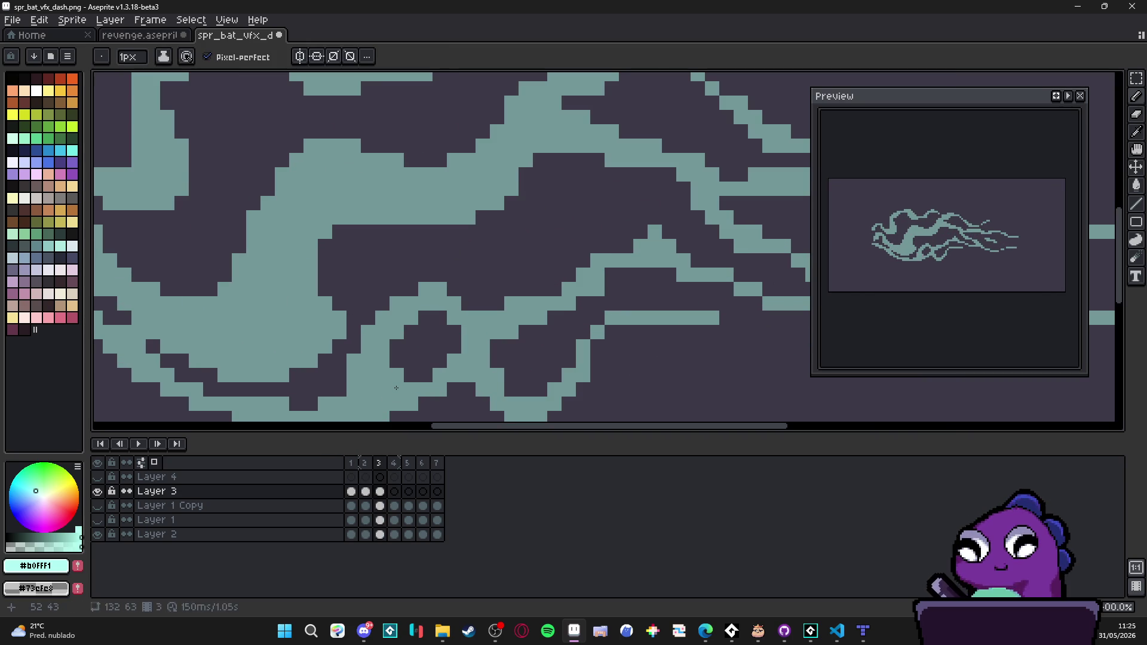
Step: Repeatedly flip between neighbouring frames to compare frame 3's strands
scroll(396, 388, down, 3)
key(Right)
key(Left)
key(Right)
key(Left)
key(Right)
key(Left)
key(Right)
key(Left)
scroll(485, 353, up, 1)
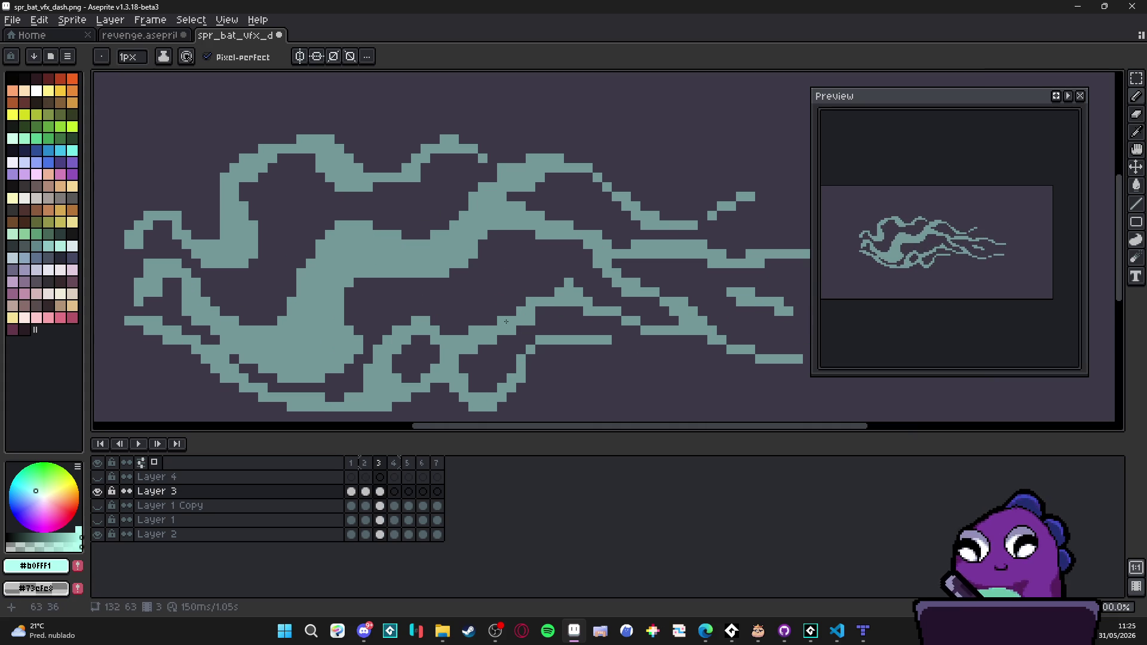
key(Right)
key(Left)
key(Right)
key(Left)
scroll(523, 300, up, 1)
Step: Extend the strand toward the lower left and add a teal pixel below it
mouse_move(525, 297)
mouse_down()
mouse_move(484, 323)
mouse_move(537, 325)
mouse_move(513, 324)
mouse_move(541, 311)
mouse_move(512, 324)
mouse_up()
key(e)
key(b)
click(492, 357)
Step: Erase three pixels from frame 3's lower arc
scroll(491, 357, down, 1)
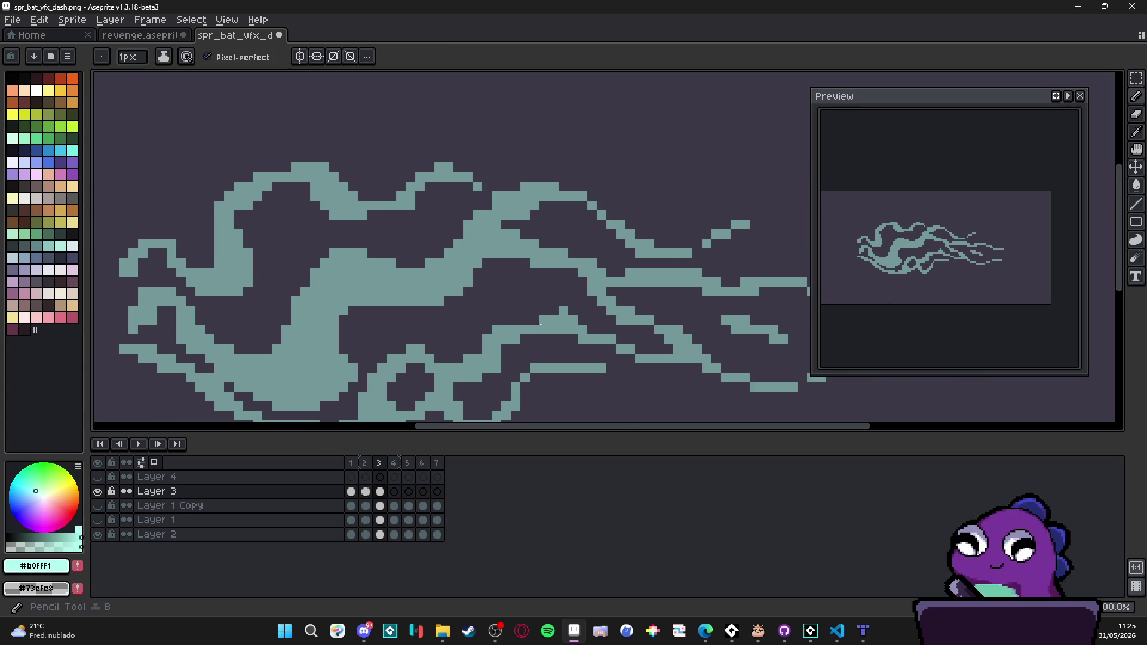
scroll(541, 327, up, 1)
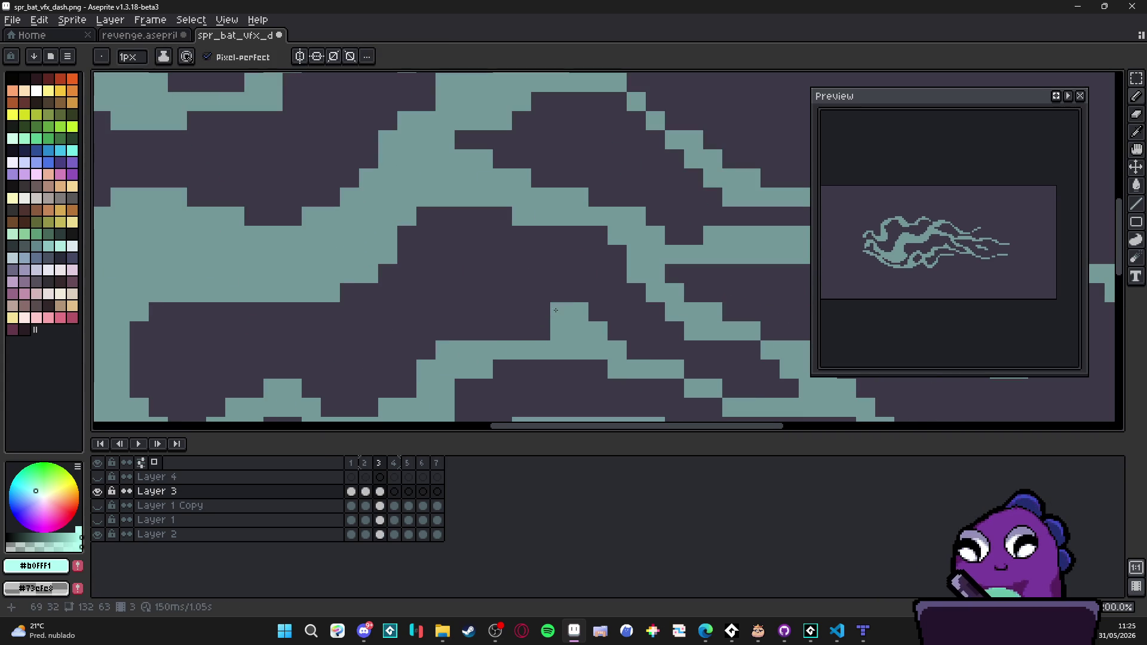
key(e)
drag(575, 350, 526, 346)
key(b)
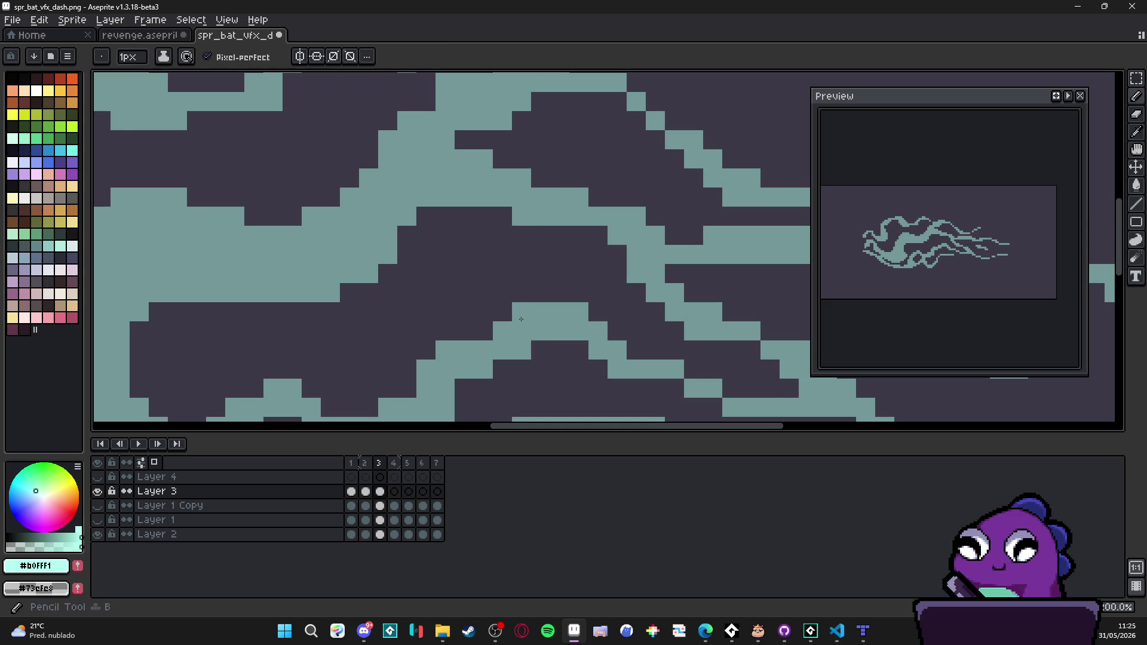
Step: Add teal pixels below and beside the lower arc step, tidying pixels at the step
scroll(603, 368, down, 1)
scroll(603, 368, up, 1)
click(542, 316)
click(542, 336)
click(567, 354)
click(572, 353)
key(e)
mouse_move(580, 316)
mouse_down()
mouse_move(563, 316)
mouse_move(561, 297)
mouse_up()
key(b)
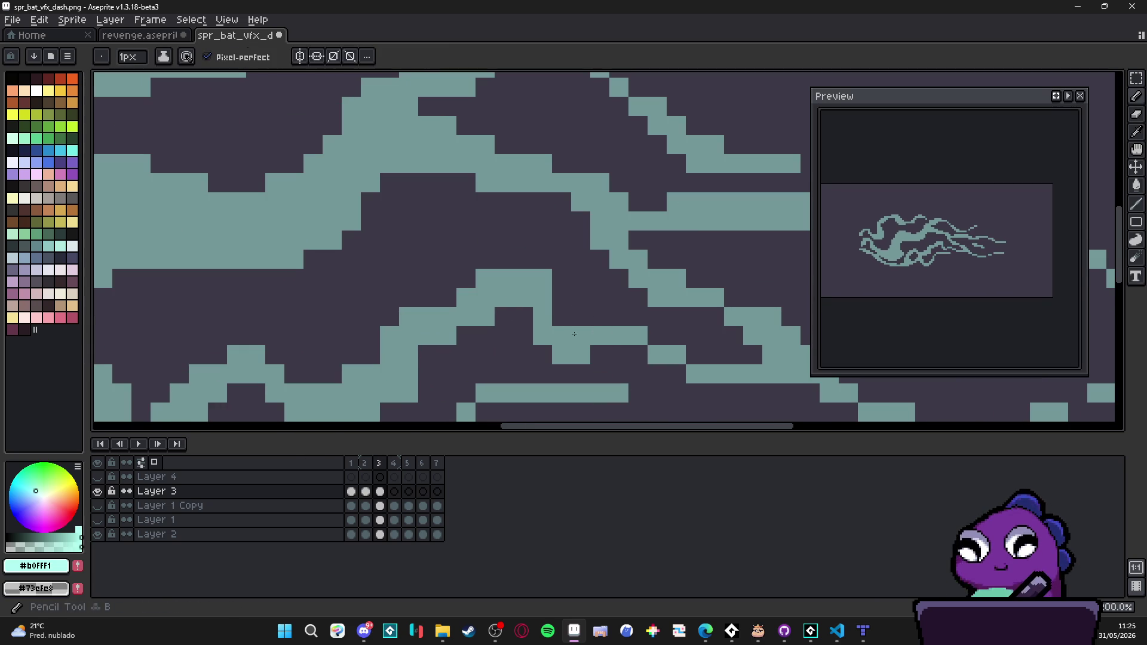
click(599, 355)
Step: Compare frame 3 against the neighbouring frame and return to frame 3
scroll(588, 344, down, 3)
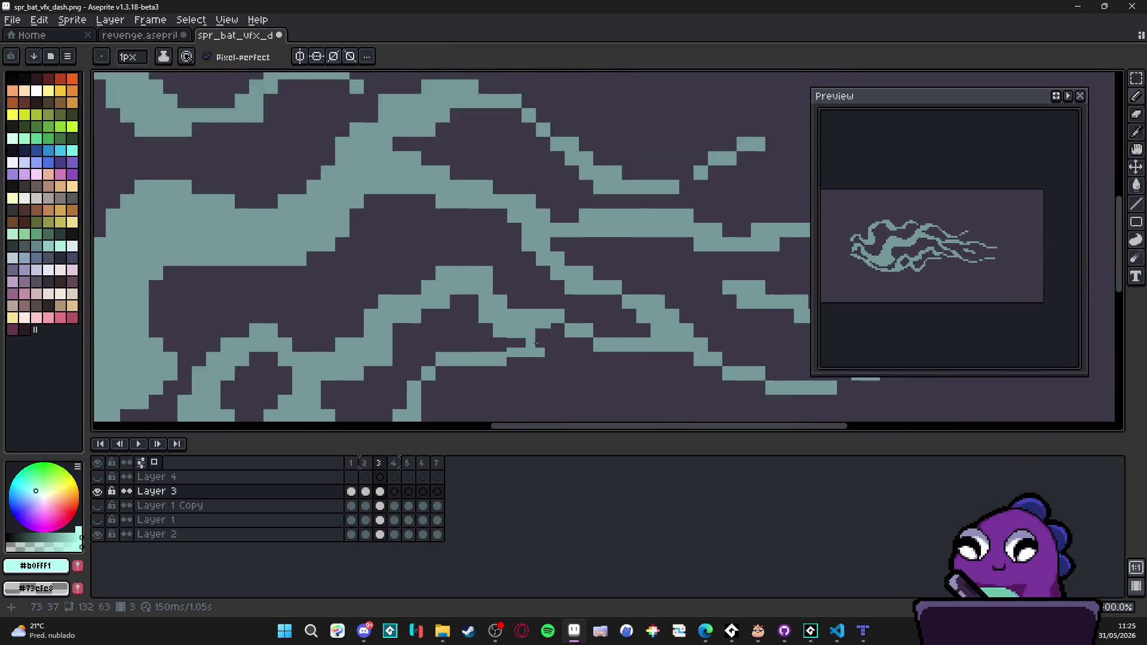
key(Left)
key(Right)
key(Left)
key(Right)
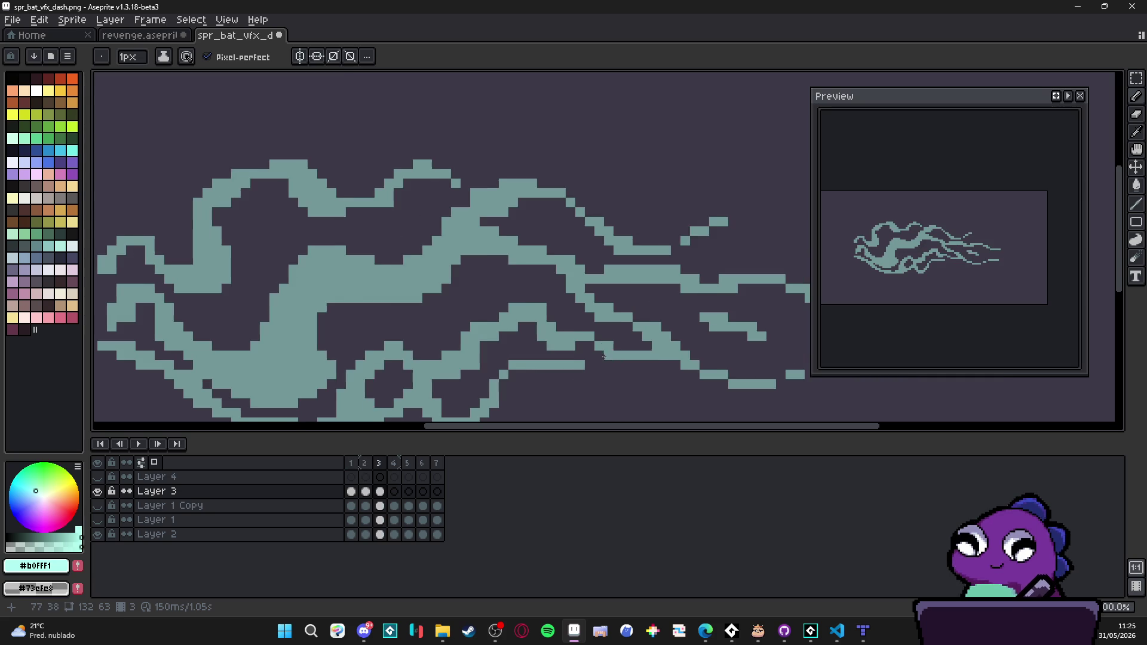
scroll(609, 358, up, 1)
Step: Add two teal pixels on either side of the lower arc step
click(583, 359)
click(598, 360)
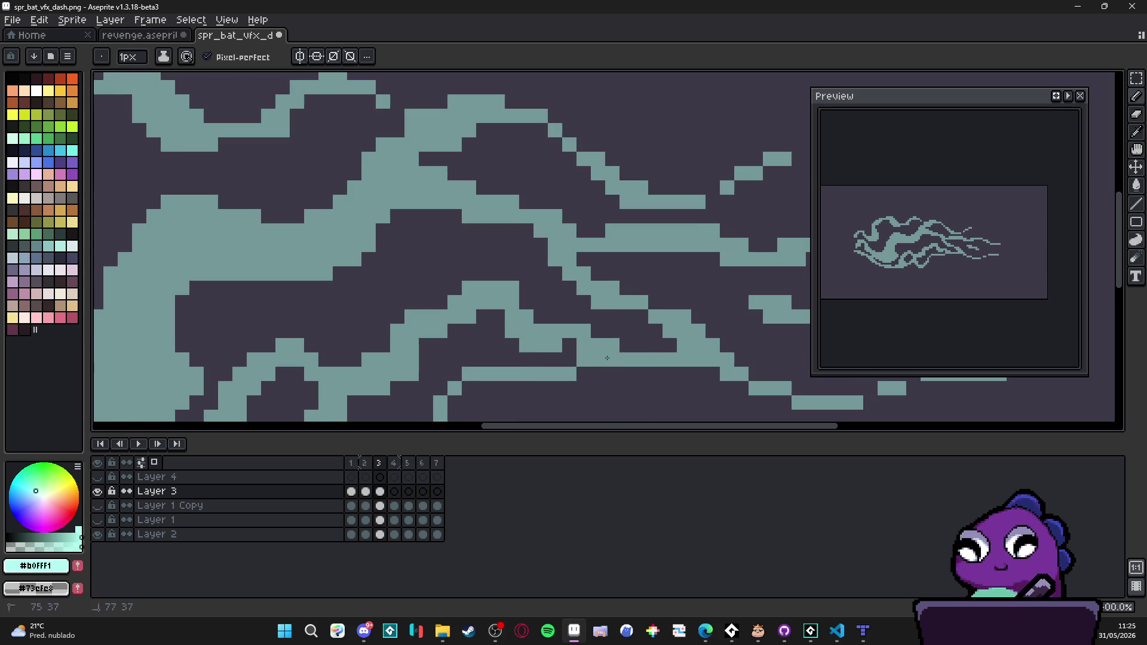
key(e)
Step: Toggle between frames 2 and 3 to check the arc, settling on frame 2
key(Left)
key(Right)
scroll(633, 358, down, 2)
key(Left)
key(Right)
key(Left)
key(Right)
key(Left)
key(Right)
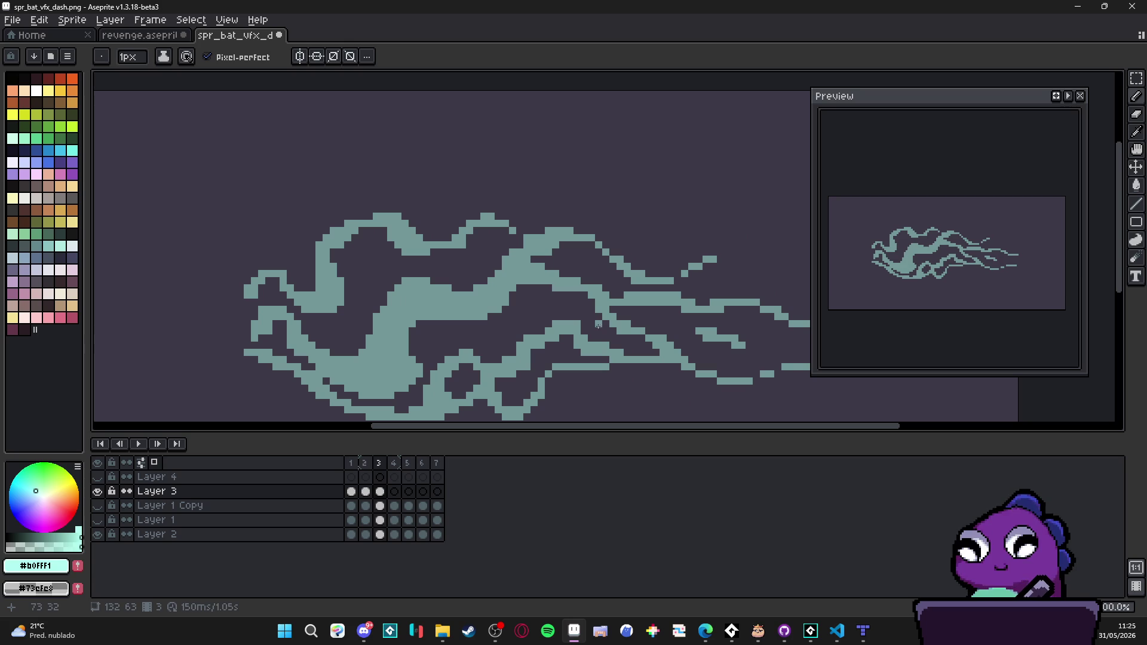
key(Left)
key(Right)
key(Left)
key(Right)
key(Left)
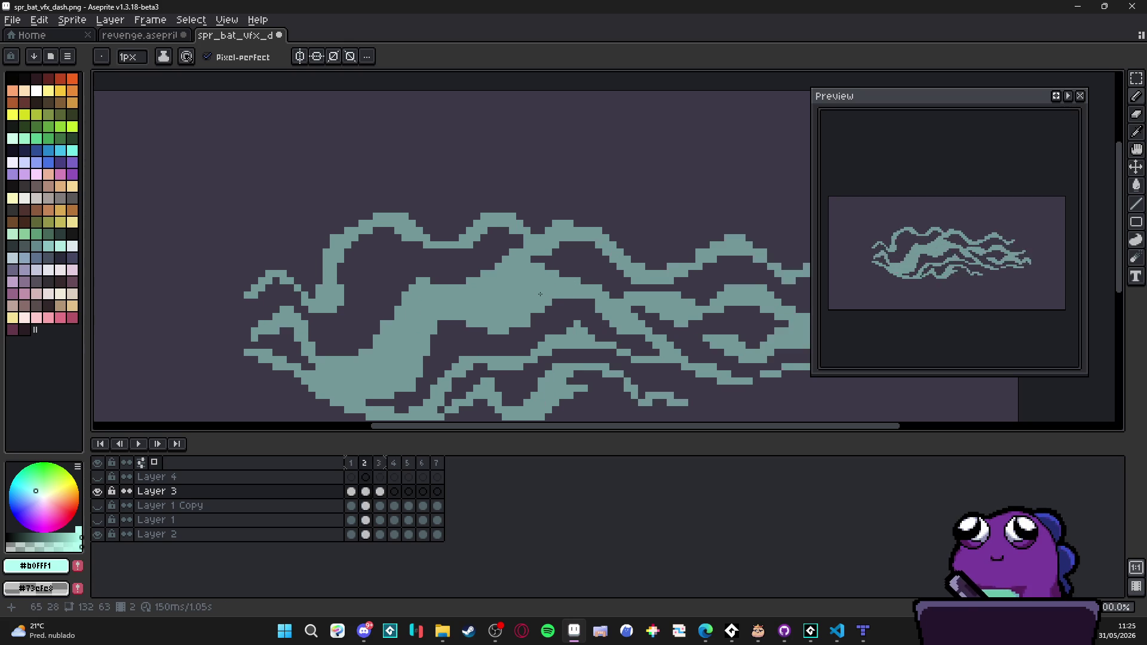
key(Right)
scroll(288, 295, up, 1)
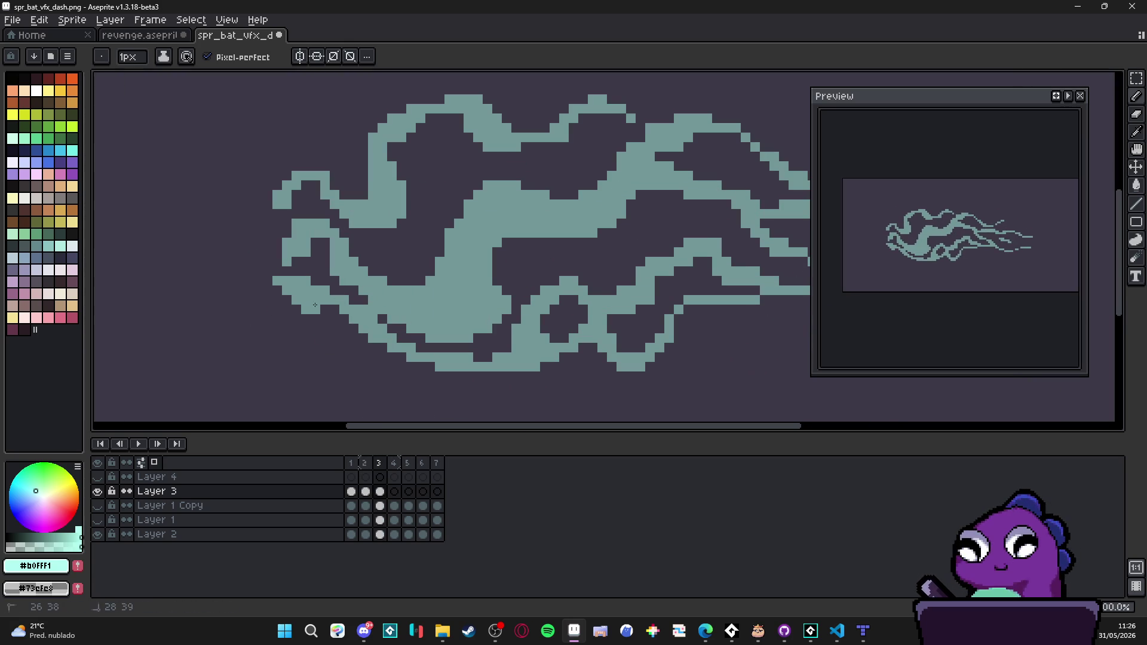
Step: Paint teal pixels at the lower-left of frame 3 and erase a stray left-tip pixel
key(e)
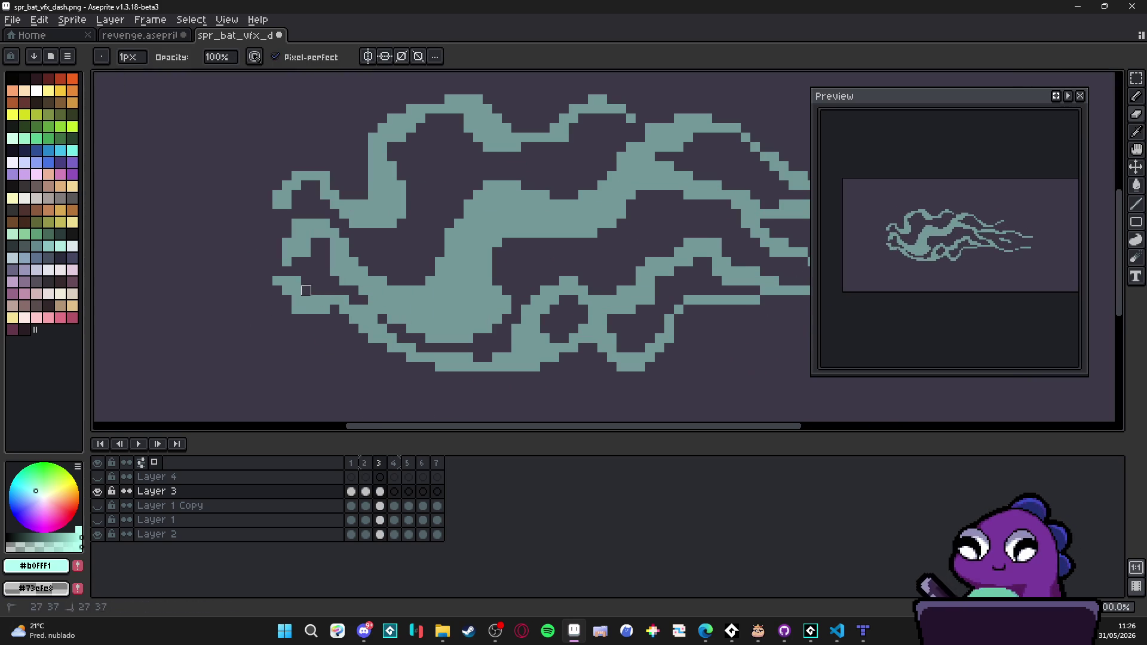
key(b)
mouse_move(298, 292)
mouse_down()
mouse_move(338, 312)
mouse_move(307, 321)
mouse_move(288, 299)
mouse_up()
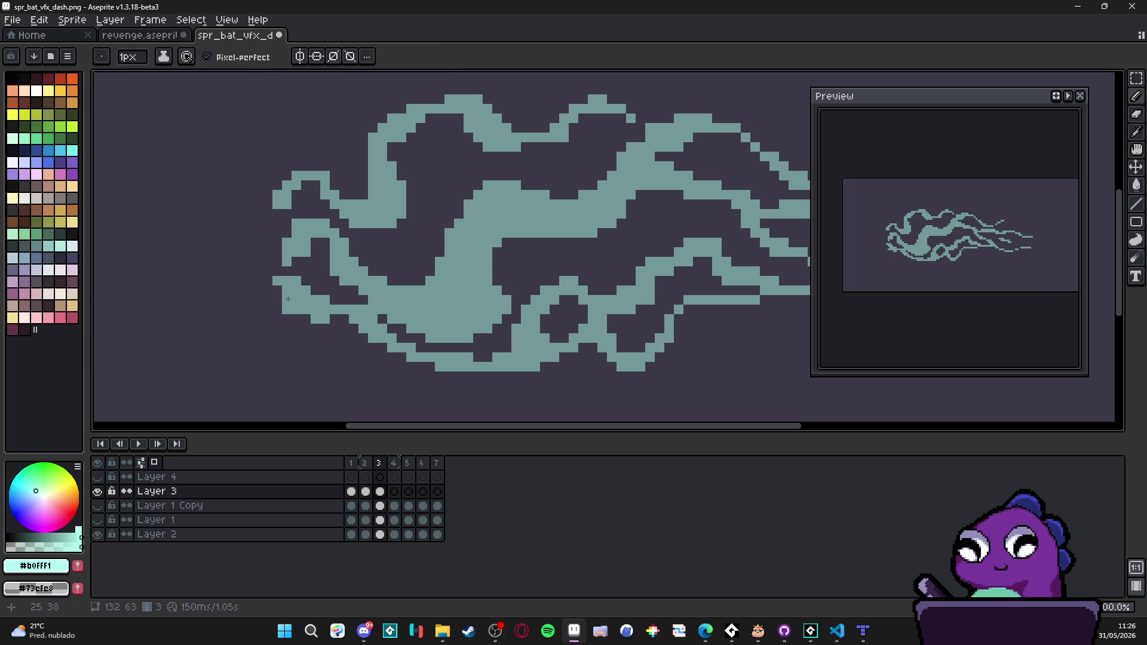
key(e)
click(297, 281)
drag(335, 319, 335, 328)
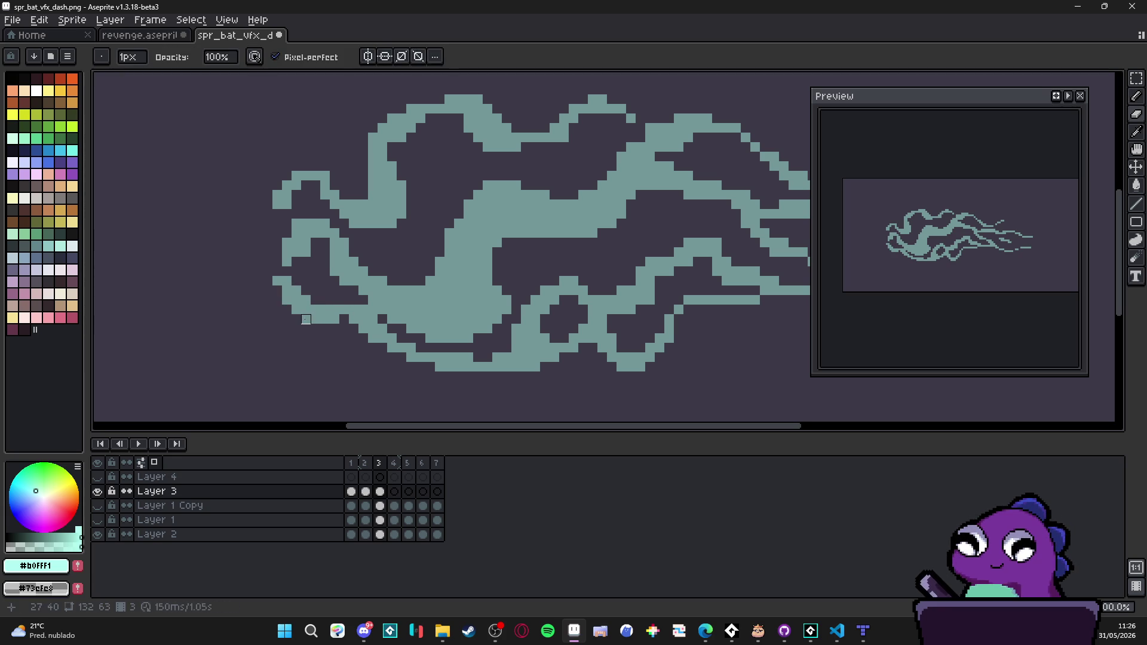
Step: Erase excess pixels inside the lower-left curl and add teal pixels below the left tip
key(b)
click(348, 324)
key(e)
click(335, 310)
mouse_move(330, 305)
mouse_down()
mouse_move(316, 299)
mouse_move(296, 330)
mouse_move(327, 326)
mouse_move(385, 375)
mouse_move(392, 363)
mouse_move(365, 376)
mouse_move(460, 389)
mouse_move(392, 360)
mouse_move(315, 284)
mouse_up()
key(b)
click(296, 320)
click(305, 320)
Step: Fill the gap in the bottom strand and redraw teal pixels along the bottom edge
scroll(378, 323, up, 1)
scroll(393, 355, down, 2)
key(e)
scroll(412, 365, up, 1)
scroll(377, 320, down, 4)
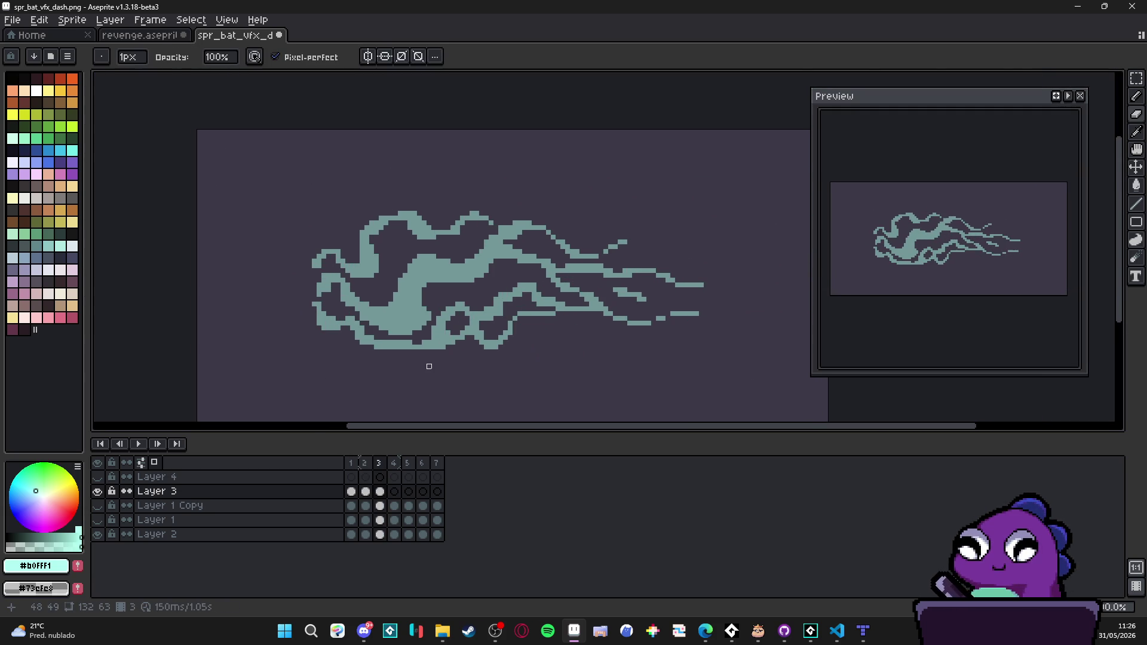
scroll(429, 347, up, 2)
key(e)
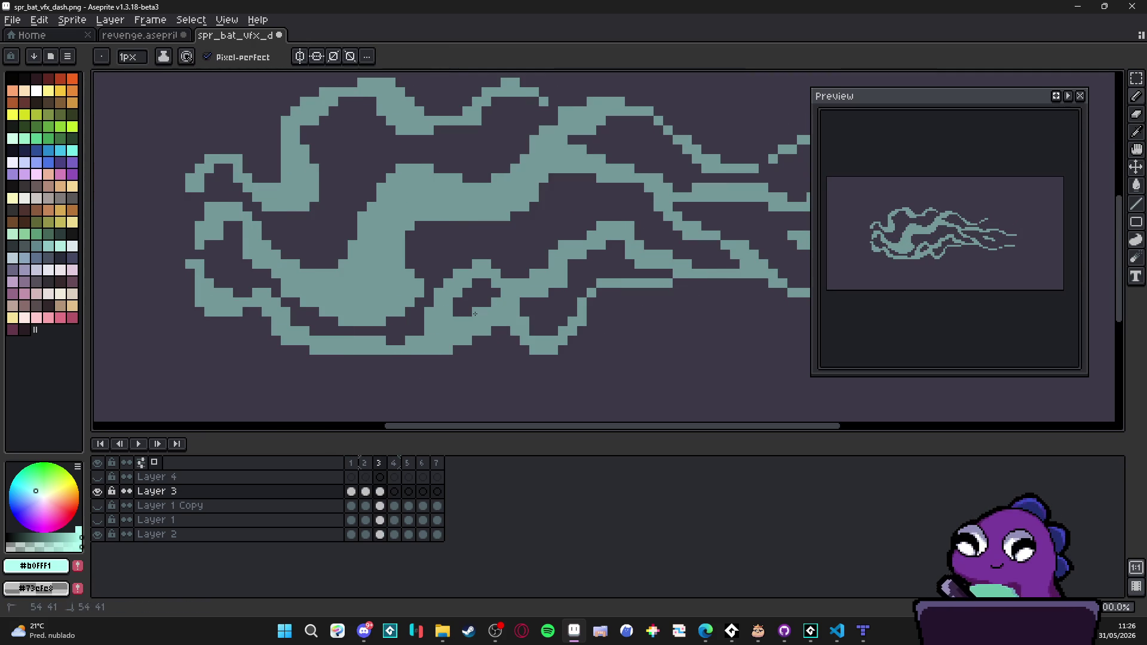
key(b)
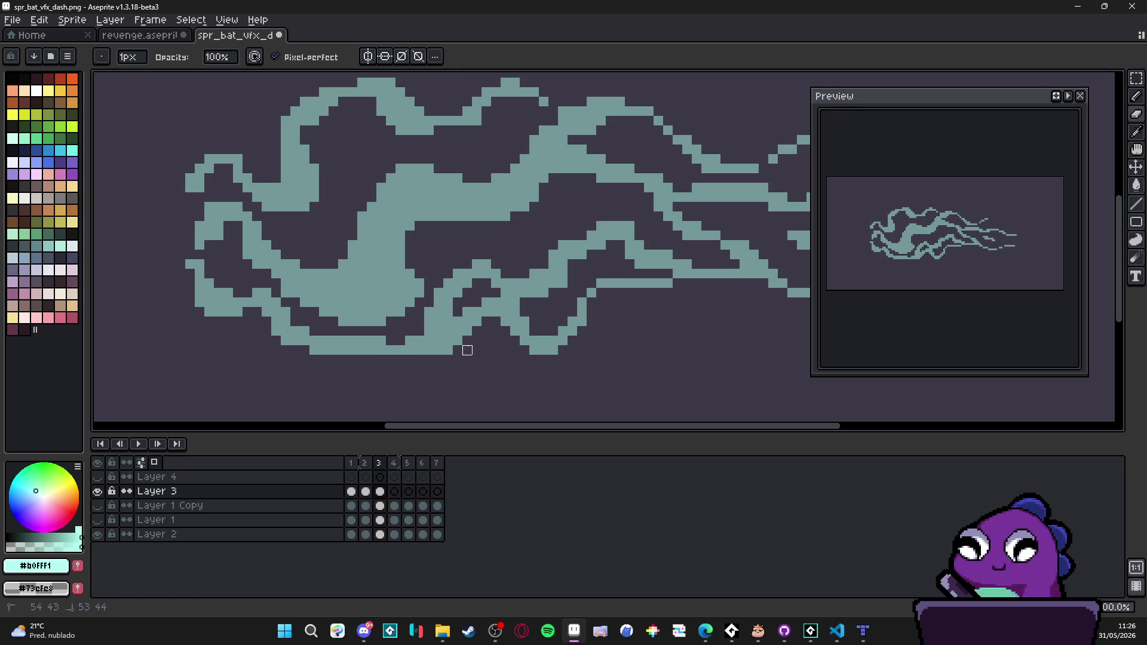
key(e)
mouse_move(506, 331)
mouse_down()
mouse_move(505, 349)
mouse_move(496, 331)
mouse_move(525, 359)
mouse_up()
key(b)
drag(515, 312, 525, 330)
key(e)
scroll(525, 356, right, 2)
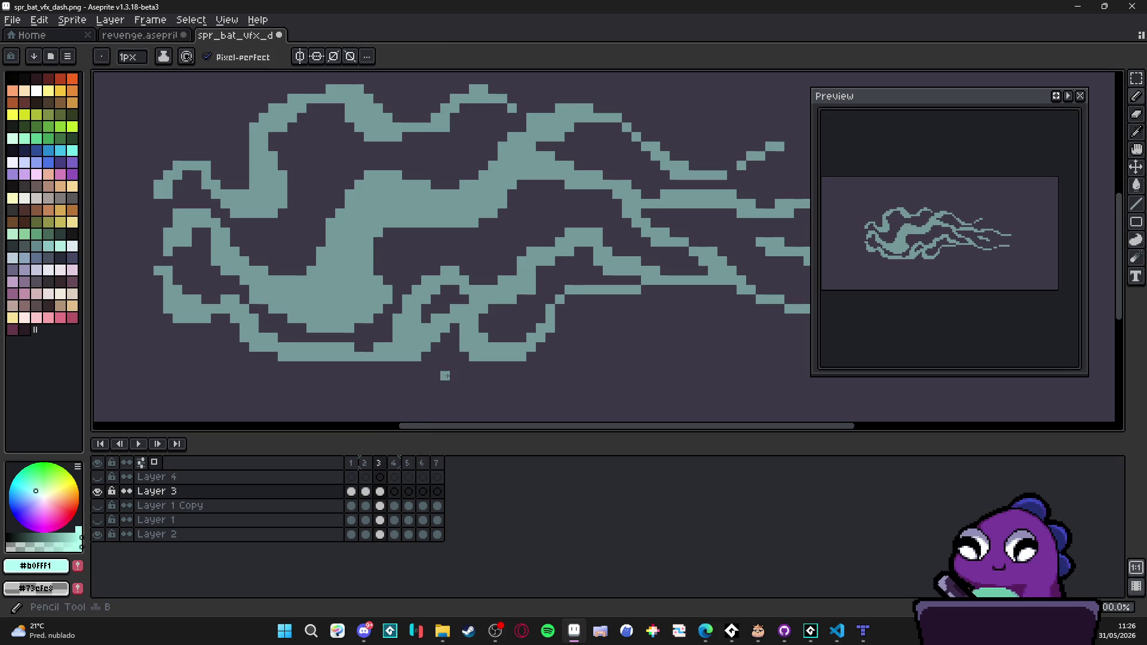
scroll(464, 394, up, 1)
scroll(473, 405, down, 1)
Step: Flip between frames 2 and 3 to compare the strands, ending on frame 3
key(Left)
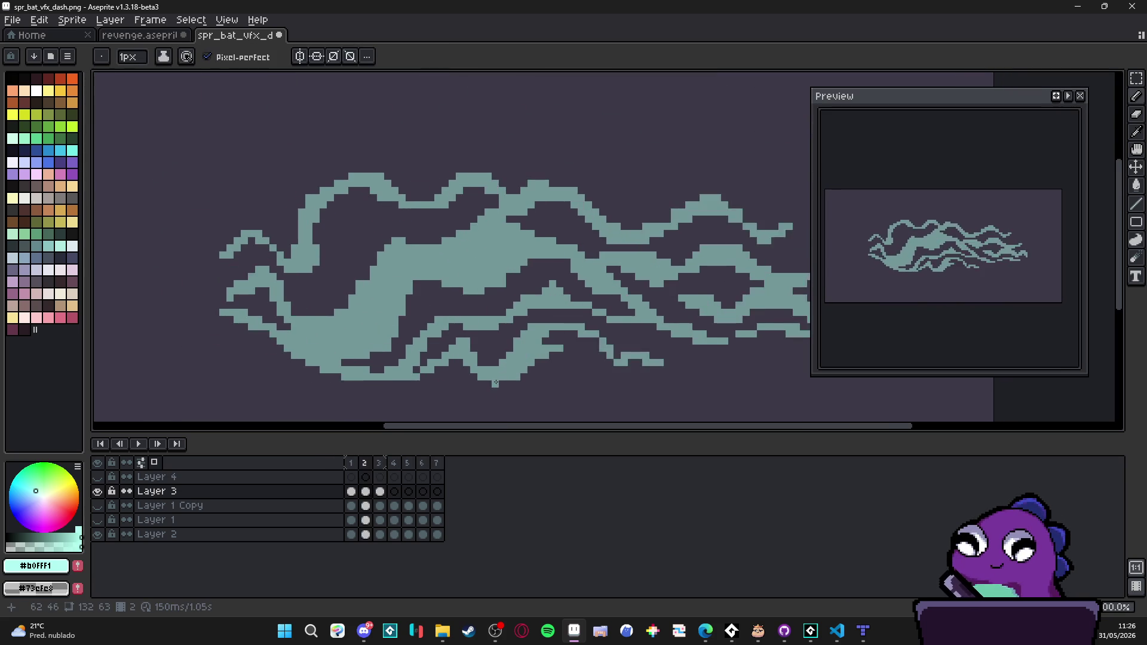
key(Right)
key(Left)
key(Right)
key(Left)
key(Right)
scroll(462, 258, up, 2)
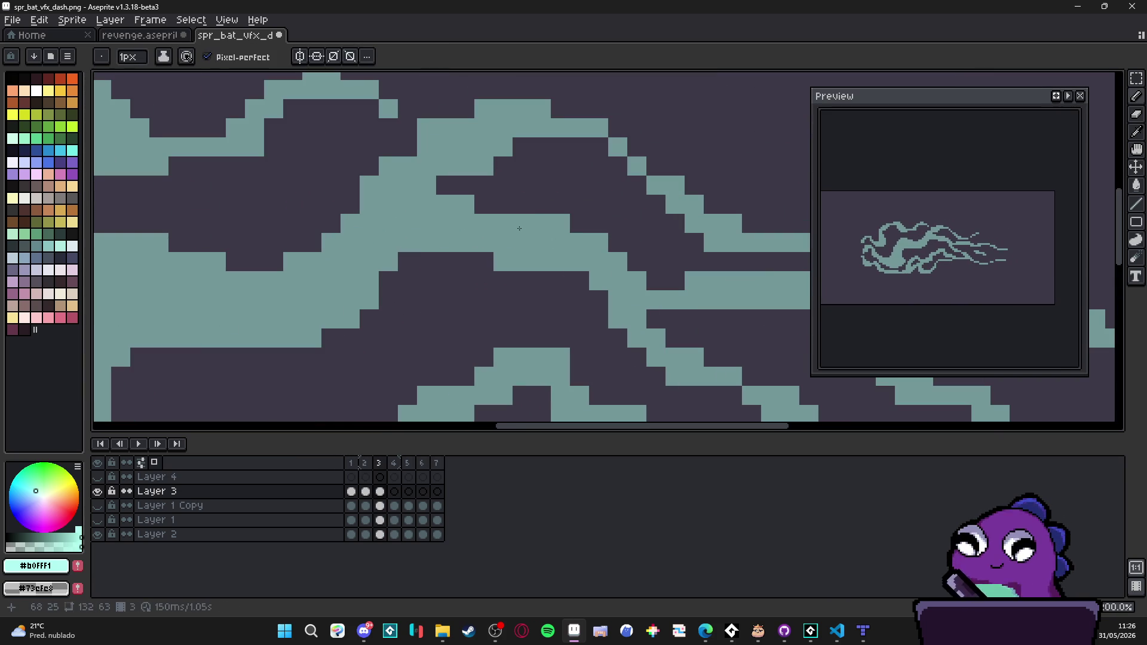
scroll(519, 233, down, 2)
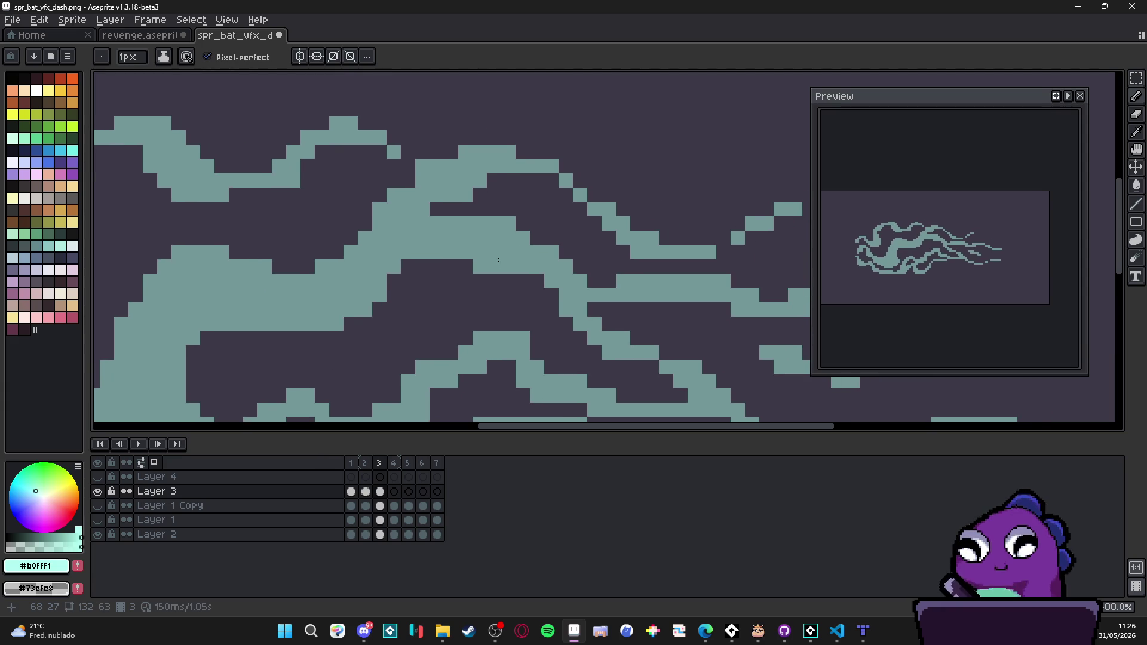
scroll(498, 260, down, 2)
key(Left)
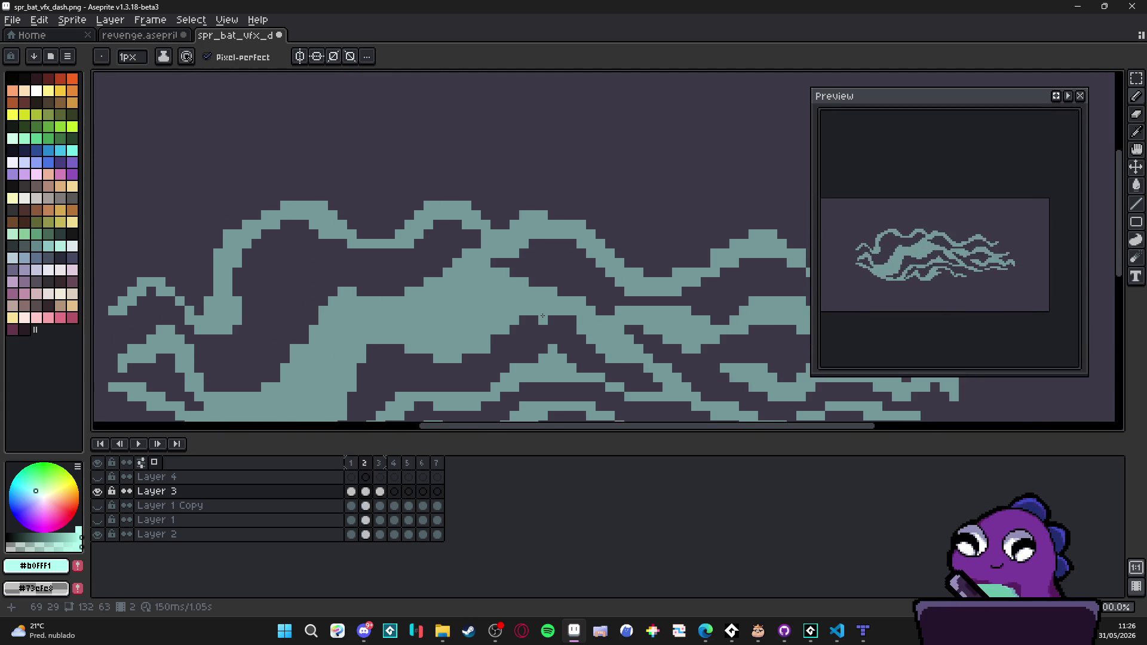
key(Right)
key(Left)
key(Right)
key(Left)
key(Right)
scroll(524, 279, down, 3)
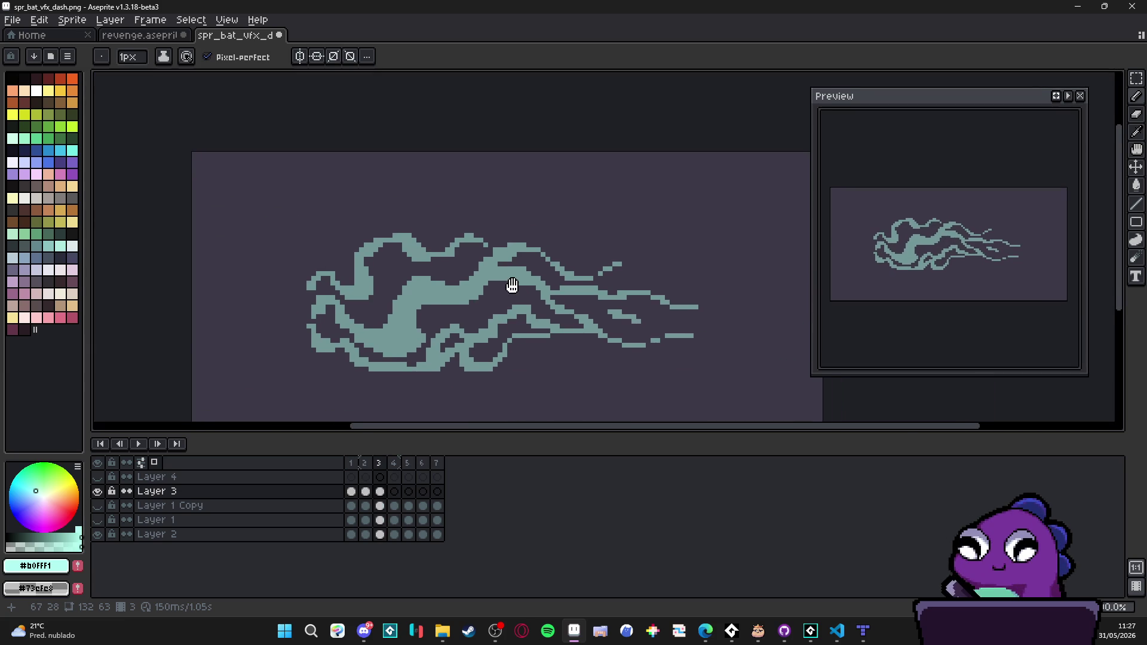
key(Left)
key(Right)
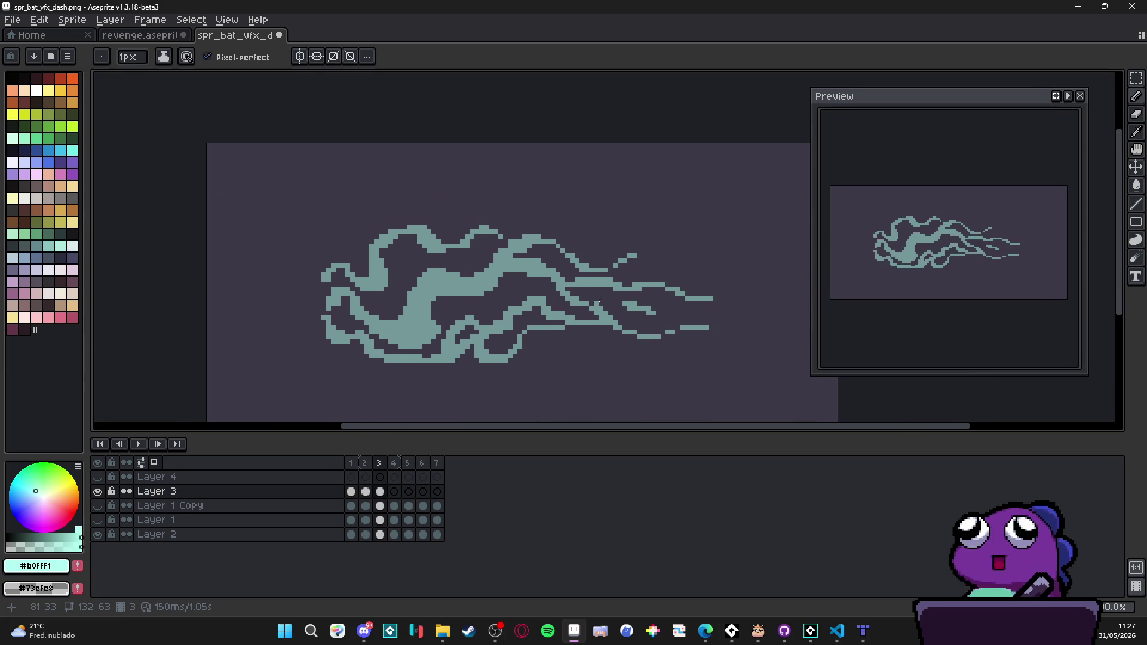
scroll(560, 284, up, 4)
Step: Repaint teal pixels along the right-hand strands and at their right ends
drag(547, 294, 533, 294)
click(547, 280)
click(590, 280)
key(b)
mouse_move(590, 322)
mouse_down()
mouse_move(561, 309)
mouse_move(590, 308)
mouse_up()
key(b)
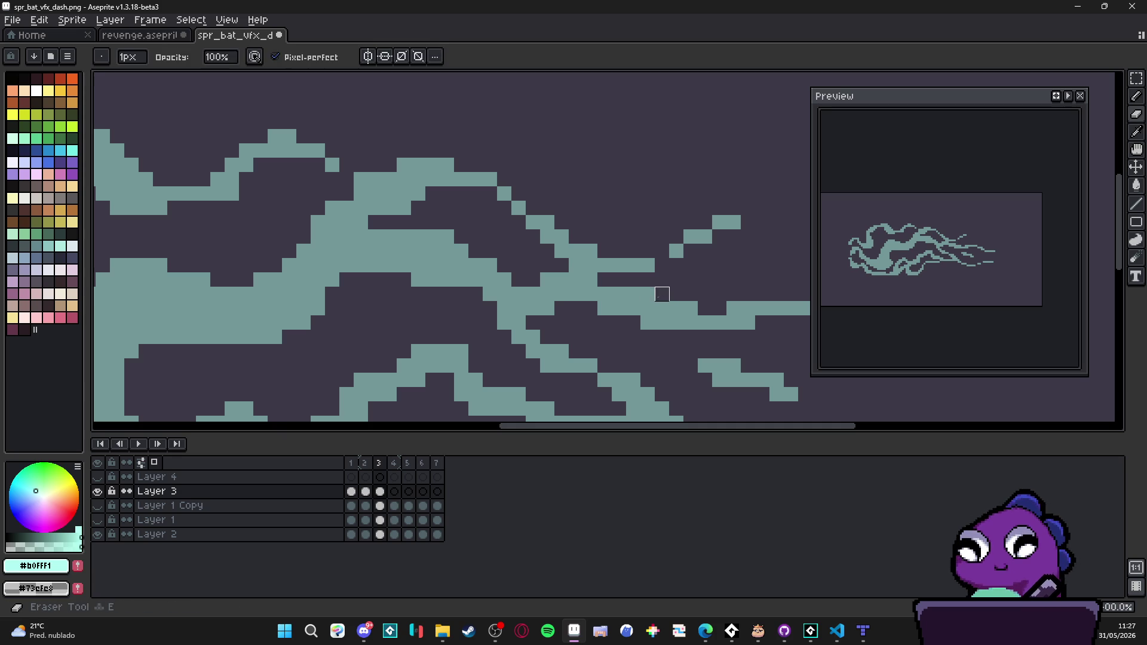
scroll(557, 336, down, 2)
scroll(557, 336, down, 2)
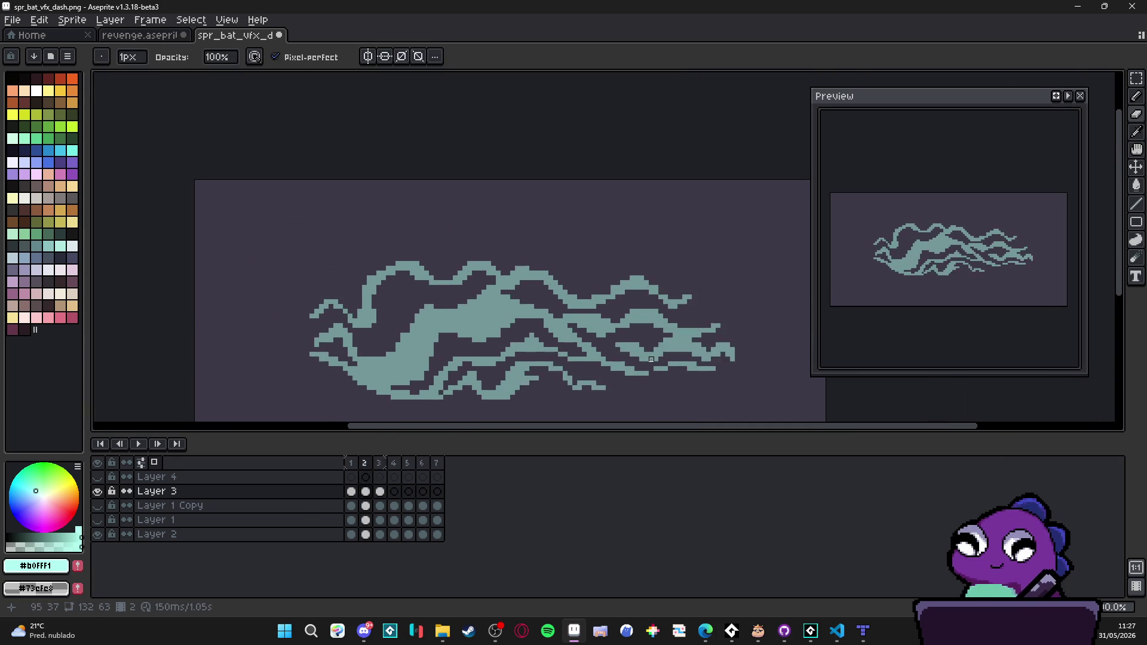
scroll(657, 341, up, 2)
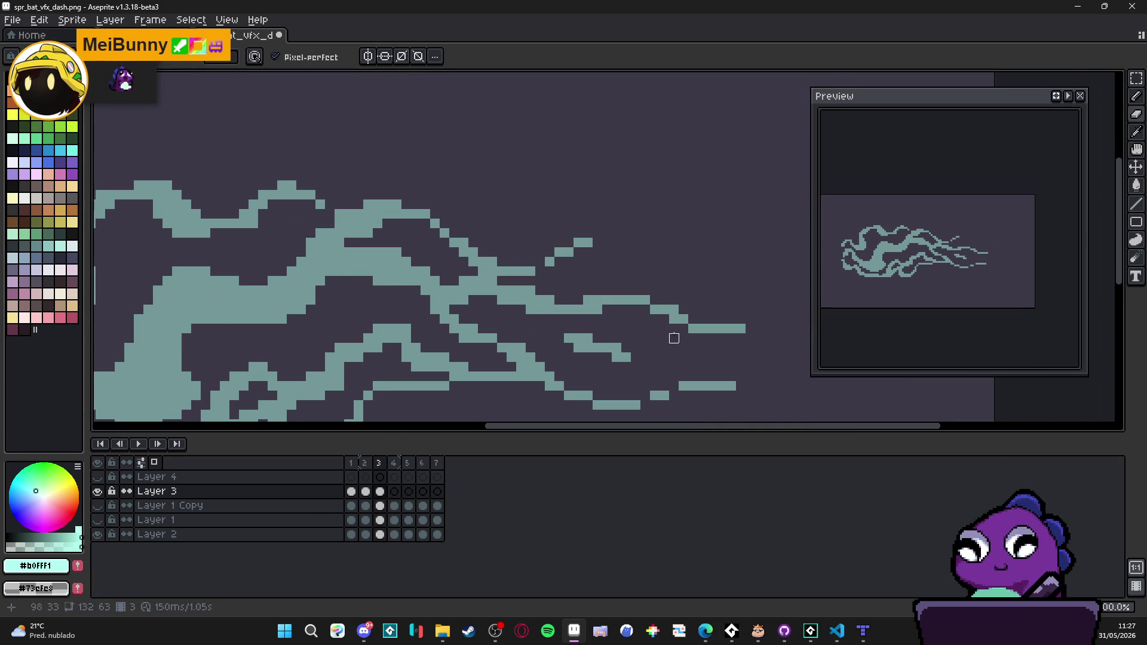
click(647, 319)
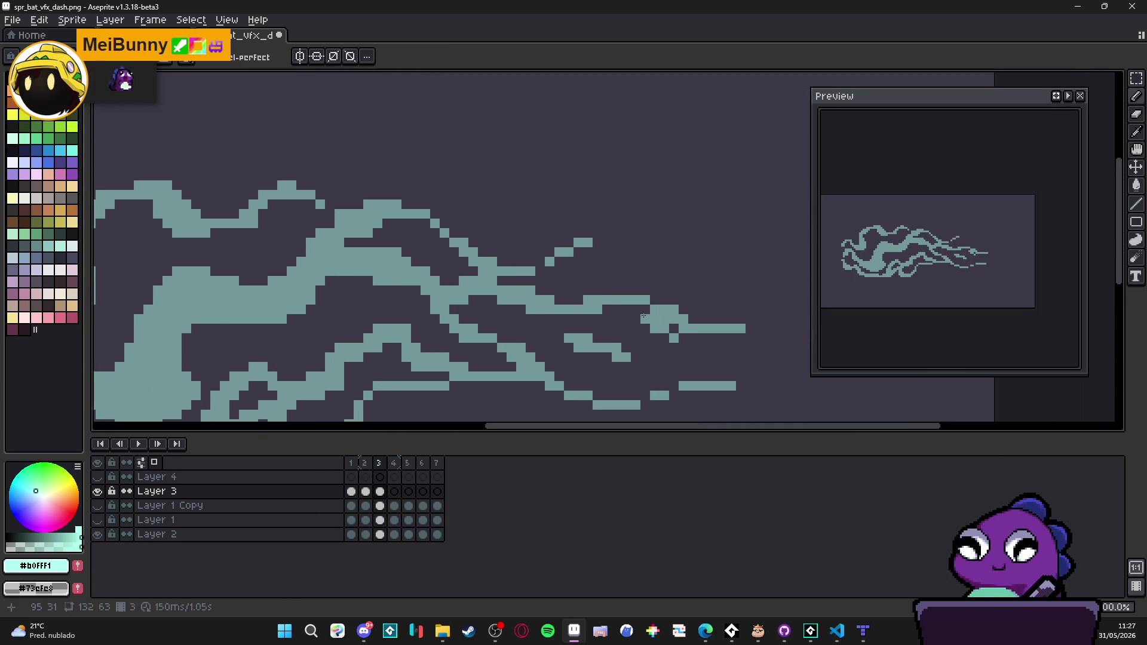
click(645, 310)
Step: Erase the stray teal pixels at the right-hand tips, then play the animation
key(e)
click(674, 338)
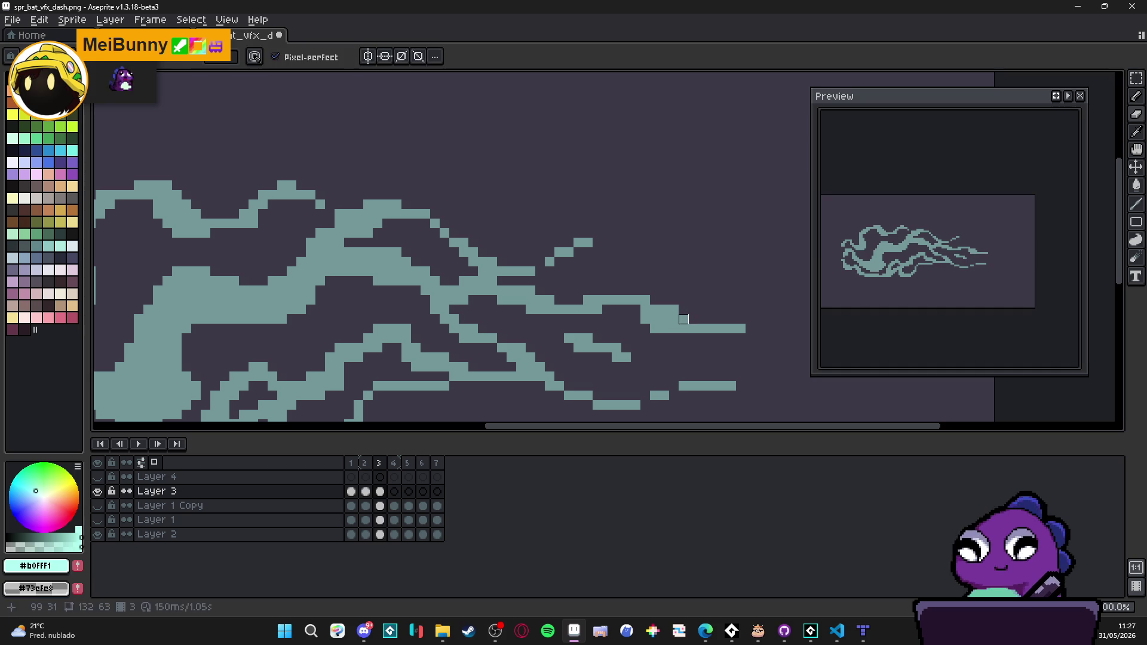
click(674, 310)
click(674, 319)
click(660, 315)
click(650, 305)
key(b)
scroll(647, 306, down, 2)
key(Return)
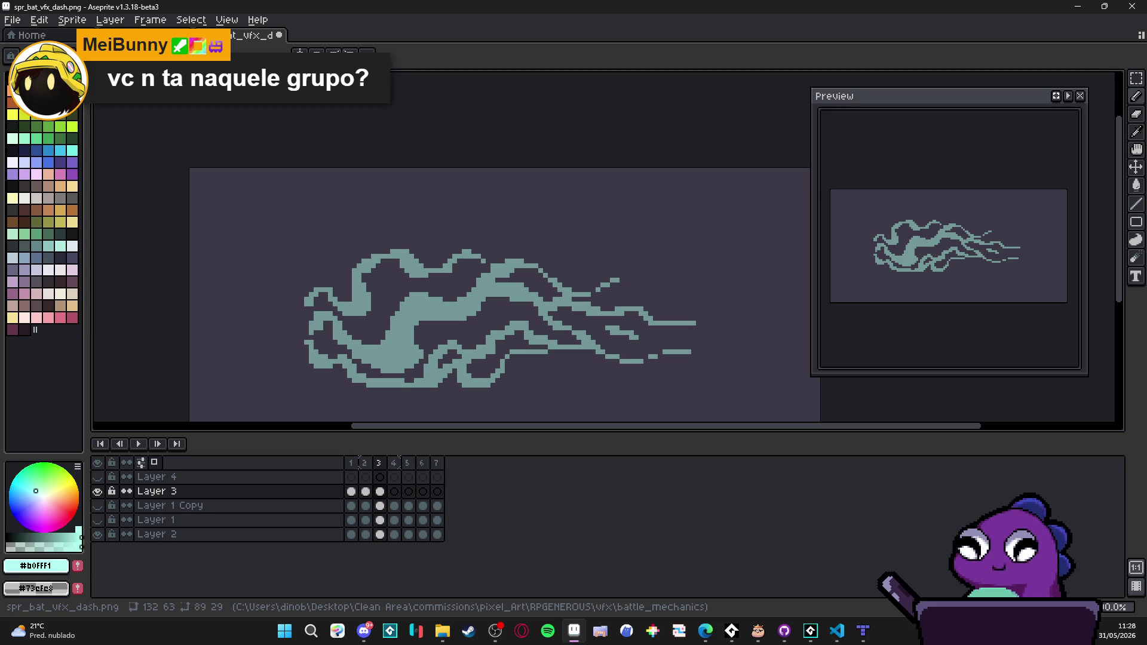
Step: Switch from Aseprite to Discord, then to the Edge window showing Instagram
click(363, 632)
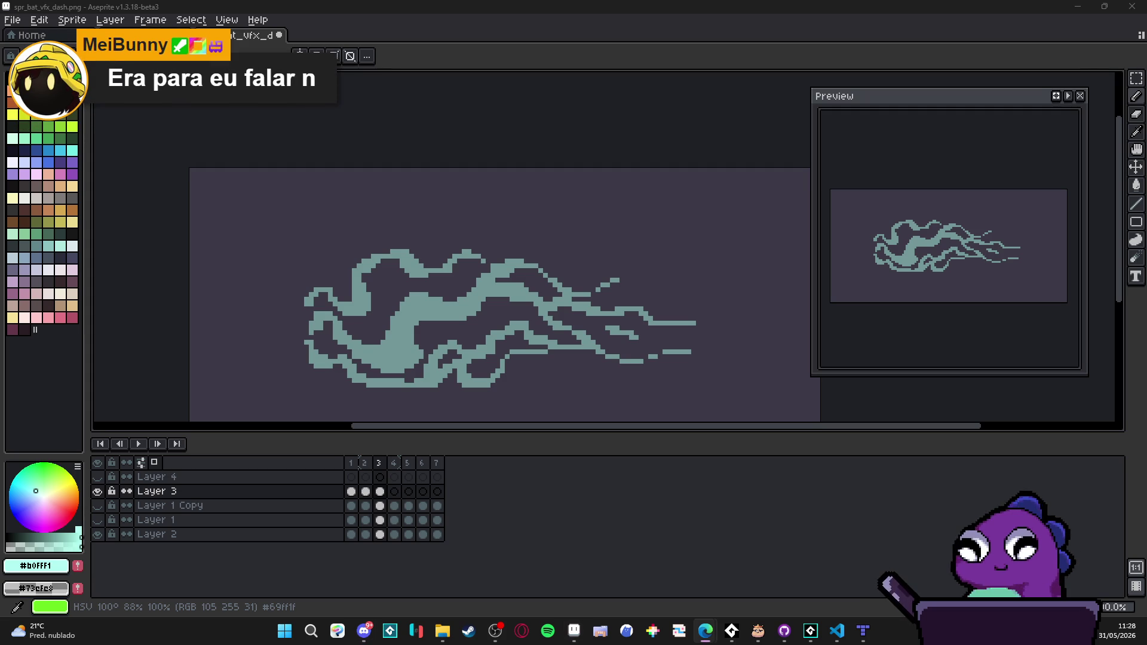
key(alt+Tab)
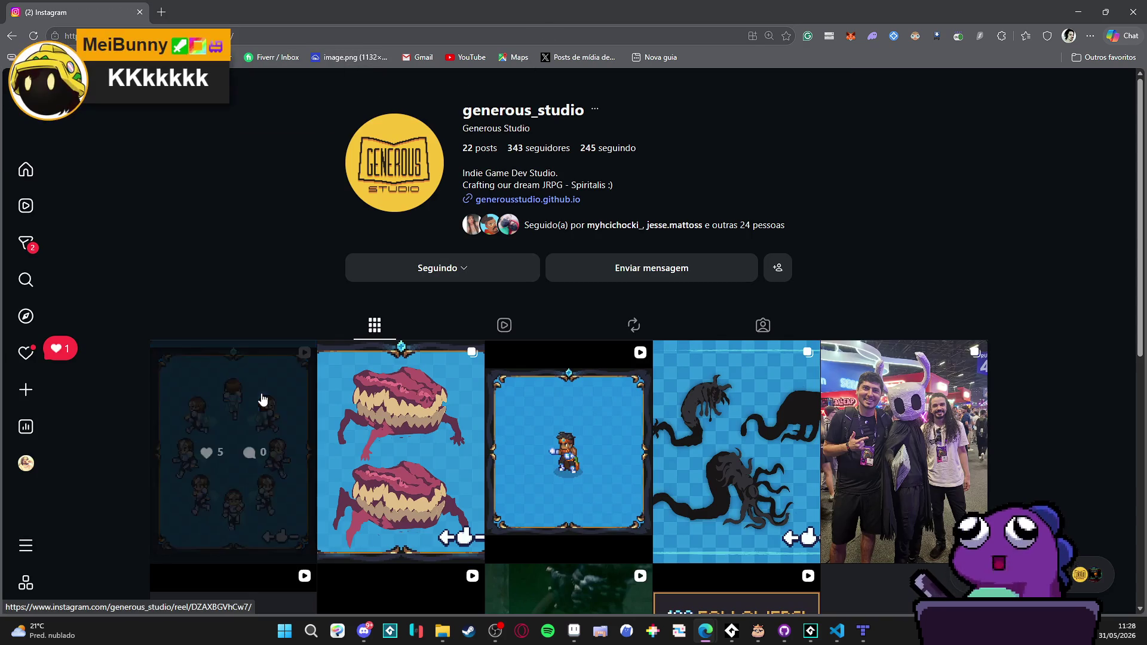
Step: Open the studio's first post, copy its link, like it, and open then close the share window
click(261, 397)
click(149, 36)
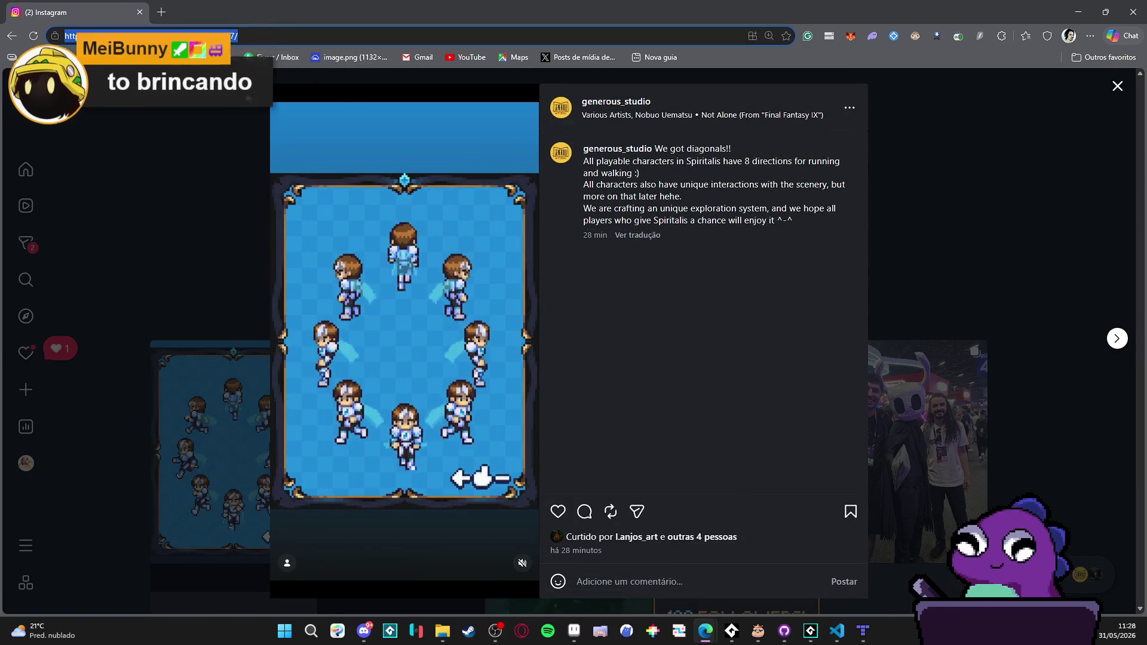
key(alt+Tab)
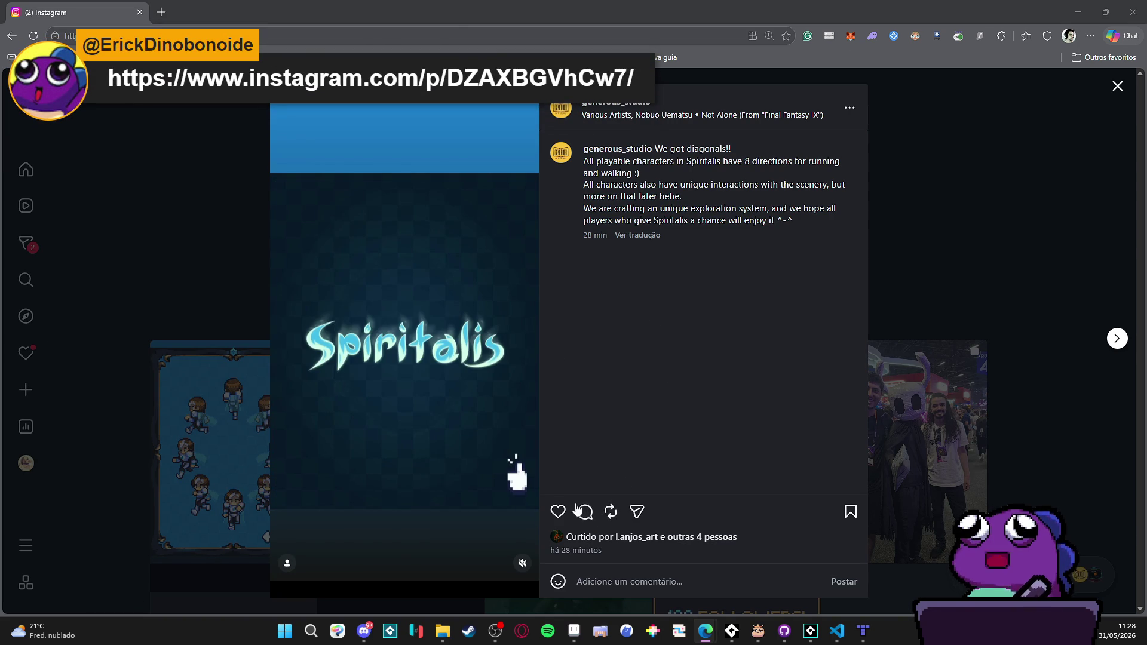
click(557, 511)
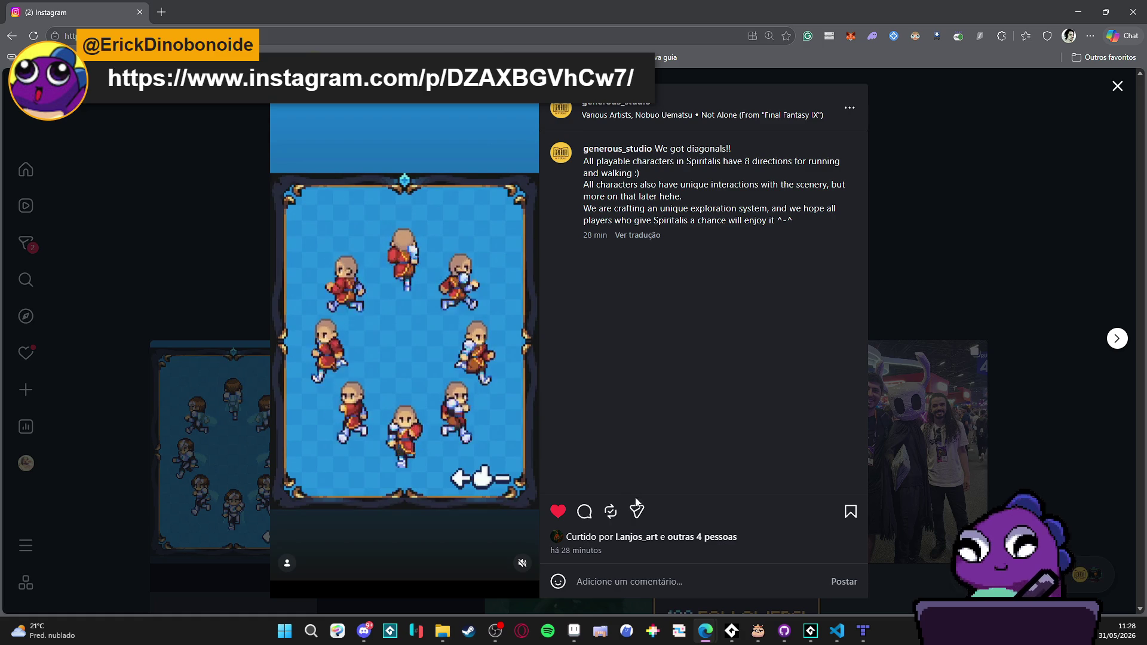
click(637, 512)
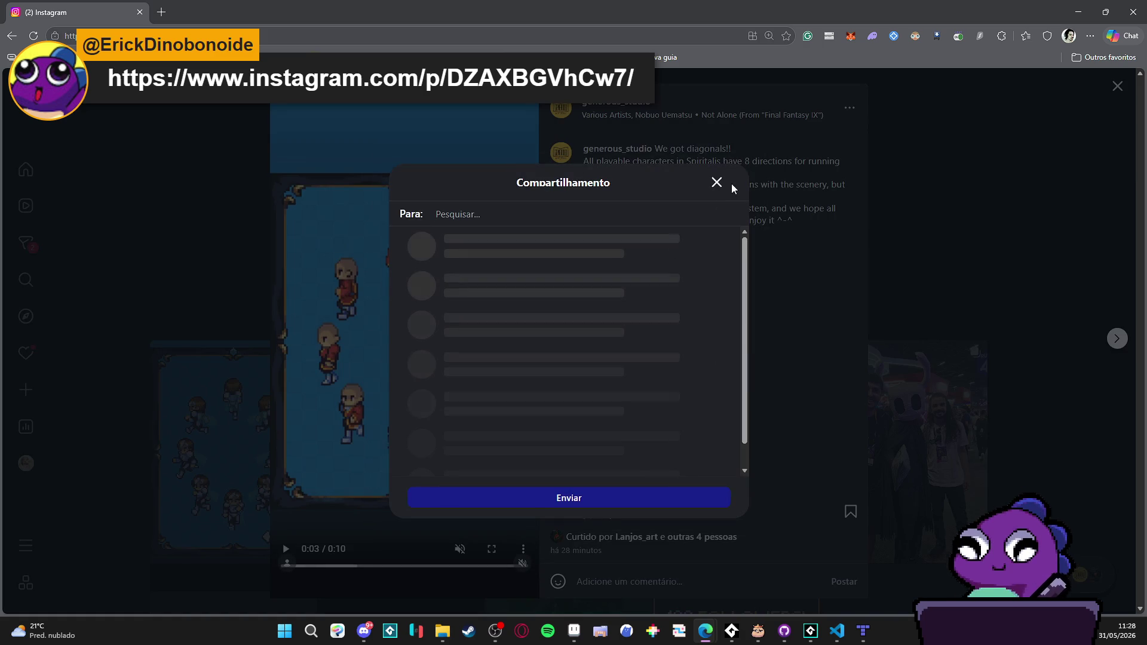
click(717, 183)
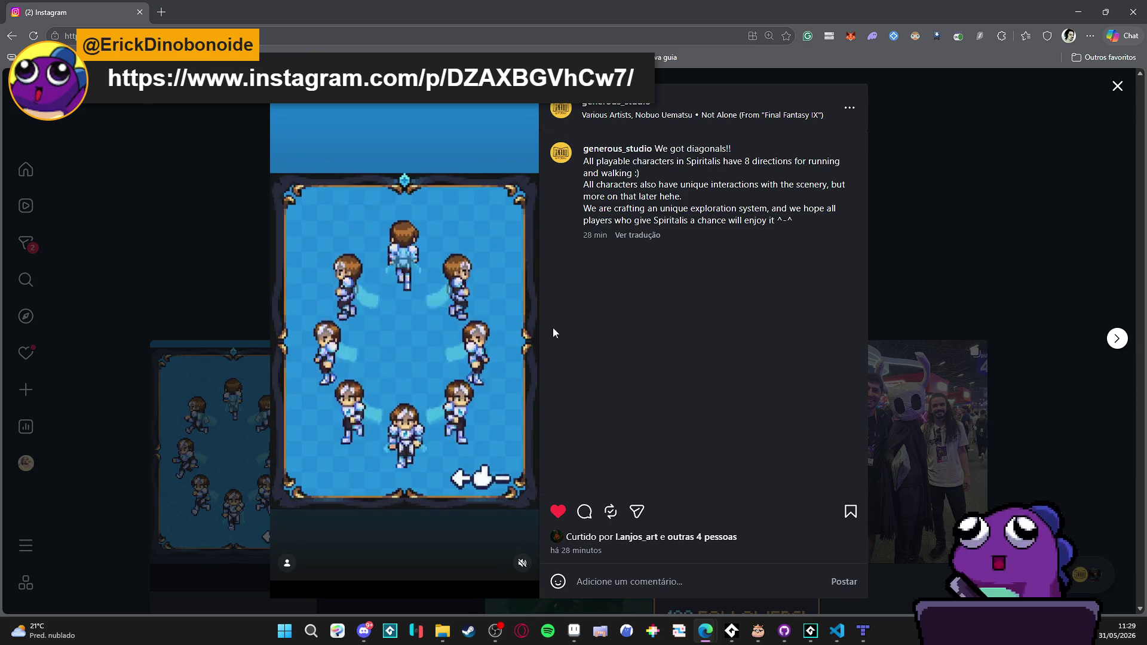
Step: Browse to the next post, pause and resume the 8-direction characters video, then minimize the browser
click(1116, 338)
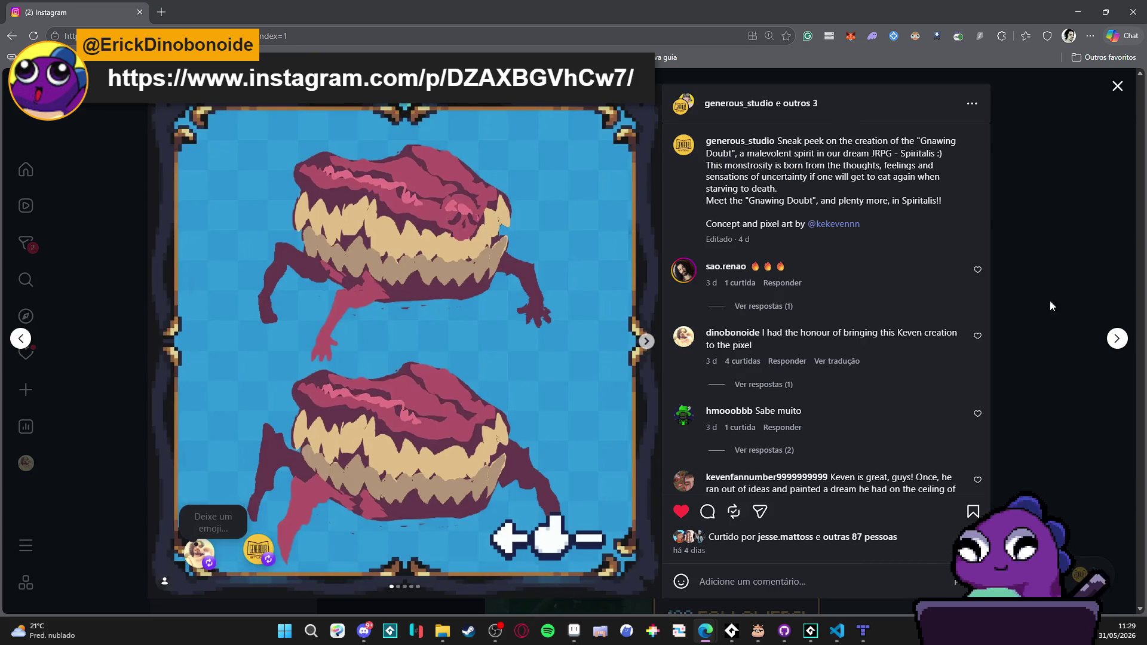
click(1117, 85)
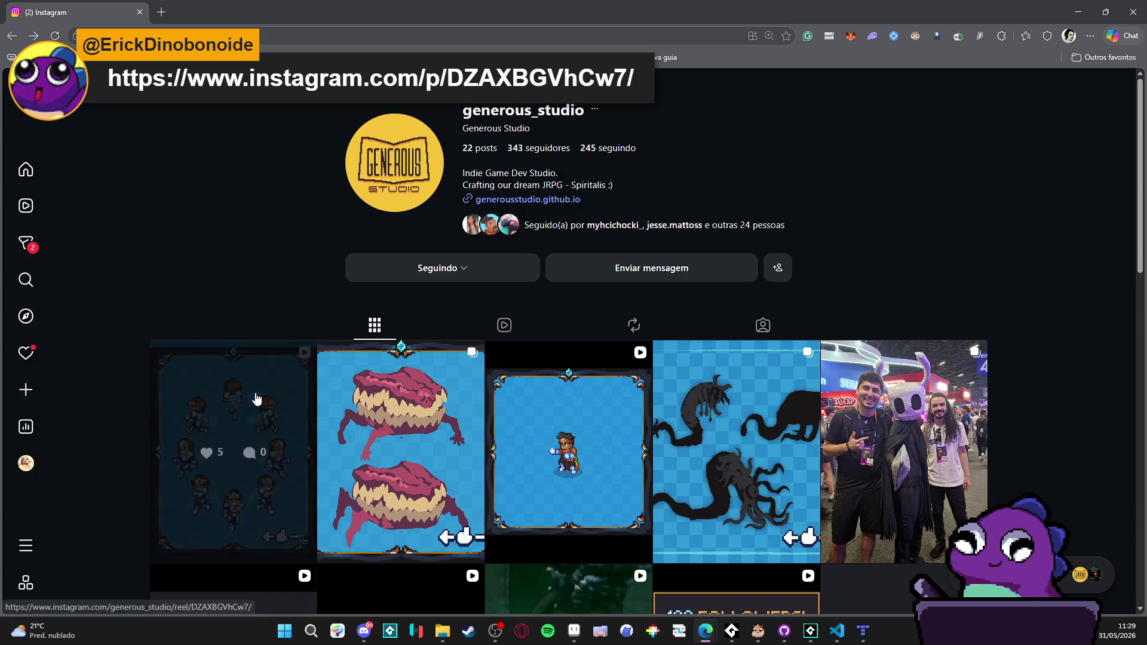
click(255, 399)
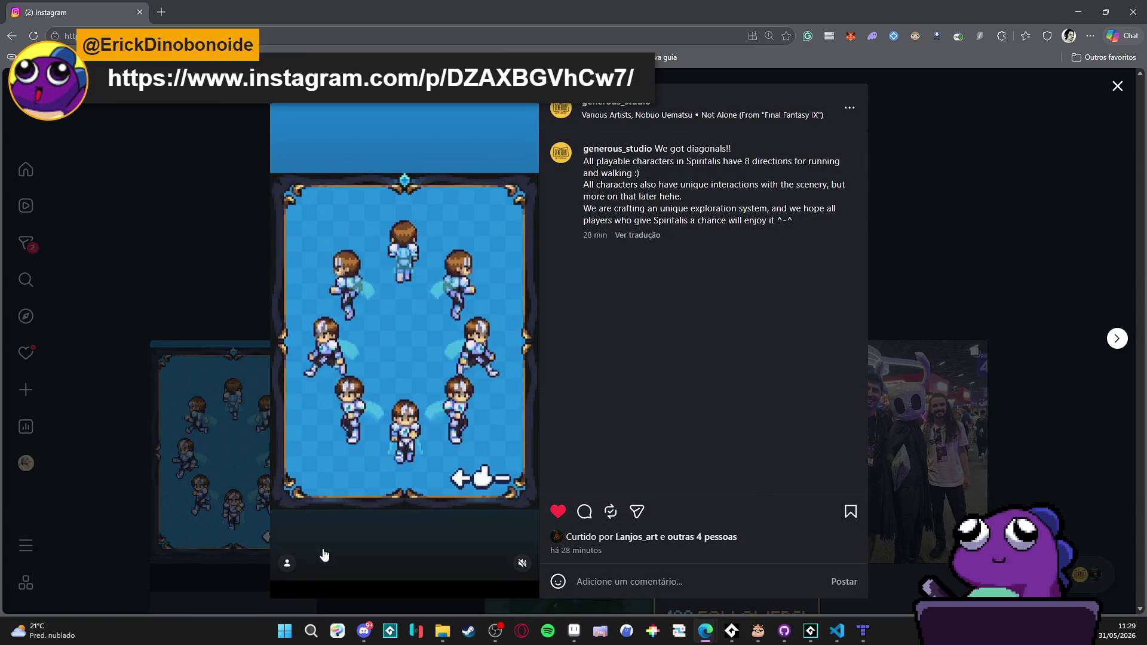
click(527, 353)
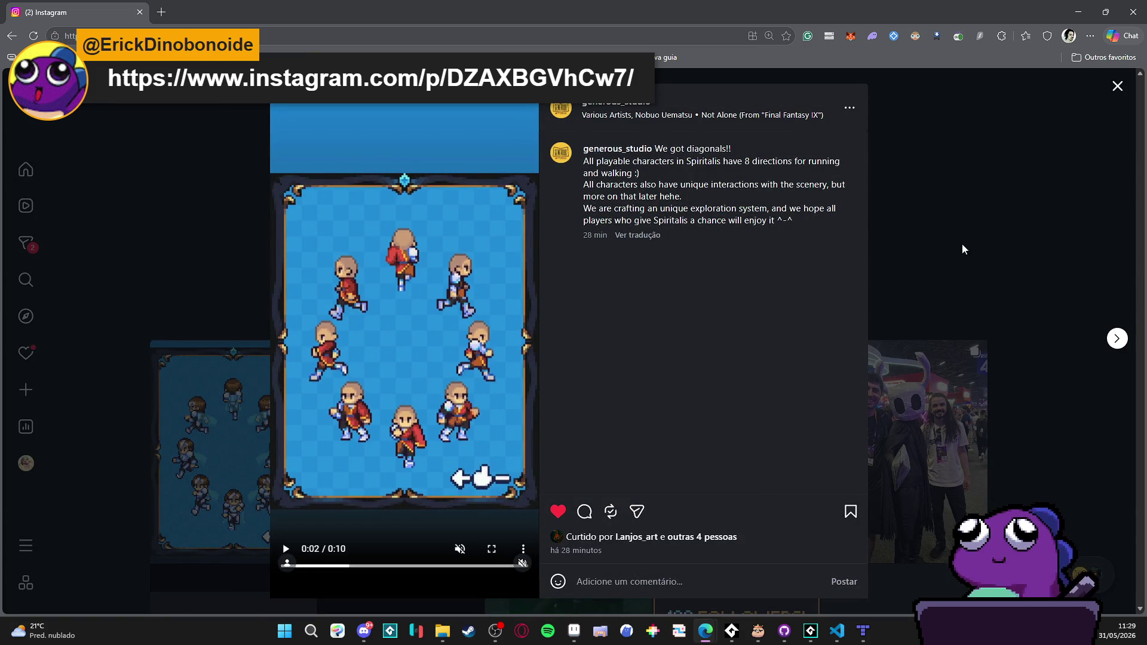
click(501, 371)
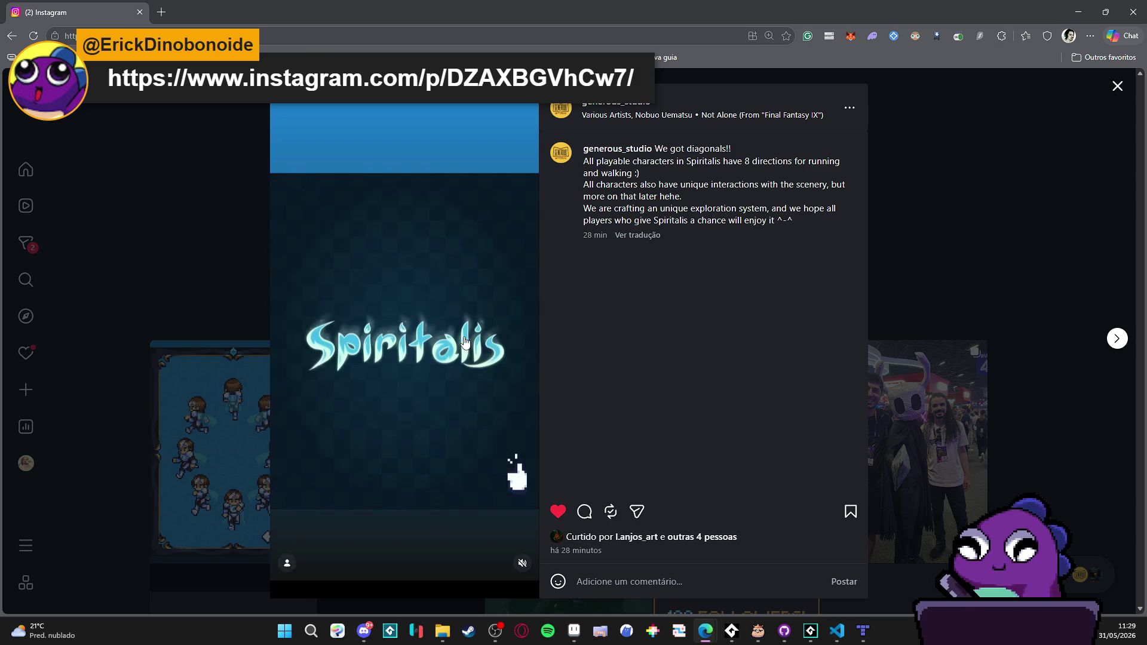
click(1044, 245)
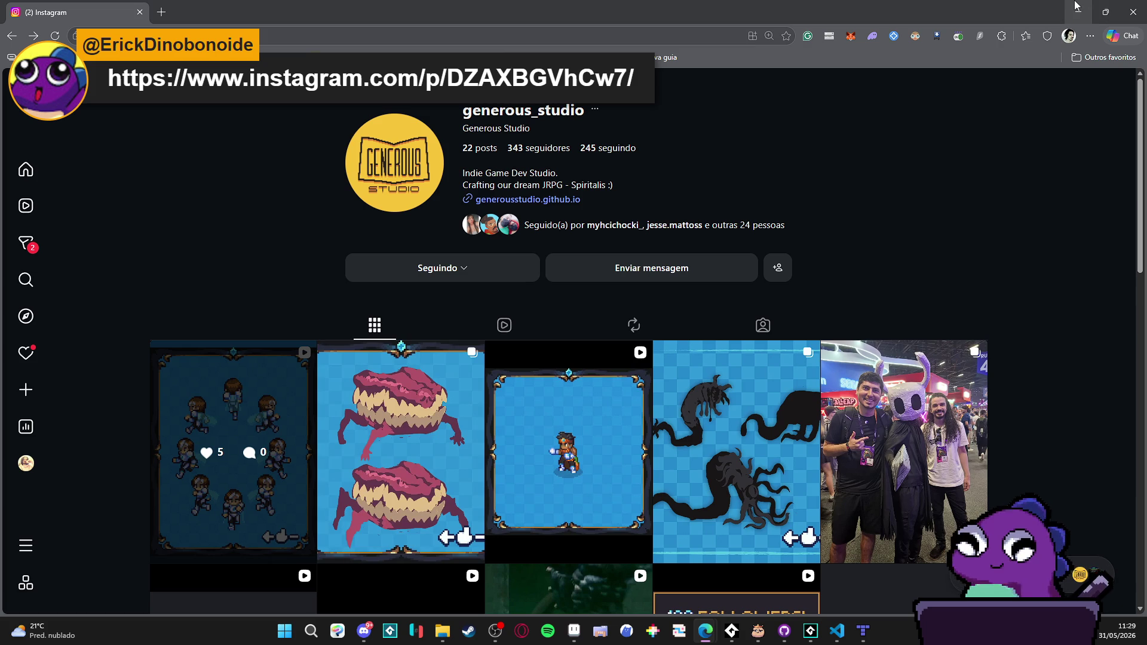
click(1071, 11)
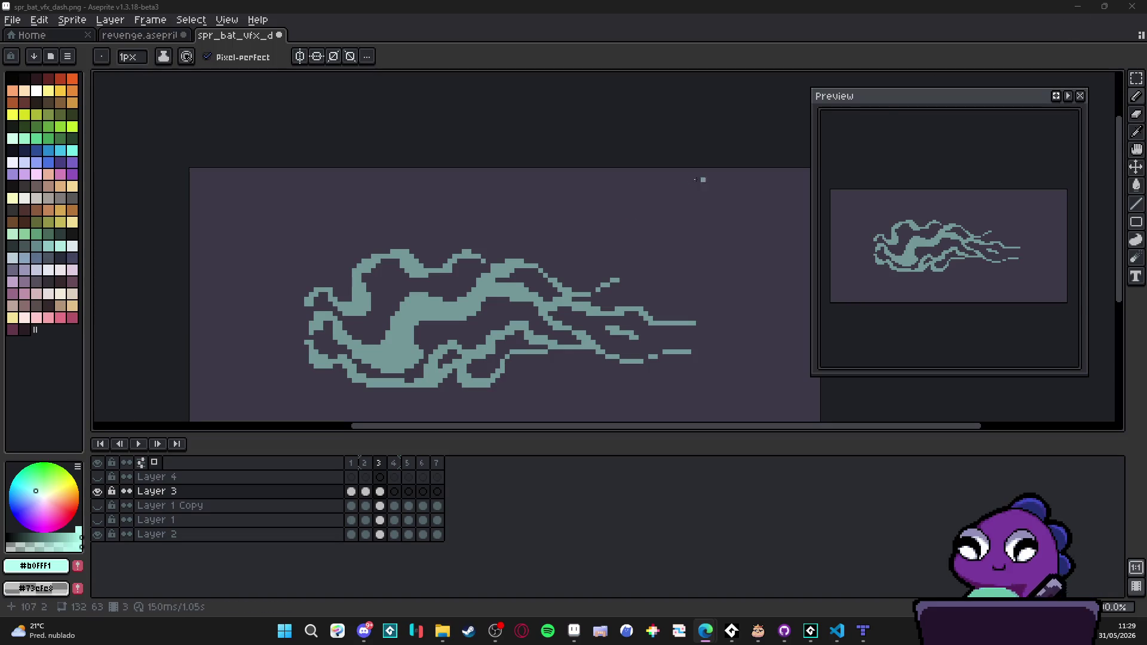
Step: Flip through frames 1–4 of Layer 3 back to frame 3, then hide the background layer
click(366, 464)
click(379, 464)
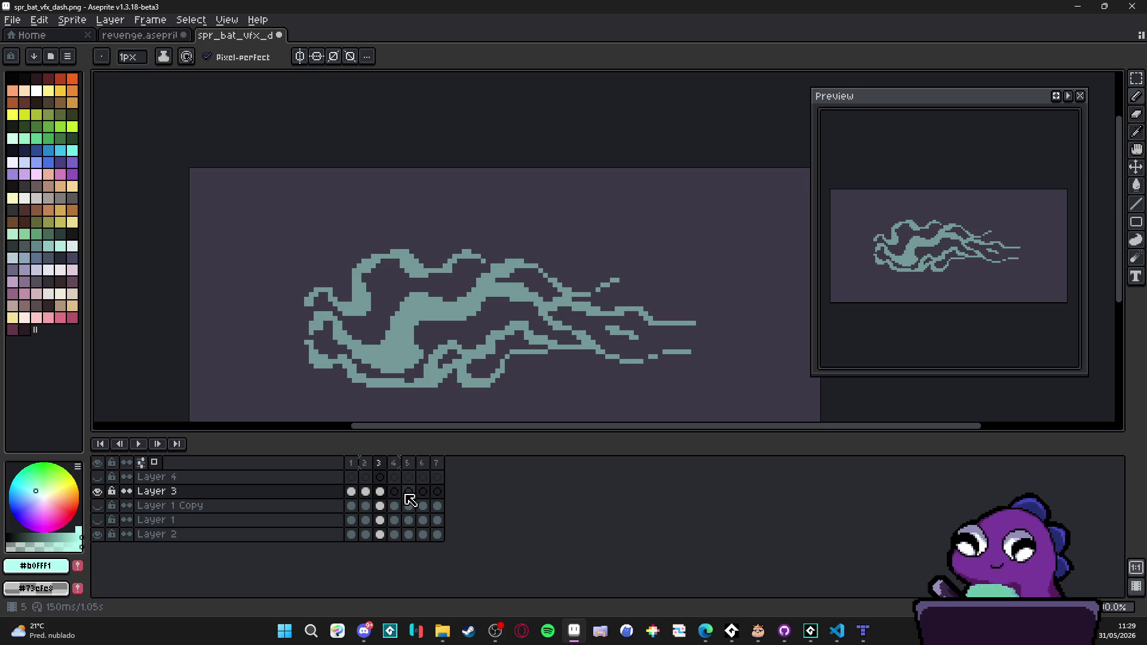
click(365, 491)
click(379, 493)
click(351, 491)
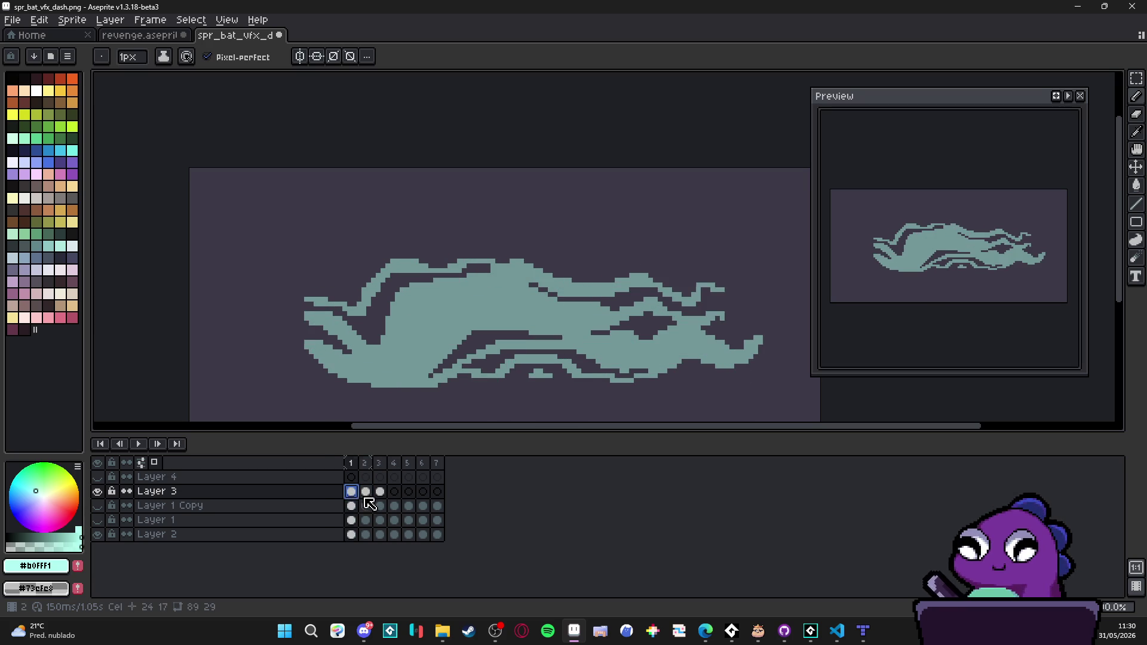
click(365, 491)
click(380, 491)
click(394, 491)
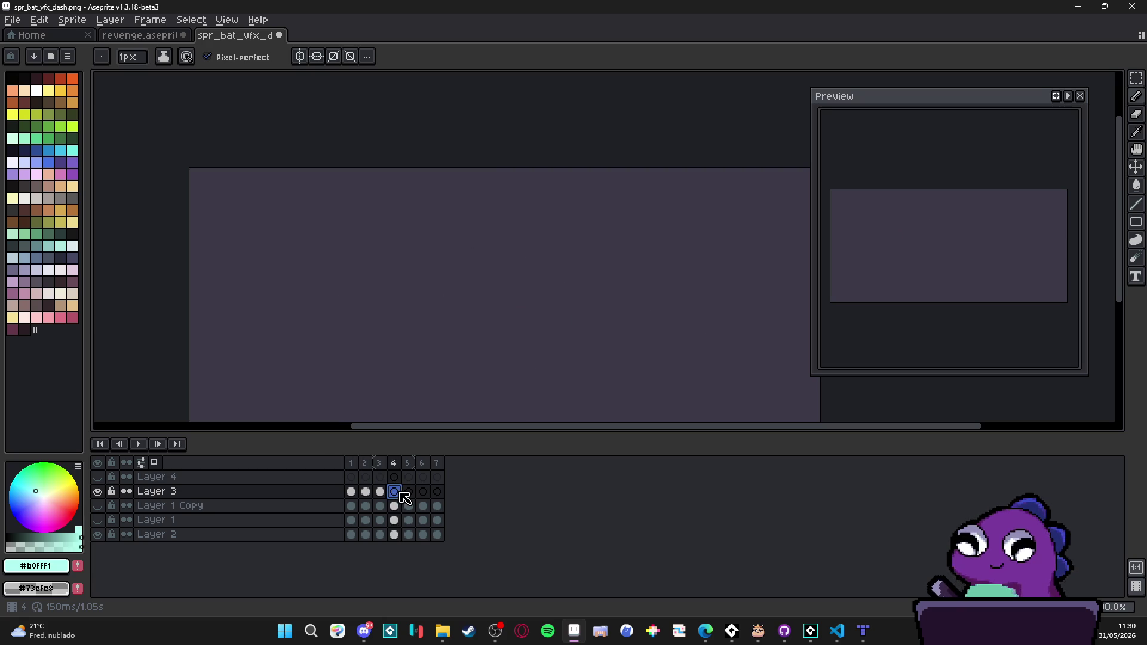
click(380, 491)
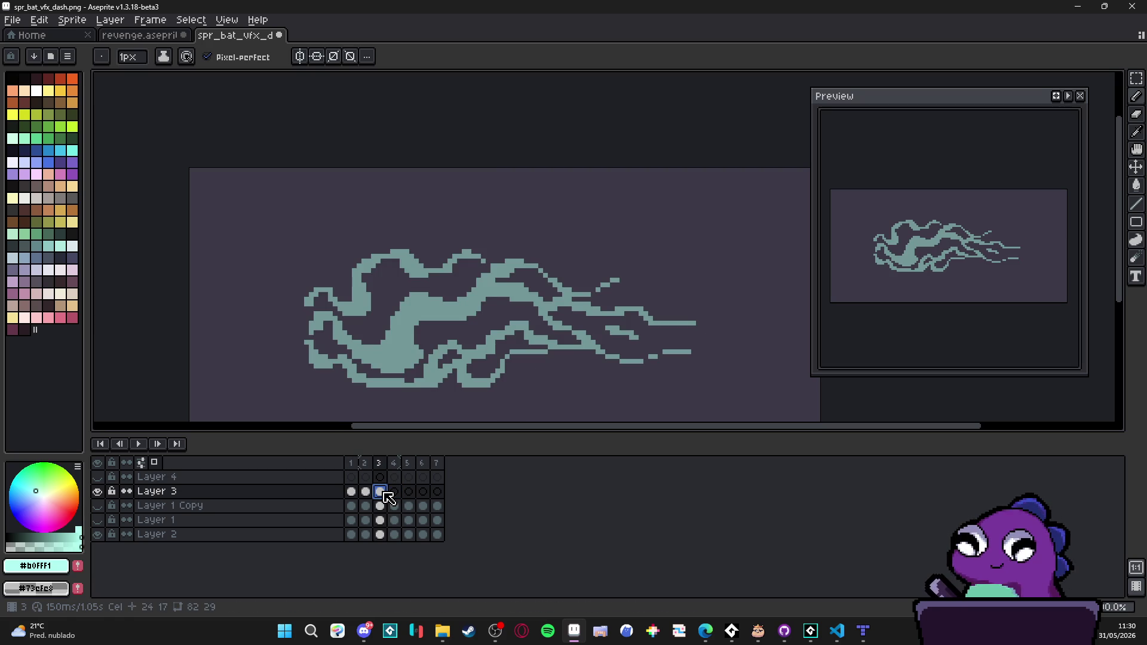
click(98, 534)
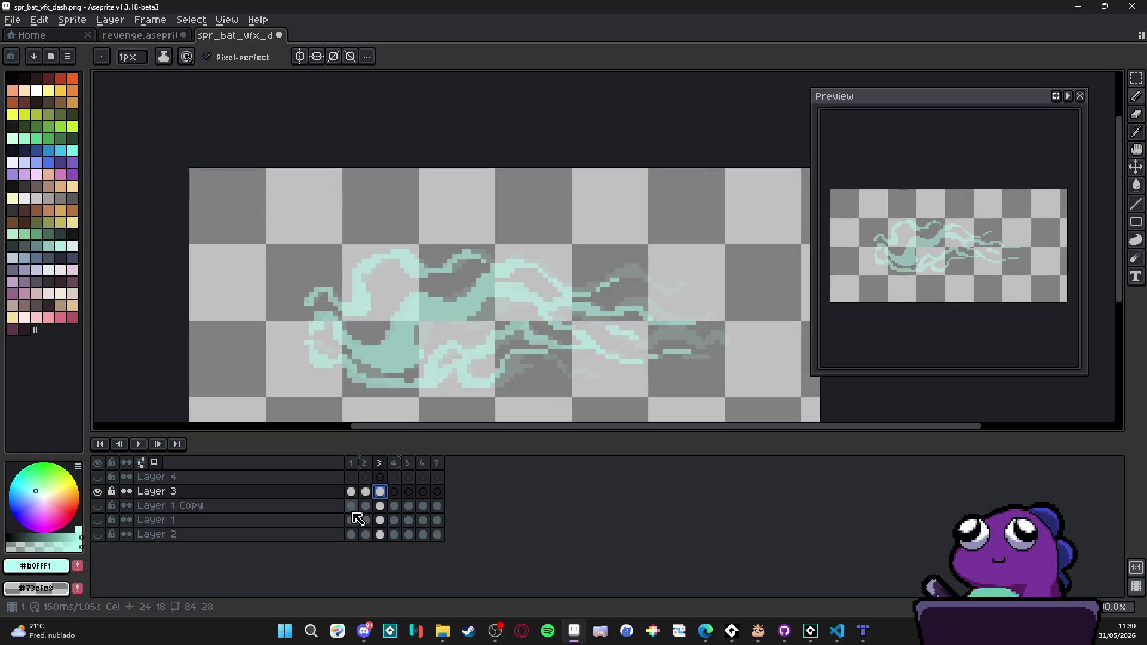
Step: Select frame 4, then open the checkered Background section of Edit > Preferences
click(399, 492)
scroll(457, 345, down, 1)
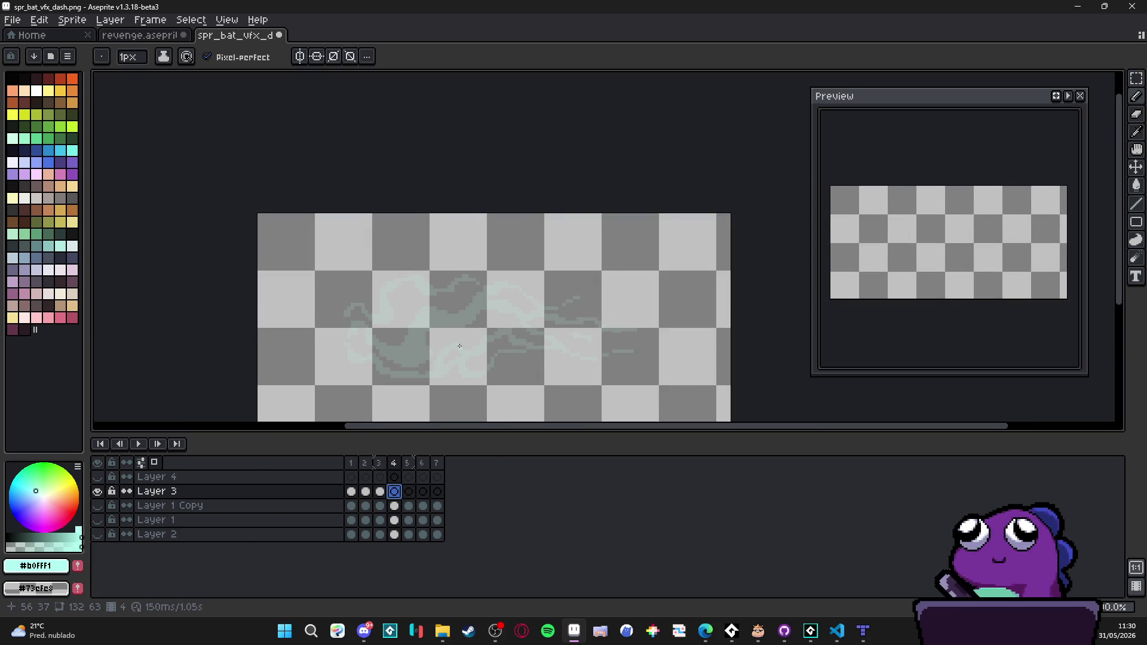
click(11, 20)
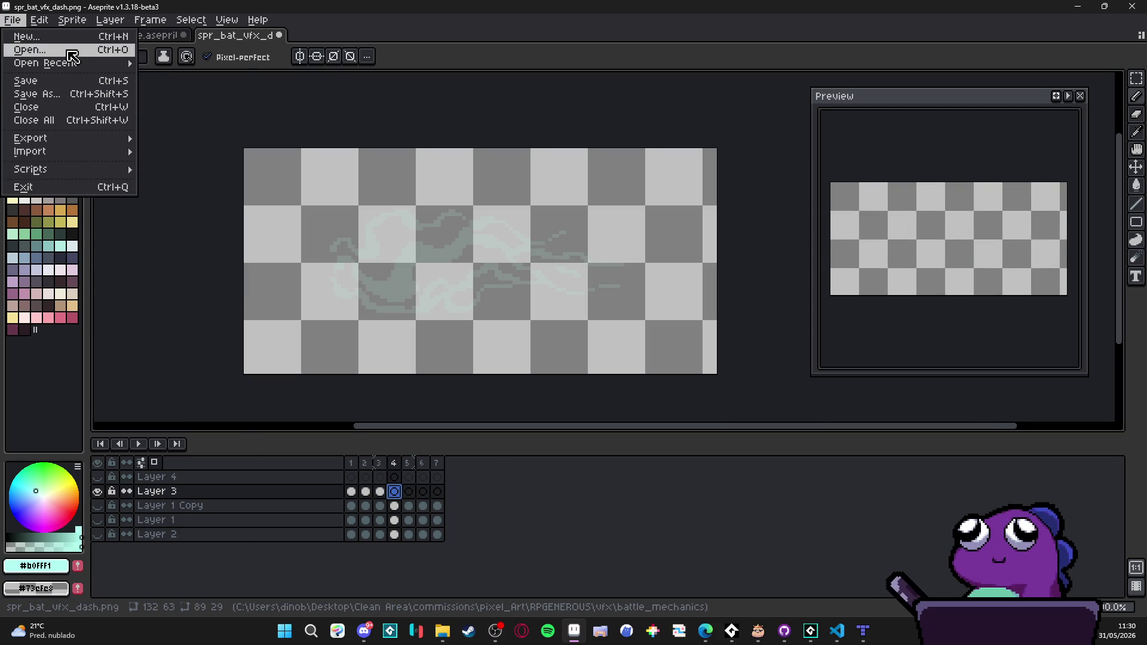
mouse_move(39, 20)
click(78, 420)
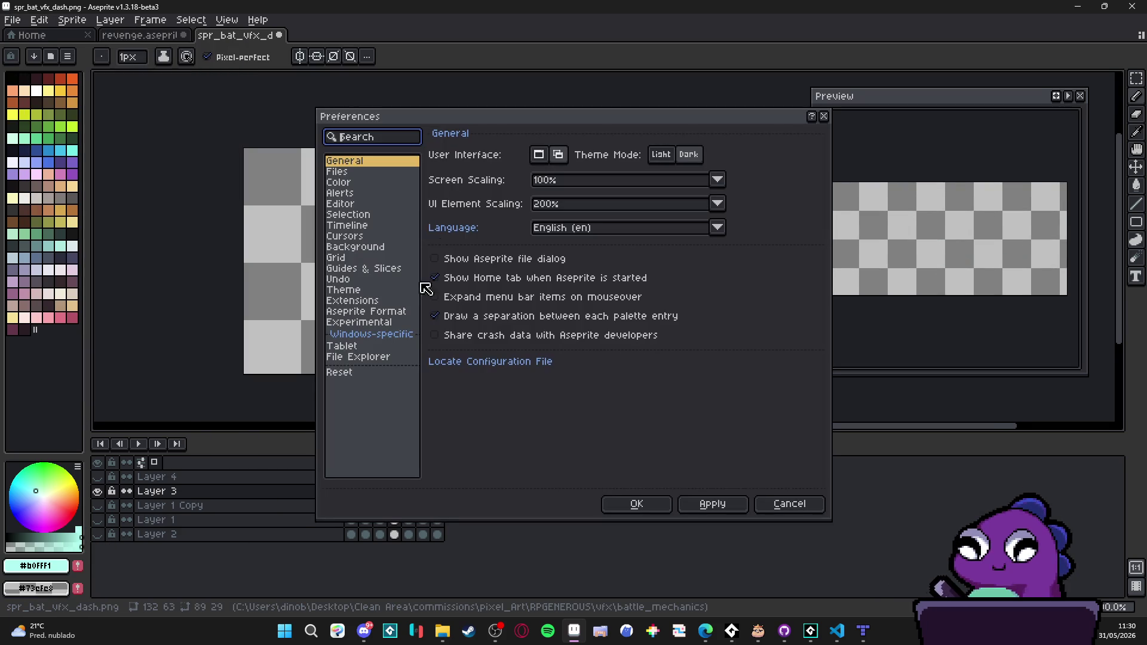
click(357, 182)
click(355, 172)
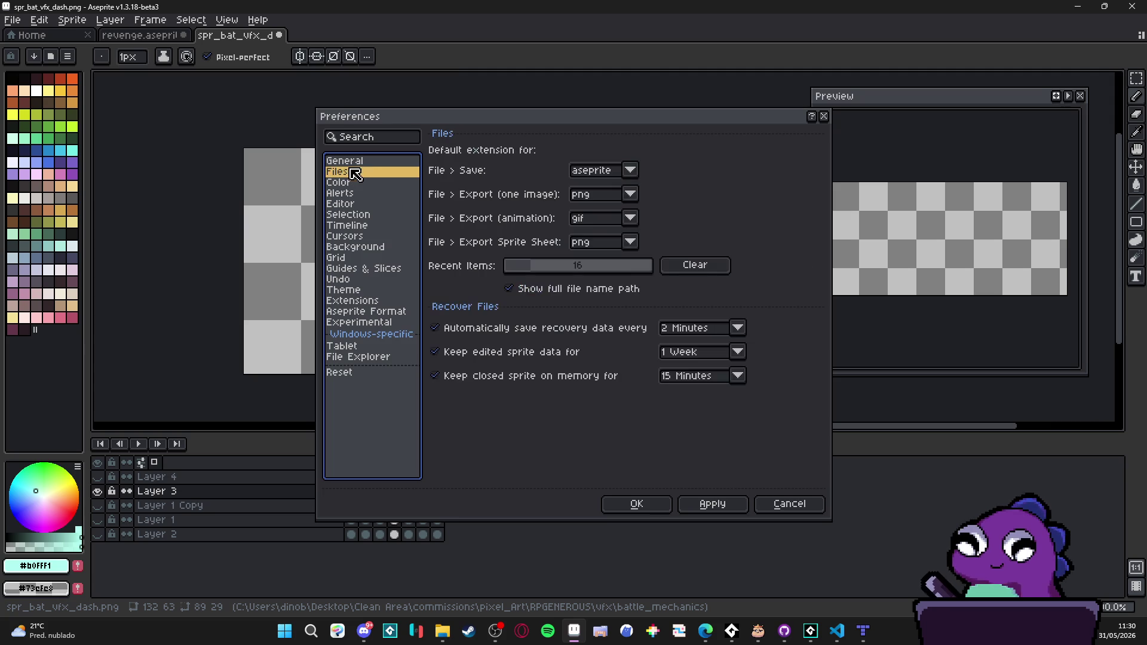
click(361, 161)
click(369, 292)
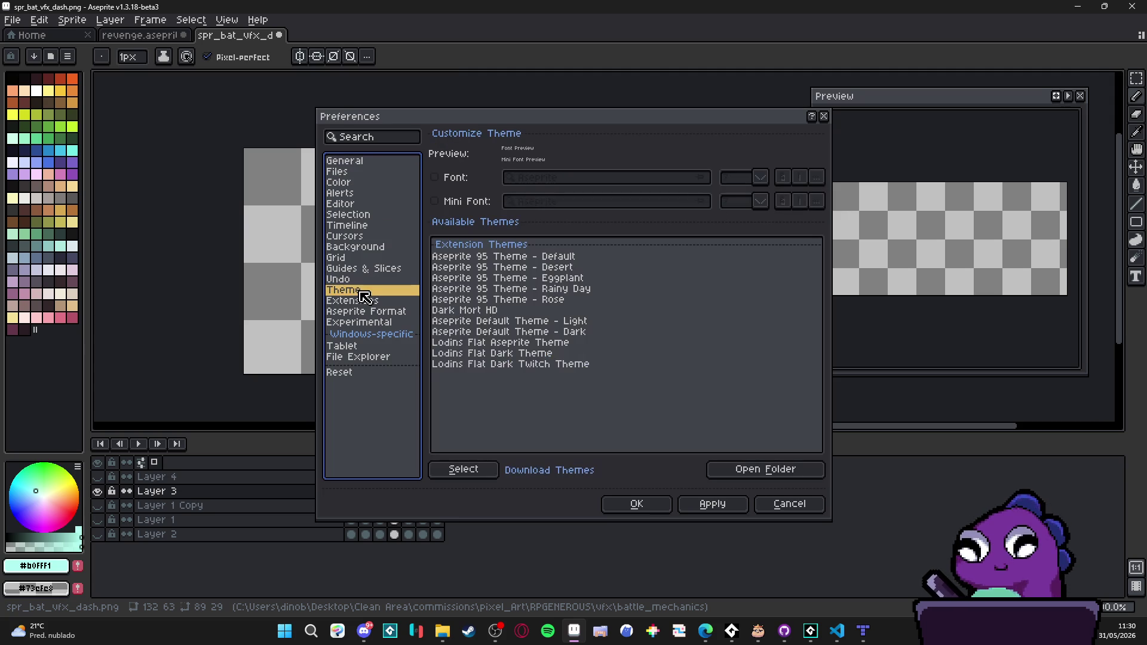
click(360, 260)
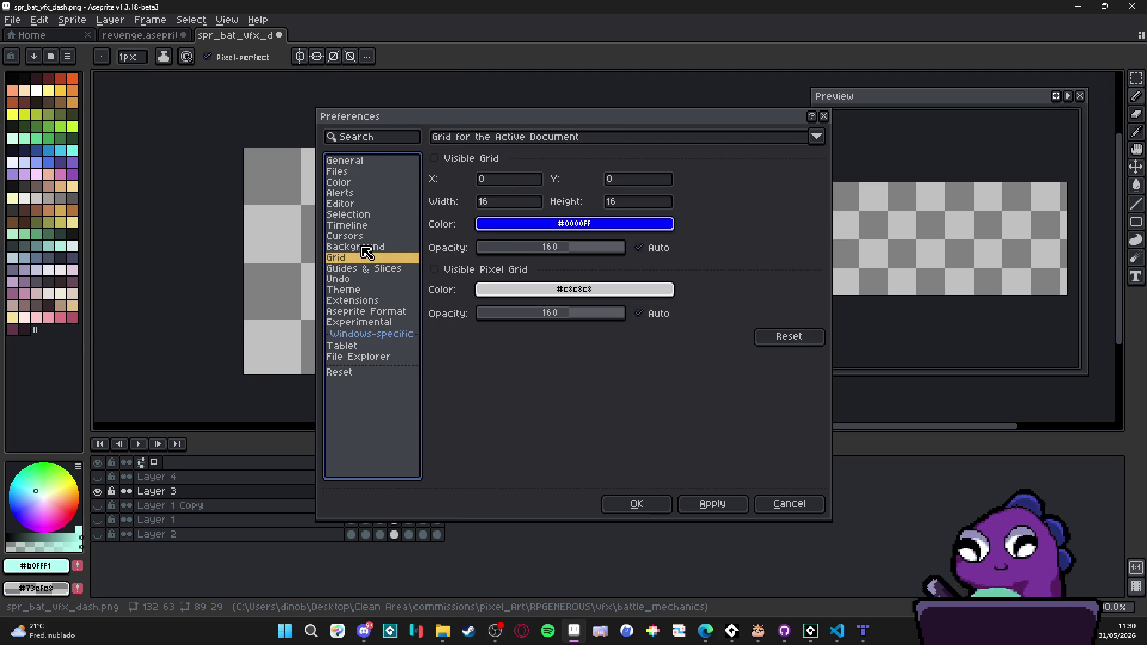
click(357, 246)
Step: Set the first checker colour to dark purple: hue 247°, saturation 50%, value 23
click(500, 203)
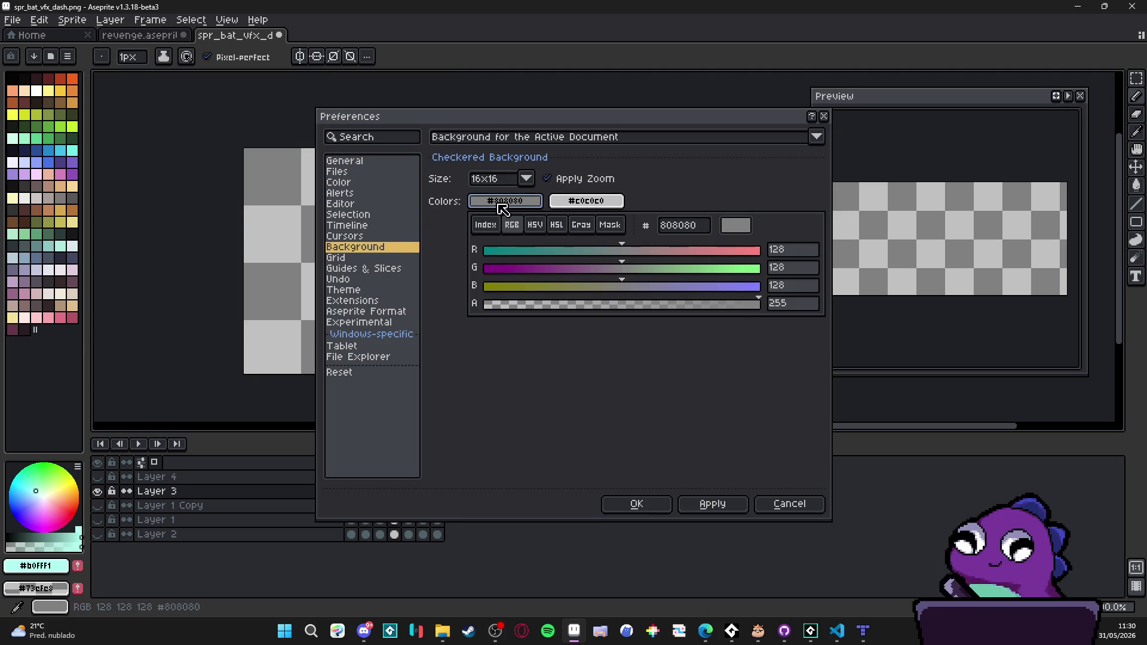
mouse_move(615, 251)
mouse_down()
mouse_move(543, 250)
mouse_move(568, 249)
mouse_move(541, 269)
mouse_up()
click(485, 226)
click(533, 226)
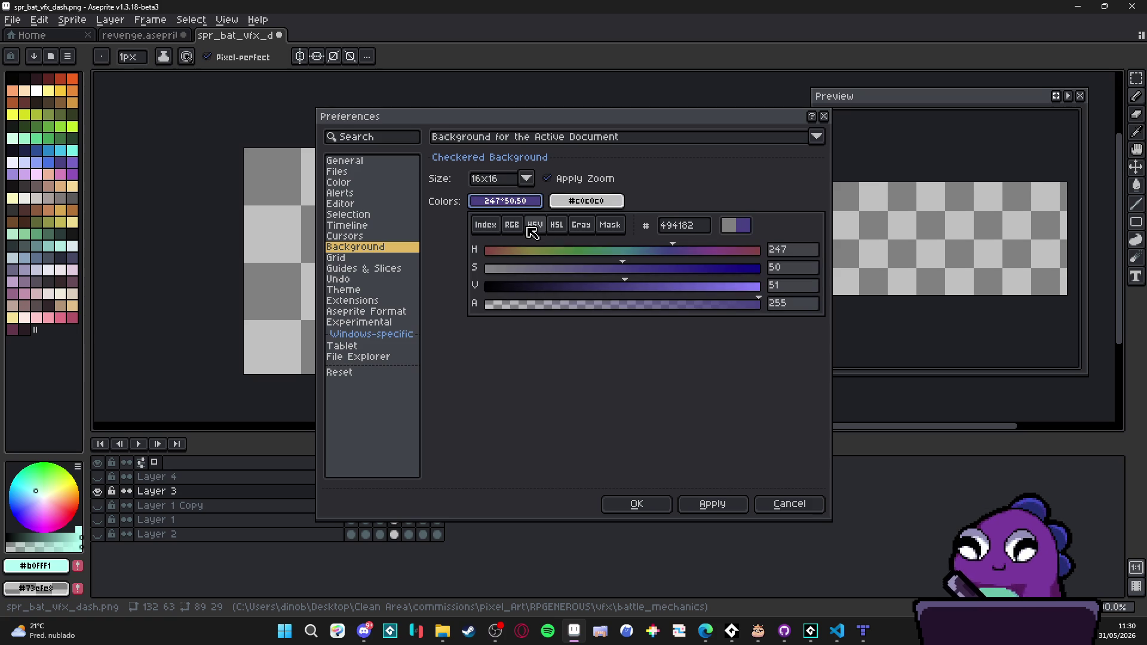
mouse_move(534, 290)
mouse_down()
mouse_move(520, 290)
mouse_move(562, 293)
mouse_move(548, 293)
mouse_up()
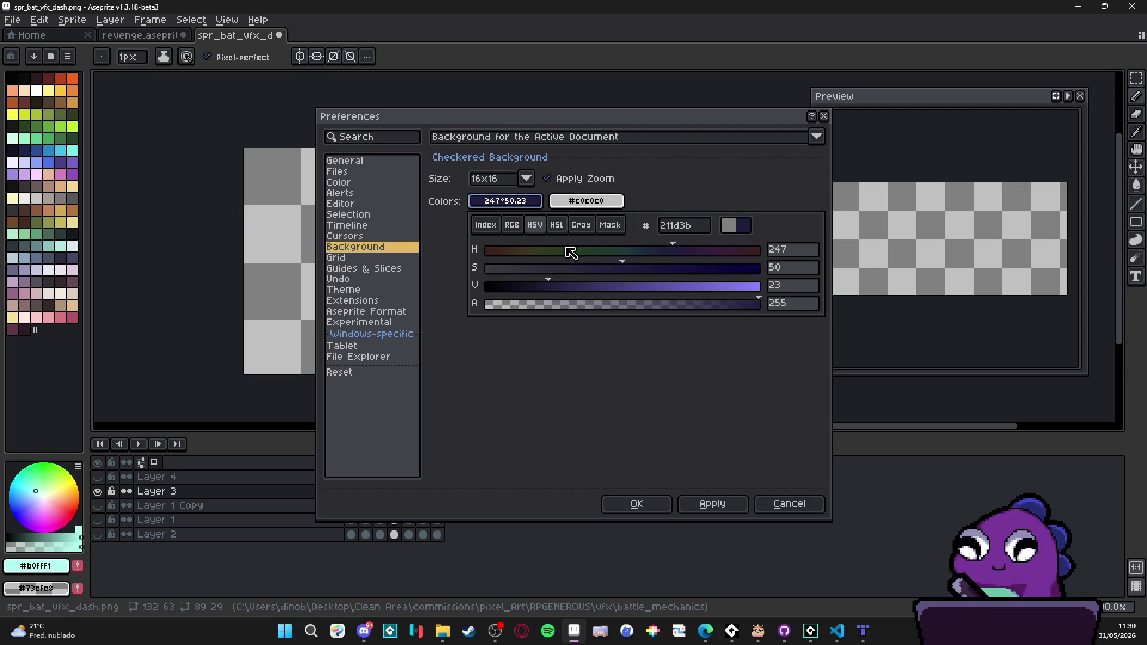
click(585, 199)
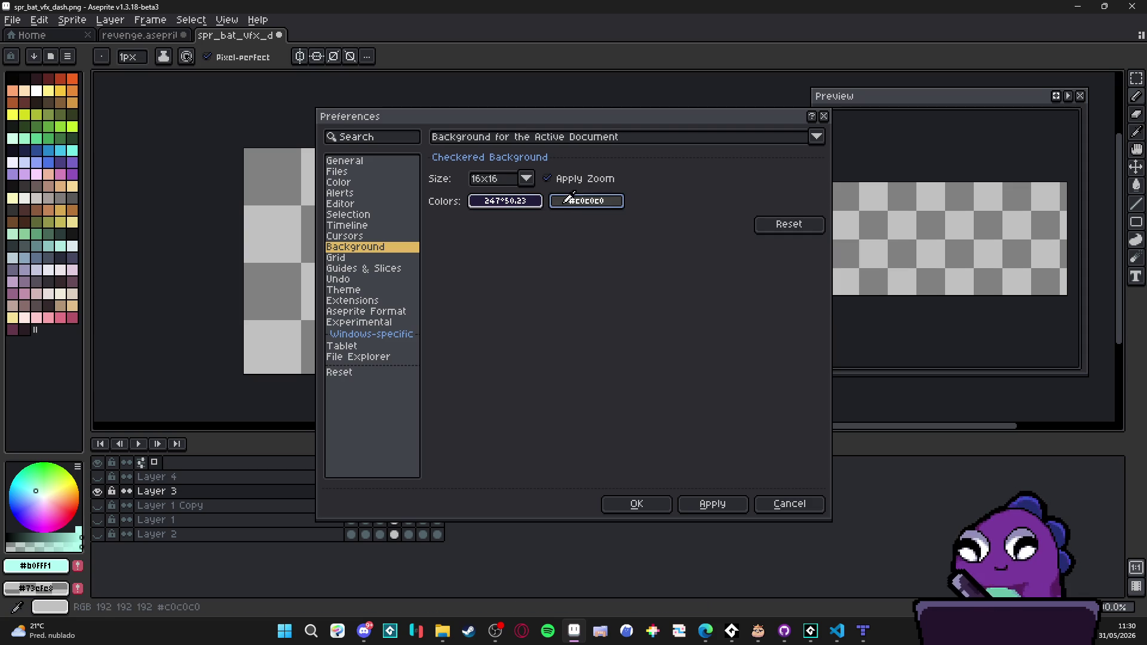
Step: Give the second checker colour the same purple at value 33, then Apply and OK
drag(531, 200, 592, 206)
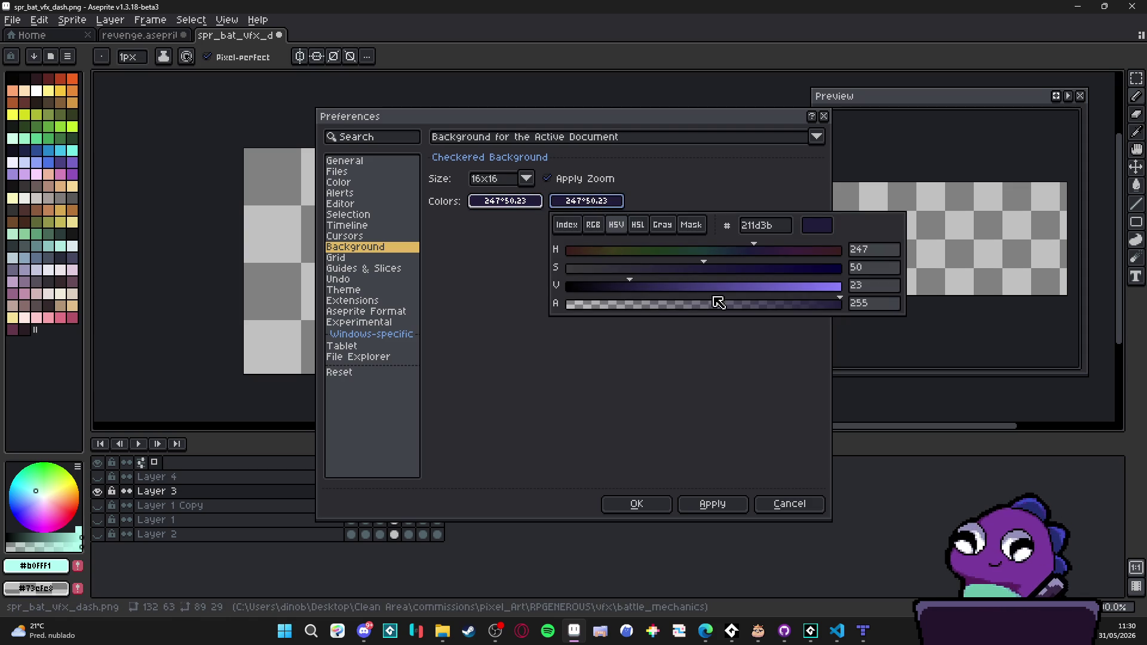
drag(644, 292, 663, 295)
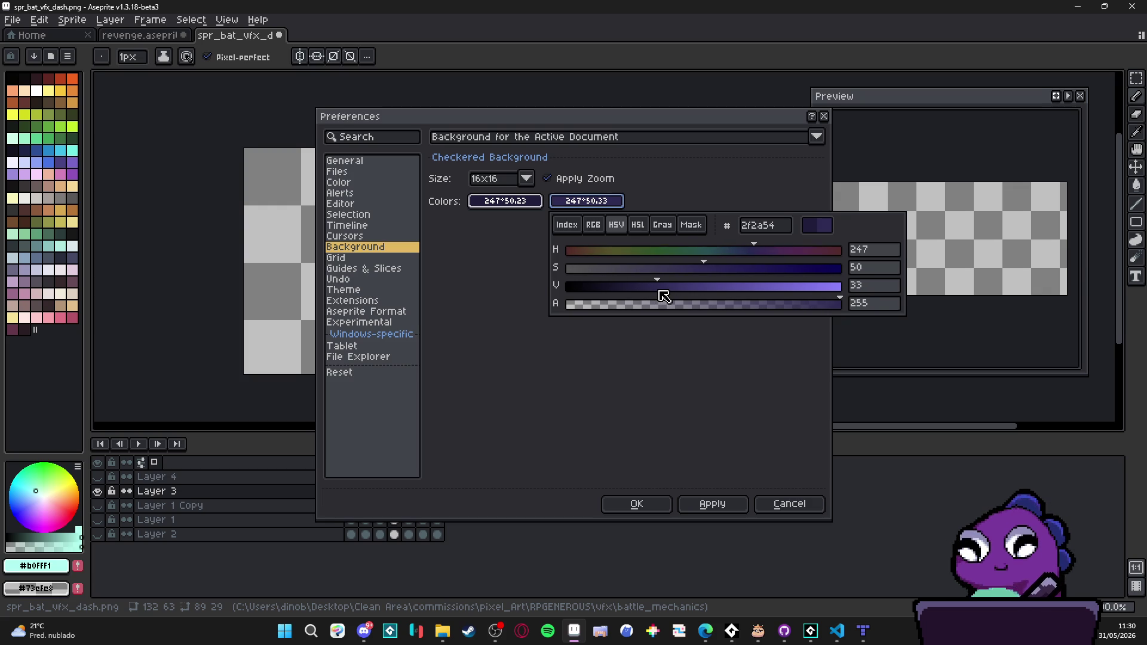
click(713, 504)
click(636, 504)
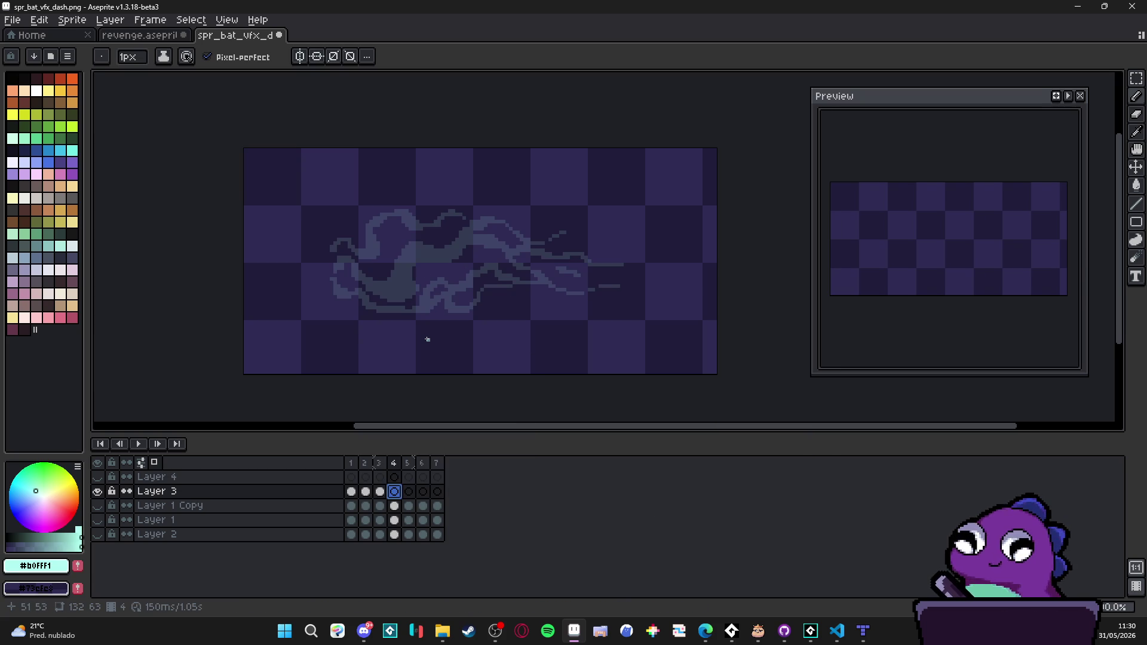
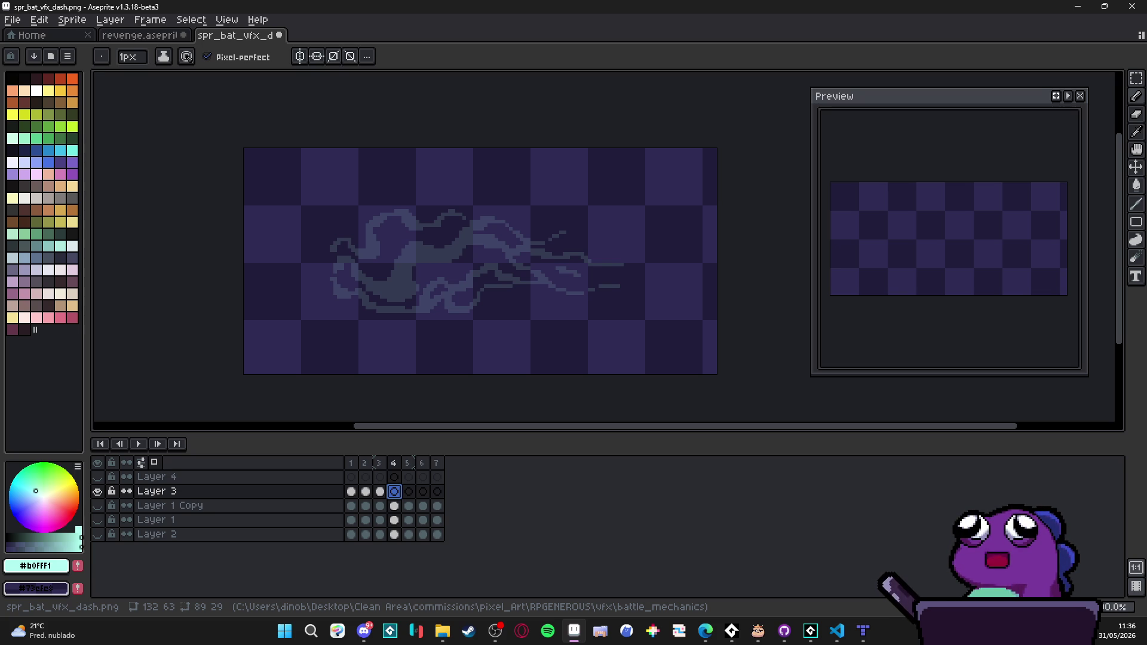
Step: Compare frames 3 and 4 of the dash, ending on frame 4 zoomed in
key(alt+Tab)
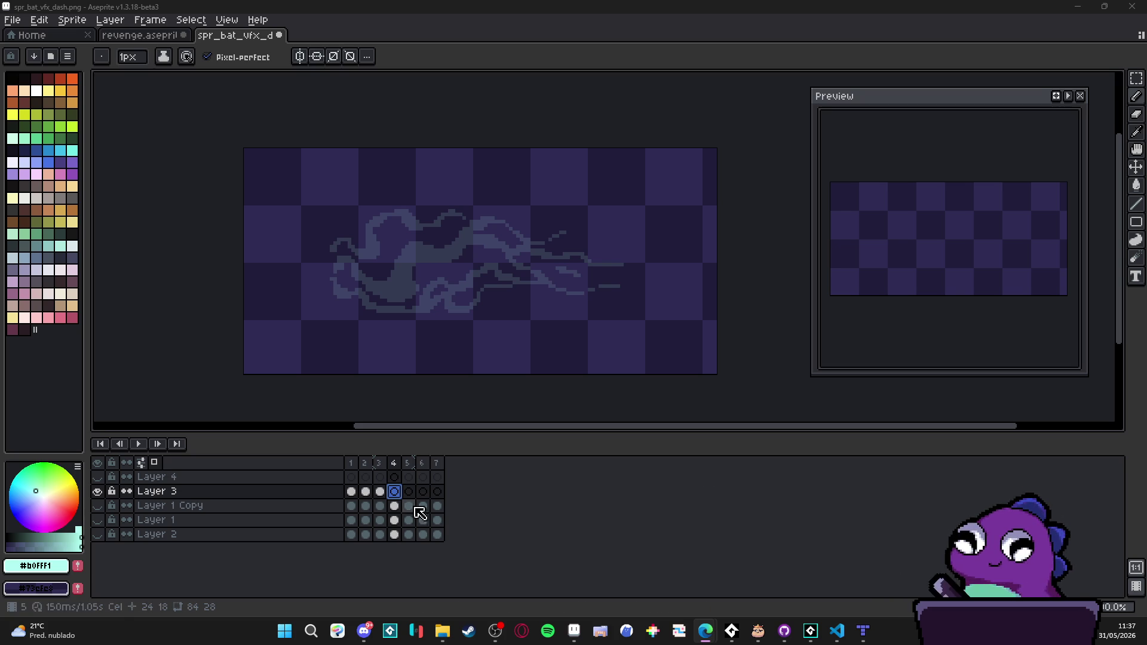
click(382, 494)
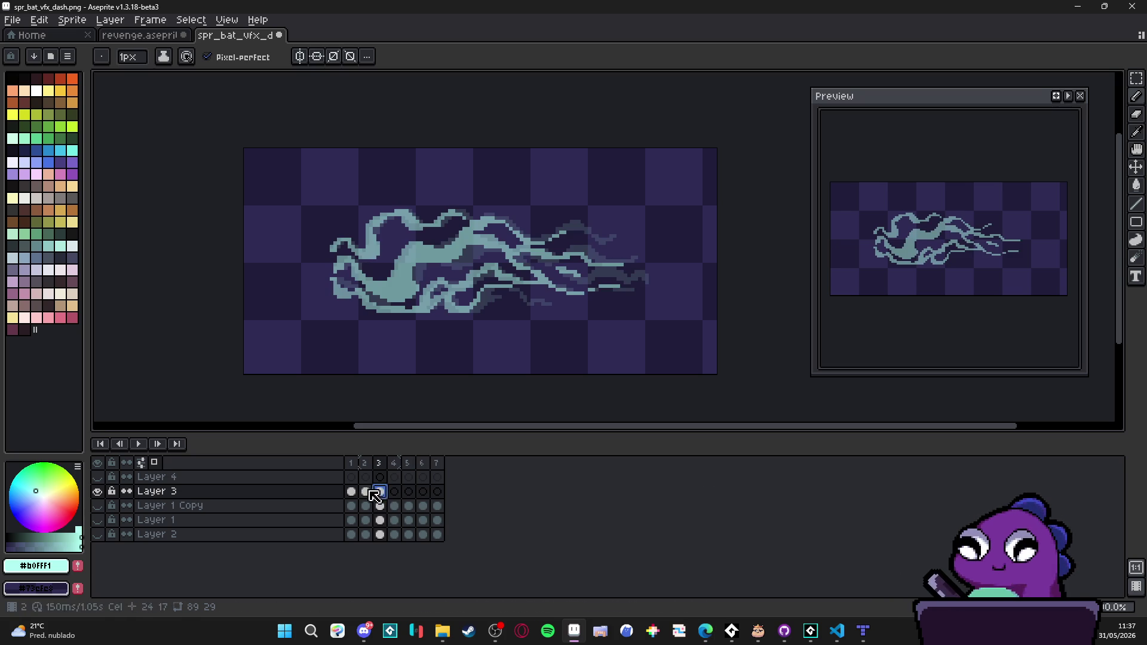
key(Left)
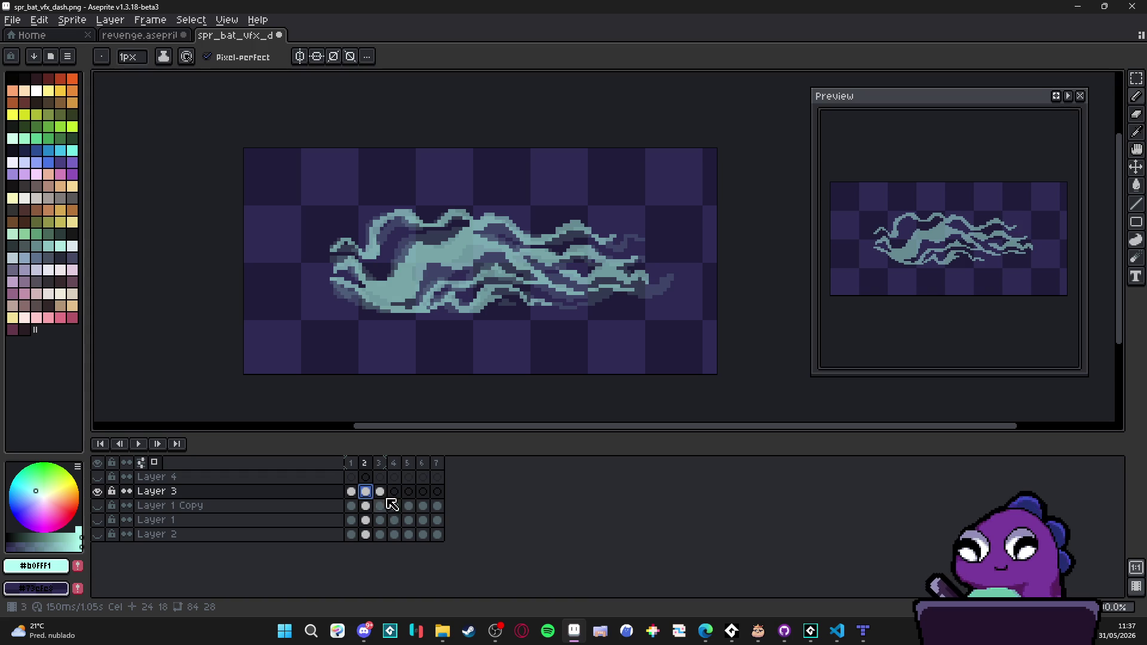
click(380, 493)
click(394, 493)
click(380, 491)
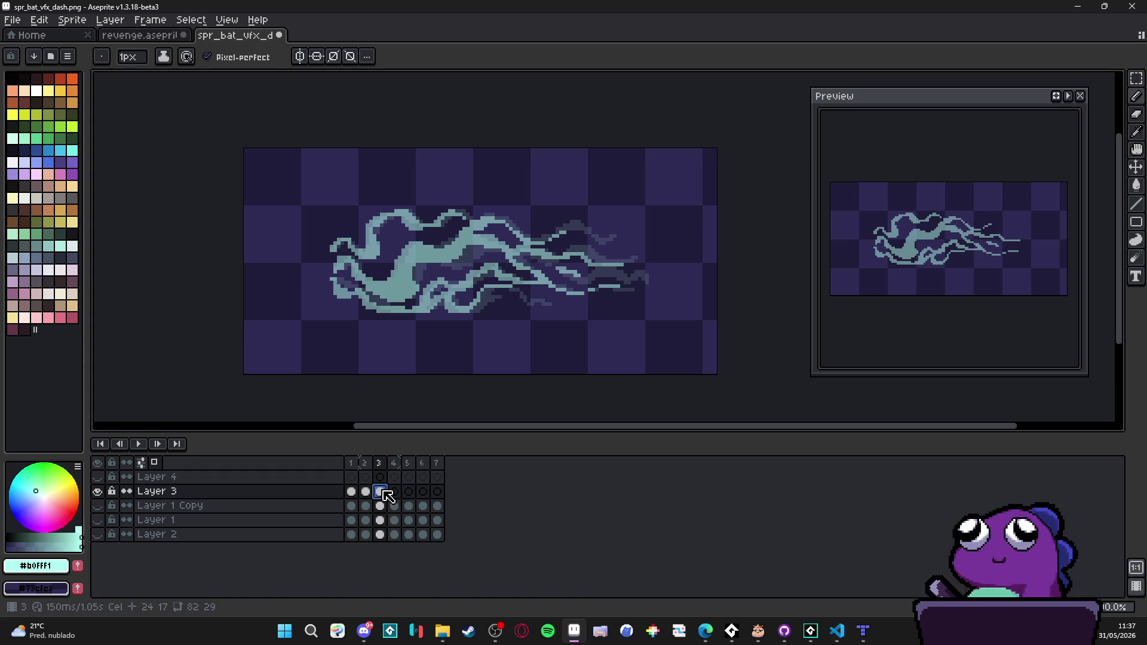
click(394, 491)
scroll(361, 296, up, 1)
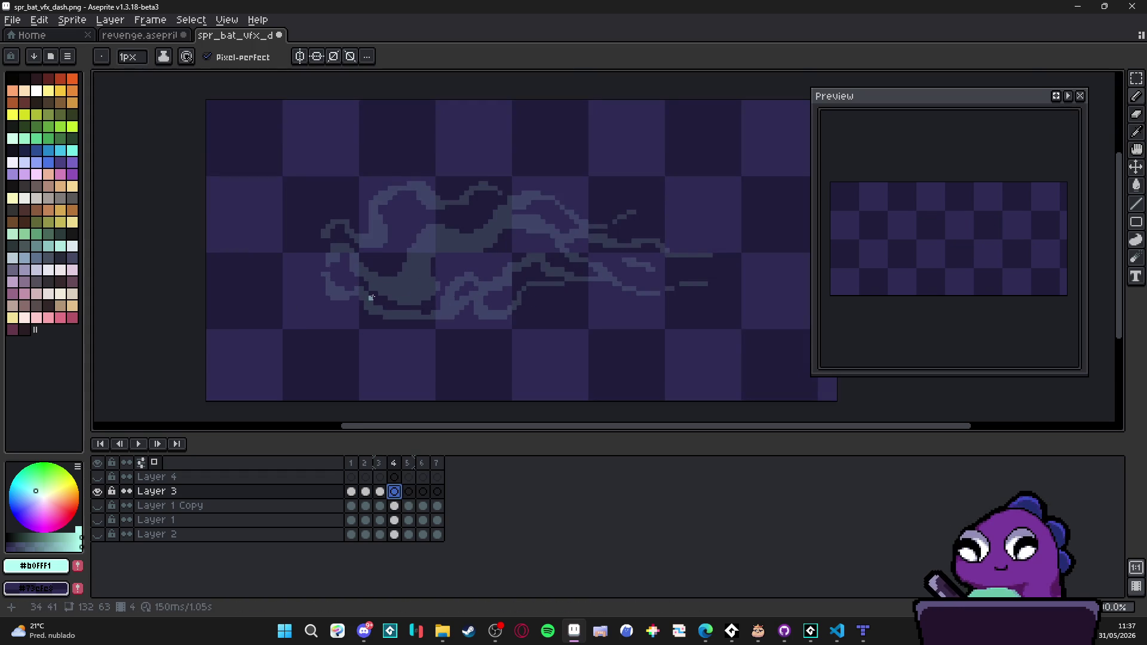
scroll(384, 294, up, 2)
Step: Draw the cyan hook line over the smoke's left side, filling in its top
click(299, 249)
scroll(299, 248, up, 1)
mouse_move(299, 249)
mouse_down()
mouse_move(304, 203)
mouse_move(336, 209)
mouse_move(366, 230)
mouse_move(353, 254)
mouse_move(346, 230)
mouse_move(337, 280)
mouse_move(365, 257)
mouse_move(357, 279)
mouse_move(366, 220)
mouse_up()
click(328, 201)
click(328, 191)
click(347, 219)
click(319, 192)
Step: Add the hook's lower tail, then fill gaps and thicken its lower tip and edge
key(e)
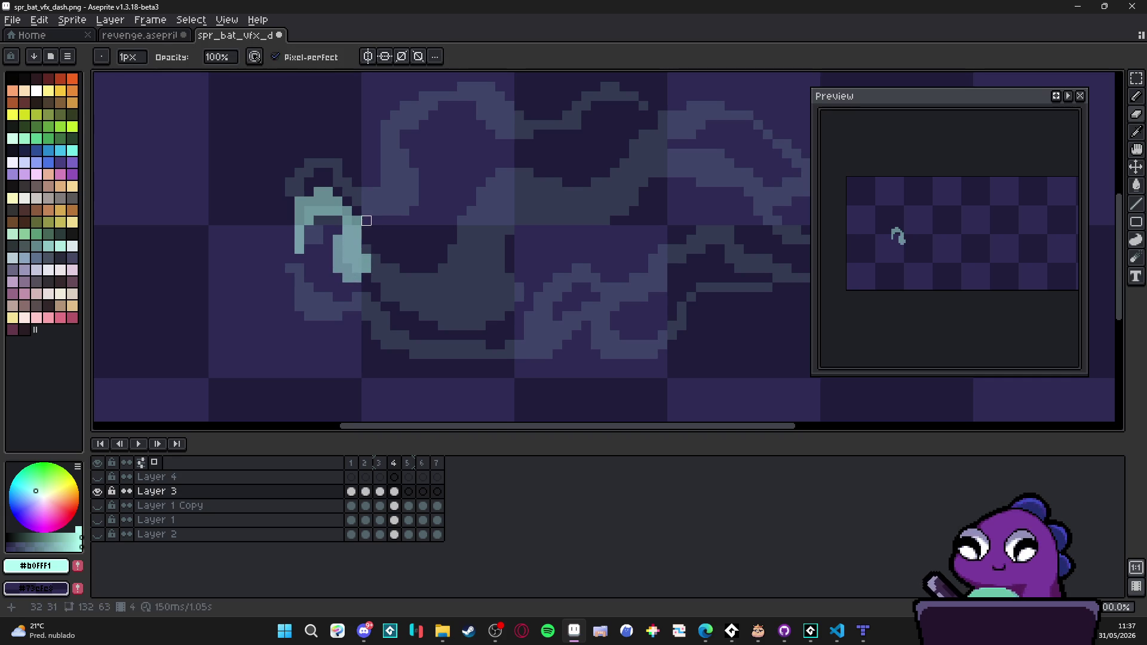
key(e)
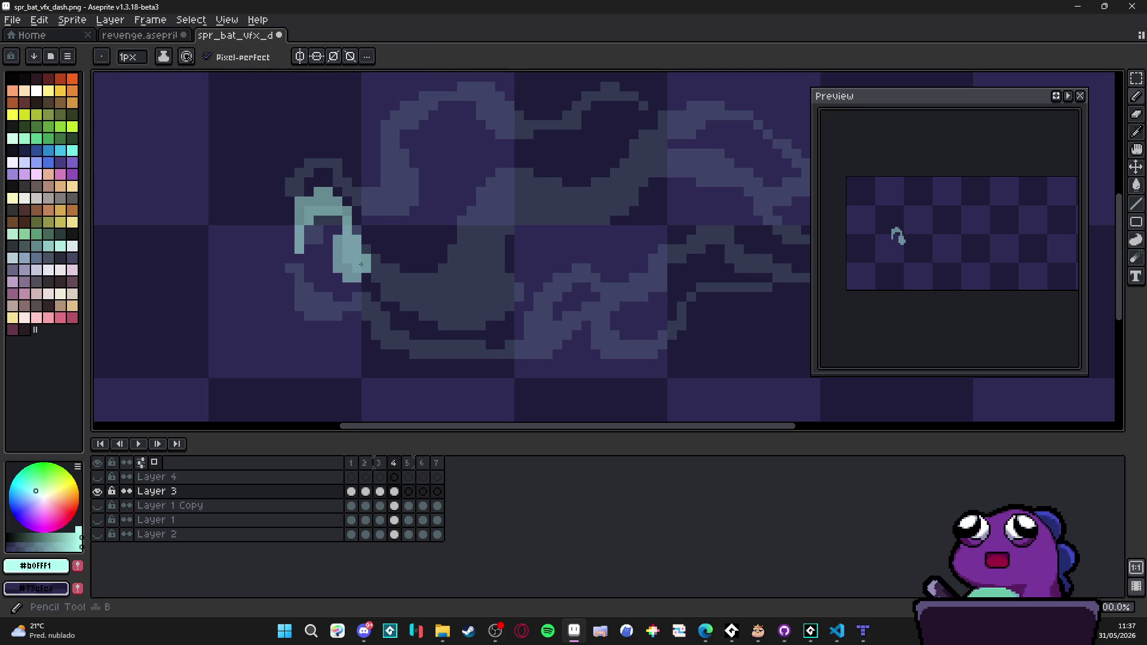
mouse_move(368, 286)
mouse_down()
mouse_move(385, 268)
mouse_move(382, 280)
mouse_move(415, 278)
mouse_move(433, 307)
mouse_up()
key(e)
key(b)
click(423, 297)
click(423, 306)
click(433, 287)
click(442, 302)
mouse_move(408, 291)
mouse_down()
mouse_move(429, 329)
mouse_move(494, 334)
mouse_move(504, 325)
mouse_move(466, 315)
mouse_move(435, 338)
mouse_move(483, 316)
mouse_move(491, 293)
mouse_move(452, 306)
mouse_move(467, 300)
mouse_move(481, 255)
mouse_up()
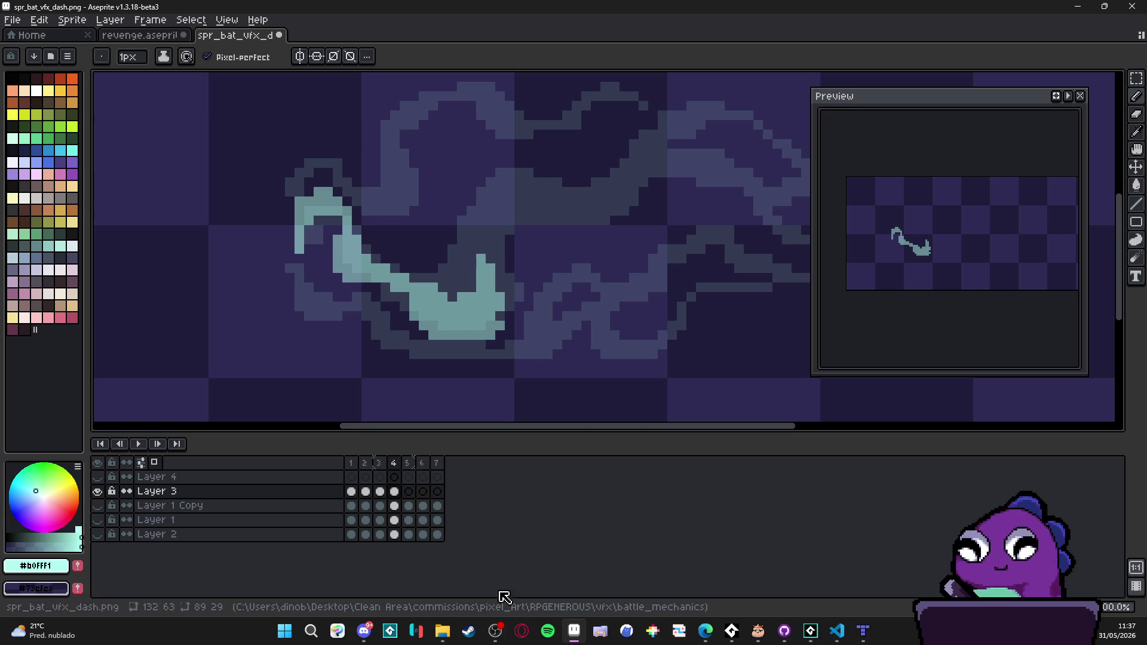
Step: Raise the hook's right arm upward and thicken its left edge
click(499, 636)
click(499, 636)
mouse_move(480, 264)
mouse_down()
mouse_move(473, 230)
mouse_move(471, 263)
mouse_up()
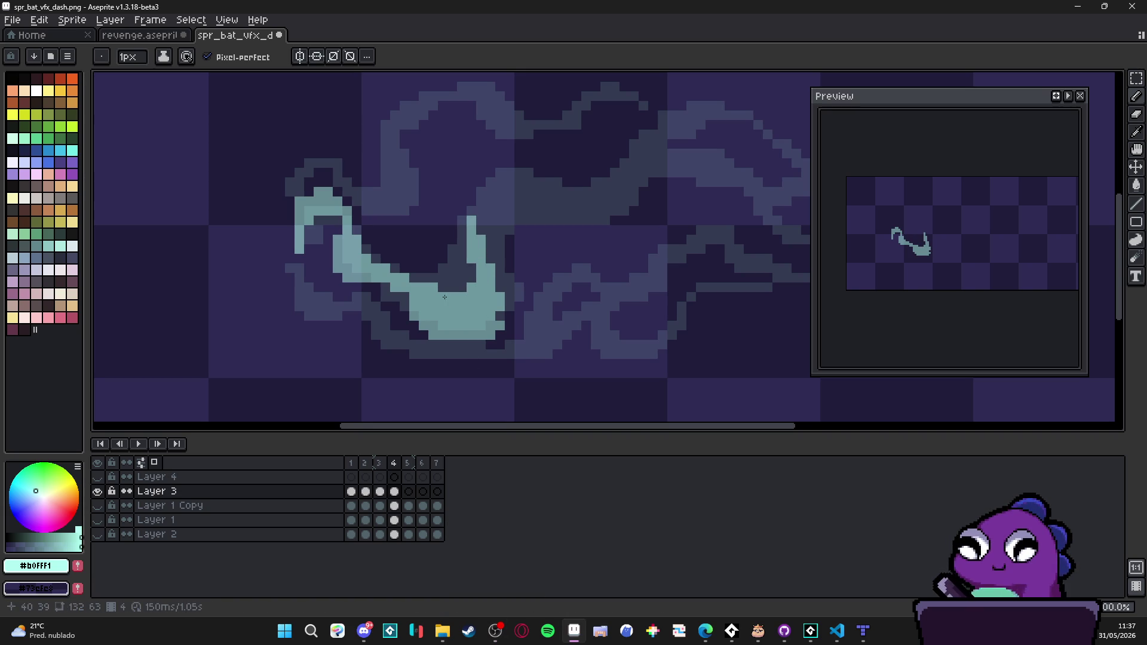
scroll(444, 297, down, 1)
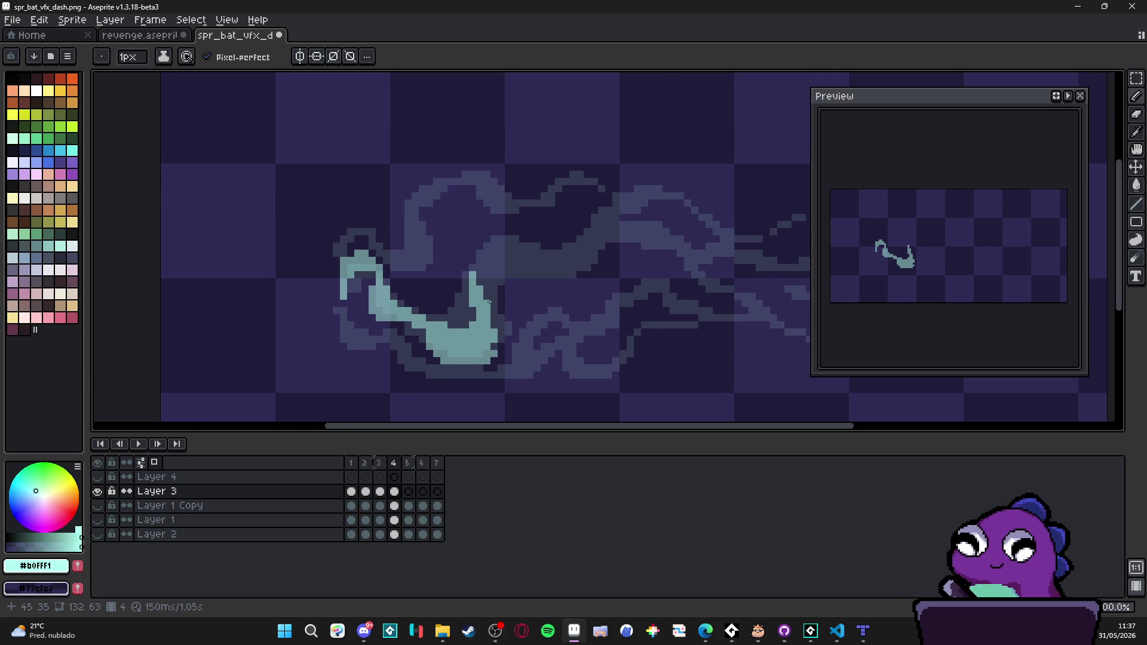
scroll(488, 302, up, 1)
mouse_move(466, 265)
mouse_down()
mouse_move(456, 254)
mouse_move(485, 204)
mouse_up()
mouse_move(456, 245)
mouse_down()
mouse_move(463, 229)
mouse_move(496, 224)
mouse_move(469, 213)
mouse_move(449, 270)
mouse_move(448, 254)
mouse_move(453, 275)
mouse_up()
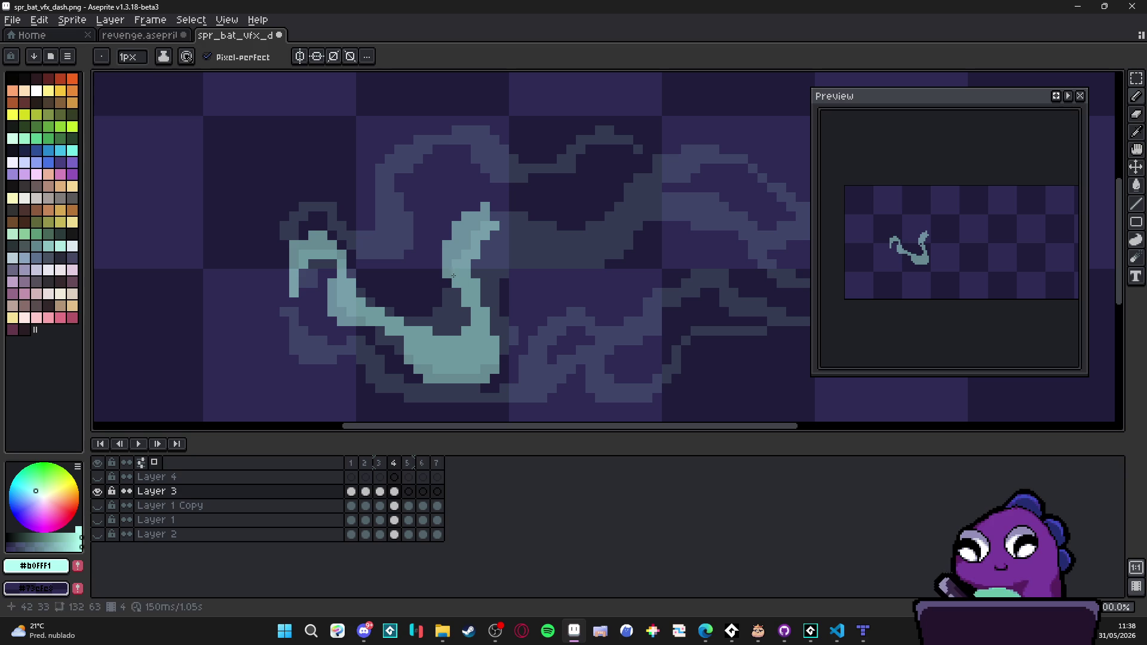
Step: Curve the arm's top over to the right and extend the tail further right
mouse_move(488, 220)
mouse_down()
mouse_move(517, 206)
mouse_move(512, 219)
mouse_move(531, 224)
mouse_move(533, 238)
mouse_move(543, 227)
mouse_move(535, 257)
mouse_move(590, 273)
mouse_move(583, 284)
mouse_move(602, 263)
mouse_move(598, 276)
mouse_move(610, 268)
mouse_move(613, 283)
mouse_move(626, 255)
mouse_up()
click(562, 282)
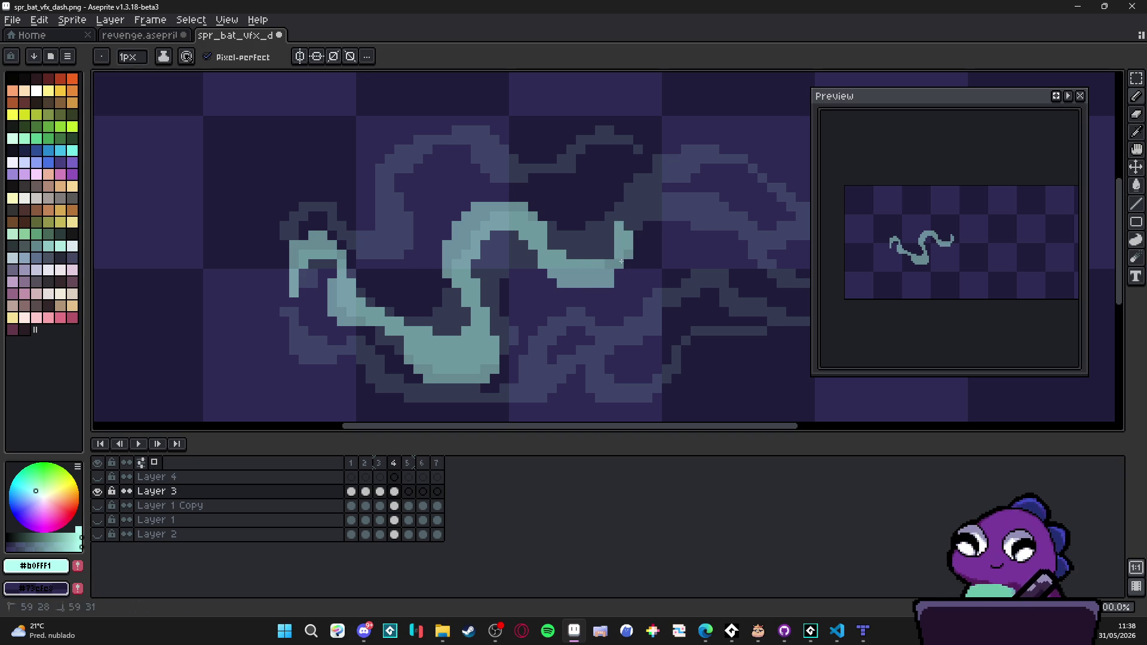
drag(618, 228, 618, 210)
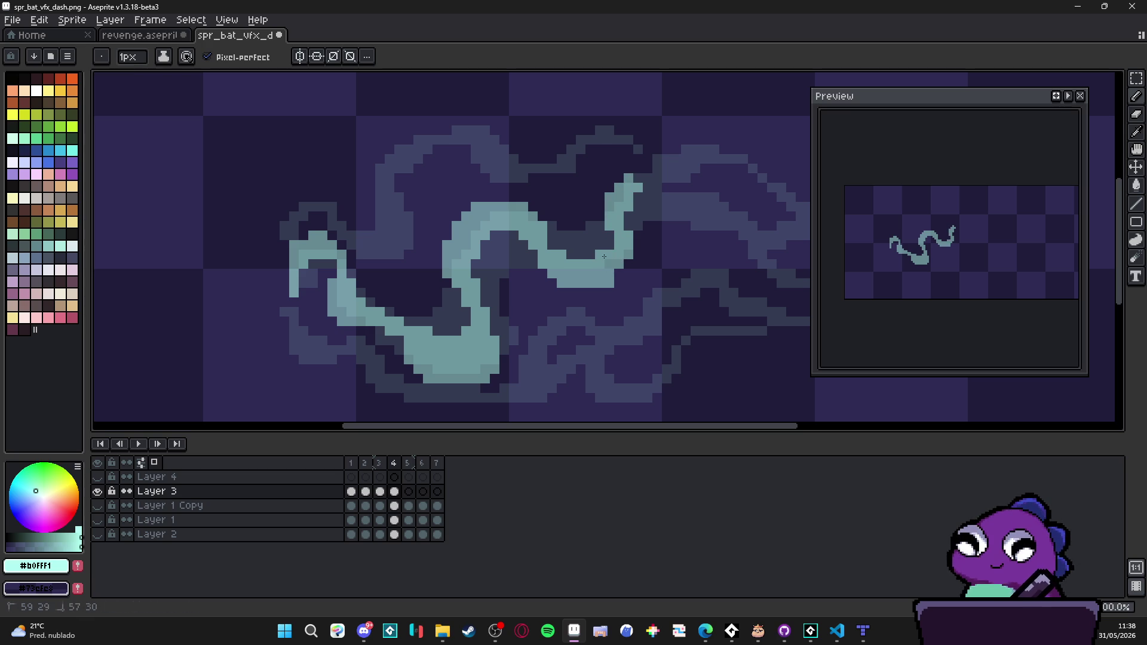
scroll(595, 261, right, 2)
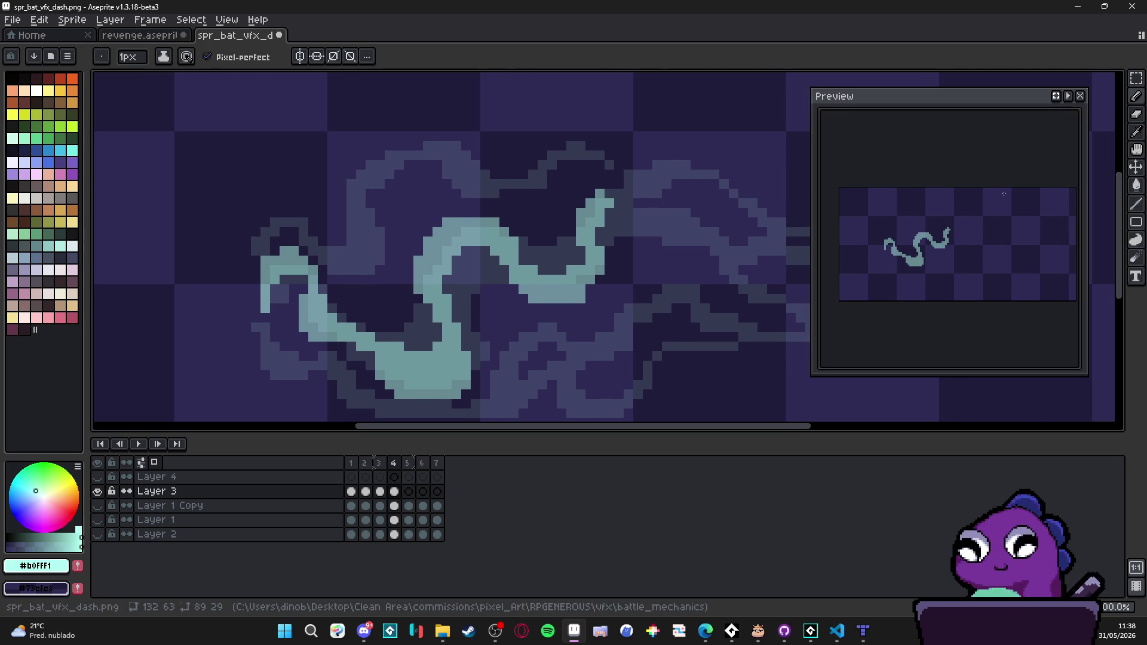
scroll(630, 247, right, 2)
mouse_move(572, 200)
mouse_down()
mouse_move(648, 199)
mouse_move(594, 175)
mouse_move(612, 149)
mouse_move(625, 164)
mouse_move(662, 161)
mouse_move(617, 172)
mouse_move(632, 179)
mouse_move(608, 156)
mouse_move(679, 203)
mouse_up()
Step: Undo the last tail extension and return to the Pencil
key(v)
key(ctrl+z)
key(ctrl+z)
key(b)
key(ctrl+d)
Step: Draw a short cyan flick near the tail tip and trim its tip with the Eraser
scroll(679, 203, down, 2)
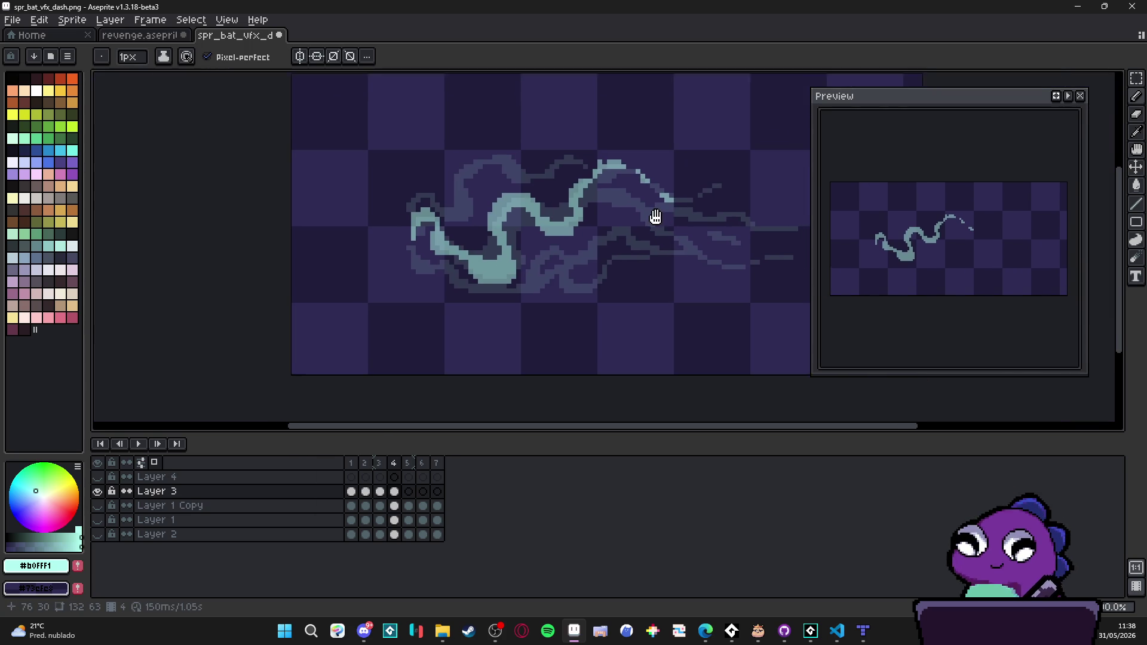
scroll(653, 218, up, 1)
scroll(598, 150, up, 1)
mouse_move(590, 150)
mouse_down()
mouse_move(574, 151)
mouse_move(550, 187)
mouse_up()
key(e)
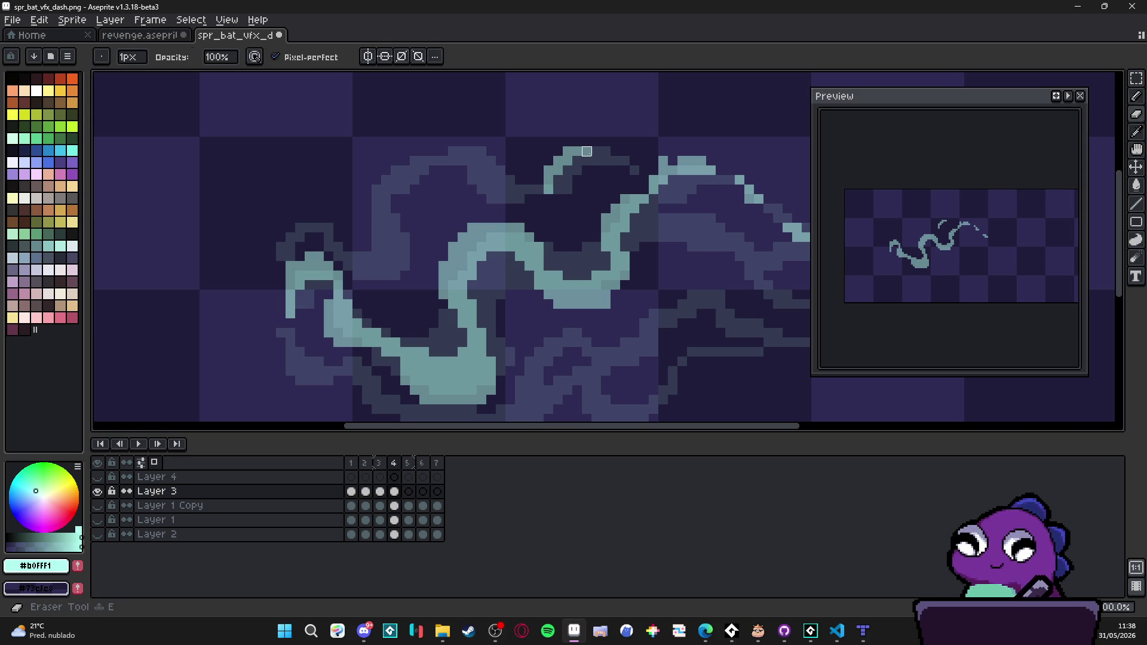
click(577, 151)
click(567, 166)
key(b)
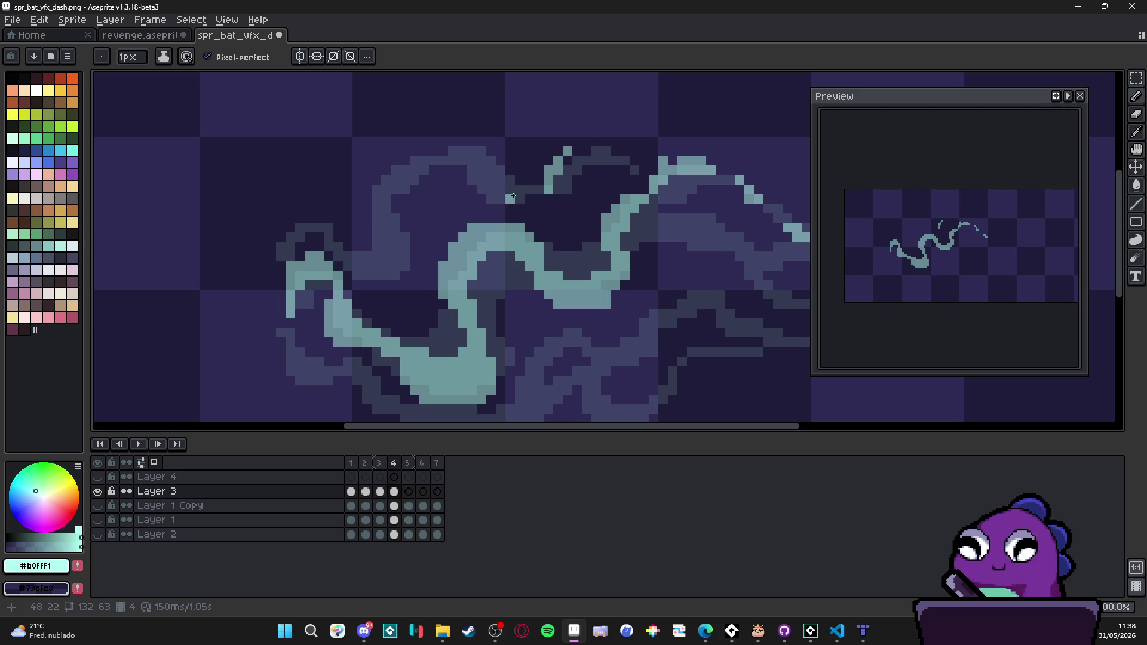
Step: Add a short stroke and small cyan marks above the swirl
drag(502, 195, 478, 197)
click(482, 179)
click(473, 180)
click(472, 172)
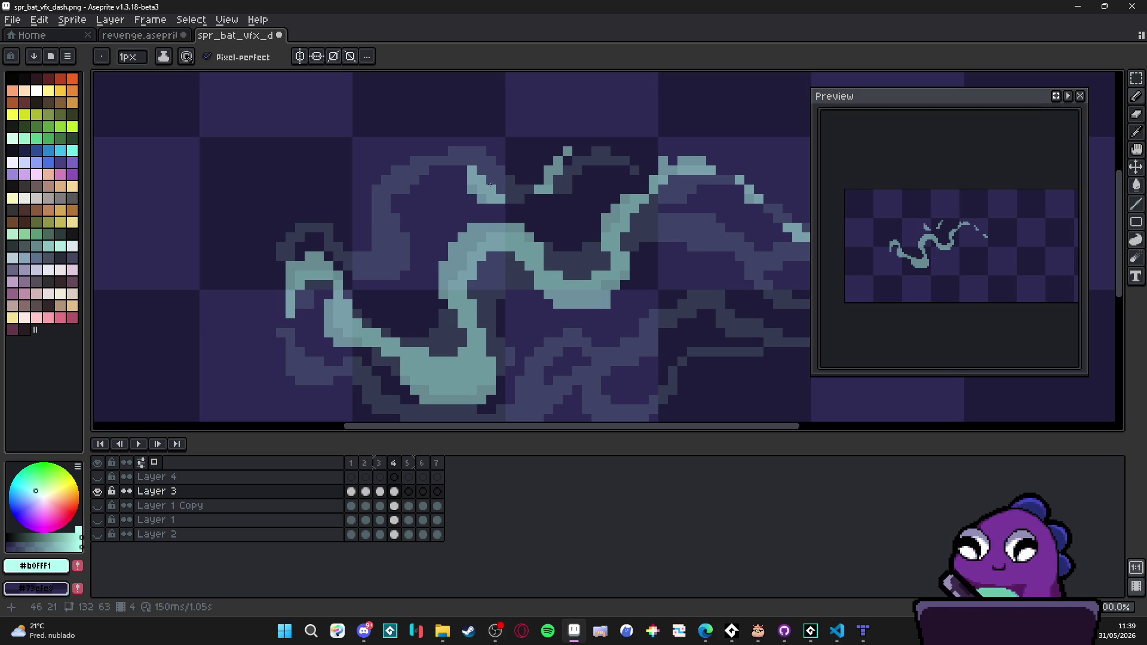
scroll(499, 190, down, 1)
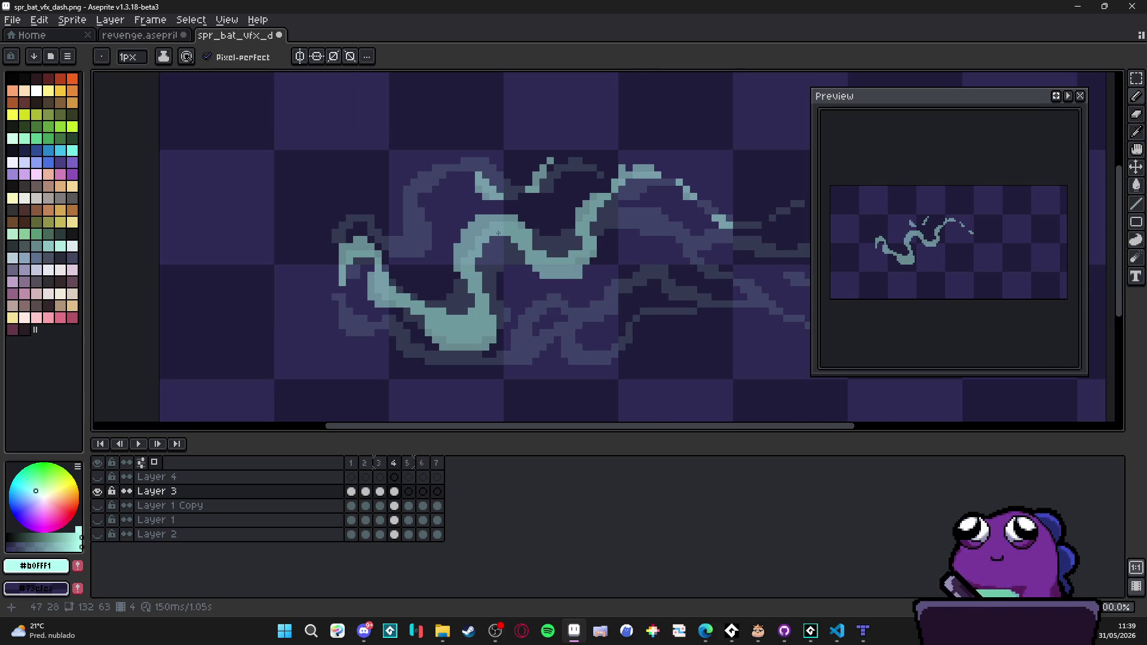
scroll(507, 209, up, 2)
Step: Start a new cyan arch over the left loop, placing pixels one by one
key(v)
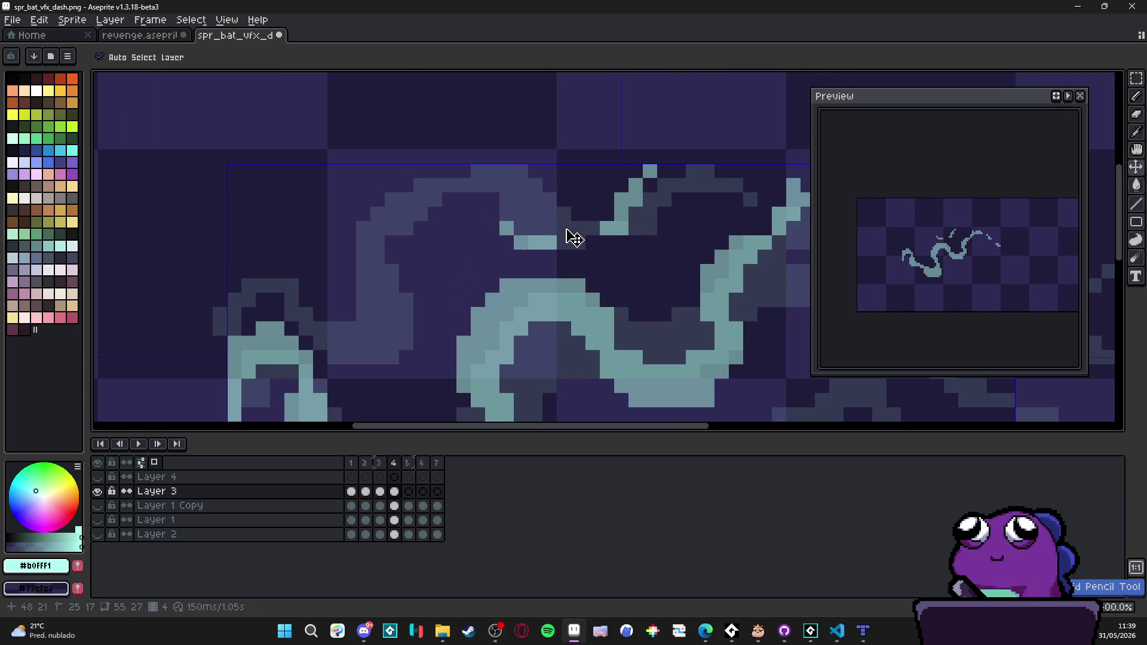
key(b)
click(550, 227)
click(536, 213)
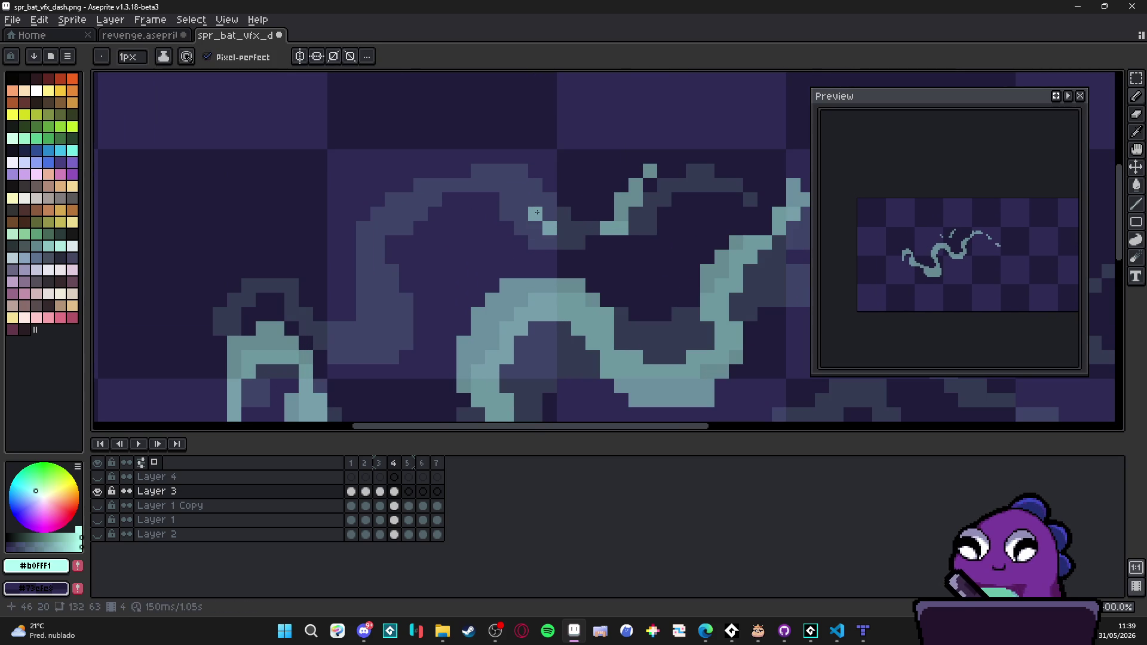
click(535, 199)
click(549, 213)
click(564, 227)
click(522, 213)
Step: Extend the arch leftward and up, undoing a misplaced top row and correcting it
click(520, 199)
click(506, 185)
click(506, 170)
click(492, 185)
click(478, 184)
click(478, 170)
click(492, 170)
key(ctrl+z)
key(ctrl+z)
key(ctrl+z)
click(506, 199)
click(464, 185)
Step: Run the arch down-left to the lower stroke and fill its left edge and bottom
mouse_move(449, 184)
mouse_down()
mouse_move(375, 227)
mouse_move(377, 272)
mouse_move(366, 269)
mouse_move(389, 322)
mouse_up()
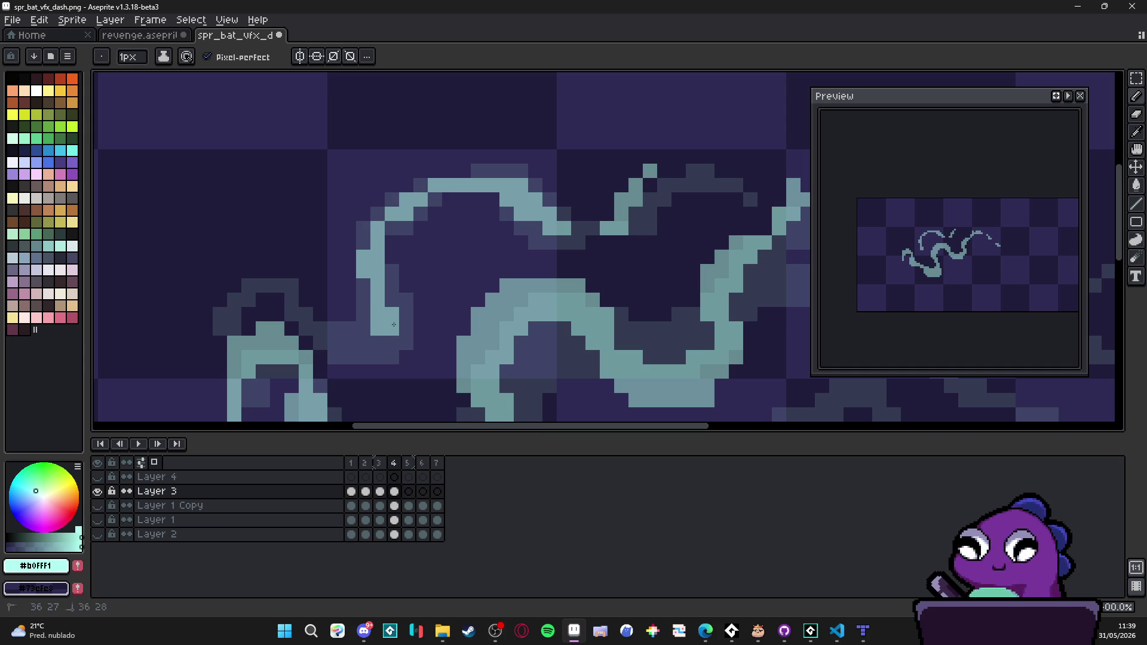
click(391, 302)
drag(349, 257, 349, 272)
click(358, 244)
click(363, 285)
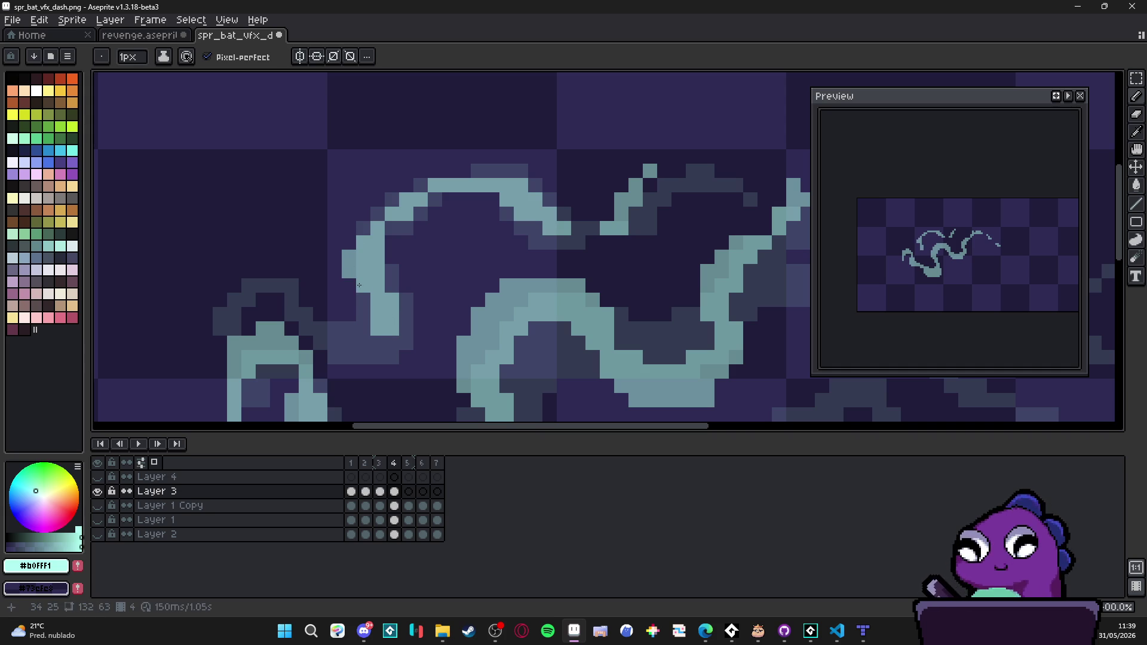
mouse_move(378, 342)
mouse_down()
mouse_move(364, 342)
mouse_move(364, 301)
mouse_move(335, 343)
mouse_move(309, 321)
mouse_up()
click(363, 327)
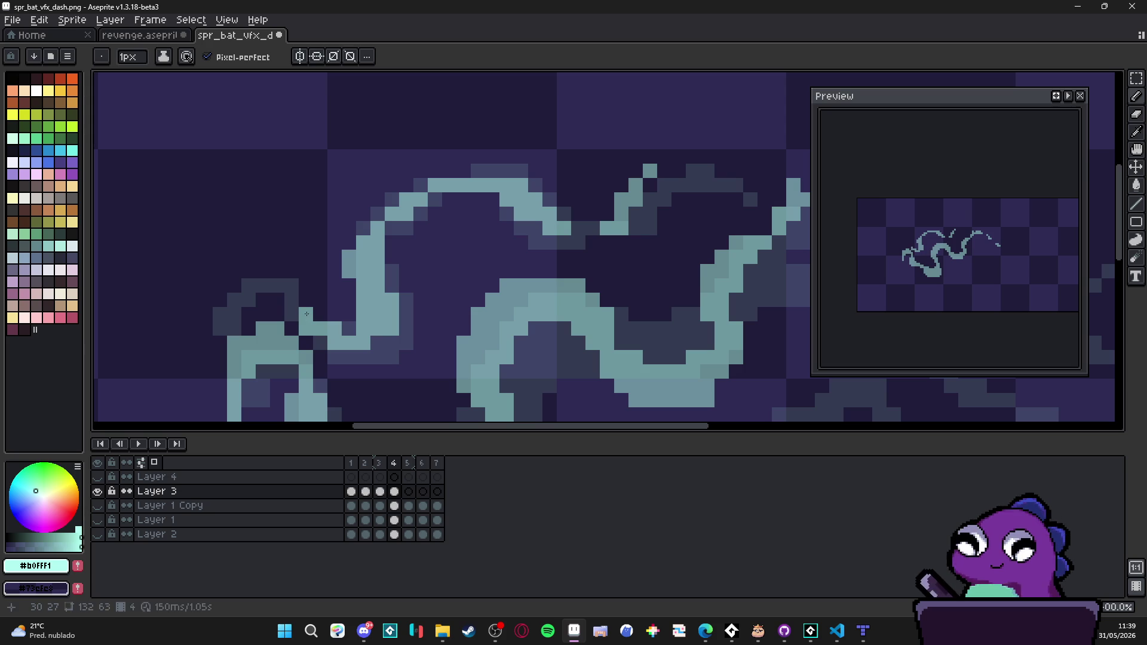
Step: Check frame 3 for reference, then pencil a small hook curling down at the loop's left end
key(Left)
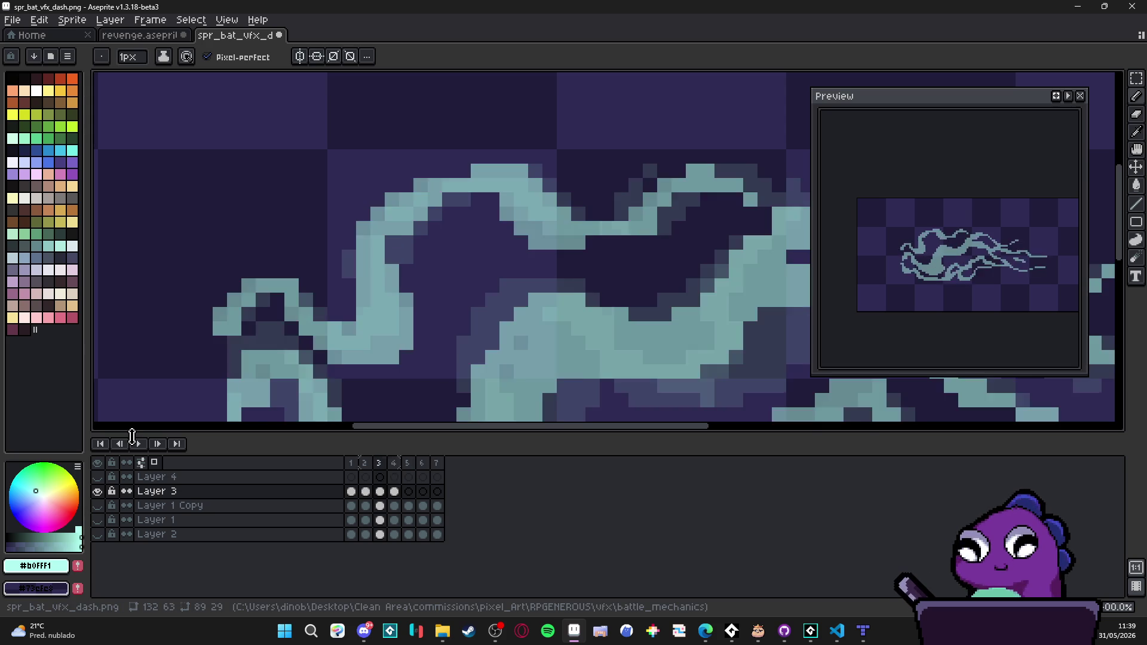
click(291, 299)
click(291, 285)
click(249, 285)
click(235, 286)
mouse_move(219, 300)
mouse_down()
mouse_move(220, 328)
mouse_move(234, 300)
mouse_up()
click(261, 287)
click(234, 299)
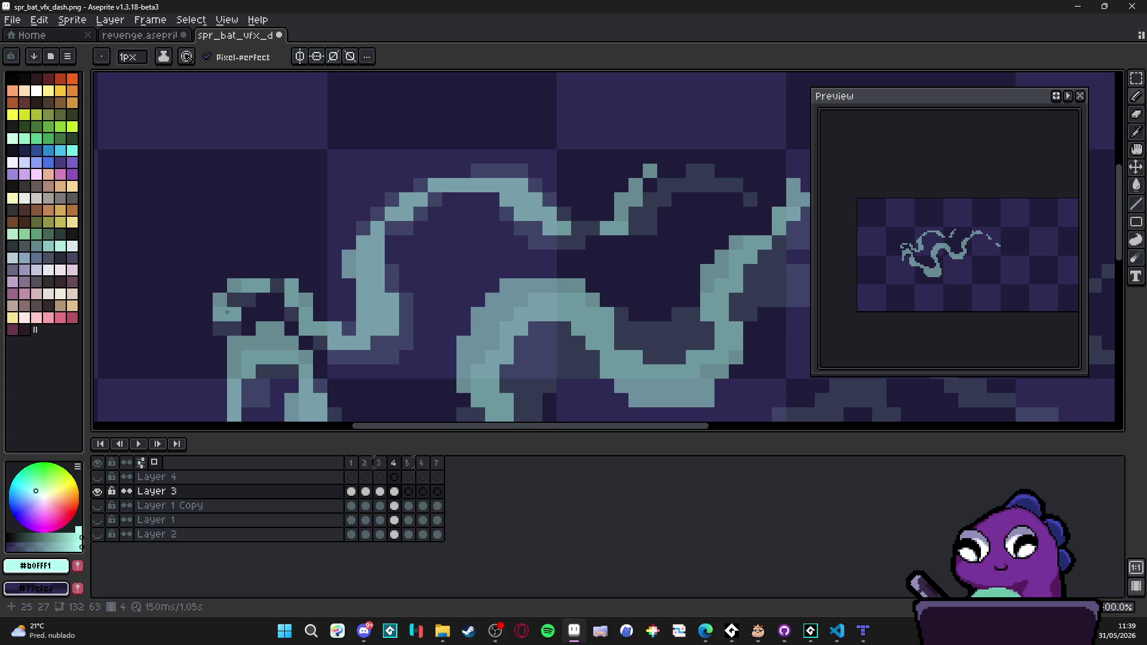
click(220, 329)
click(234, 329)
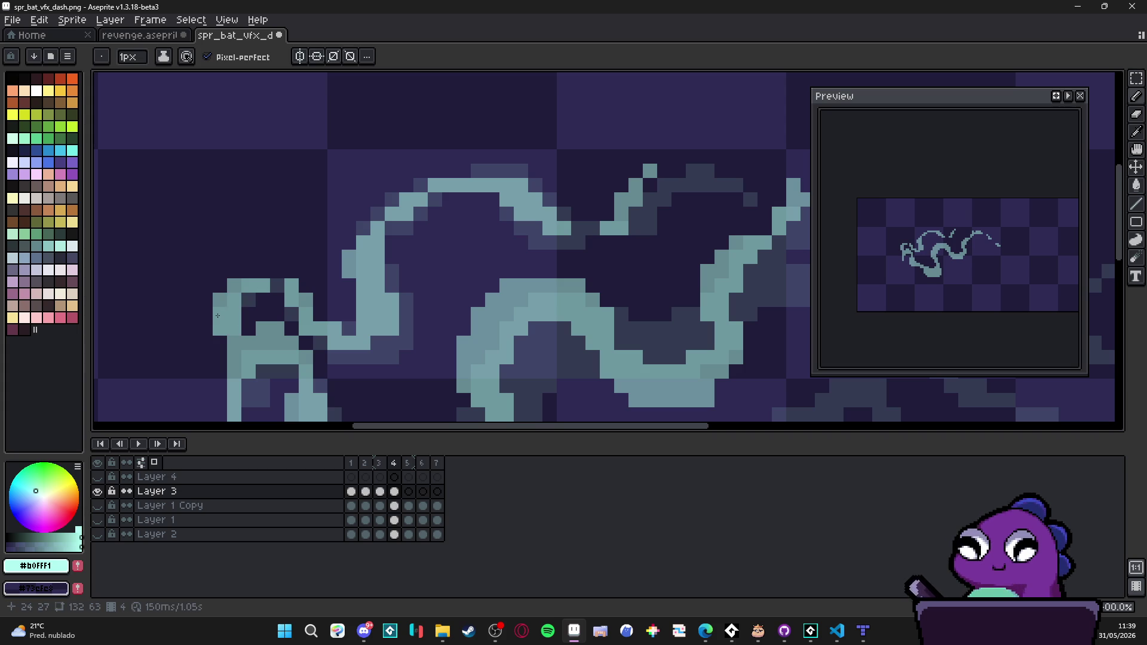
scroll(217, 316, down, 5)
scroll(323, 286, up, 2)
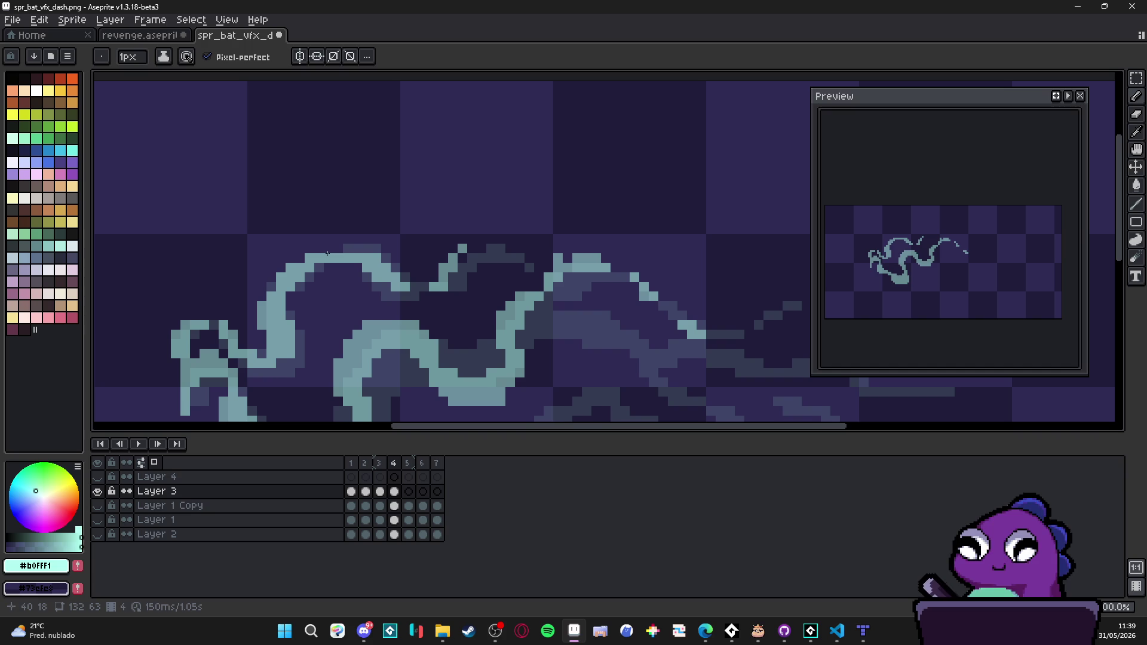
scroll(365, 307, down, 2)
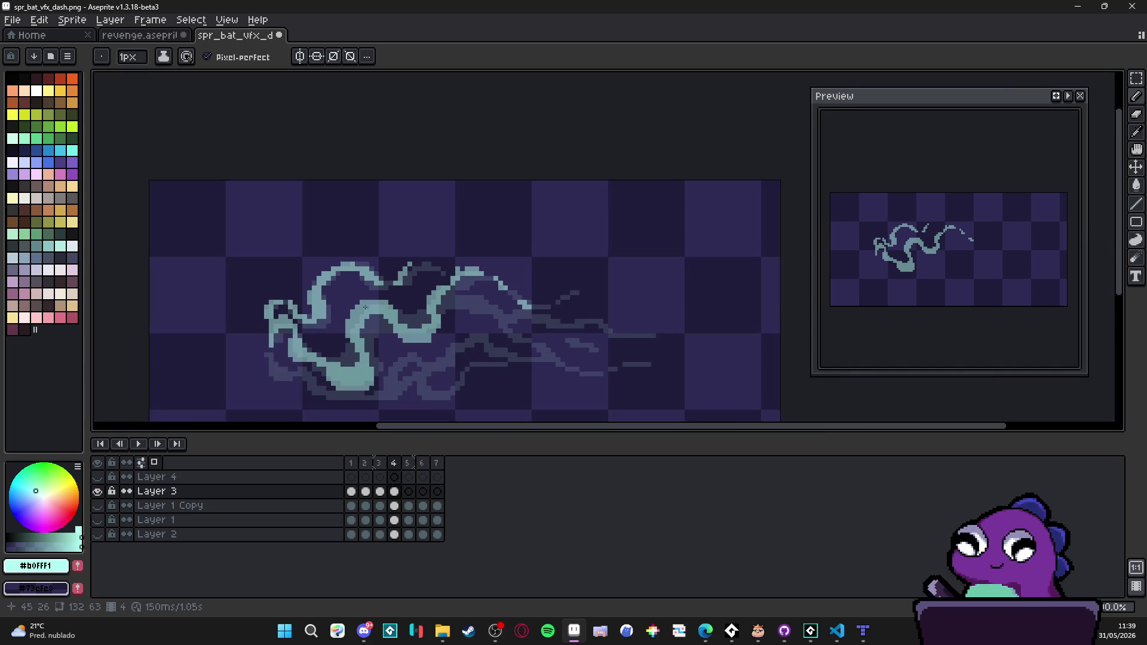
Step: Extend the cyan stroke downward and widen its bottom to the right
scroll(360, 352, up, 4)
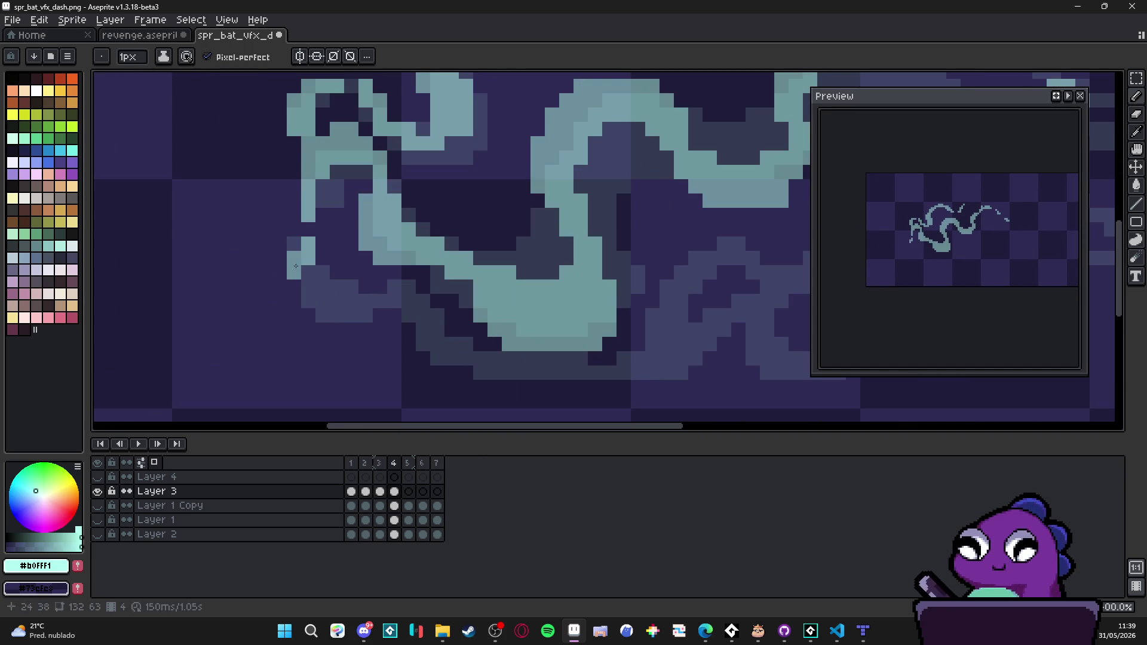
mouse_move(295, 266)
mouse_down()
mouse_move(297, 296)
mouse_move(336, 316)
mouse_move(292, 276)
mouse_up()
click(337, 302)
click(323, 287)
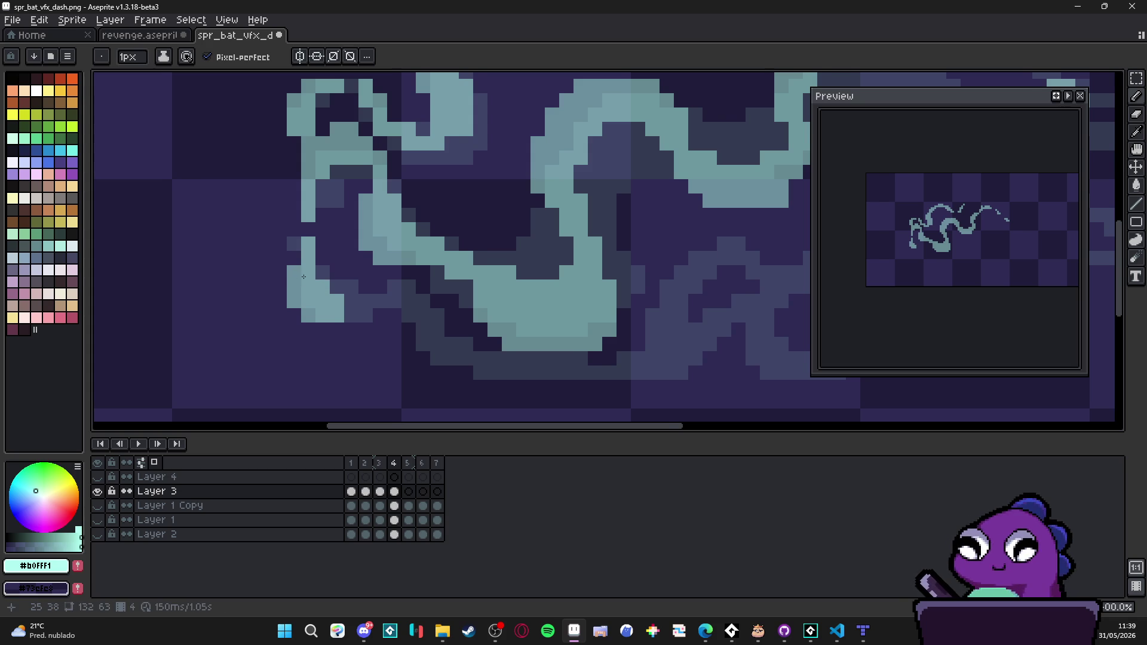
scroll(303, 277, right, 1)
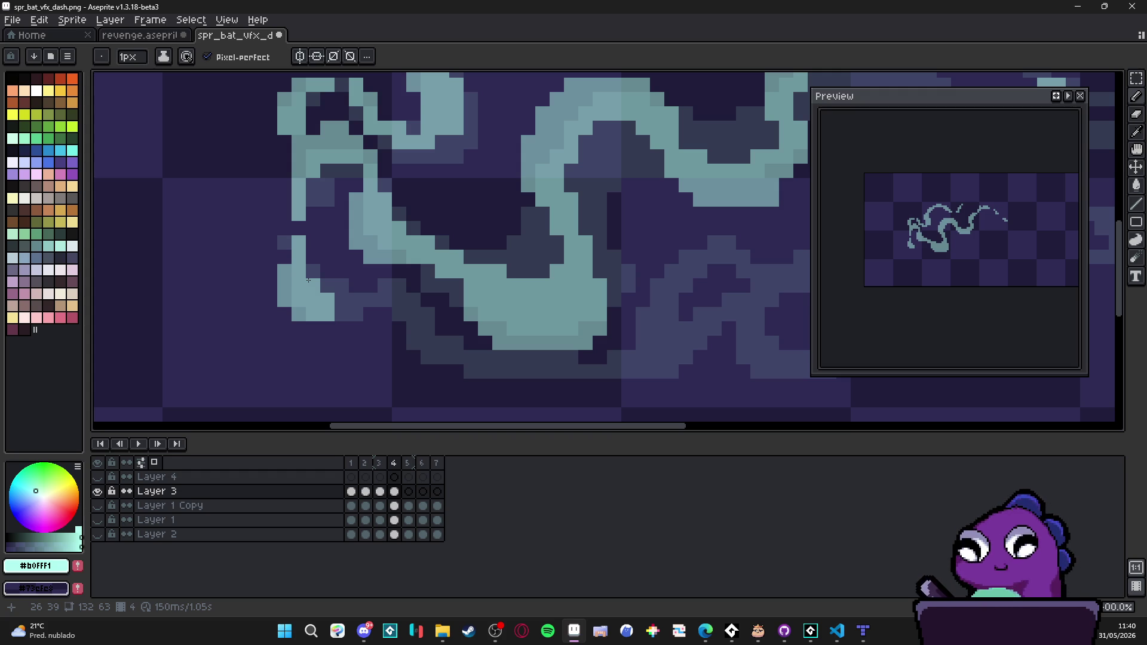
Step: Add cyan pixels below the swirl's bottom, extending the lower-left edge right and upward
click(313, 329)
click(328, 329)
click(284, 313)
click(299, 328)
click(342, 314)
click(341, 328)
click(356, 328)
click(356, 313)
click(385, 285)
click(370, 286)
click(371, 300)
click(370, 314)
Step: Add a diagonal run of cyan pixels continuing the lower edge down and right
click(384, 300)
click(399, 299)
click(399, 315)
click(414, 315)
click(399, 328)
click(399, 343)
click(414, 329)
click(413, 343)
click(413, 357)
click(413, 329)
click(399, 358)
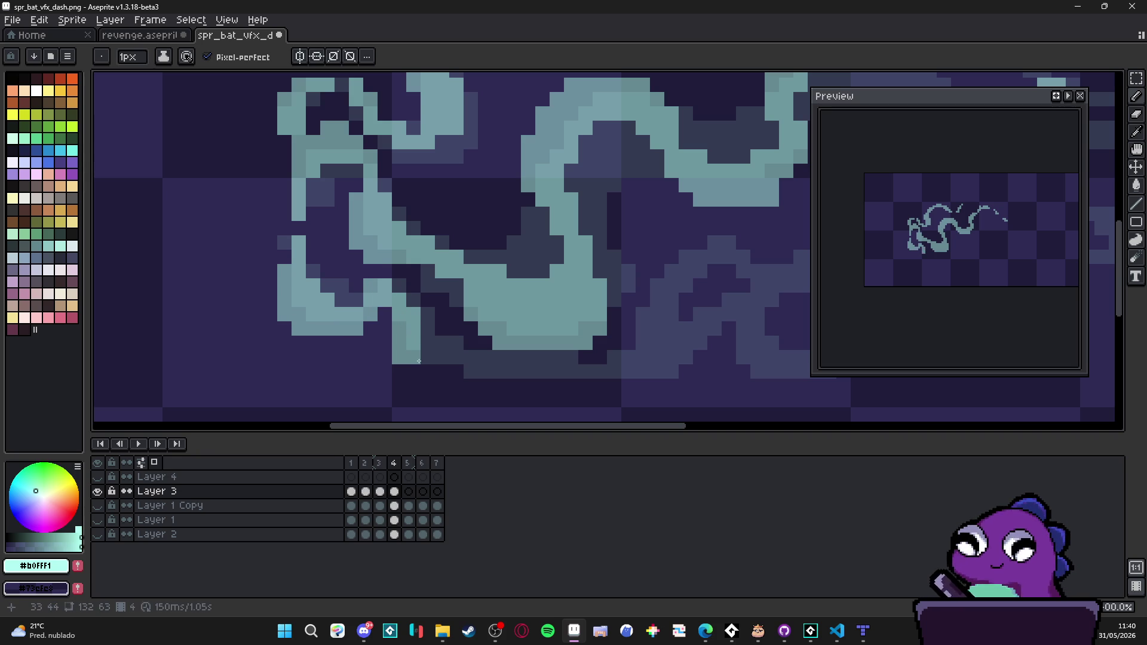
click(428, 357)
click(414, 372)
click(427, 372)
Step: Extend the swirl's bottom edge further right with a row of cyan pixels
click(442, 370)
click(457, 371)
click(499, 370)
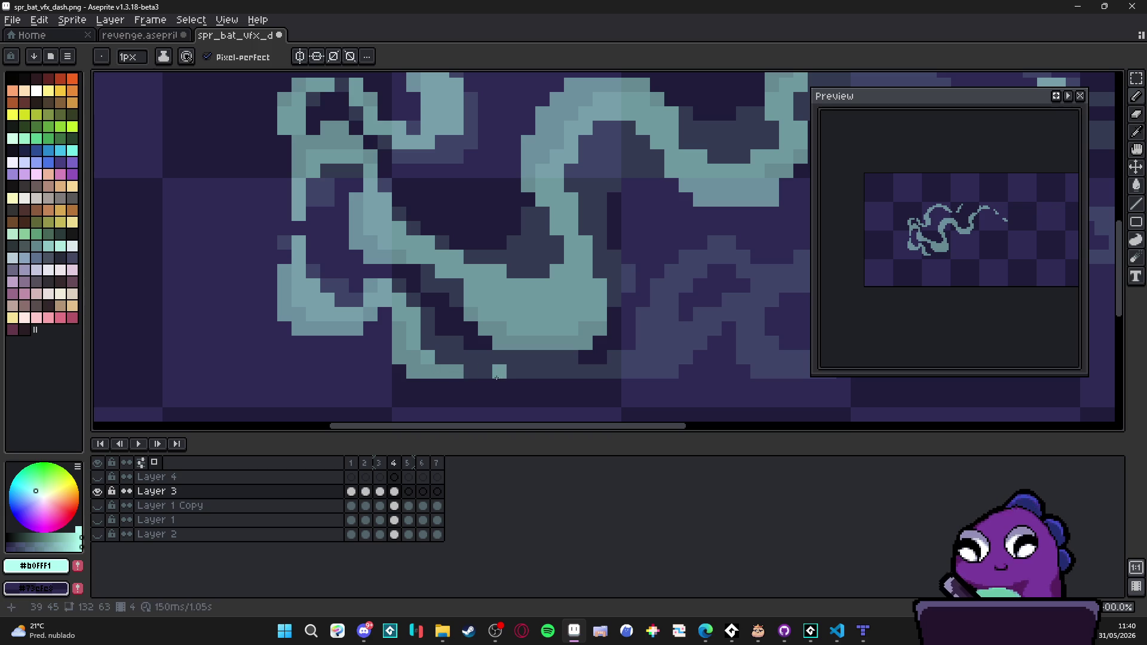
scroll(497, 382, down, 5)
scroll(498, 392, down, 2)
scroll(501, 313, up, 2)
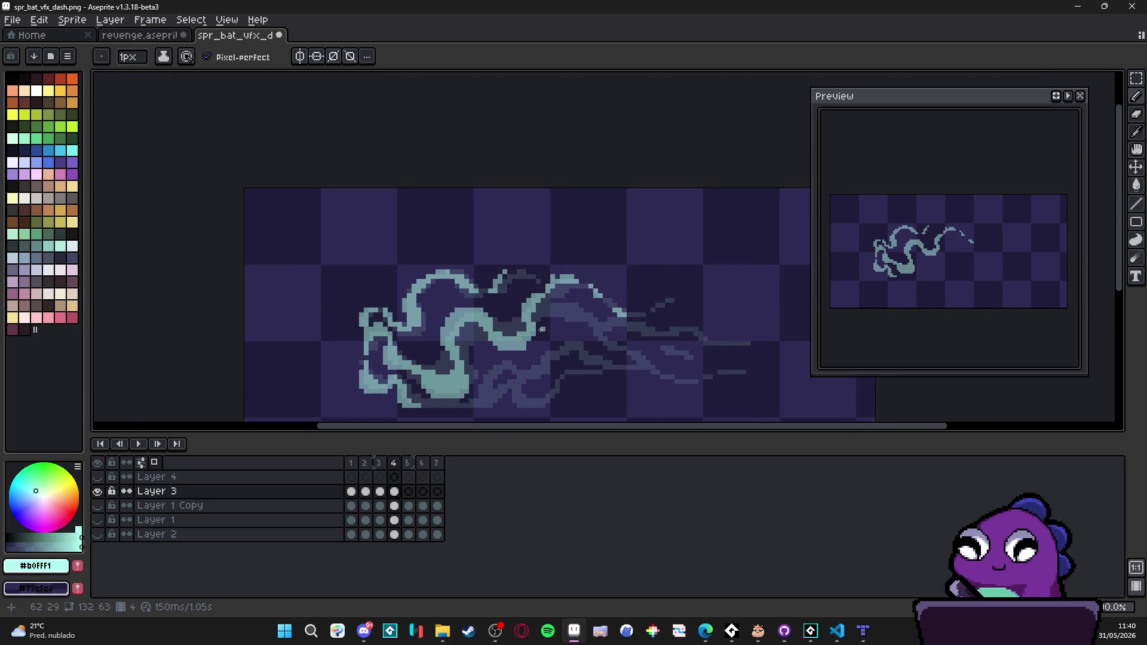
Step: Paint short rows of cyan pixels through frame 4's dash, joining them to the left curve
scroll(502, 314, up, 3)
click(561, 237)
click(532, 237)
click(519, 238)
mouse_move(547, 251)
mouse_down()
mouse_move(503, 252)
mouse_move(518, 266)
mouse_up()
click(561, 252)
click(532, 267)
click(490, 281)
click(475, 281)
click(461, 296)
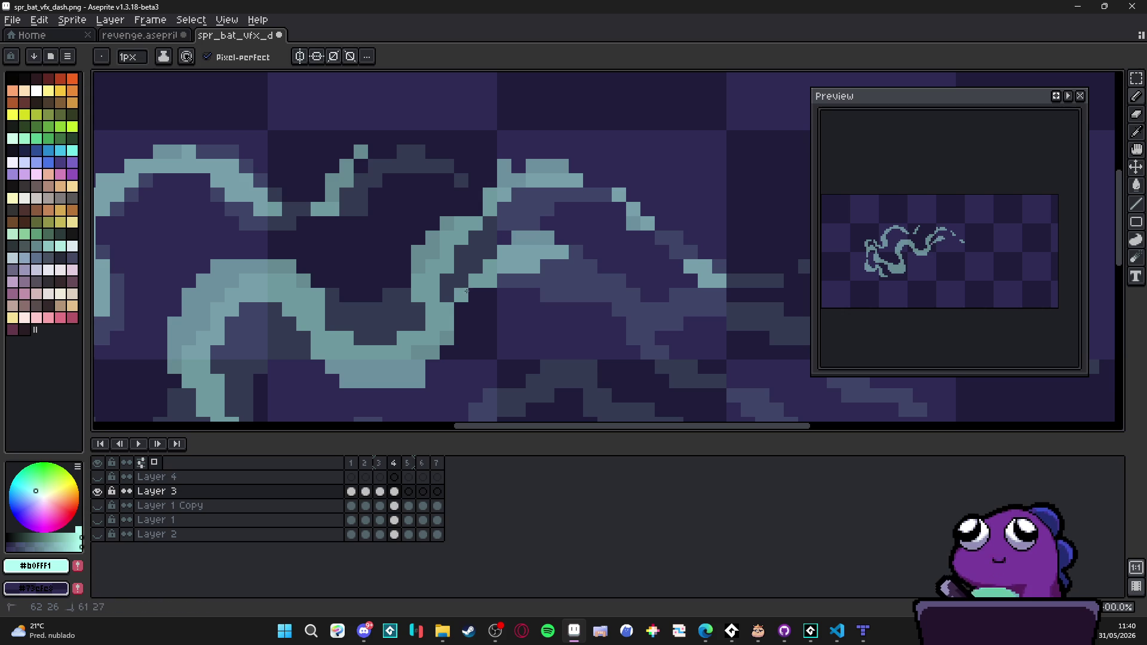
Step: Extend the new cyan stroke downward and diagonally down-right
mouse_move(577, 282)
mouse_down()
mouse_move(577, 270)
mouse_move(604, 296)
mouse_up()
click(561, 266)
click(546, 266)
click(604, 309)
scroll(607, 303, down, 2)
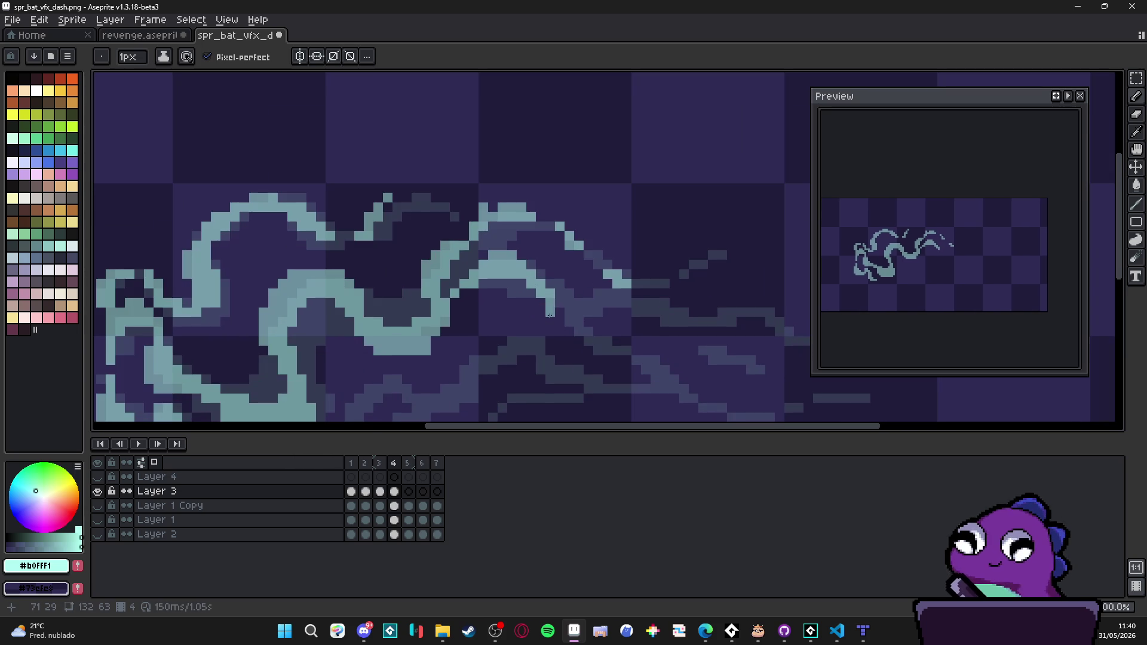
scroll(573, 306, down, 1)
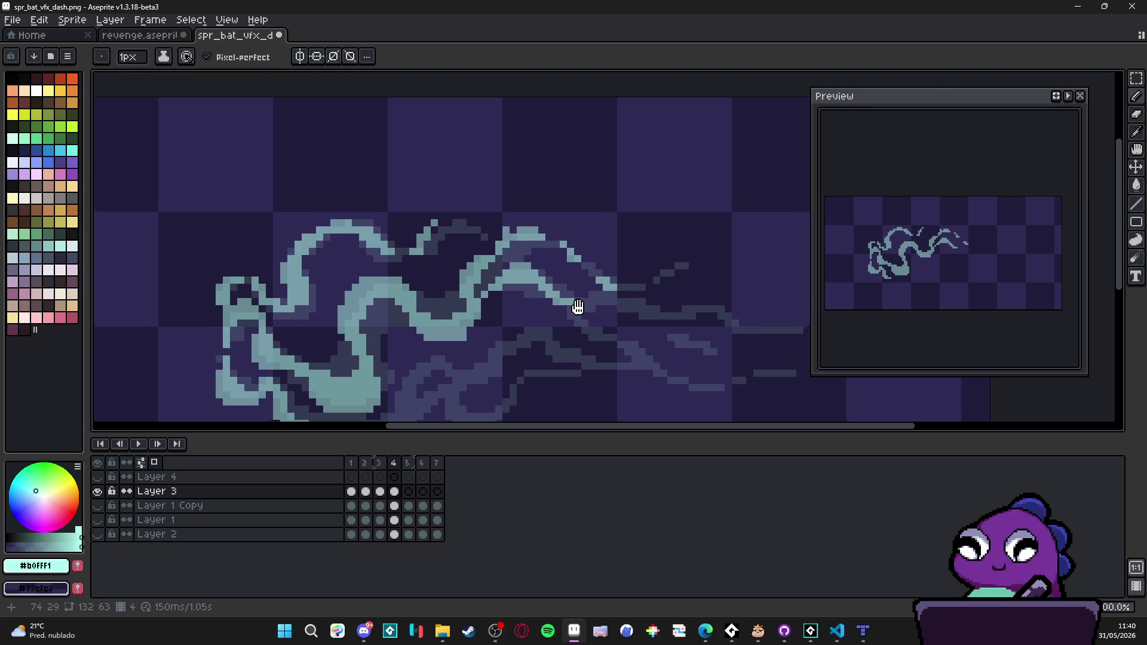
scroll(588, 296, up, 1)
scroll(530, 341, down, 1)
scroll(460, 297, up, 2)
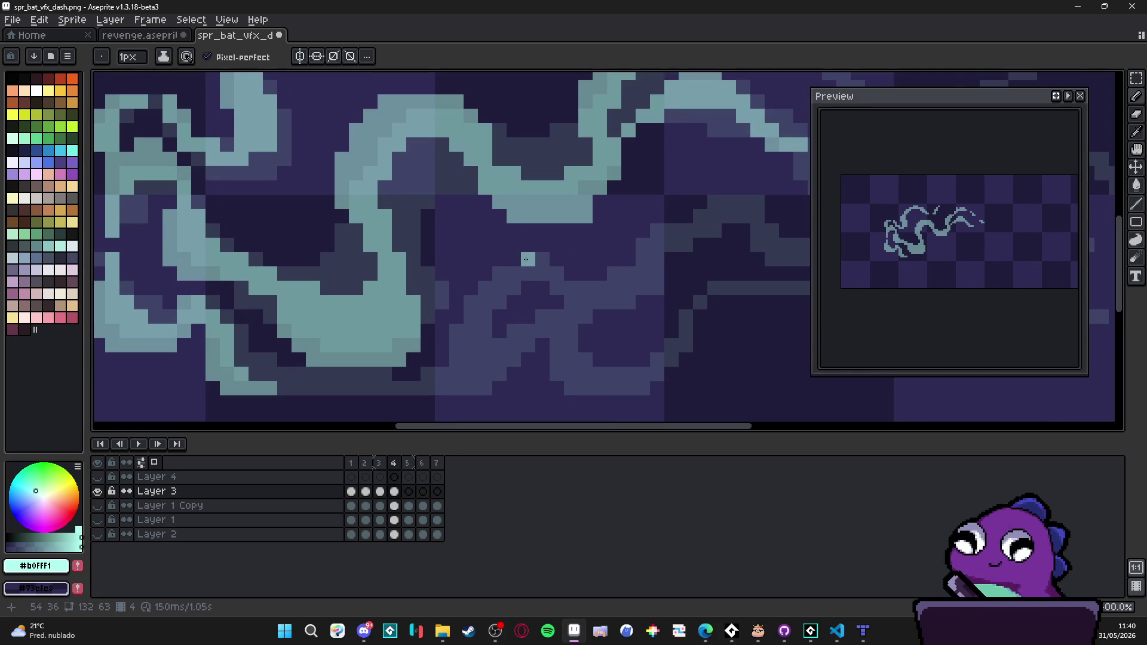
Step: Draw a lower cyan strand with a small hook, thicken its bottom and extend its tip rightward
drag(494, 273, 466, 332)
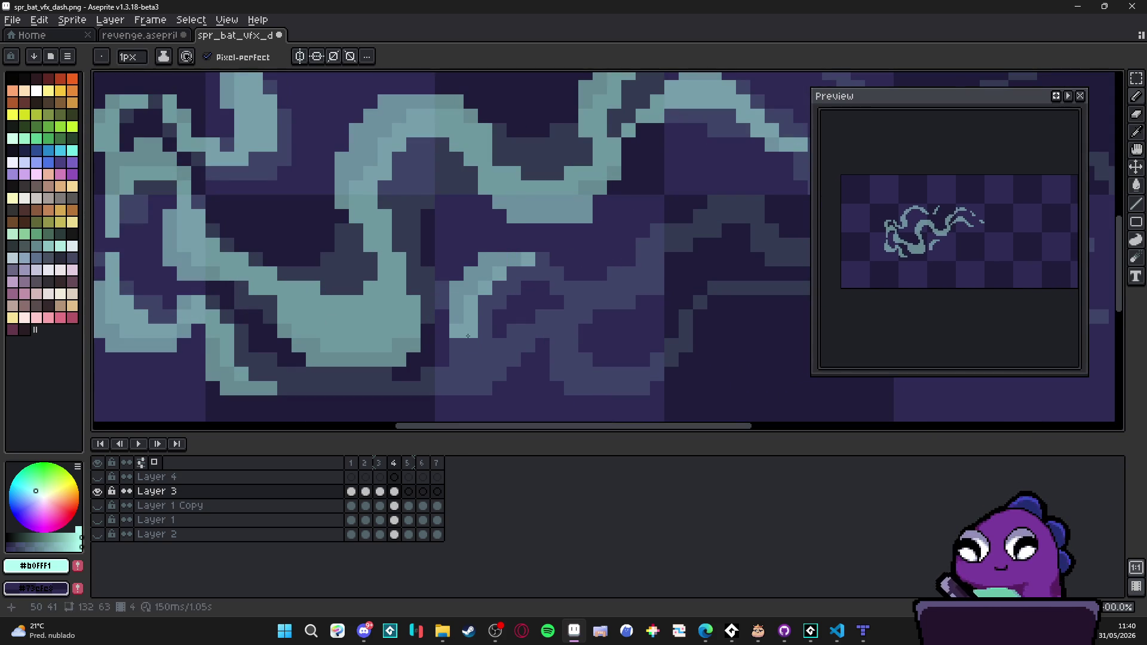
scroll(487, 337, down, 2)
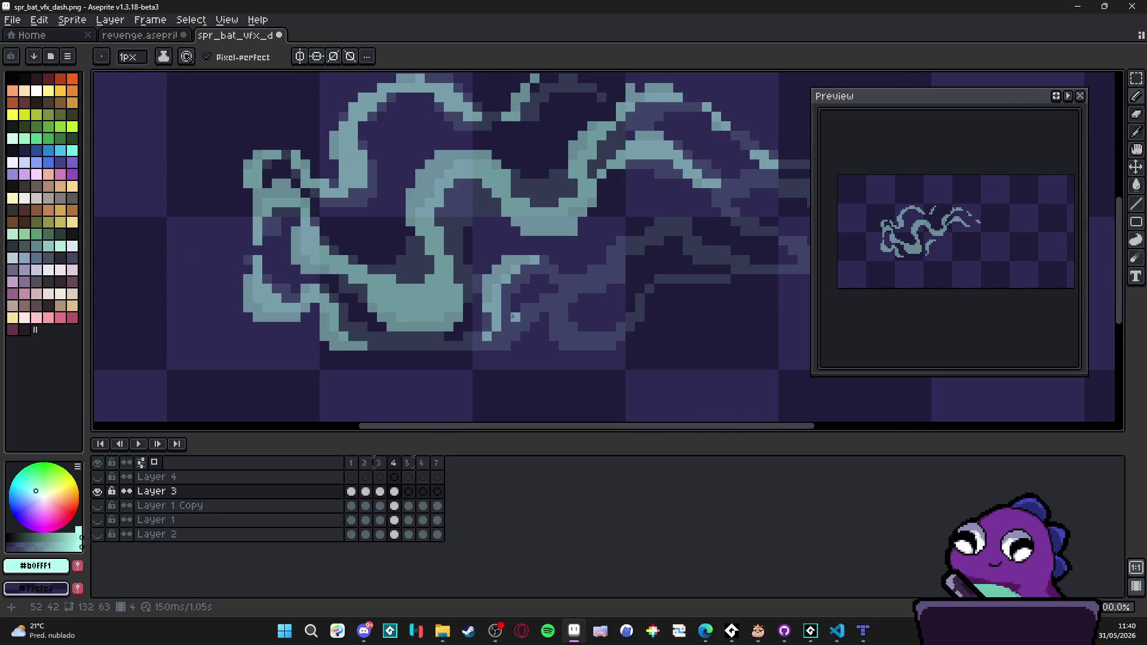
scroll(549, 298, up, 2)
mouse_move(520, 314)
mouse_down()
mouse_move(522, 297)
mouse_move(551, 285)
mouse_move(581, 297)
mouse_up()
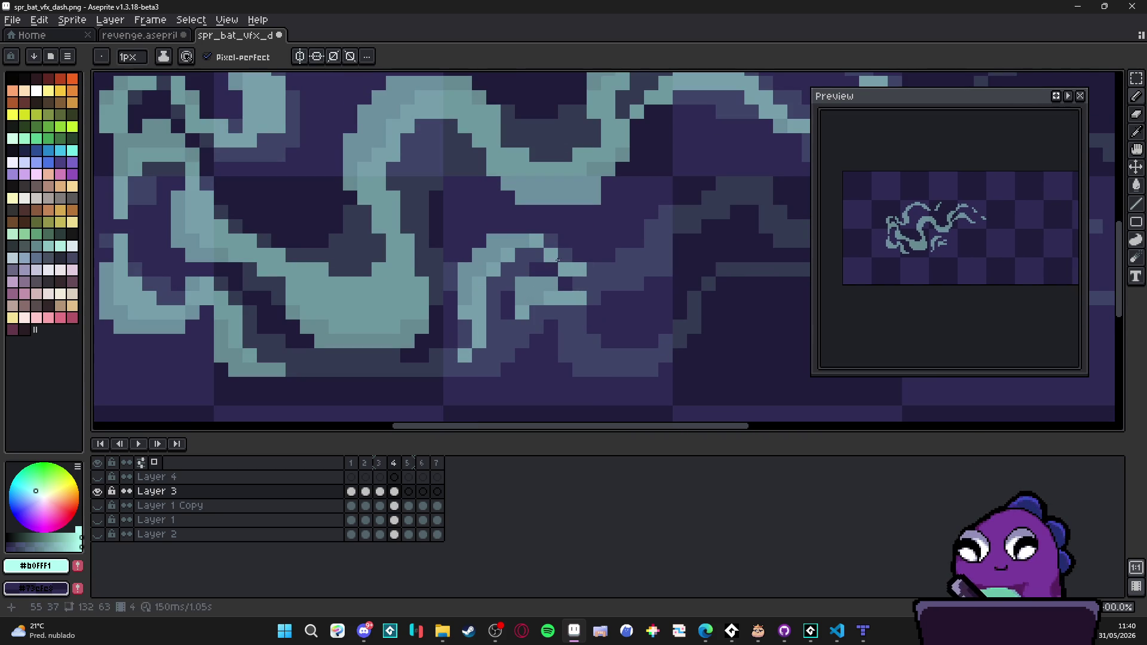
scroll(507, 309, down, 2)
click(477, 323)
drag(477, 322, 393, 322)
click(485, 314)
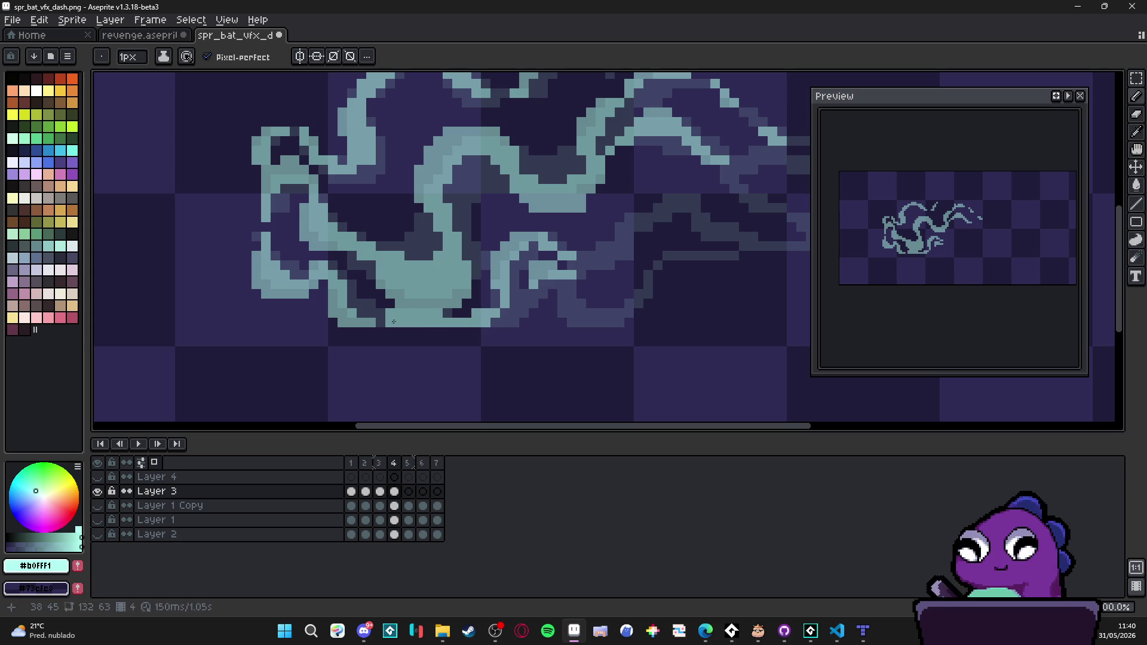
scroll(477, 318, right, 3)
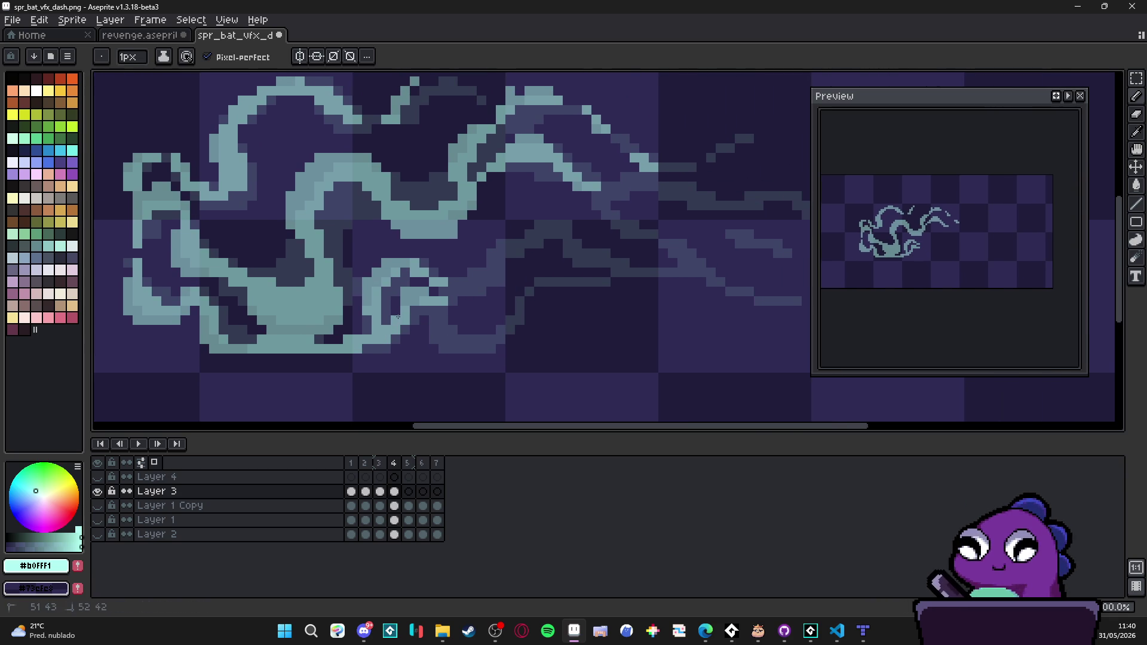
drag(443, 294, 455, 288)
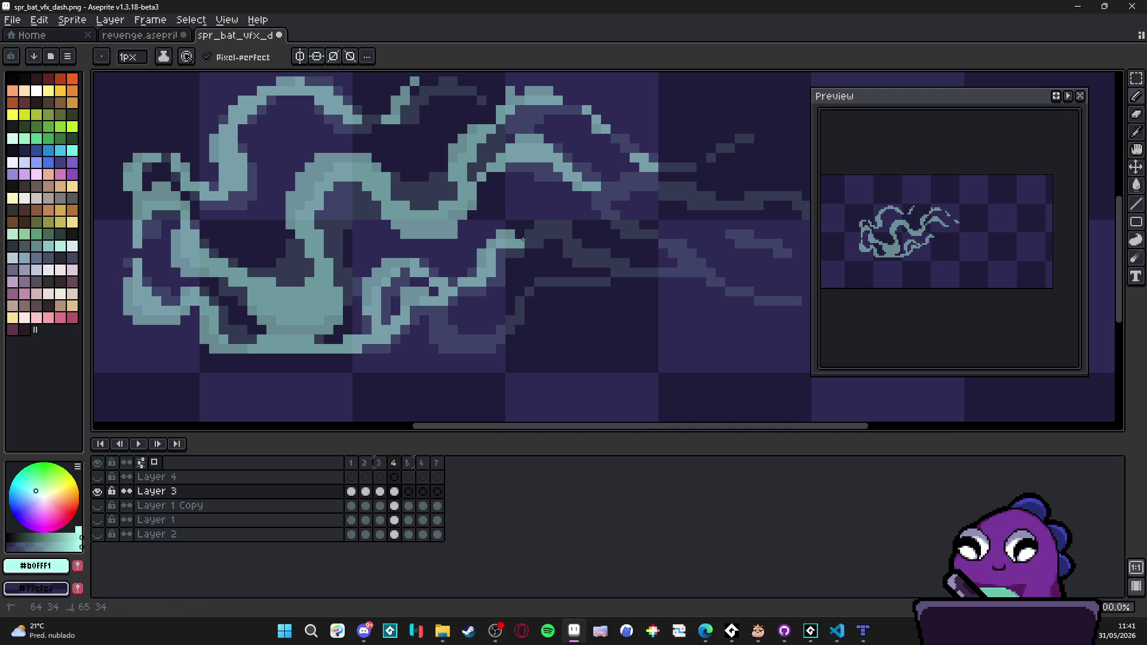
mouse_move(522, 222)
mouse_down()
mouse_move(544, 223)
mouse_move(566, 261)
mouse_up()
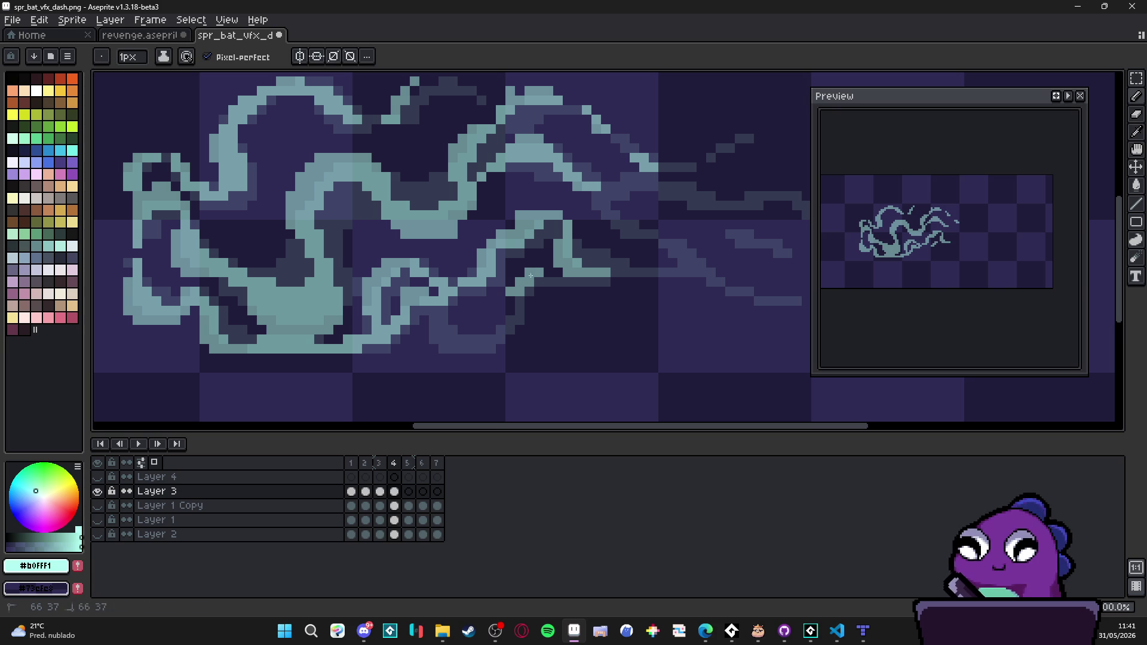
Step: Erase stray light pixels at the swirl's bottom, then display frame 3 for comparison
key(b)
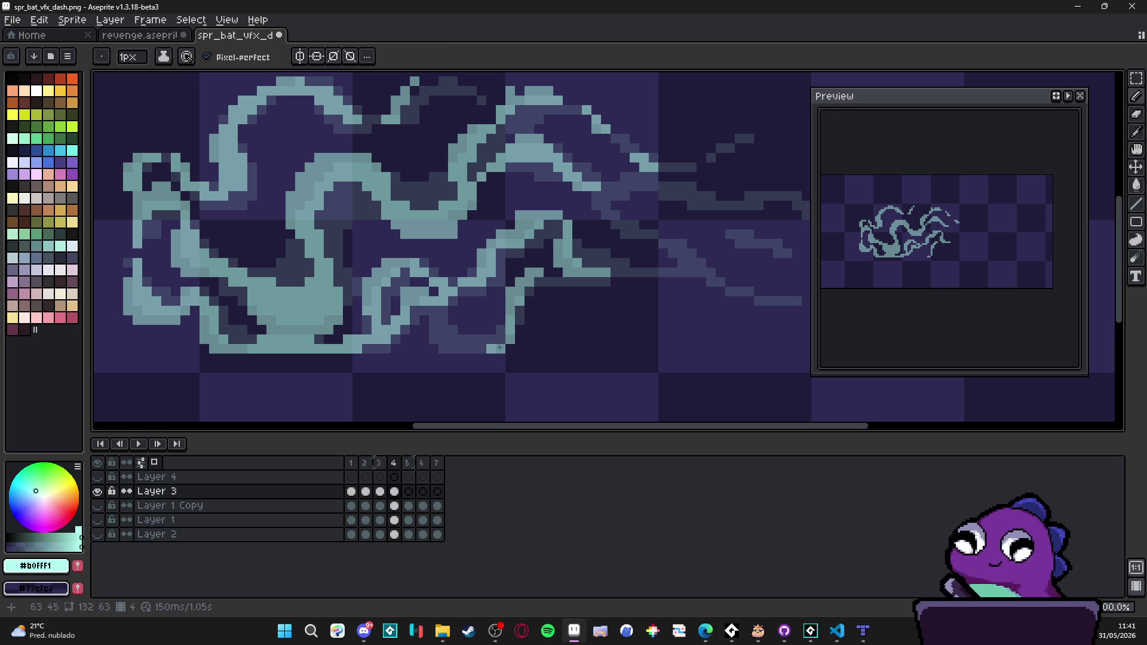
key(b)
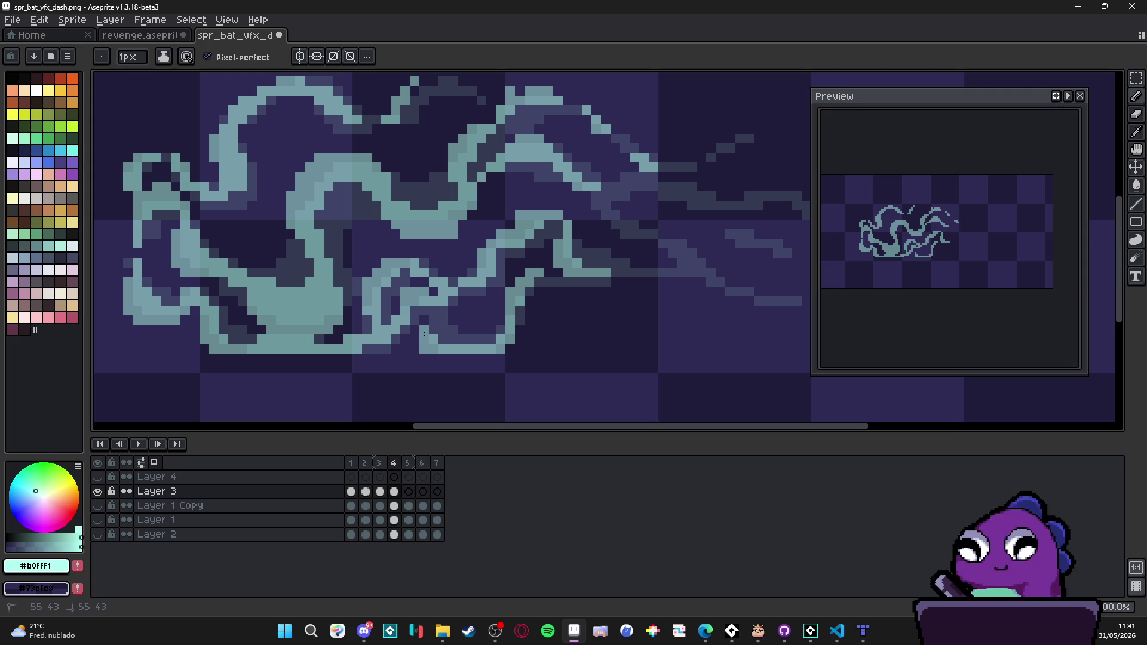
key(e)
drag(425, 349, 431, 337)
key(b)
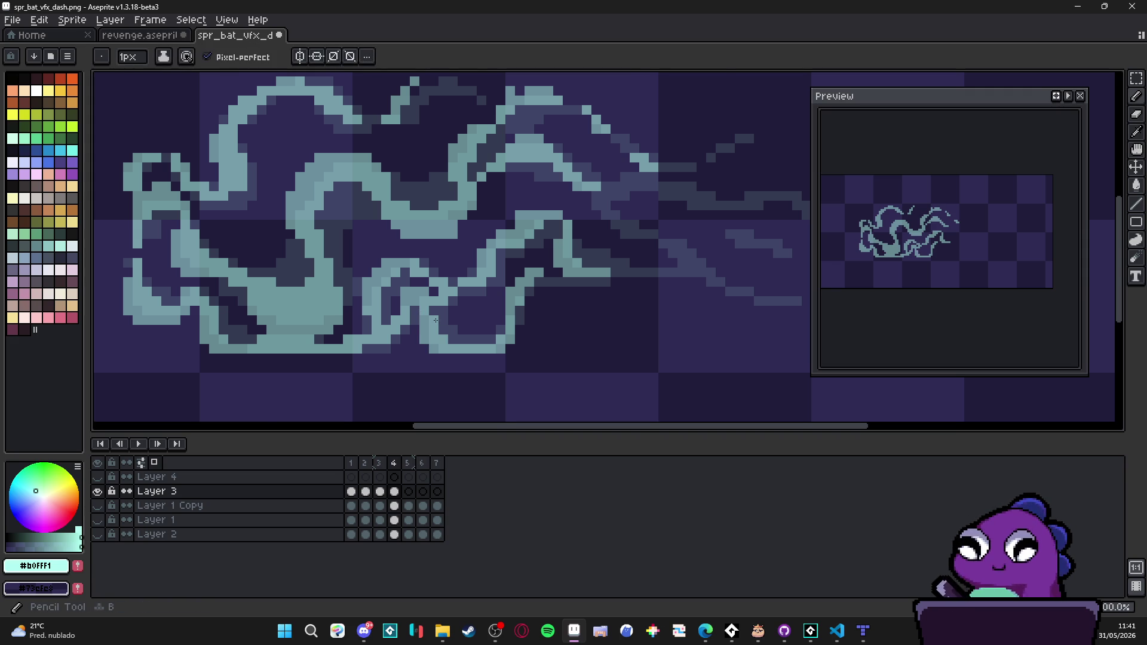
scroll(478, 325, down, 1)
scroll(498, 303, up, 1)
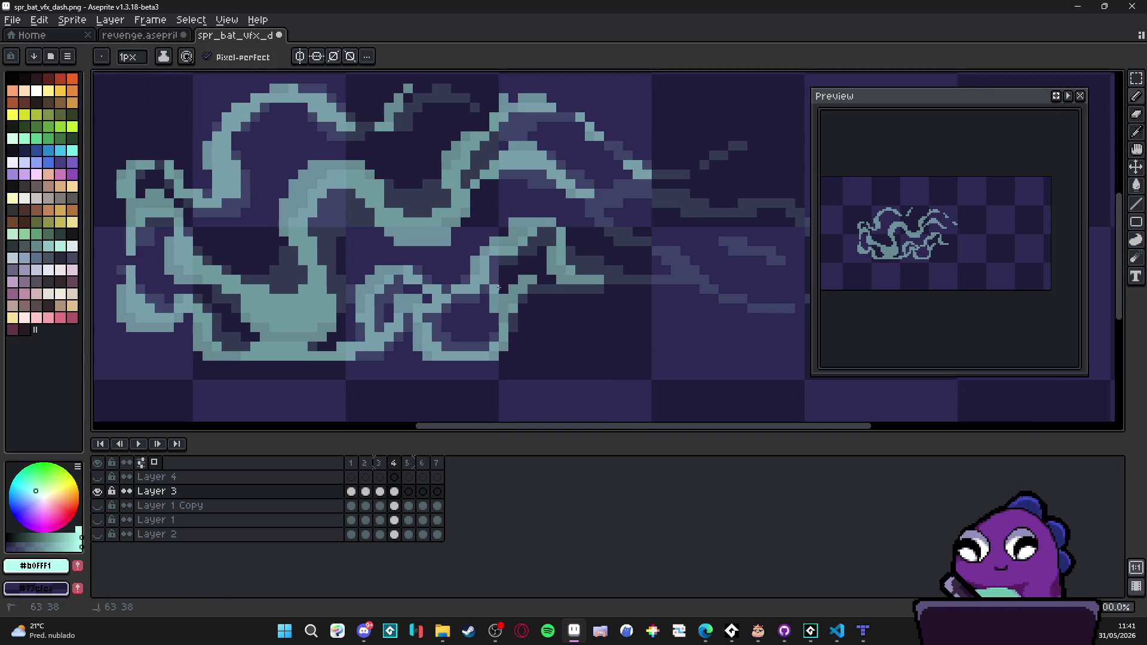
key(e)
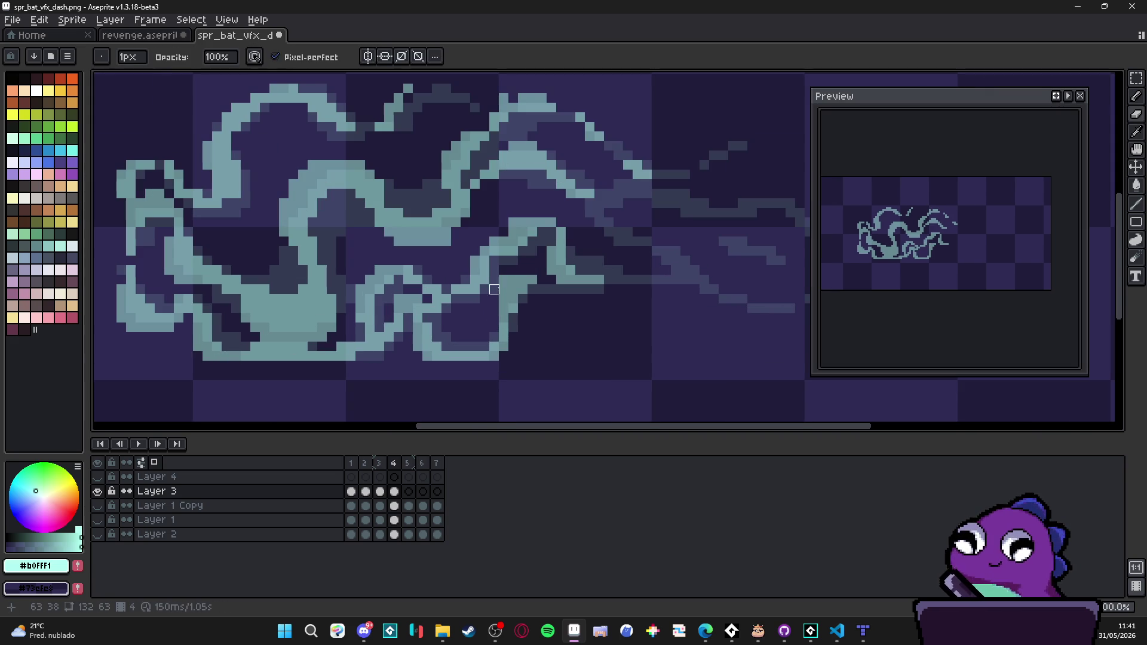
key(b)
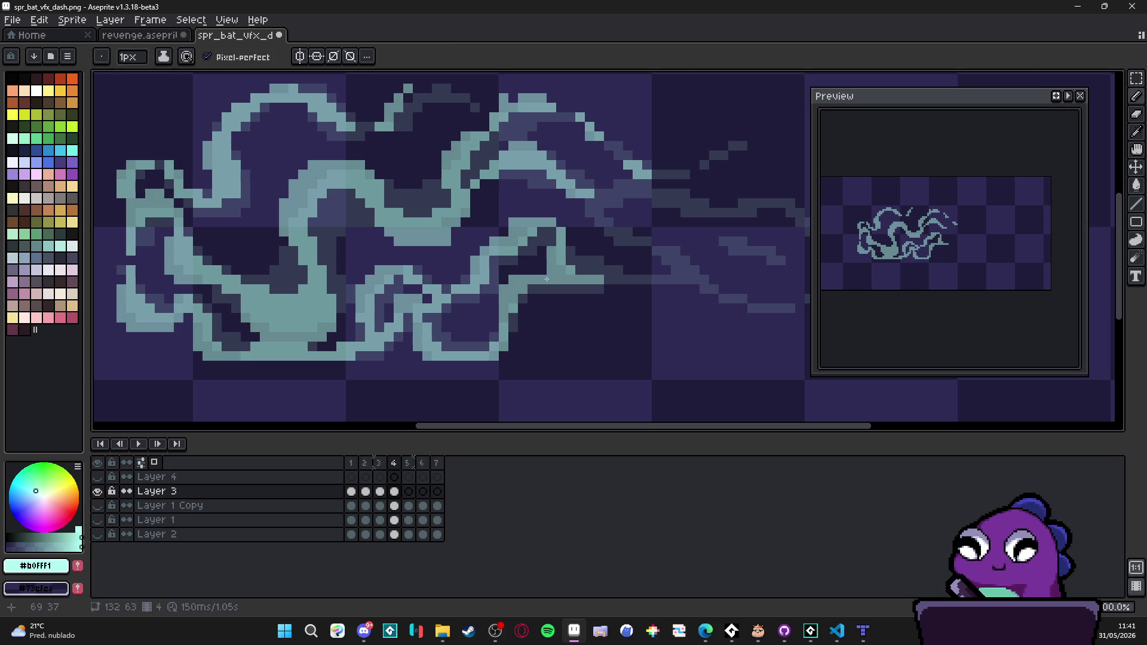
click(380, 467)
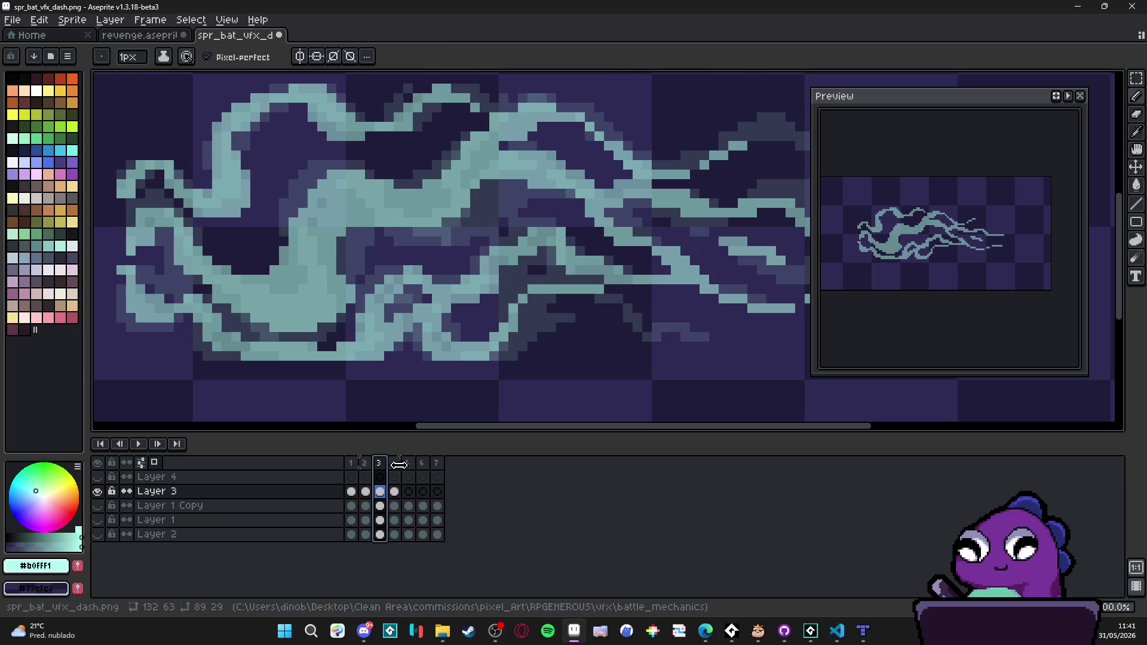
Step: Return to frame 4 and add short cyan strokes and a pixel near the swirl
key(Right)
click(385, 476)
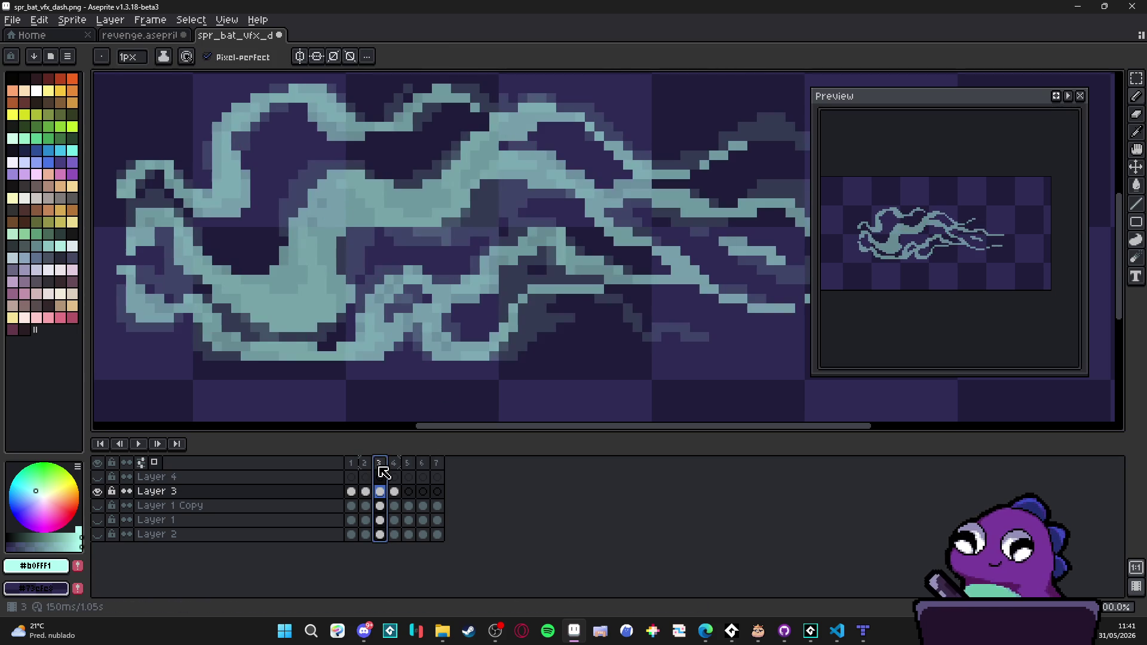
click(405, 466)
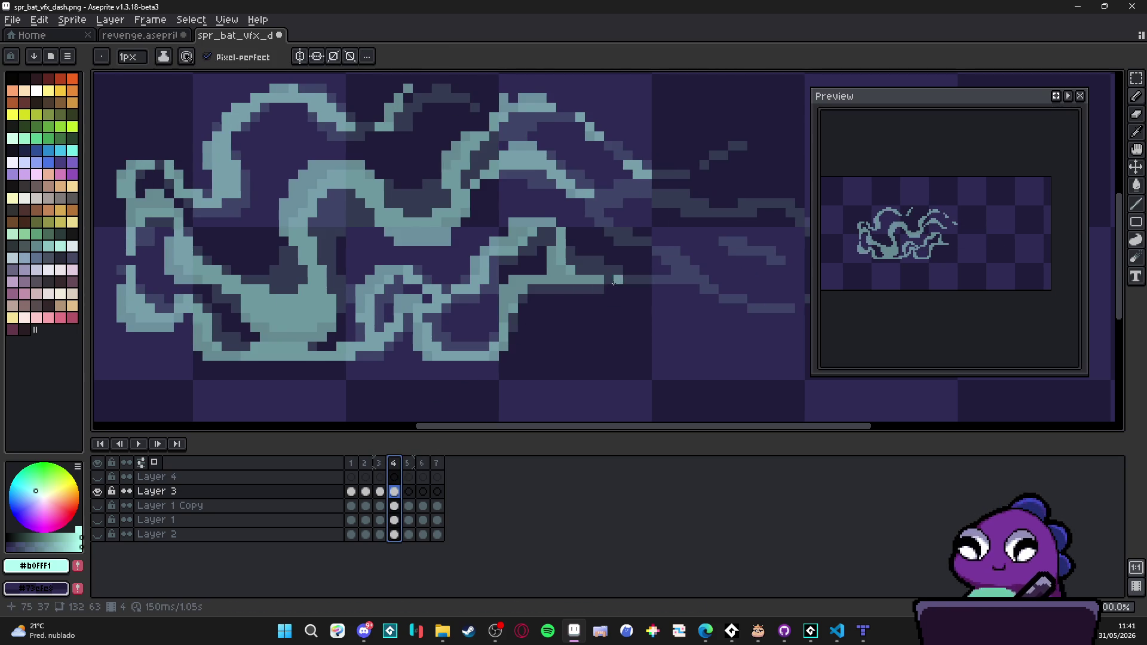
drag(617, 280, 523, 305)
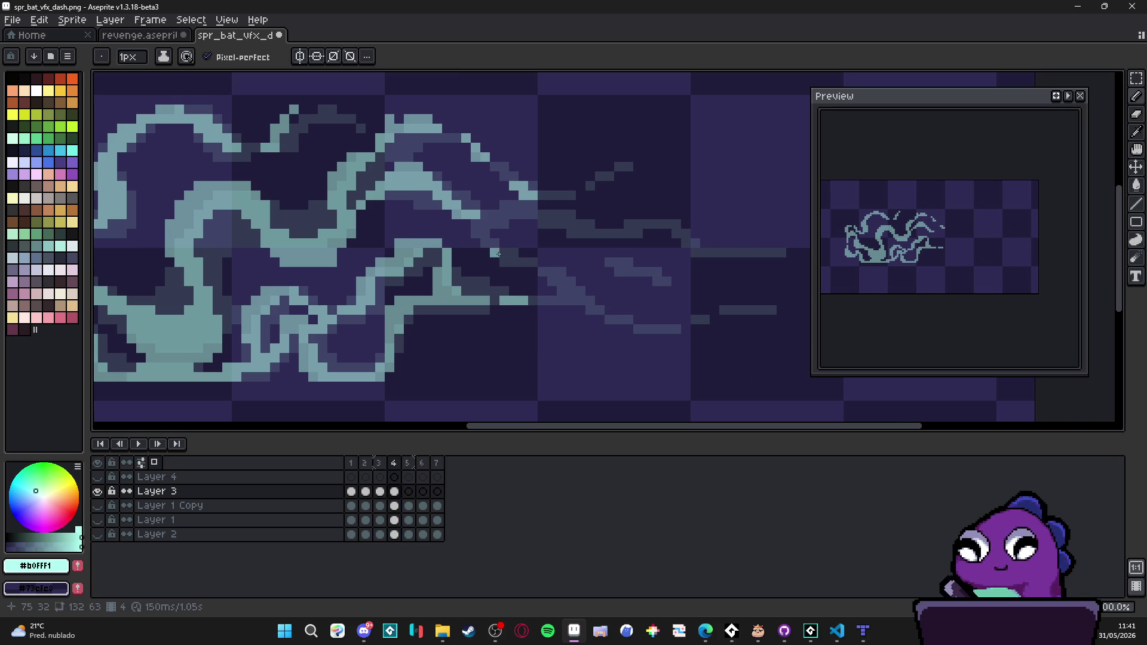
drag(520, 206, 553, 224)
click(520, 263)
drag(504, 261, 475, 232)
Step: Draw short light cyan streaks along the swirl's trailing tail wisp
scroll(502, 239, down, 1)
scroll(526, 257, up, 2)
mouse_move(572, 293)
mouse_down()
mouse_move(545, 277)
mouse_move(550, 266)
mouse_move(586, 292)
mouse_up()
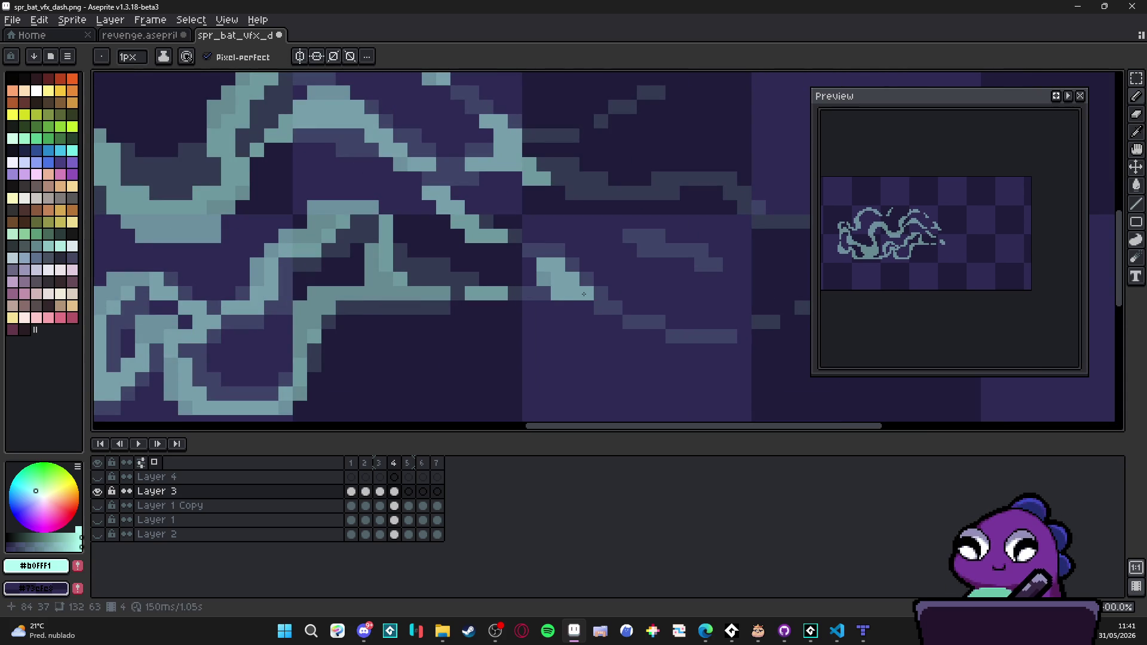
scroll(594, 310, down, 5)
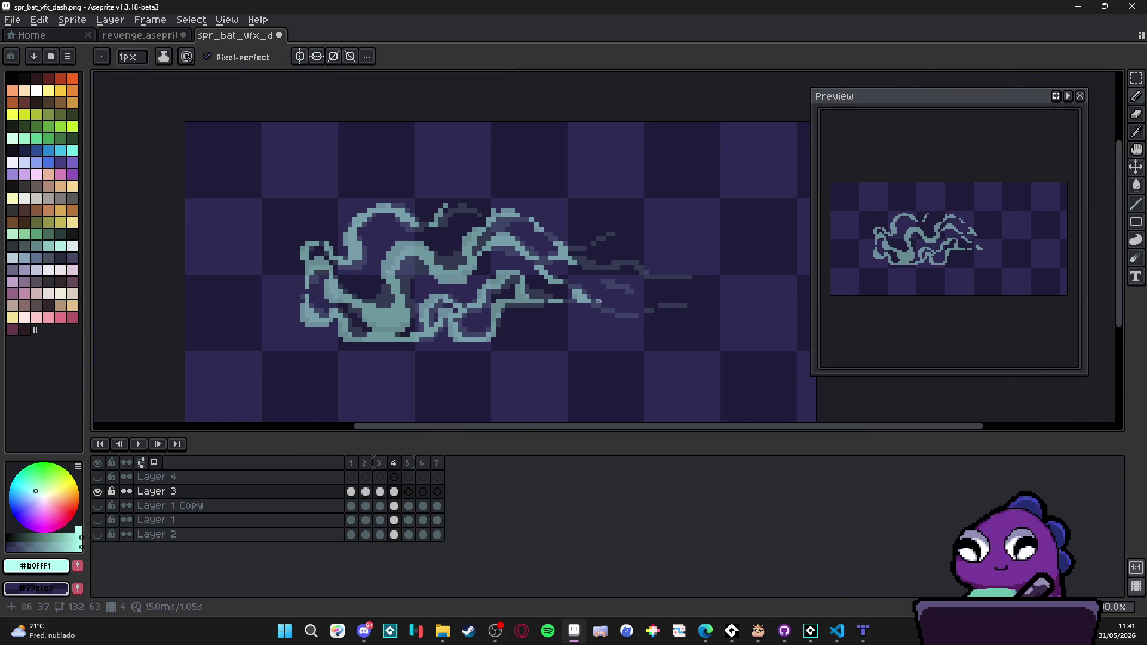
scroll(543, 221, up, 2)
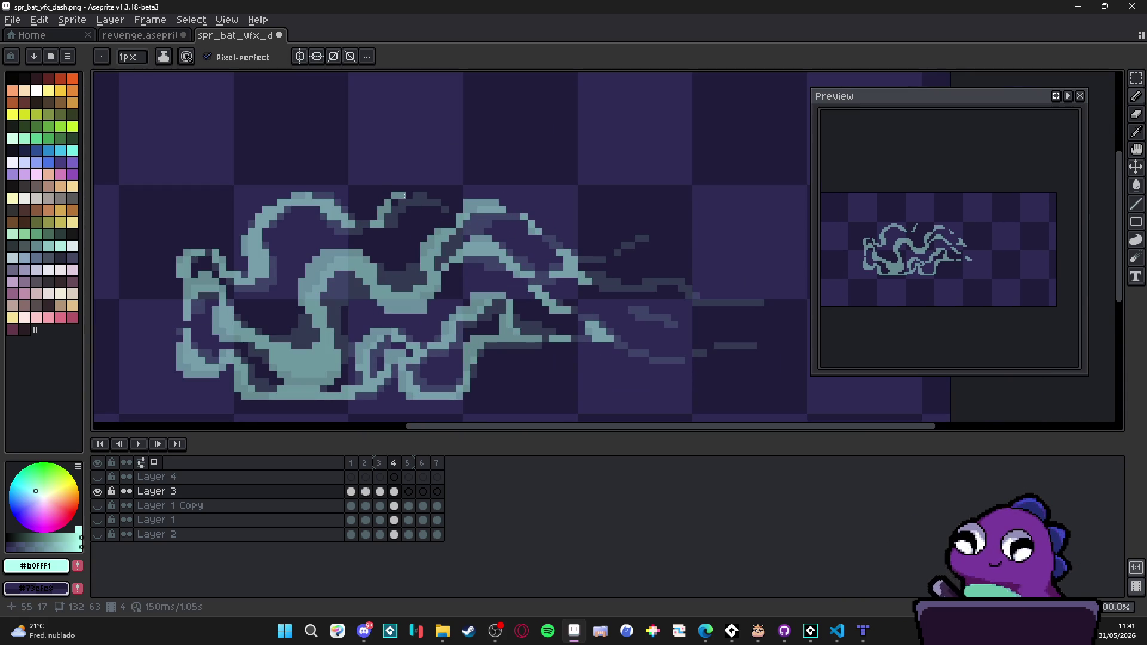
scroll(467, 273, down, 4)
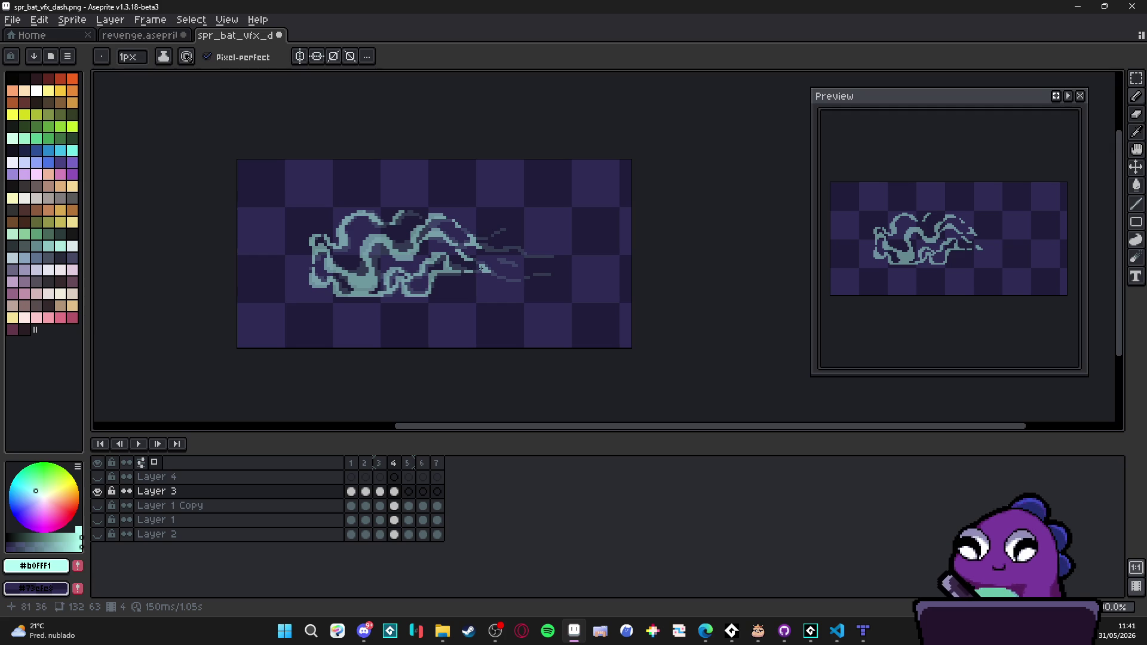
scroll(485, 254, up, 4)
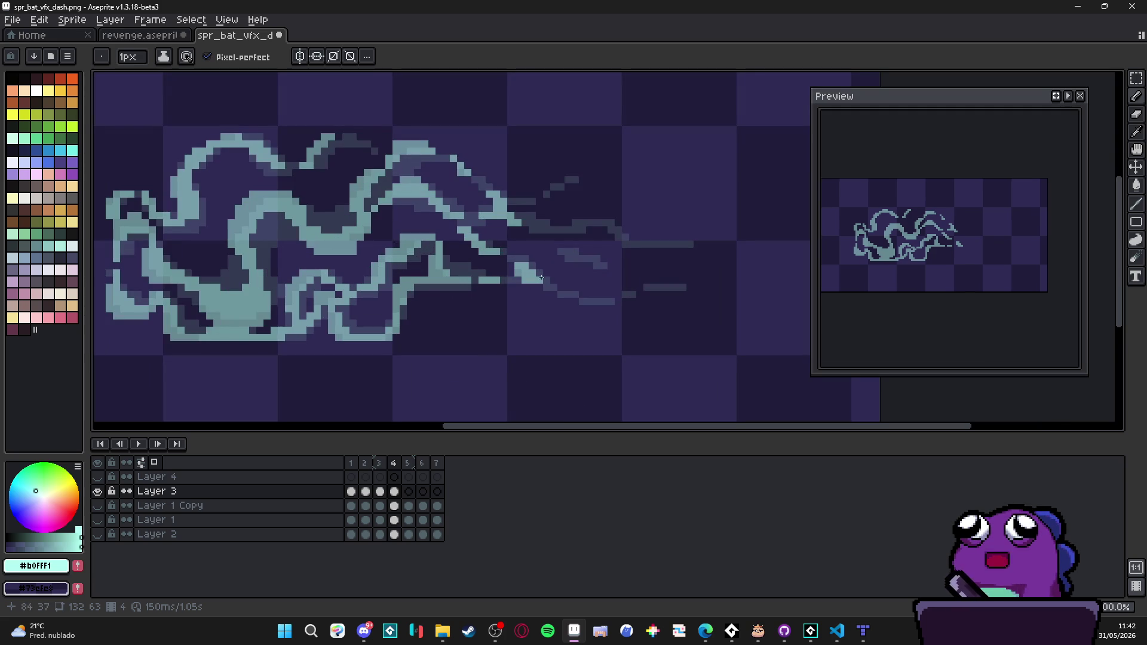
drag(575, 223, 586, 223)
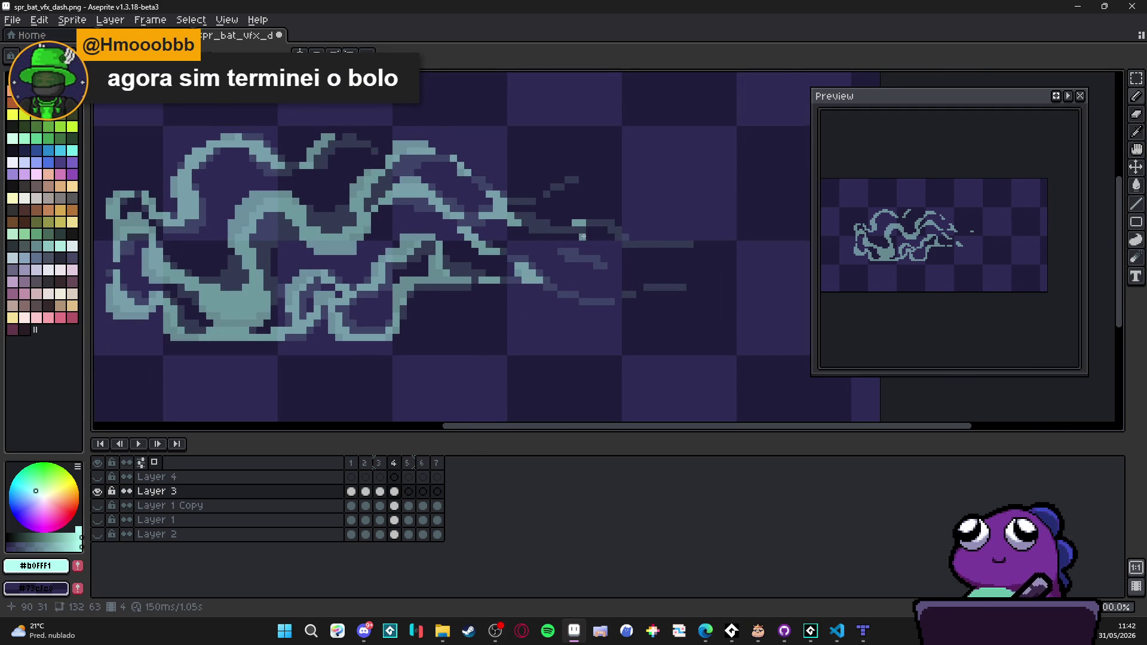
scroll(582, 237, up, 2)
drag(573, 221, 524, 221)
click(604, 206)
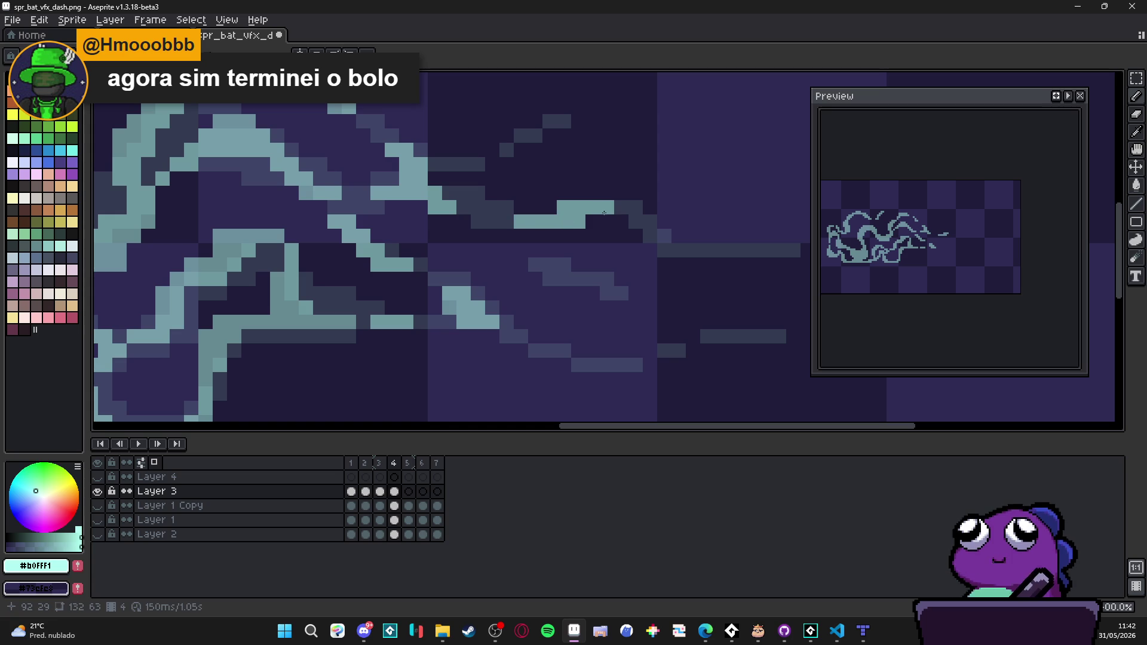
Step: Scatter single light cyan flecks around the tail tip
scroll(597, 221, down, 2)
scroll(574, 227, up, 2)
click(550, 230)
click(530, 233)
scroll(540, 239, down, 2)
scroll(547, 251, up, 2)
click(549, 261)
click(553, 260)
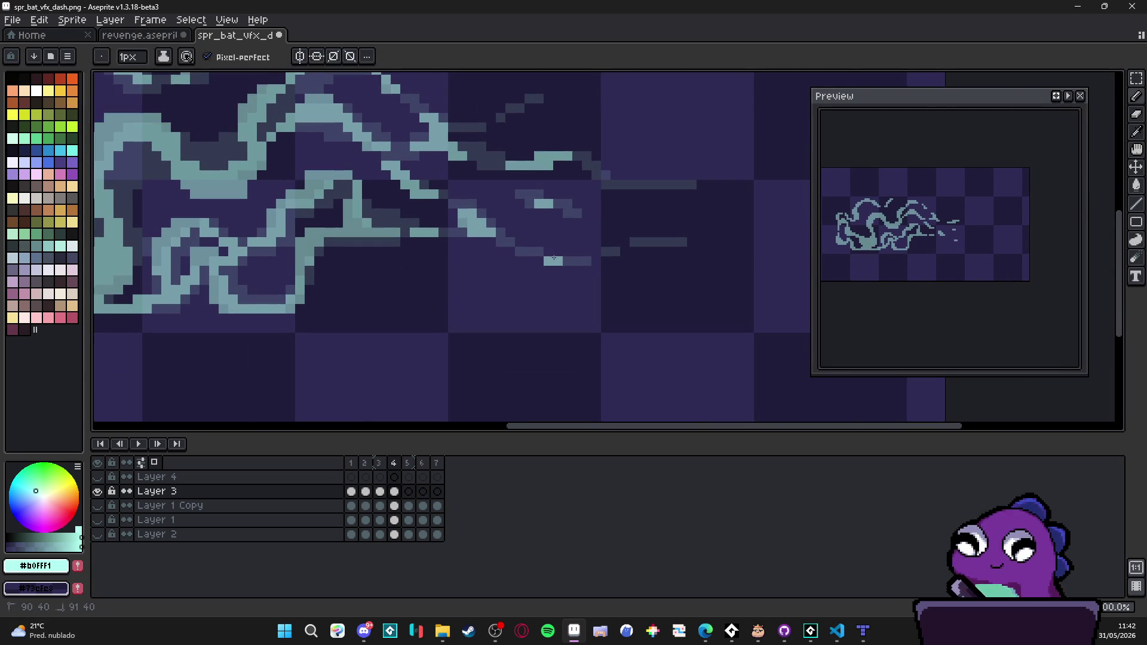
click(531, 251)
scroll(538, 250, down, 2)
scroll(540, 250, up, 2)
click(544, 250)
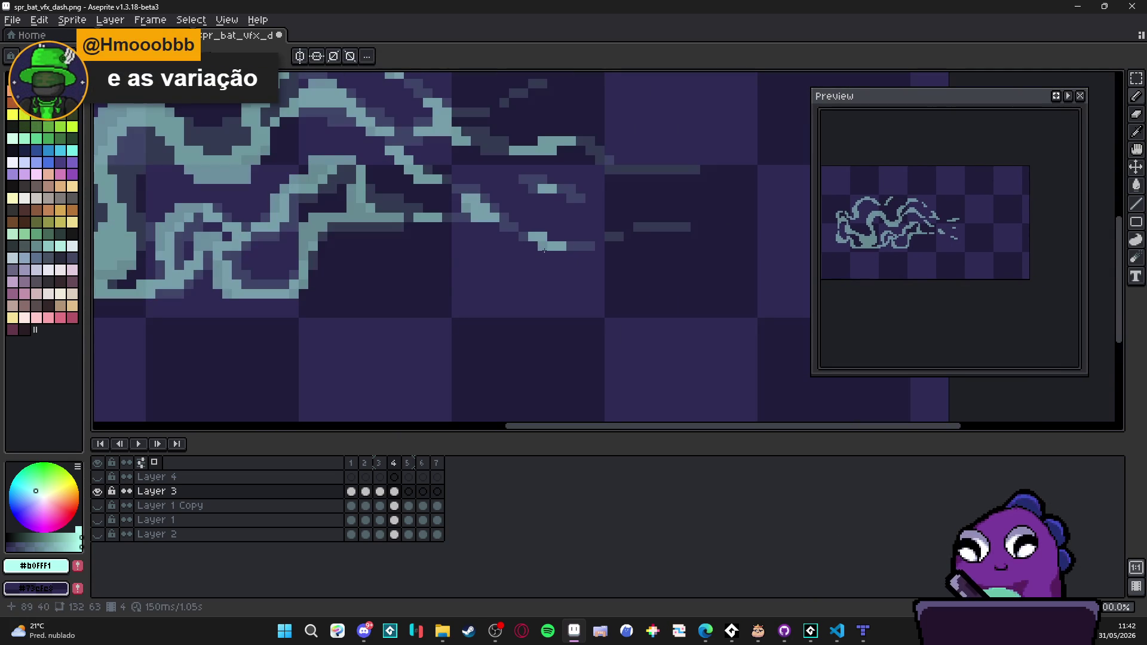
scroll(568, 290, down, 4)
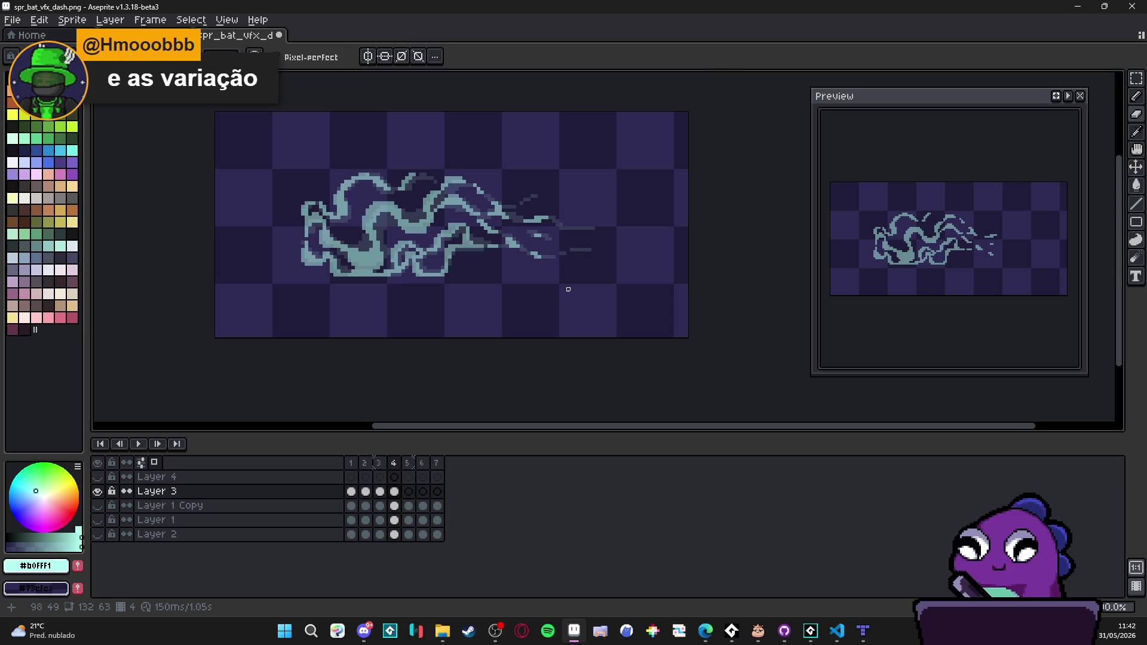
Step: Compare frames 3 and 4, then delete the empty frames 5–7
click(378, 463)
key(Right)
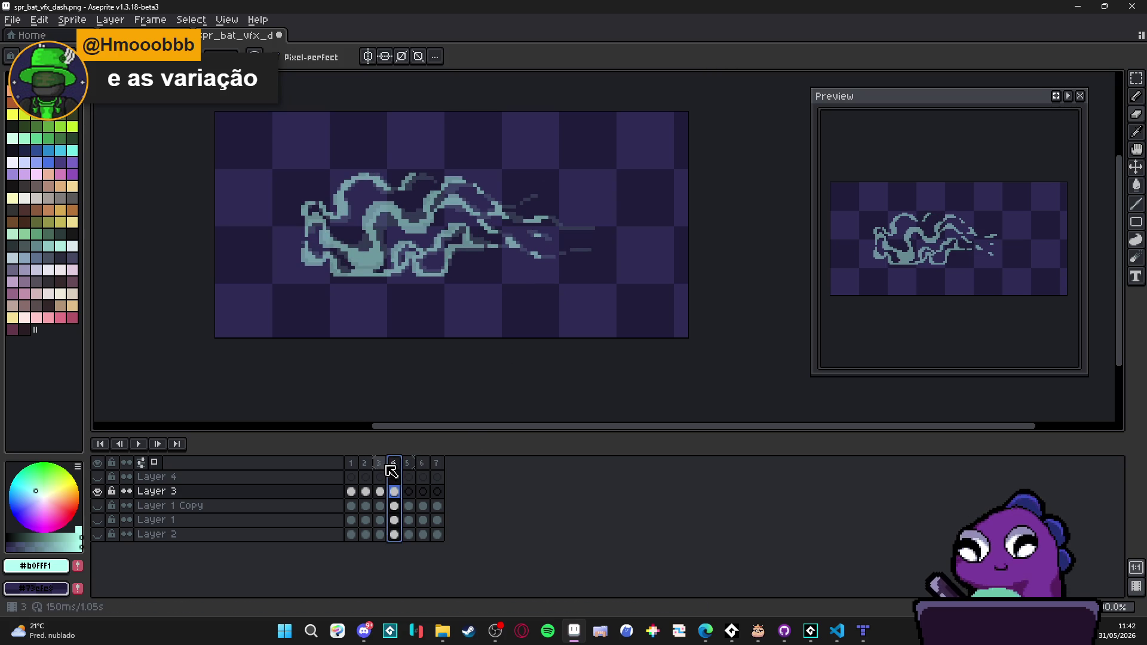
key(Left)
click(394, 465)
click(380, 467)
click(394, 467)
drag(407, 463, 452, 487)
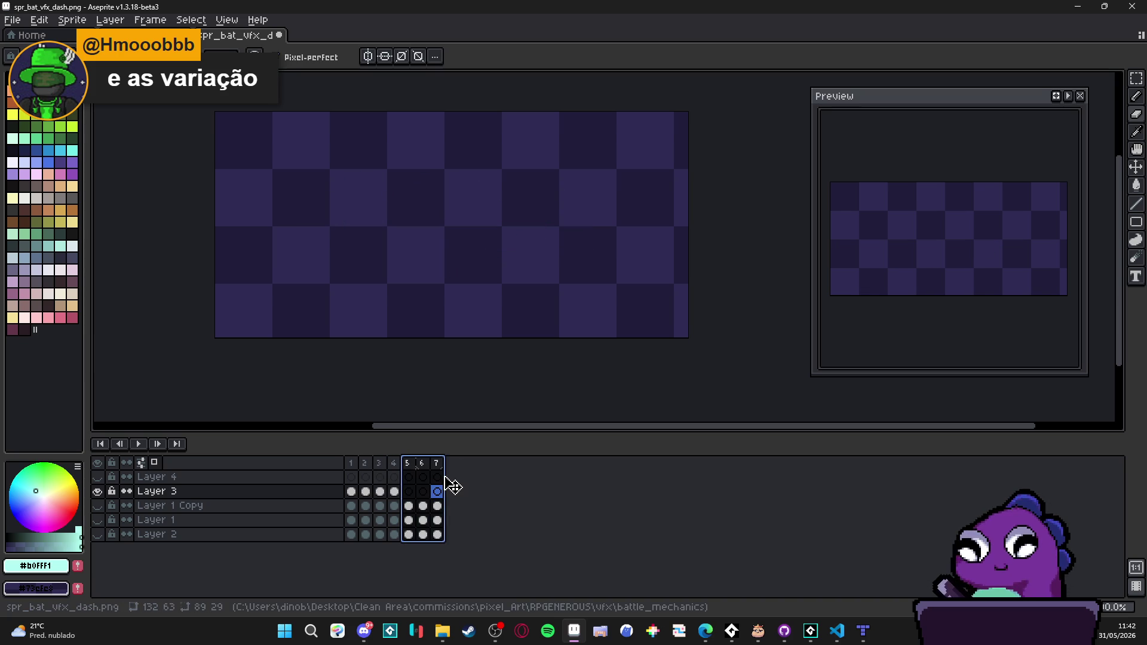
key(Delete)
Step: Group frames 1–4 under a new tag and play the animation in the preview
click(365, 464)
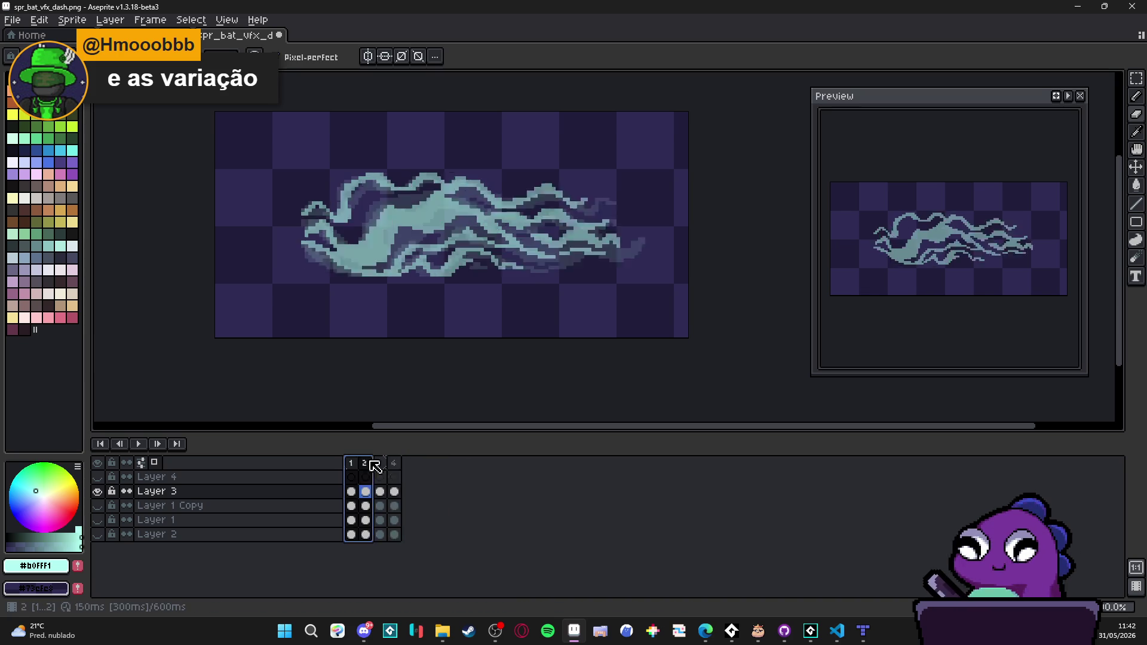
right_click(399, 465)
click(429, 513)
click(576, 420)
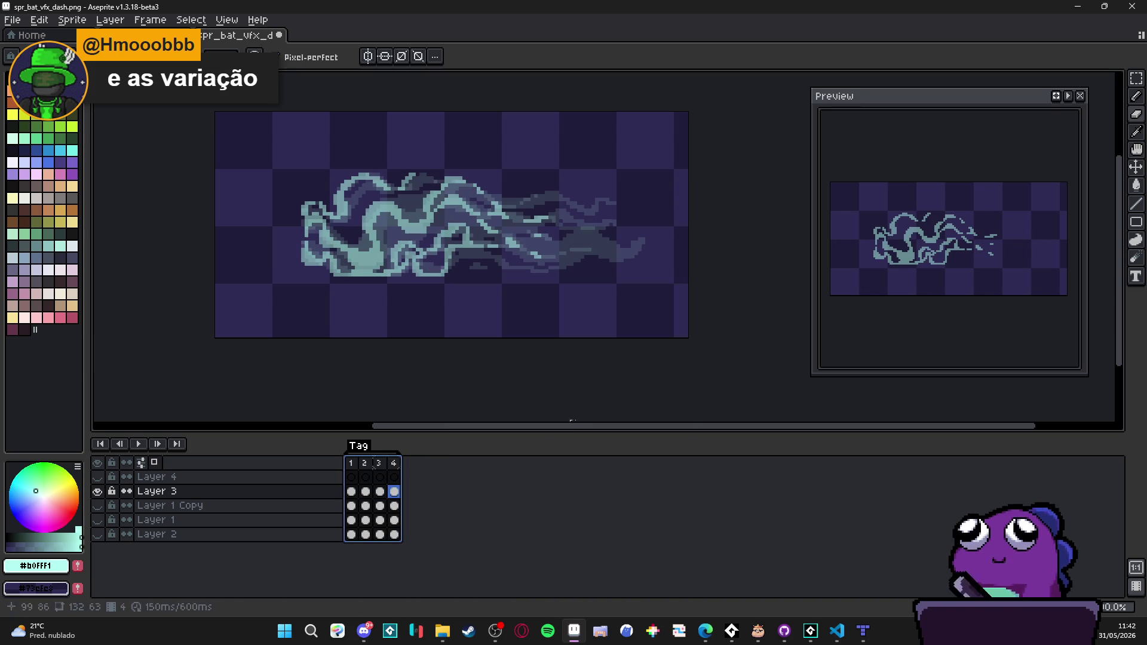
click(1068, 96)
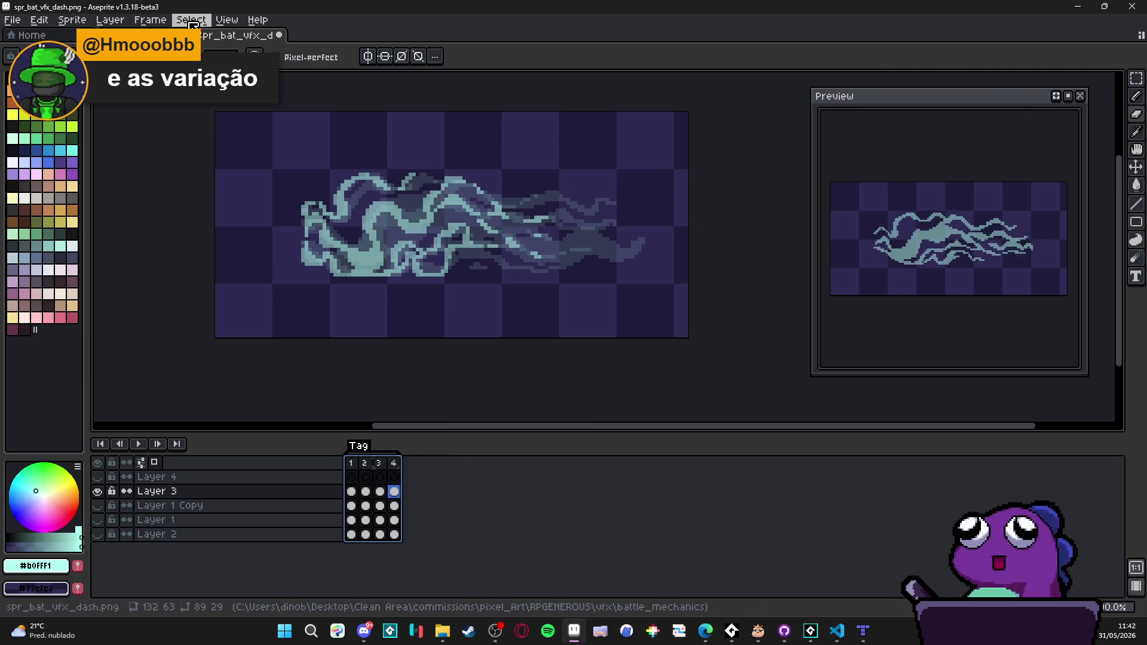
Step: Set frames 1–4 to a 60 ms duration each in Frame Properties
click(227, 20)
mouse_move(150, 19)
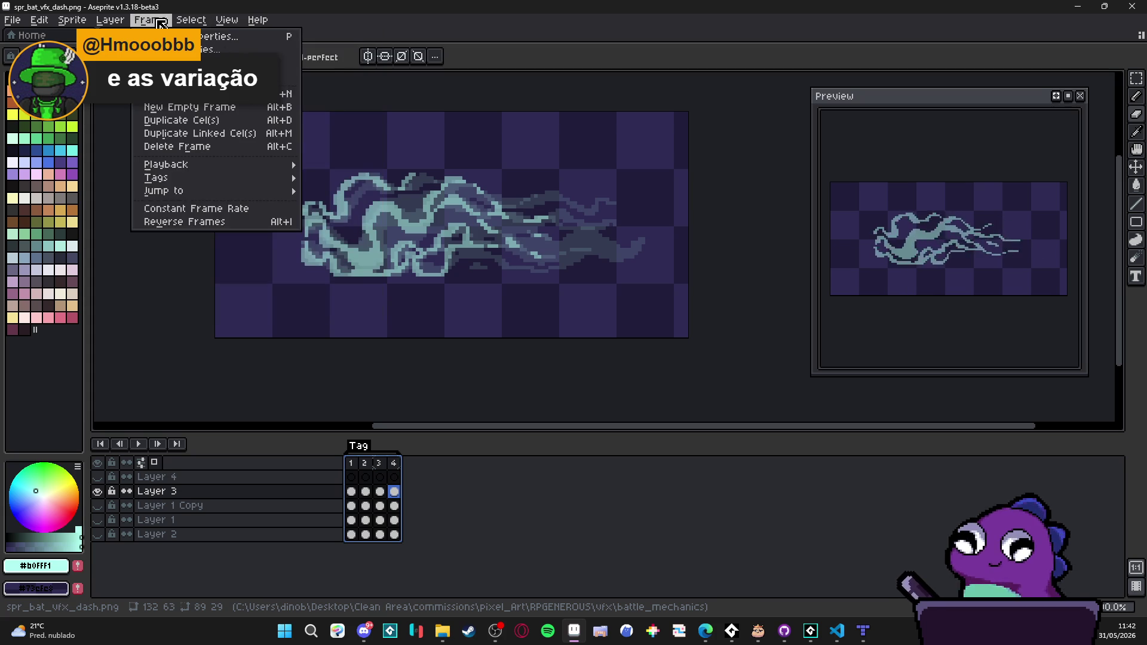
click(203, 222)
key(p)
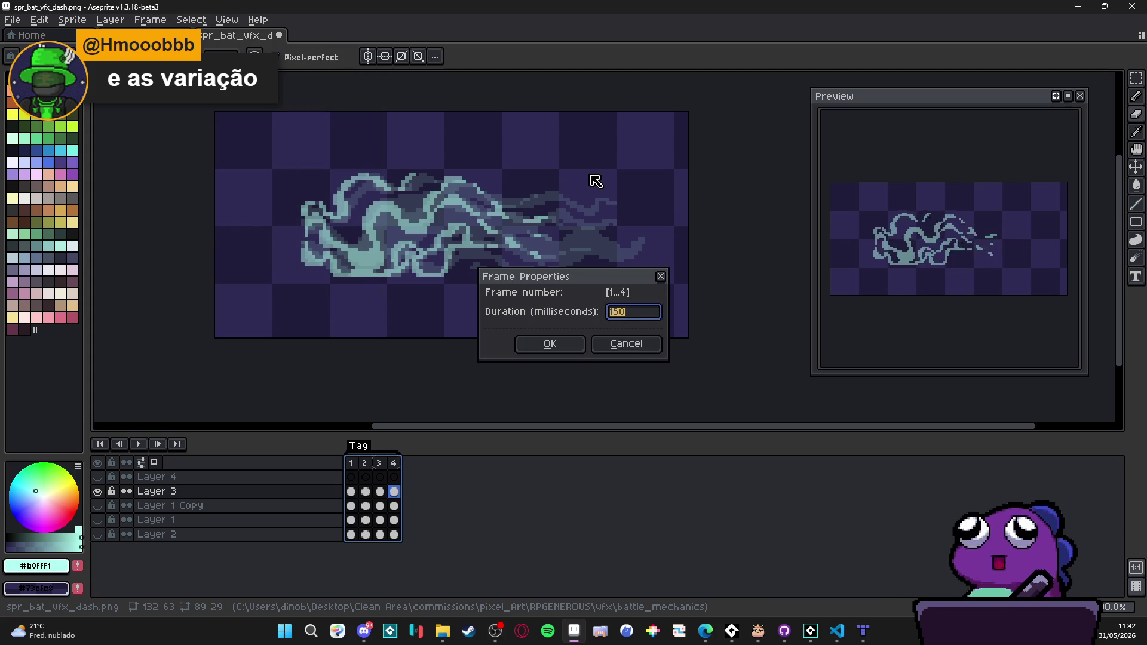
key(Return)
drag(387, 280, 404, 283)
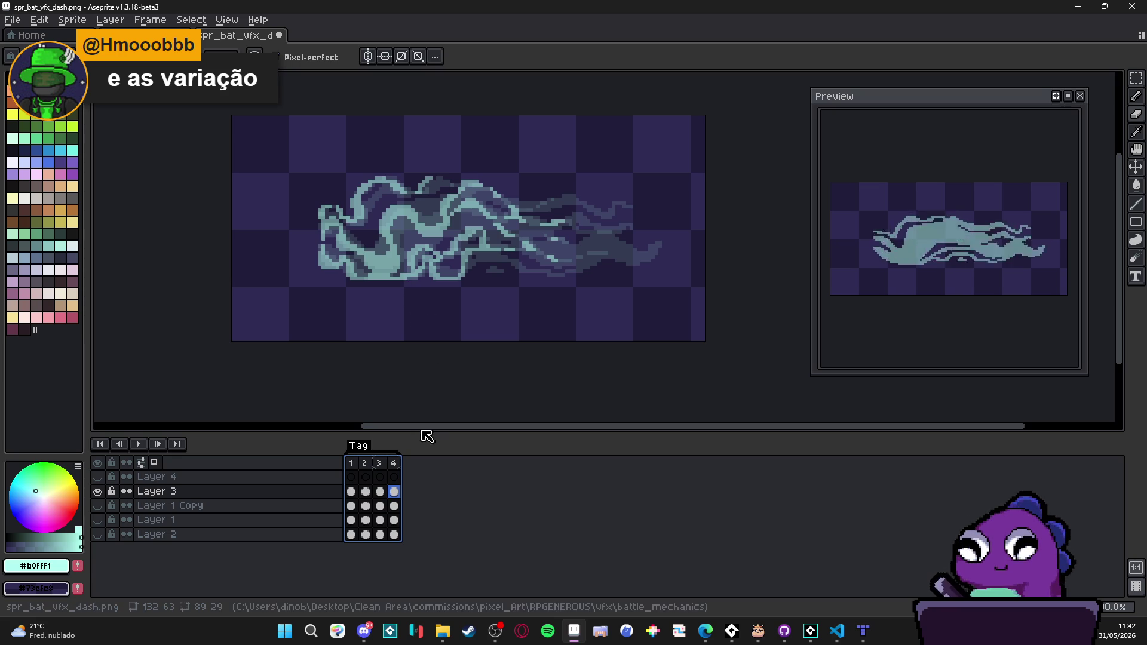
drag(398, 282, 409, 288)
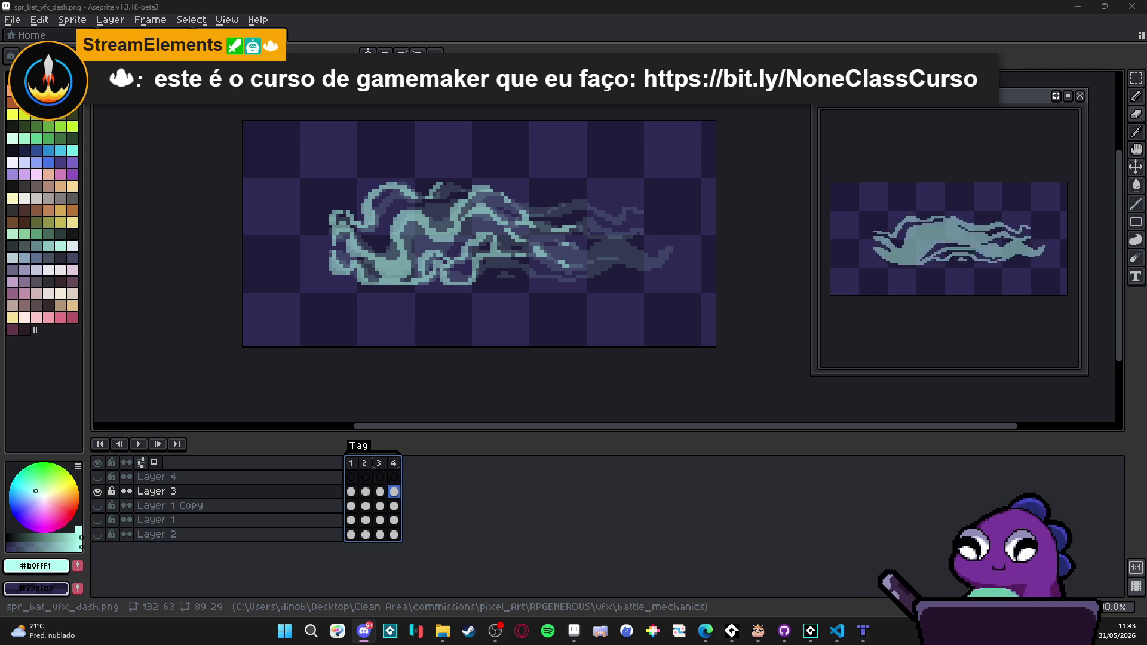
drag(437, 272, 447, 276)
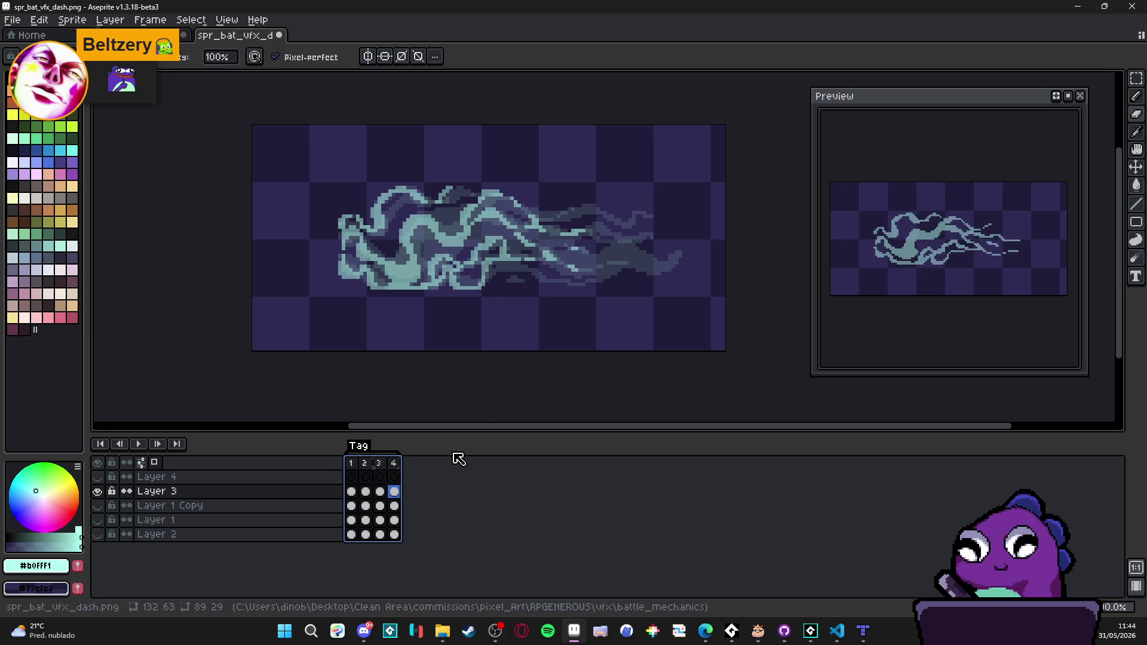
Step: Add a fifth frame after frame 4 and clear Layer 3's cel in it
click(393, 463)
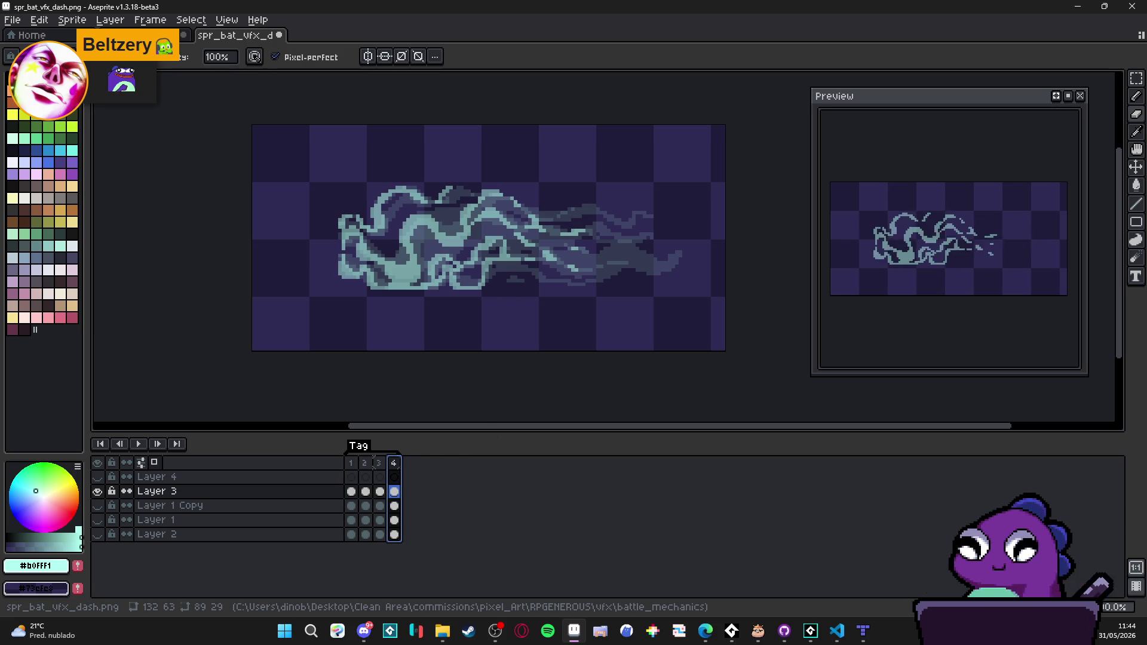
key(alt+n)
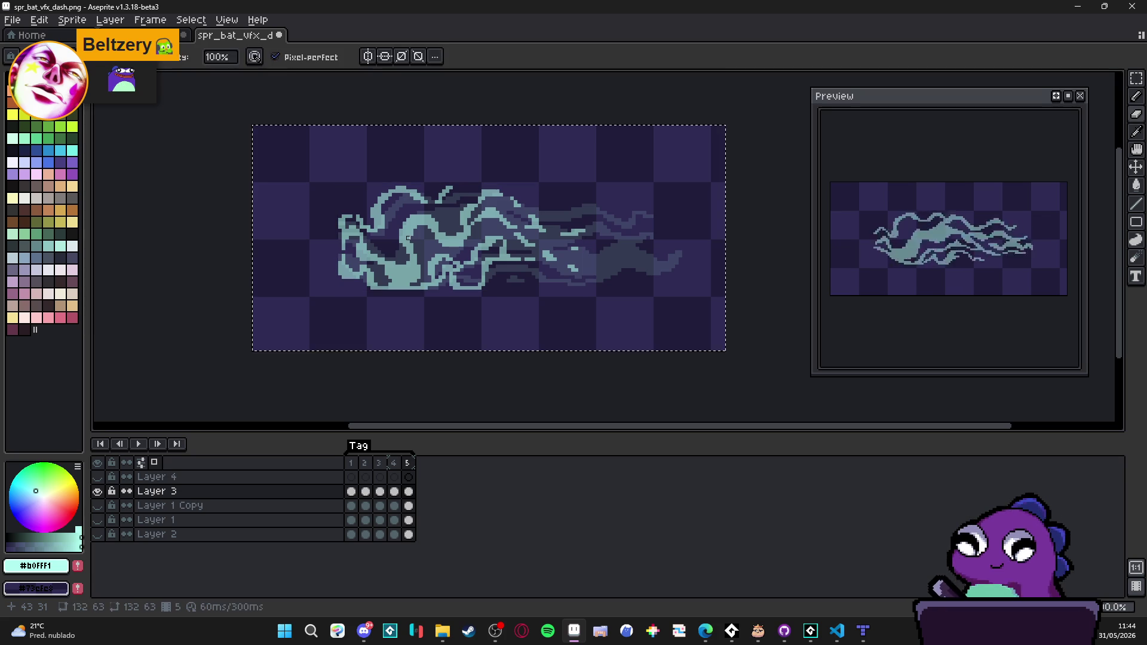
key(Delete)
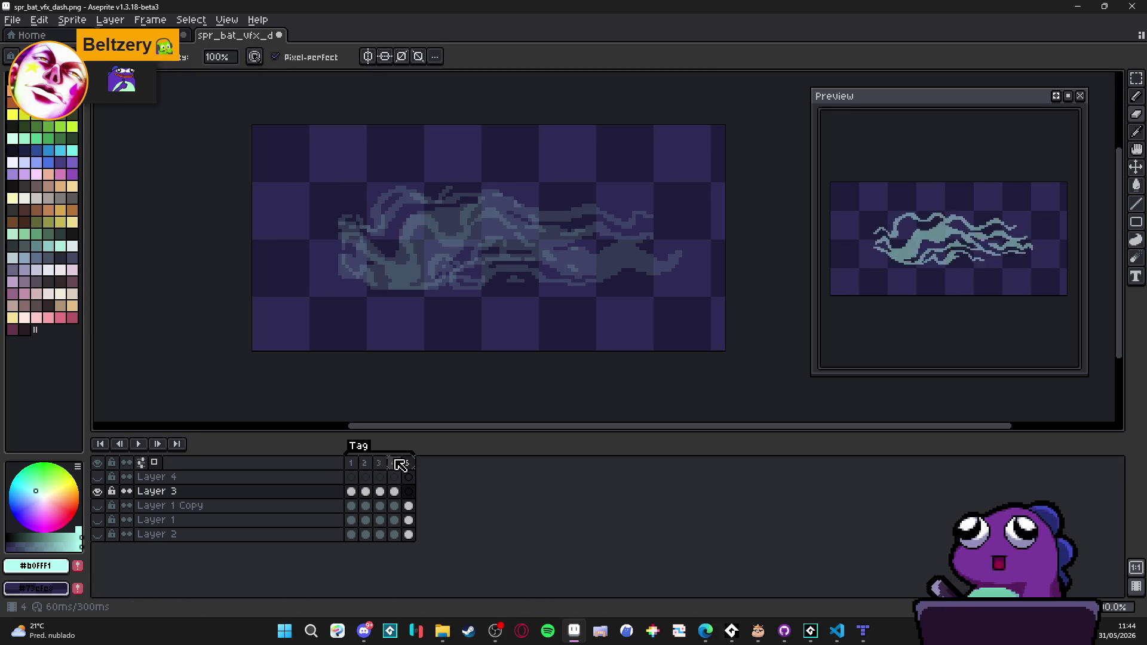
Step: Flip between frames 4 and 5, then switch to the cake image in Discord
click(394, 463)
click(408, 464)
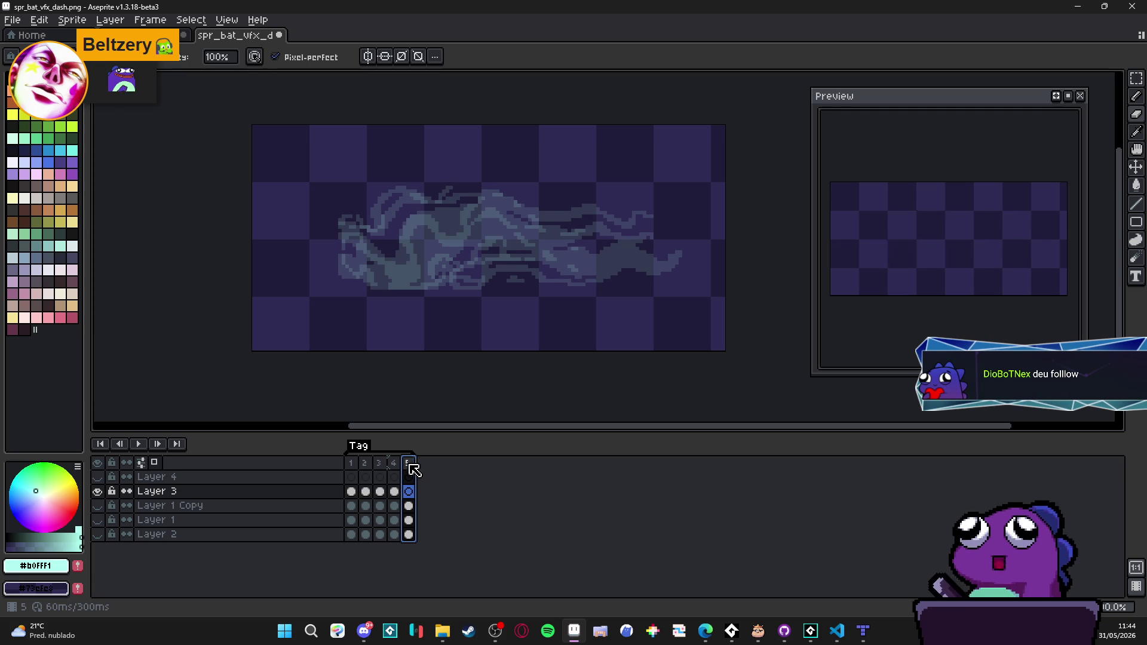
click(397, 467)
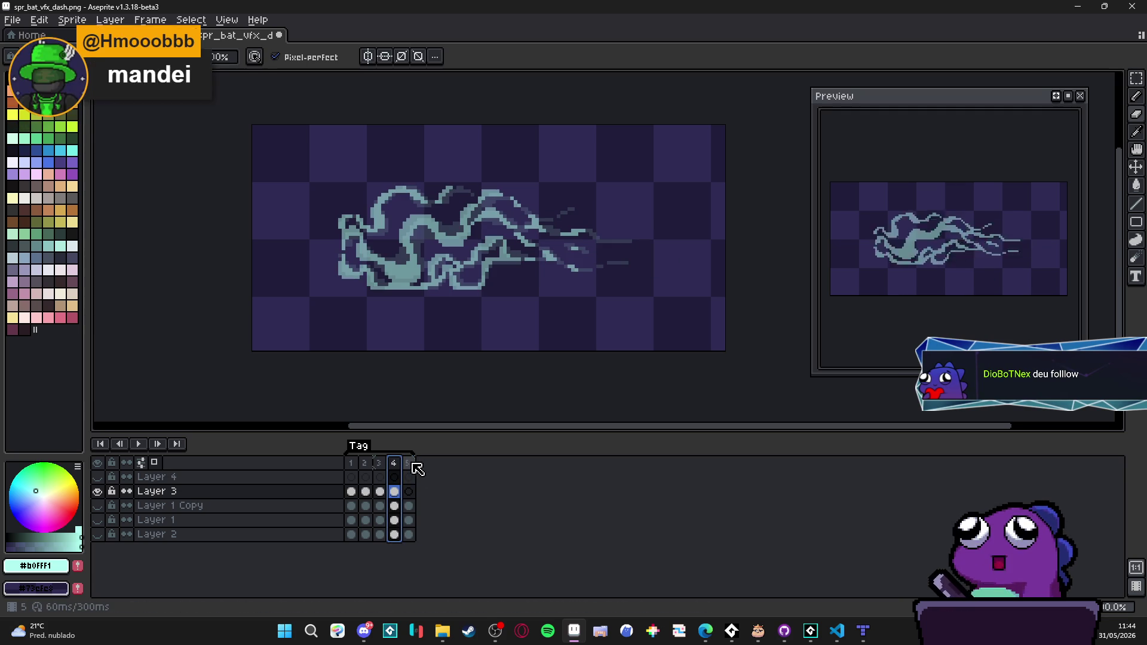
click(411, 465)
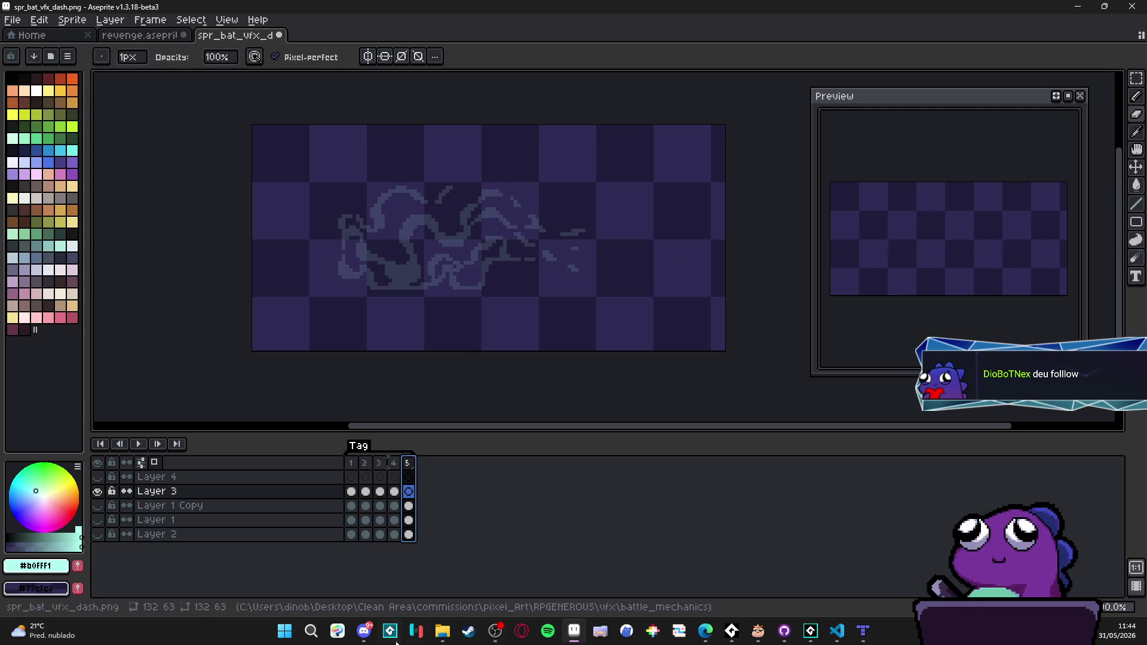
click(364, 631)
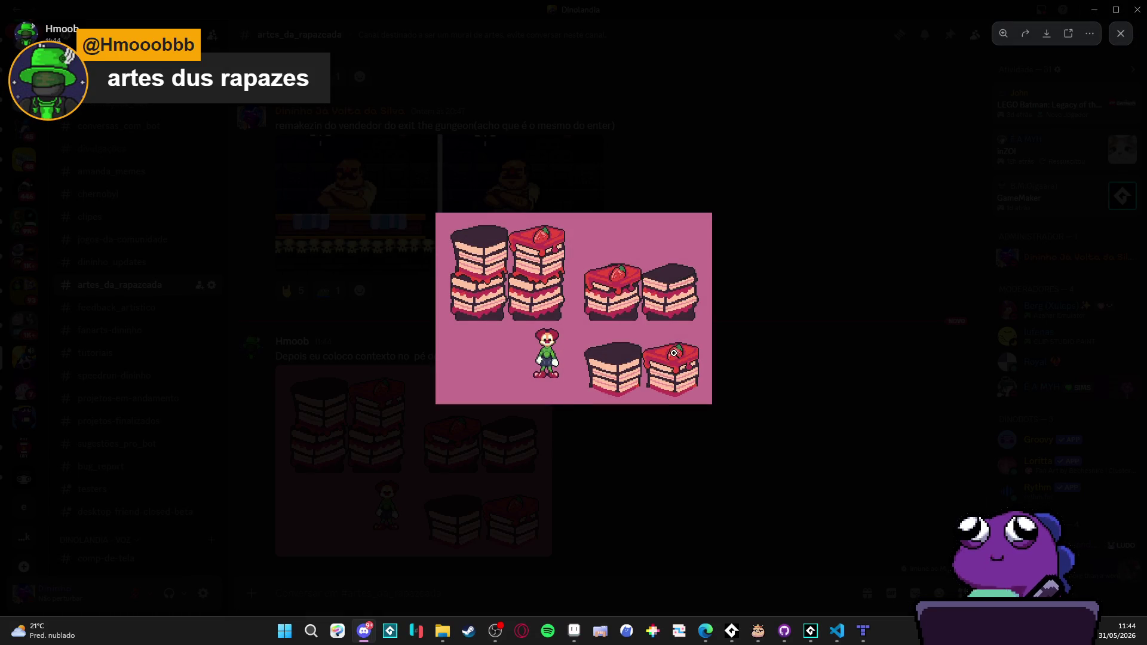
Step: Copy the enlarged cake image with Copiar imagem, close the viewer, and return to Aseprite
click(674, 353)
right_click(609, 159)
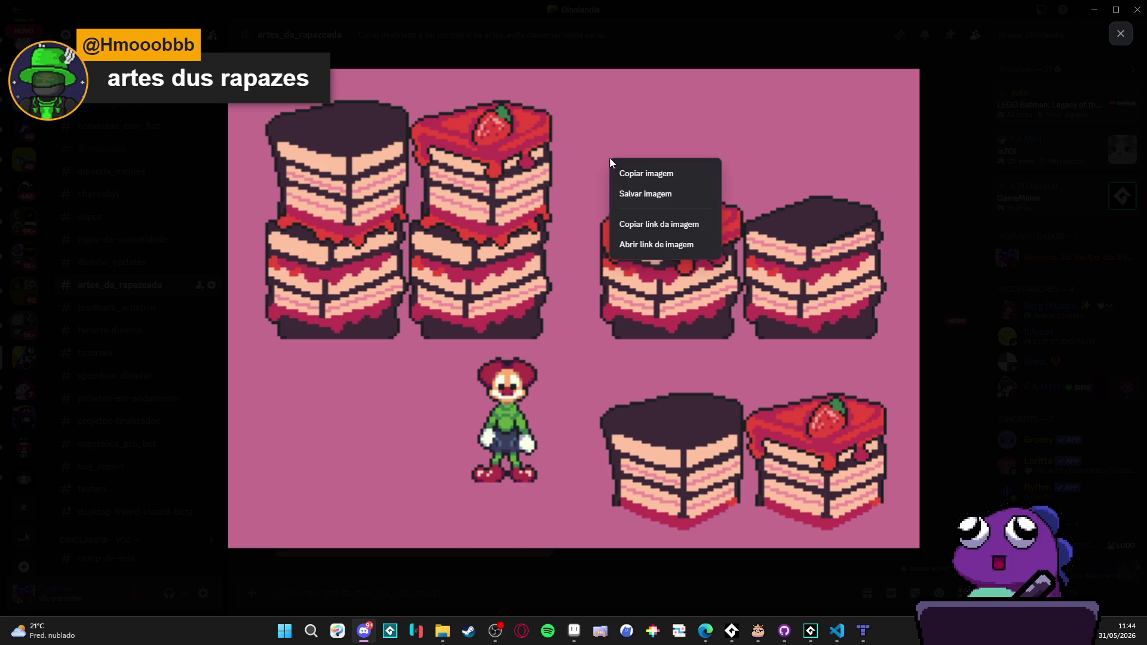
click(650, 174)
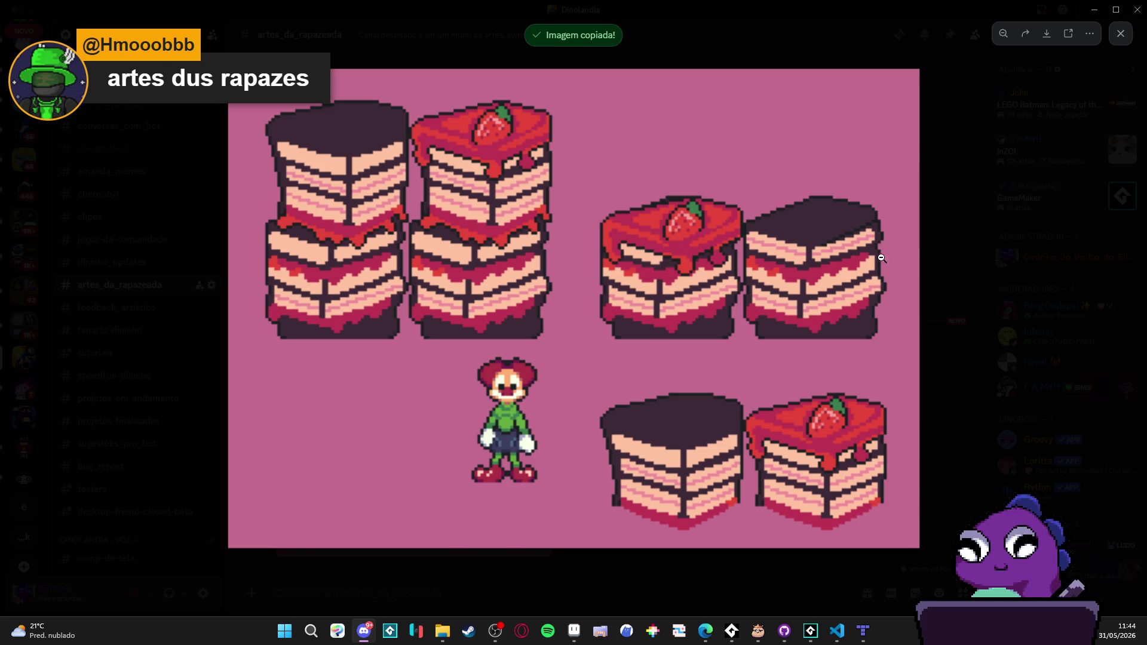
click(927, 272)
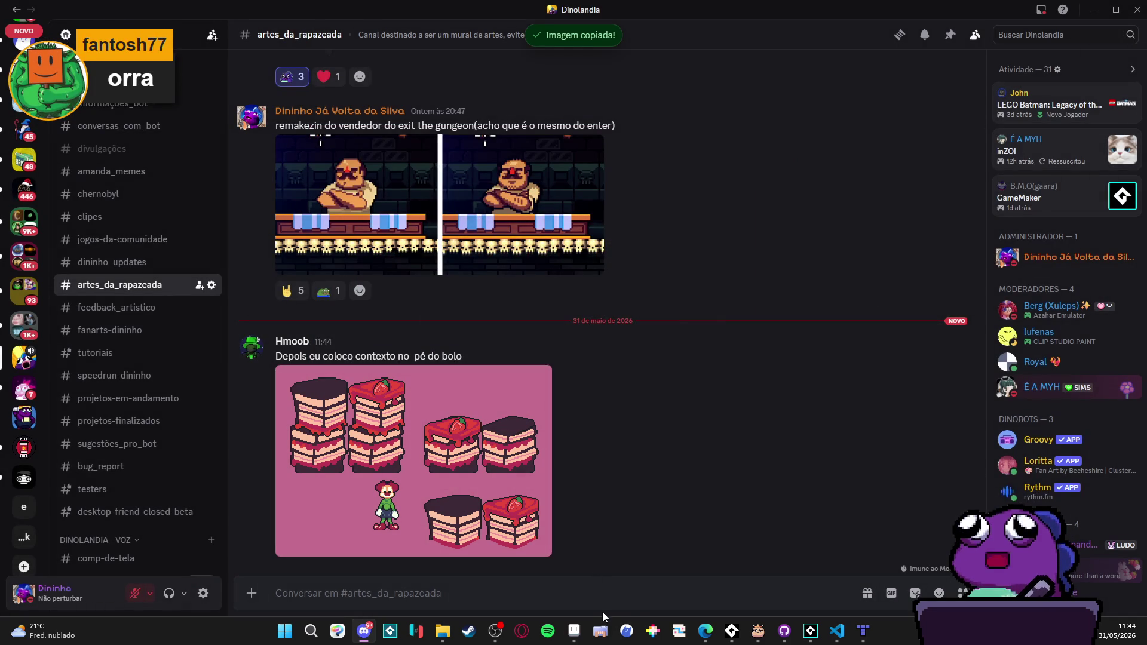
click(574, 631)
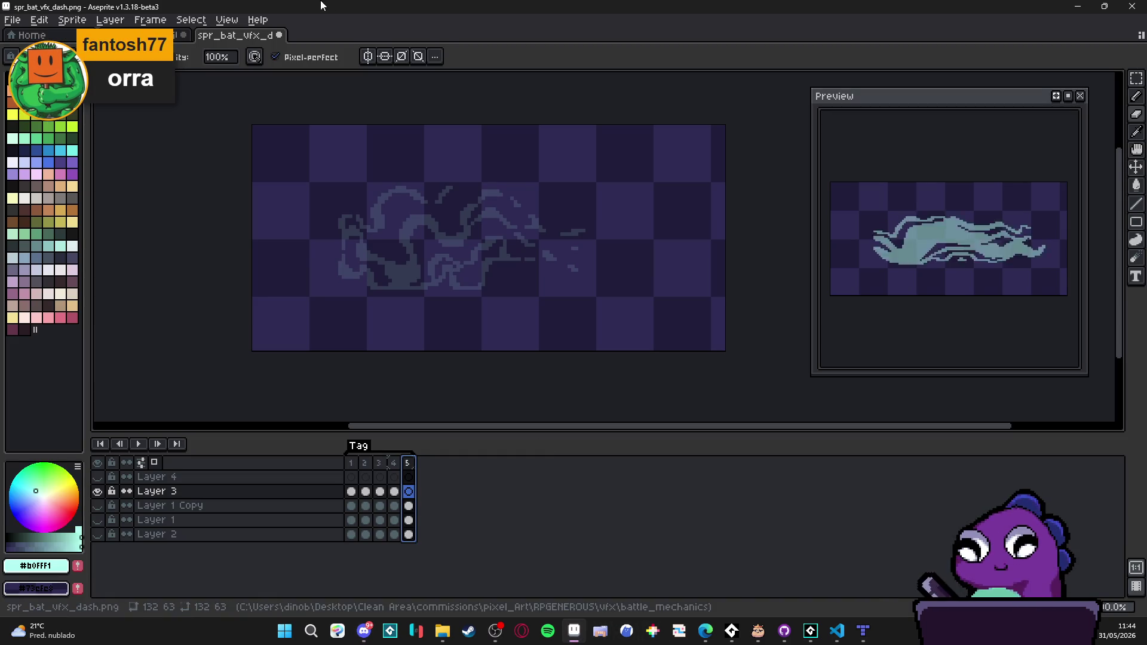
Step: Create a new 463×321 sprite and paste the cake pixel art into it
click(12, 19)
click(27, 33)
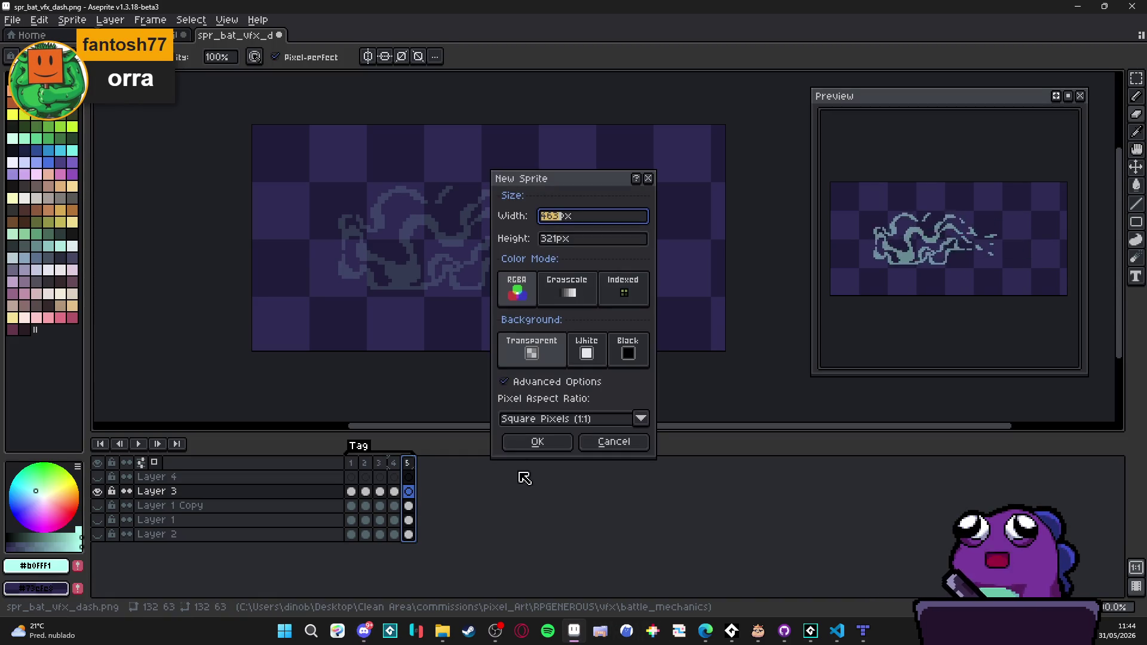
click(538, 442)
key(ctrl+v)
scroll(635, 230, up, 4)
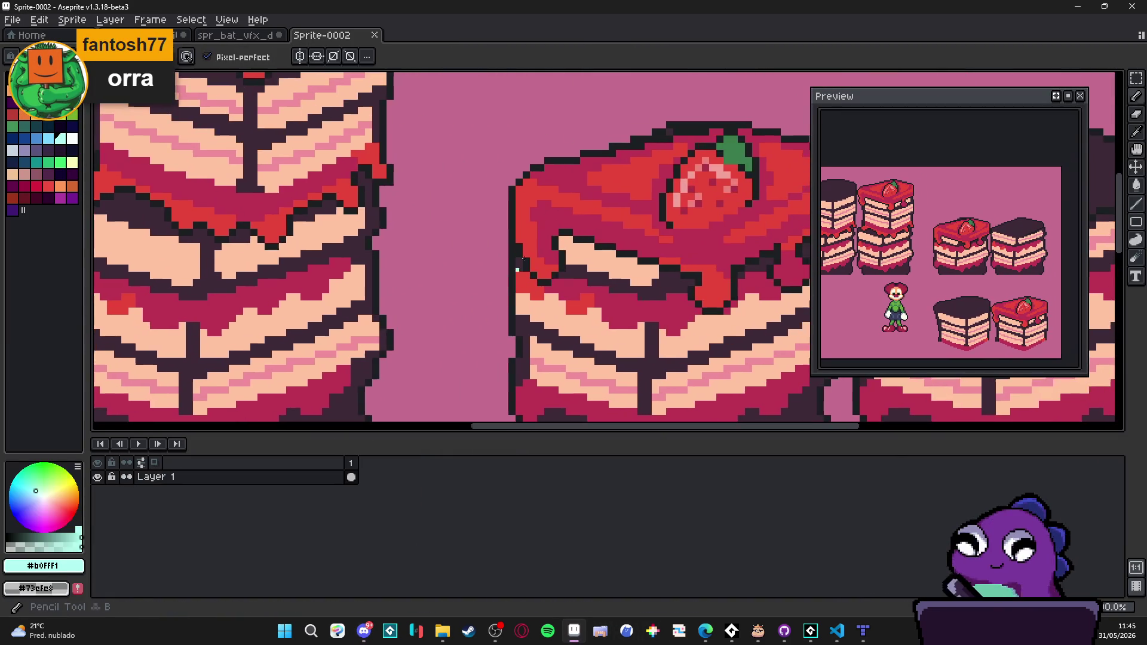
scroll(561, 213, up, 2)
Step: Sample the cake's red #c64539 from the canvas as the drawing colour
alt+click(553, 214)
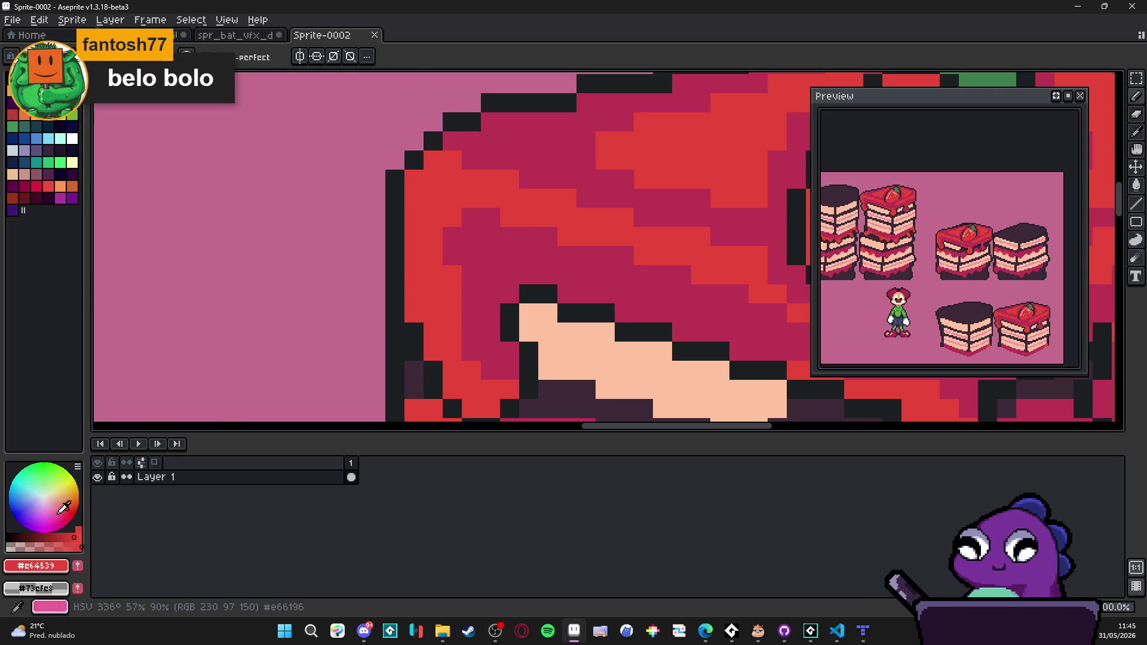
click(69, 499)
click(192, 19)
alt+click(545, 197)
click(227, 19)
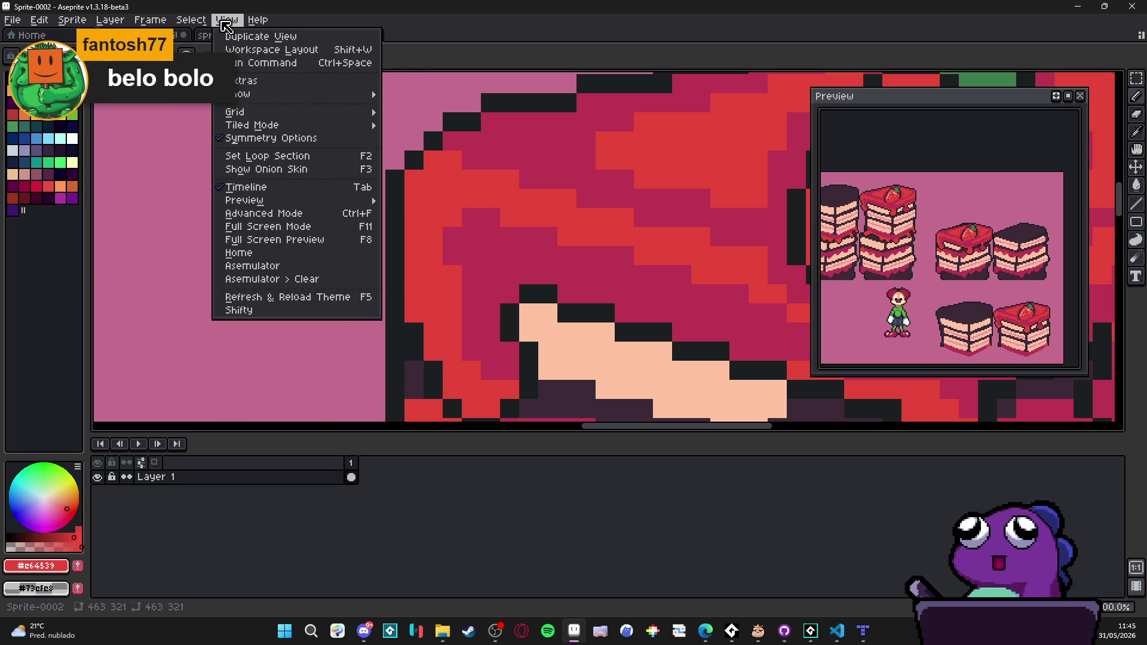
Step: Open the Shifty palette tool, move it aside, sample crimson and red, and pick orange
click(251, 310)
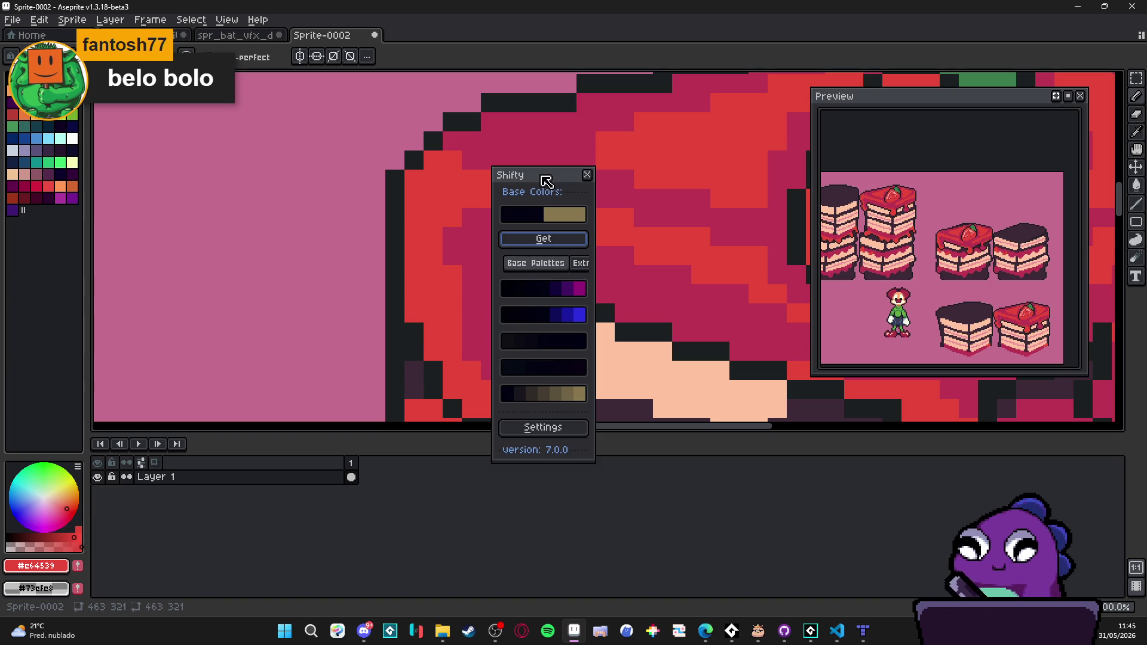
drag(545, 174, 819, 180)
alt+click(648, 184)
alt+click(621, 218)
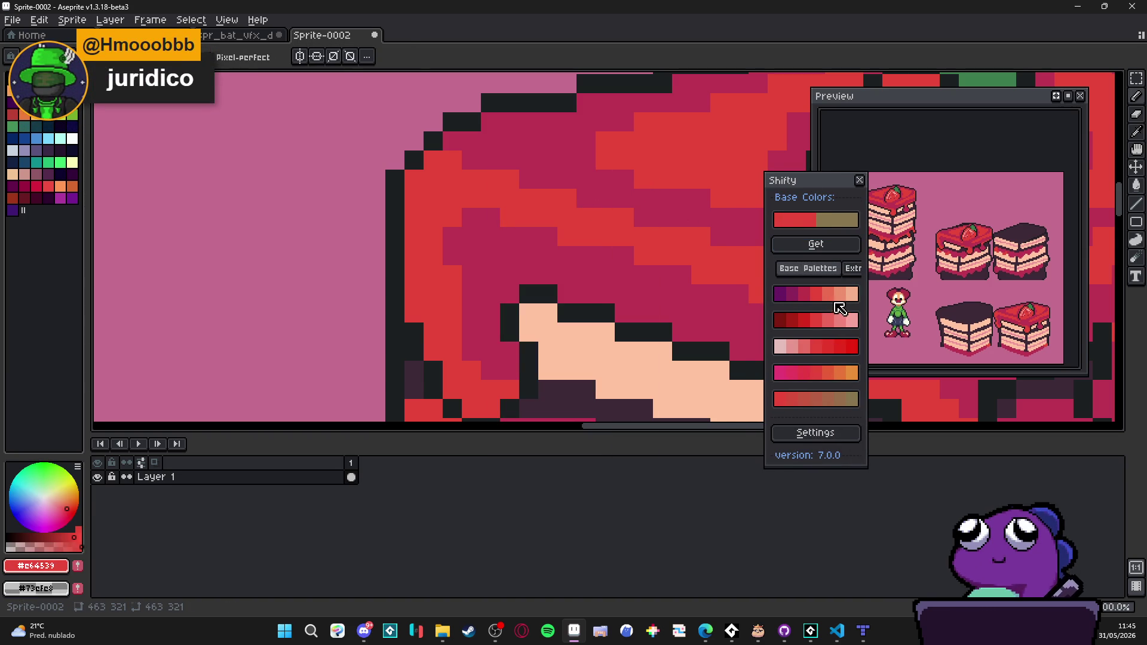
click(839, 377)
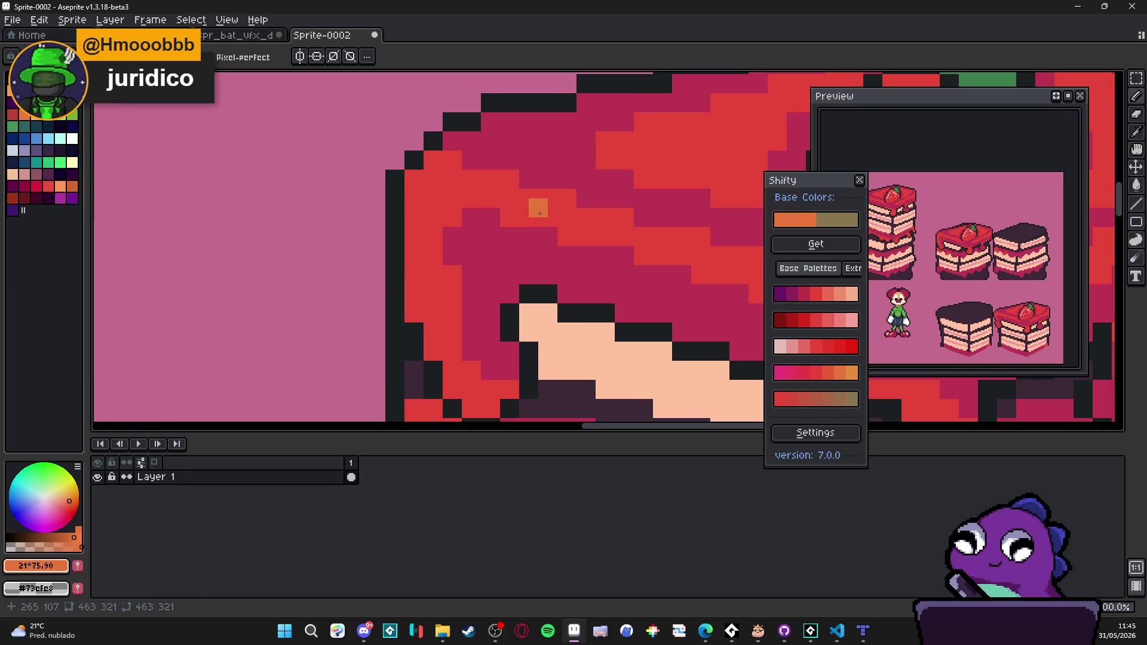
Step: Scale the sprite down to 85% with Sprite Size
scroll(534, 205, down, 1)
scroll(520, 185, up, 2)
click(72, 20)
key(Escape)
key(ctrl+alt+i)
double_click(855, 226)
text(85)
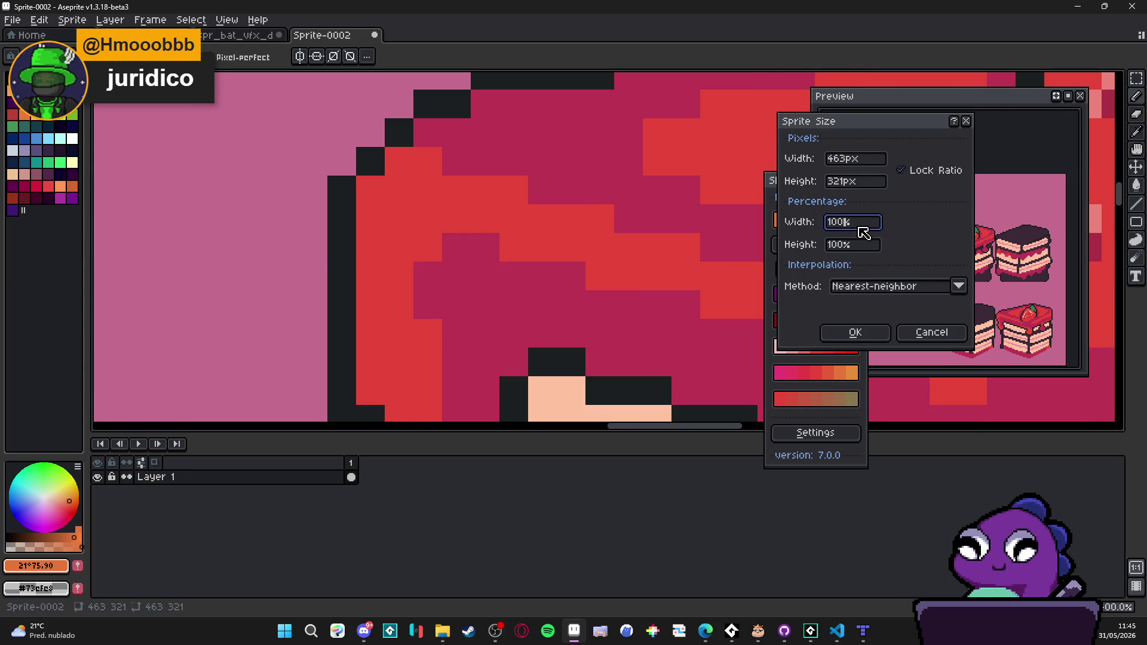
key(Return)
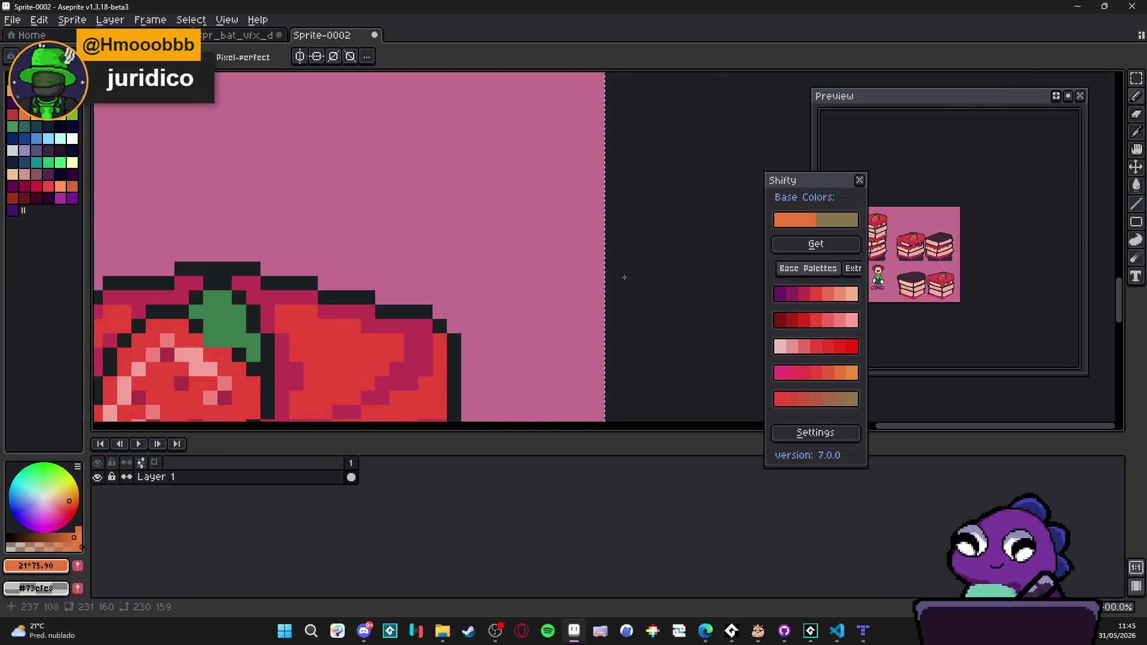
Step: Pencil orange highlight strokes, a small block and a single pixel onto the cake's frosting
scroll(225, 341, down, 2)
scroll(430, 318, down, 2)
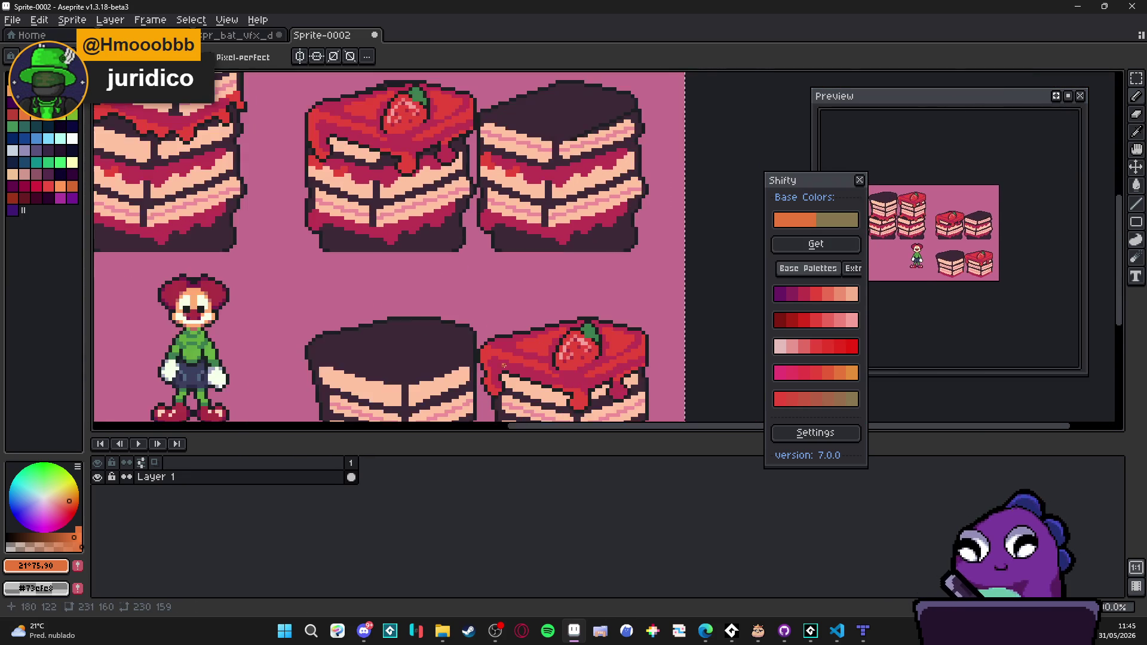
scroll(442, 325, up, 5)
mouse_move(462, 333)
mouse_down()
mouse_move(433, 305)
mouse_move(472, 305)
mouse_move(490, 340)
mouse_move(524, 347)
mouse_up()
scroll(524, 346, down, 5)
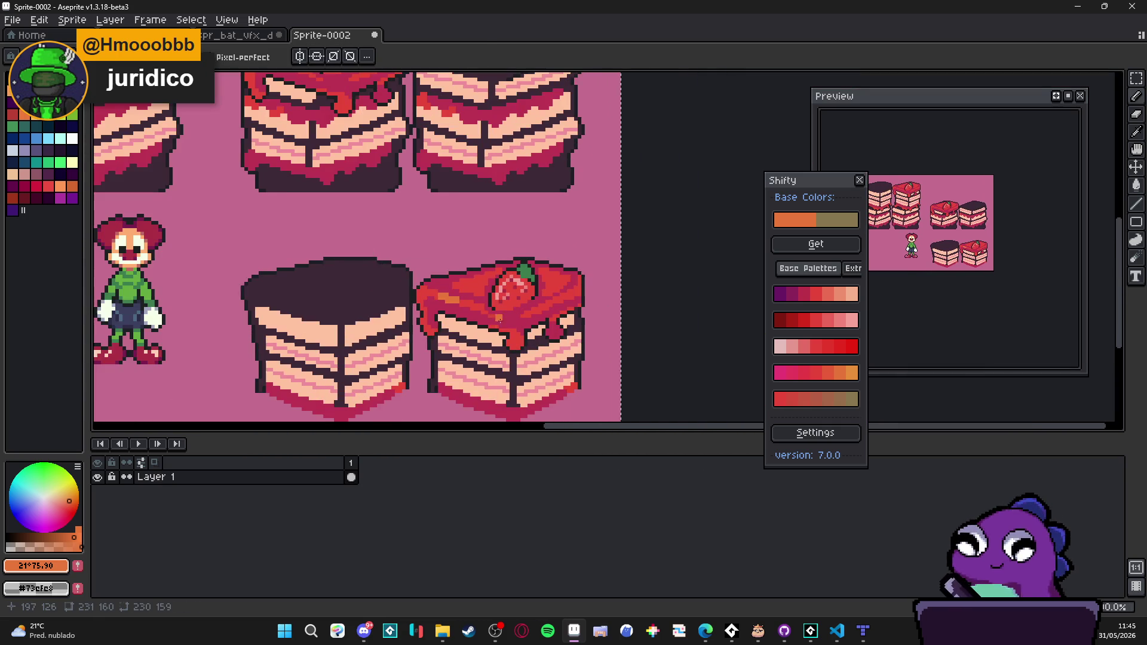
scroll(500, 308, up, 3)
drag(472, 270, 485, 272)
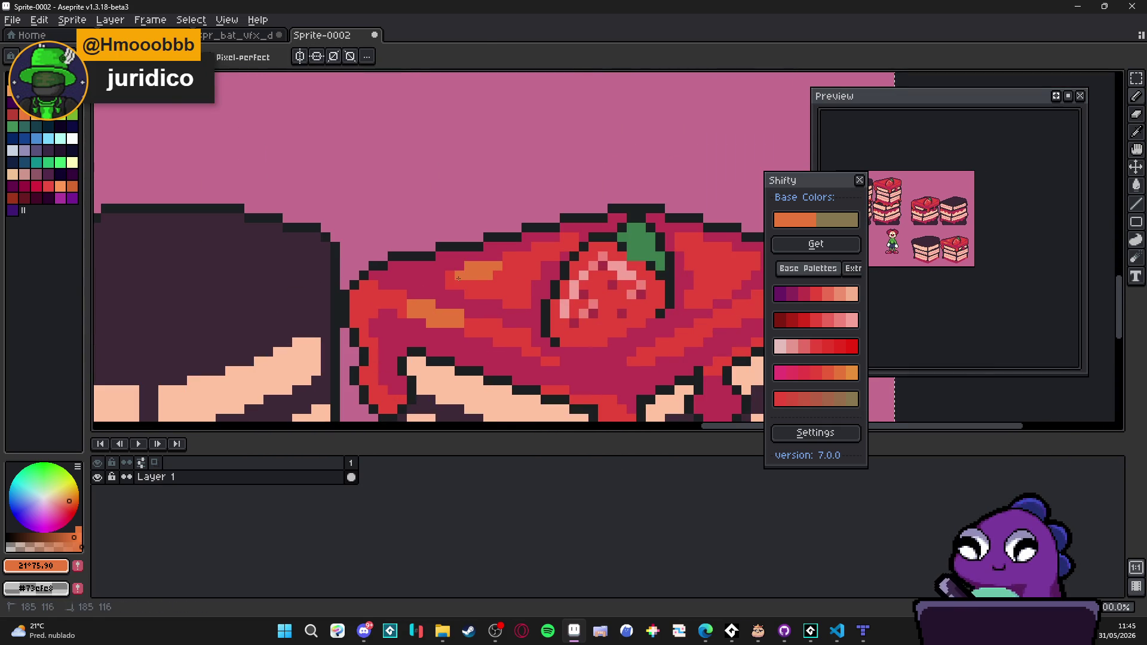
scroll(494, 268, down, 3)
scroll(492, 280, up, 3)
click(492, 280)
scroll(492, 280, down, 4)
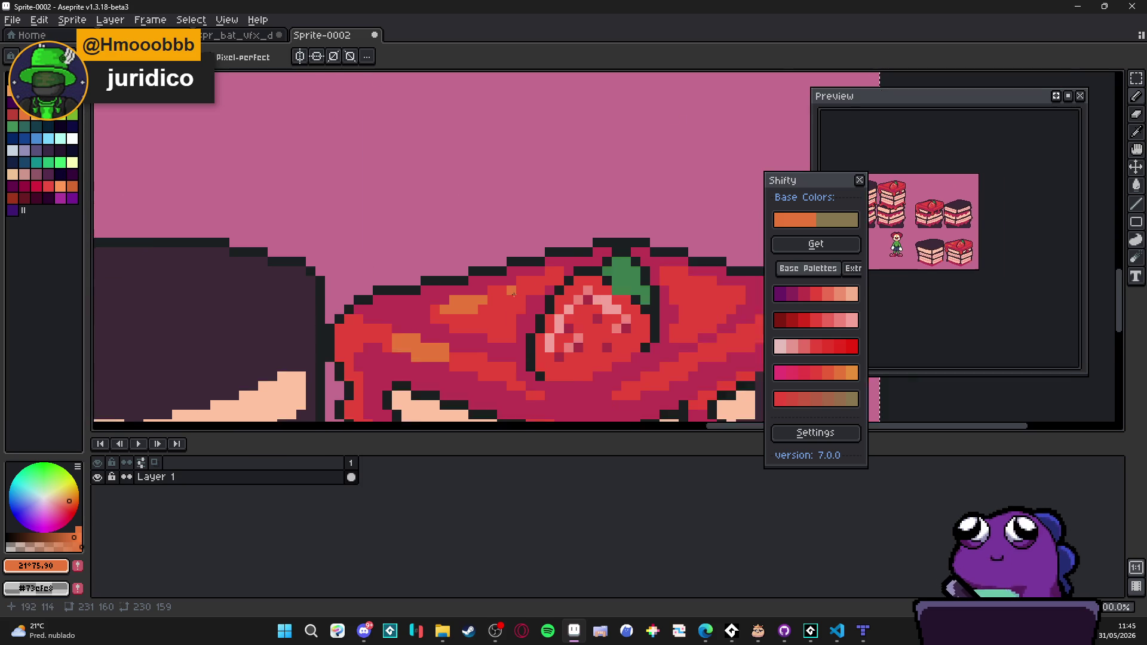
mouse_move(342, 137)
mouse_down()
mouse_move(467, 218)
mouse_move(449, 186)
mouse_up()
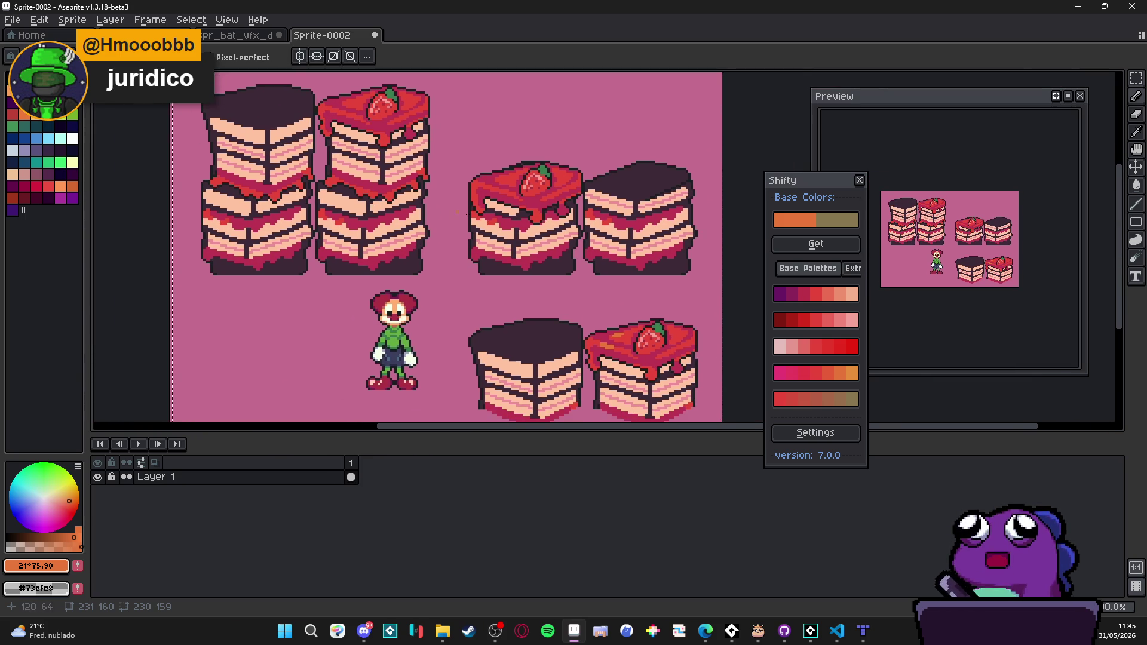
scroll(540, 197, up, 4)
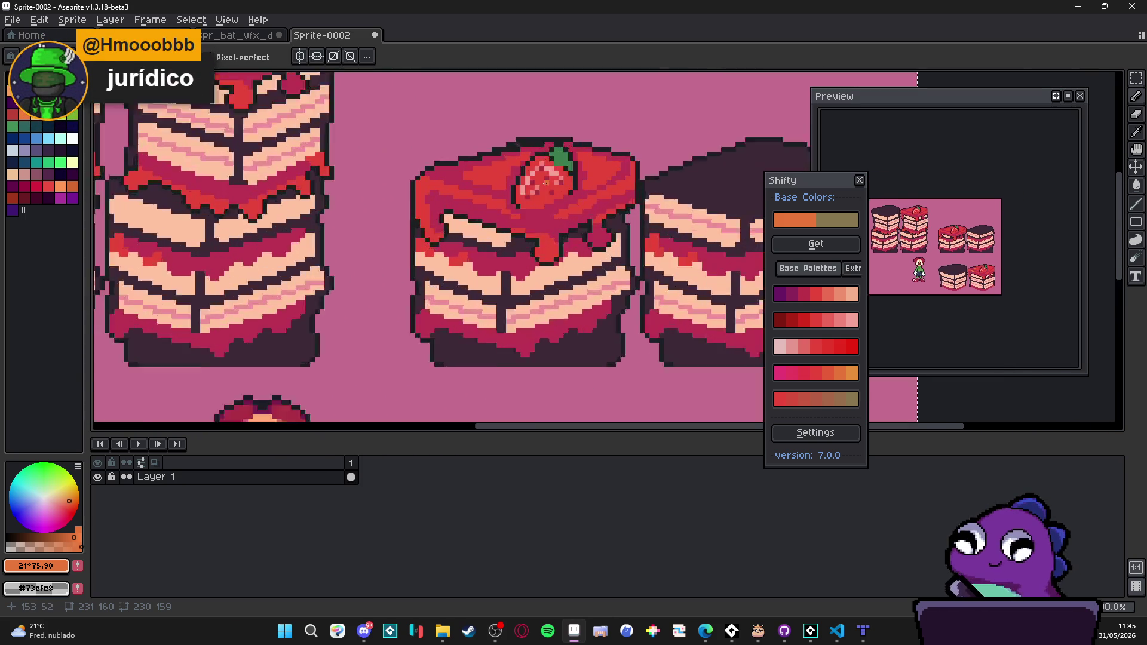
scroll(535, 180, down, 4)
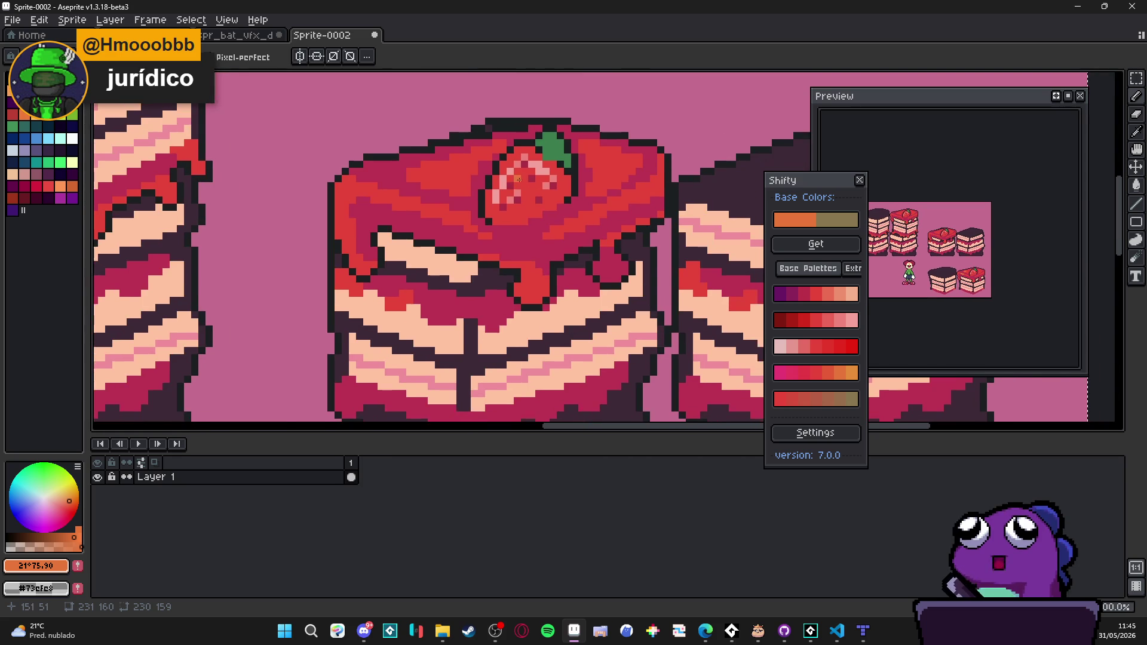
scroll(515, 202, up, 5)
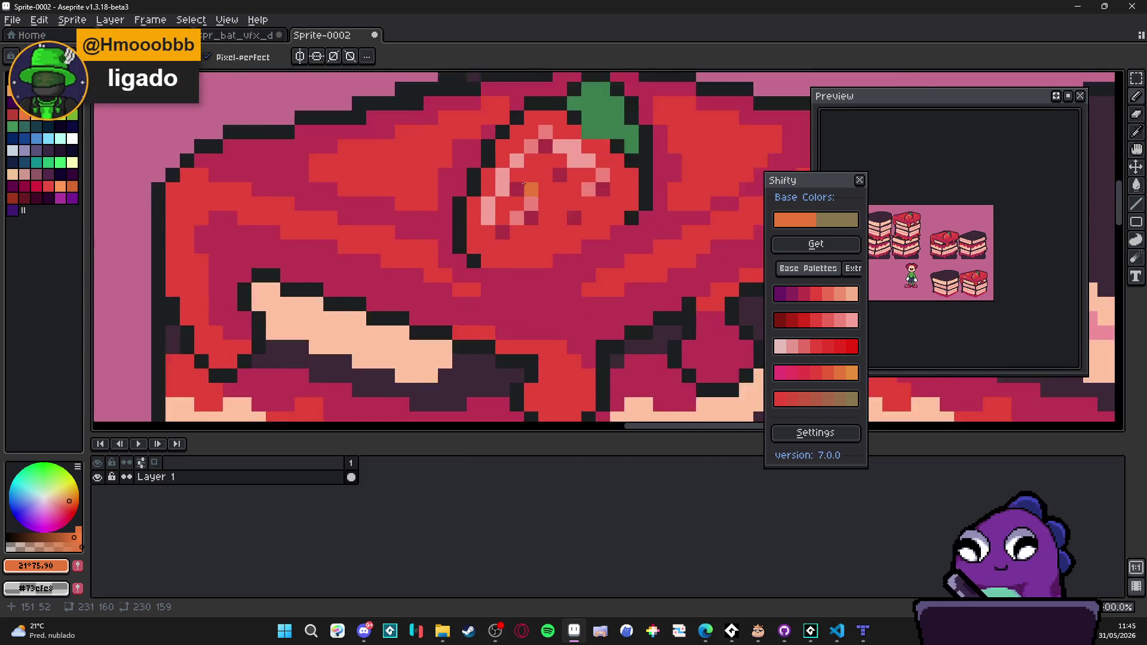
Step: Pick the cake's red and paint over the strawberry's pink highlight pixels
alt+click(541, 171)
drag(534, 133, 475, 230)
click(591, 152)
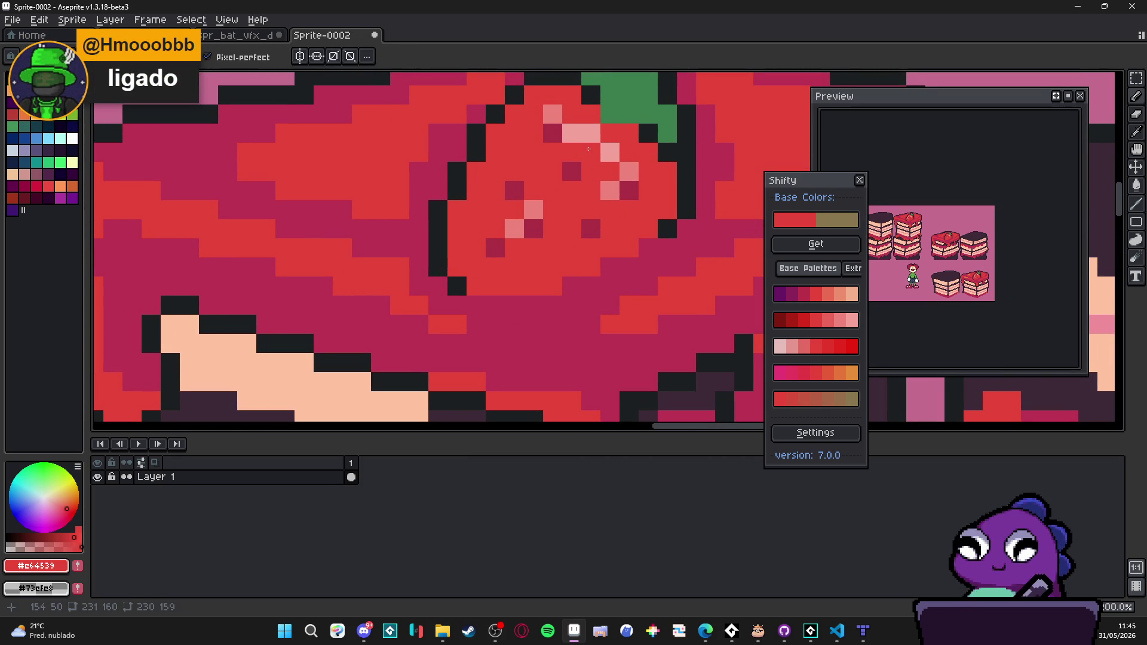
drag(571, 133, 590, 132)
click(553, 113)
click(609, 152)
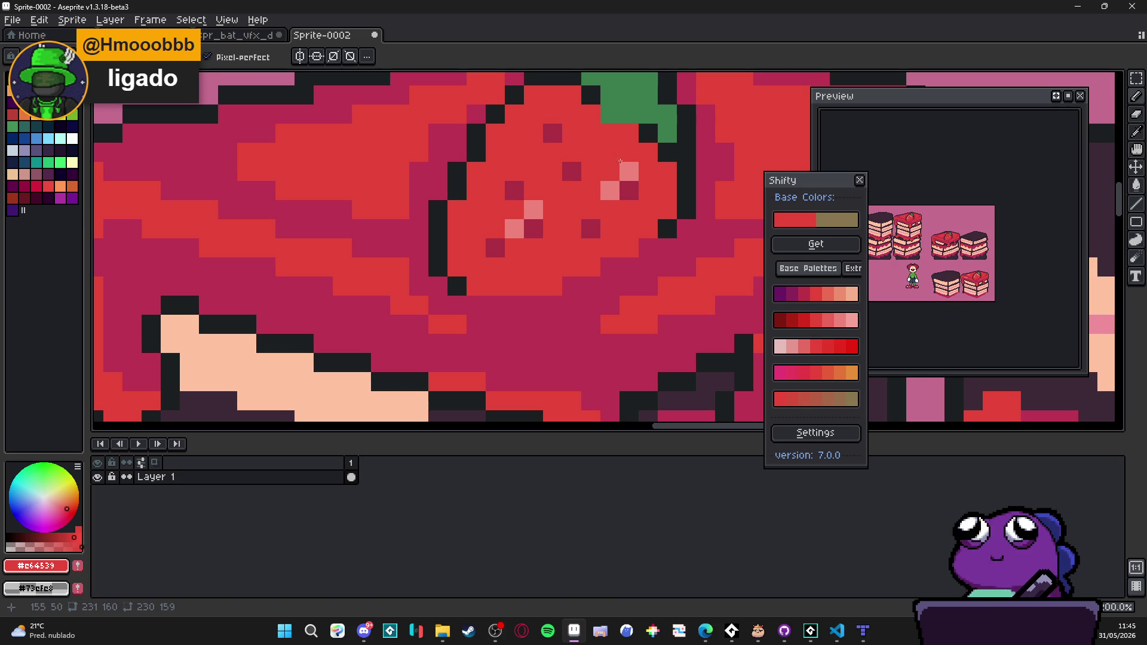
click(534, 210)
click(514, 229)
click(629, 190)
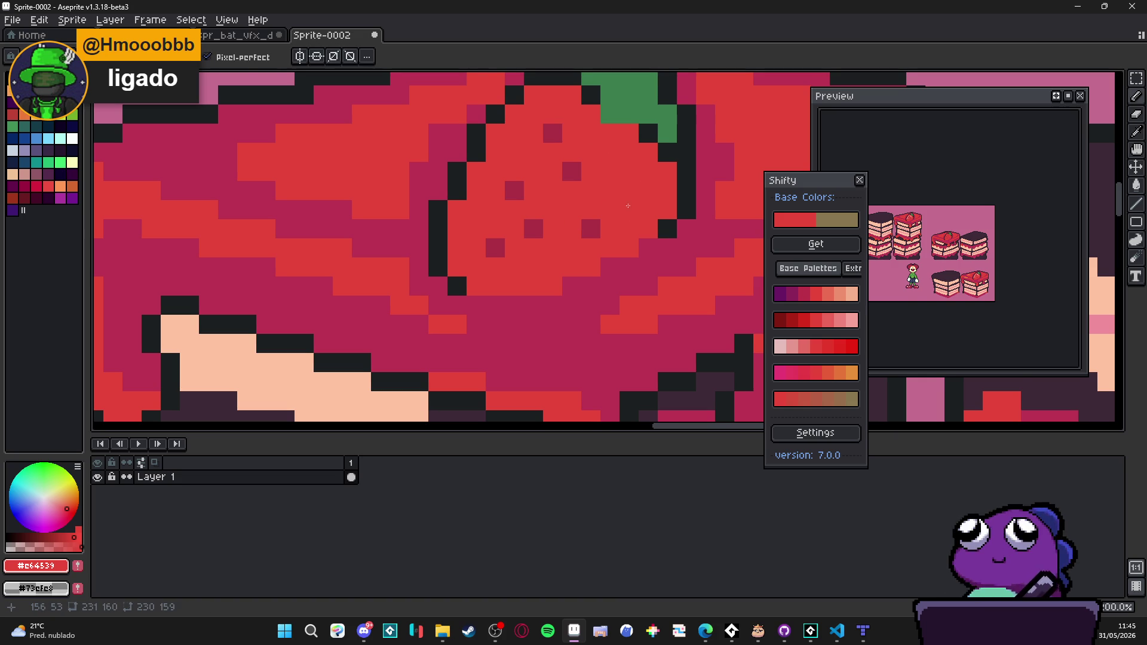
Step: Sample the frosting's orange and paint orange pixels and a short stroke on the strawberry
scroll(630, 209, down, 3)
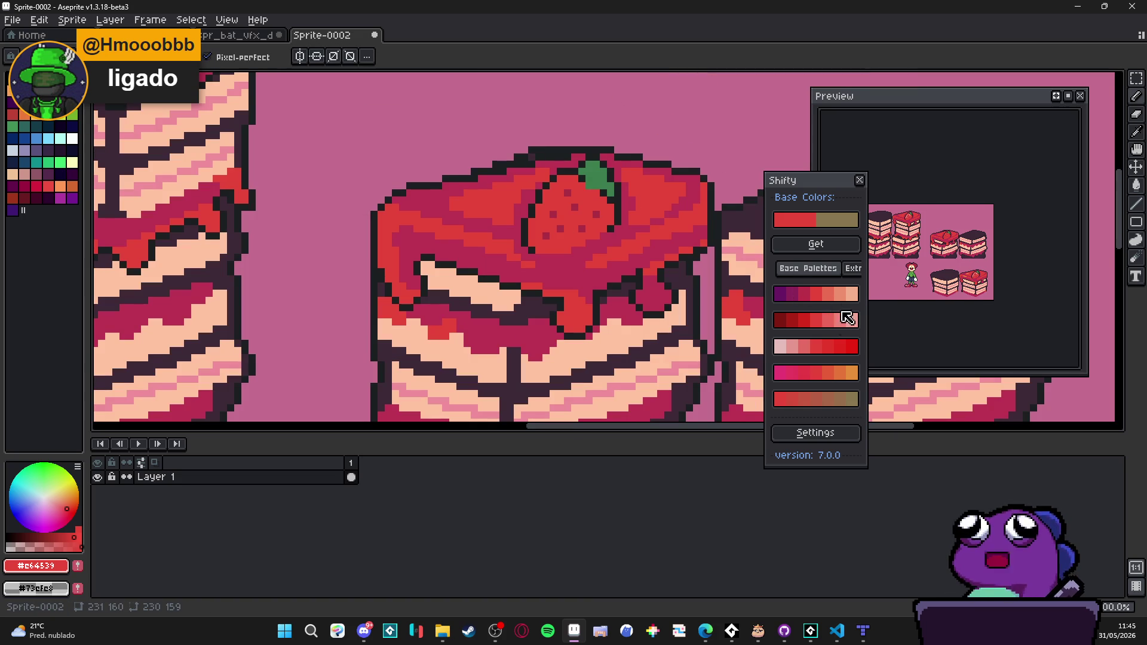
scroll(596, 286, down, 1)
scroll(596, 286, down, 1)
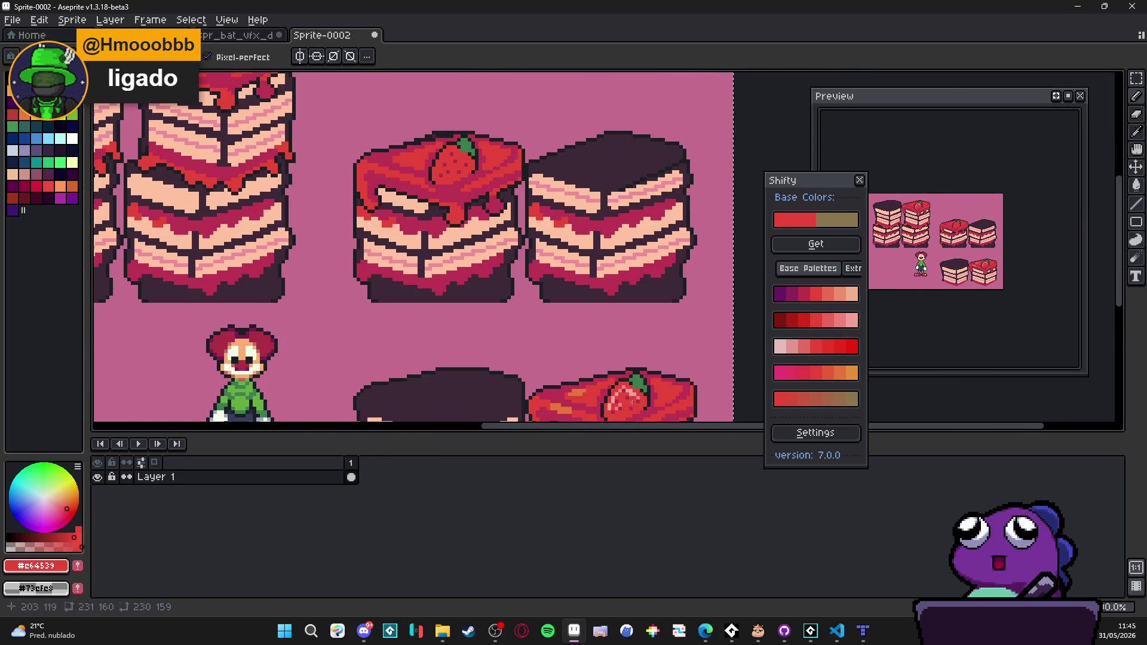
scroll(539, 293, up, 2)
key(alt)
alt+click(540, 293)
scroll(539, 292, up, 1)
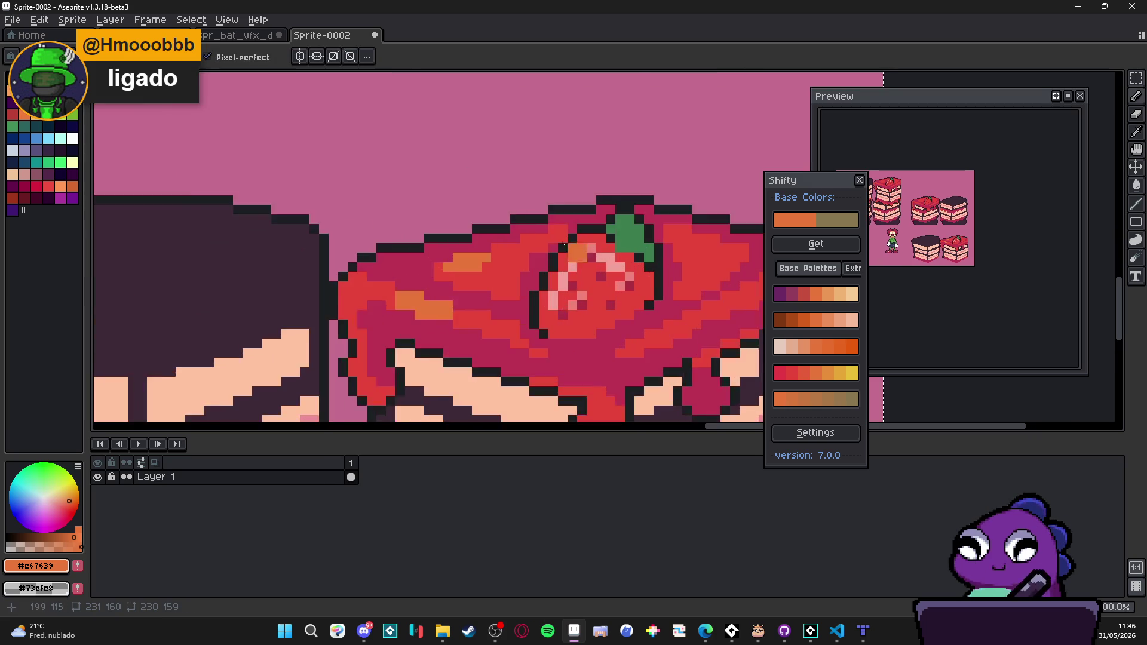
scroll(558, 285, down, 1)
drag(667, 414, 499, 234)
scroll(430, 221, up, 3)
click(375, 270)
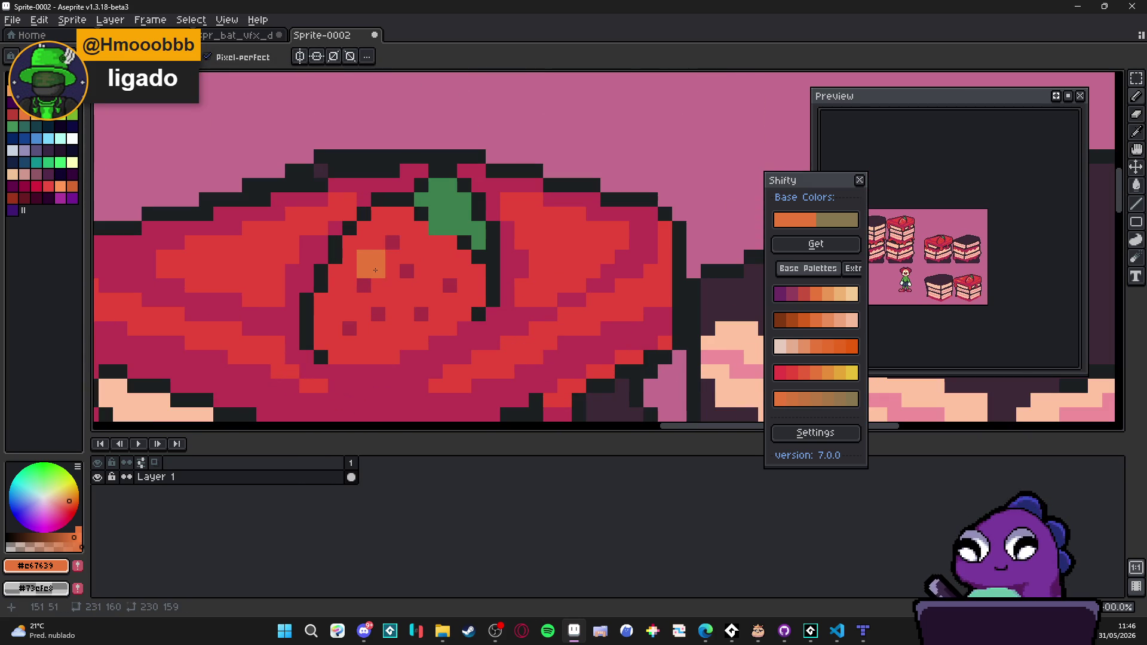
click(408, 257)
click(369, 287)
drag(351, 292, 379, 291)
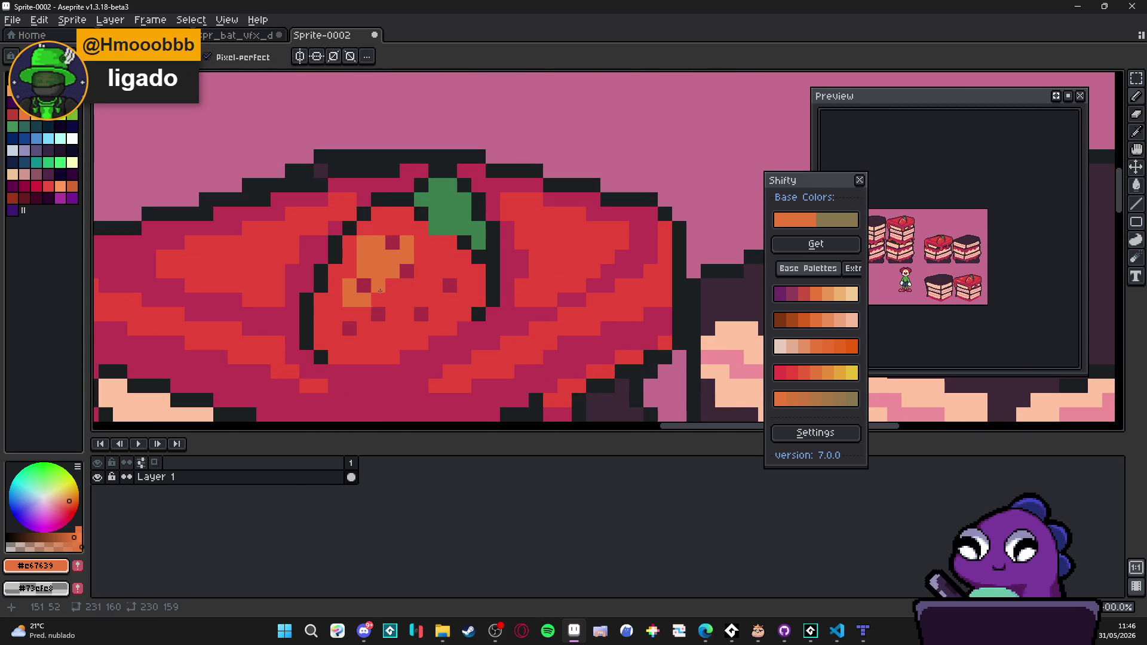
Step: Pick red and paint some of the orange strawberry pixels back to red
scroll(351, 312, down, 4)
scroll(344, 311, up, 4)
alt+click(341, 310)
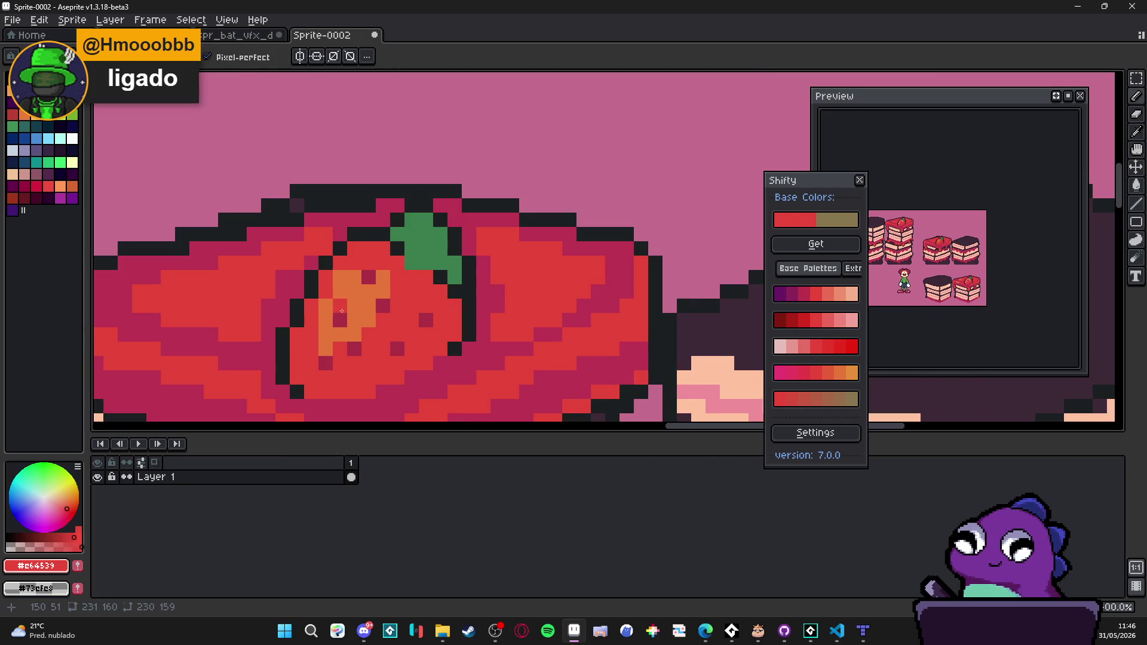
drag(337, 306, 332, 323)
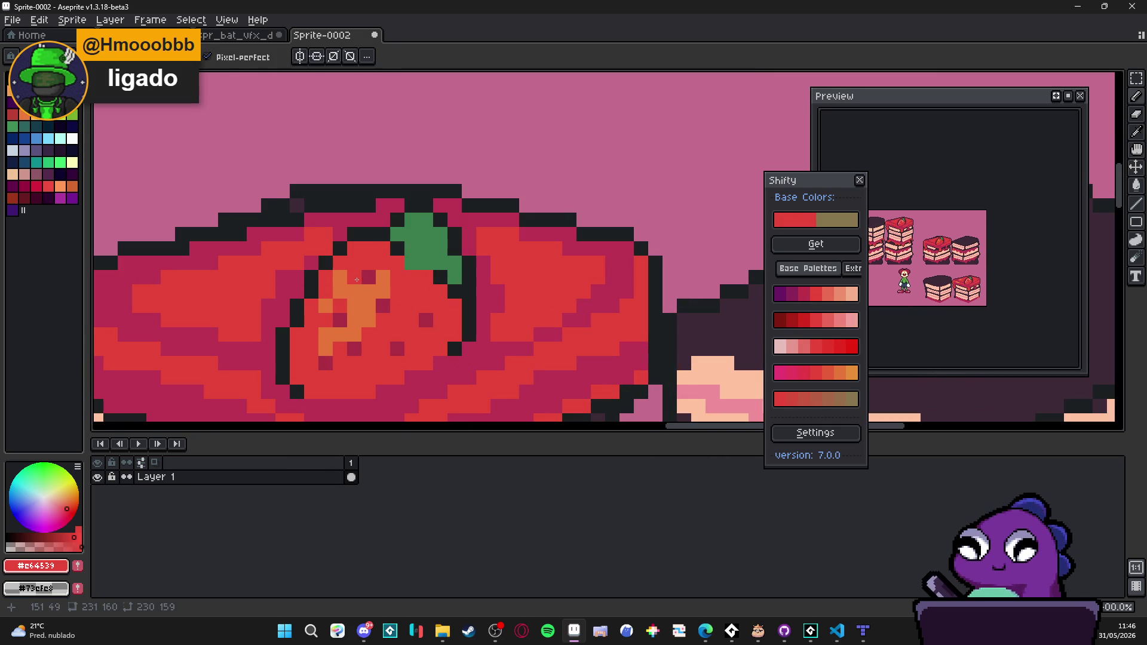
scroll(357, 280, down, 3)
scroll(388, 284, up, 4)
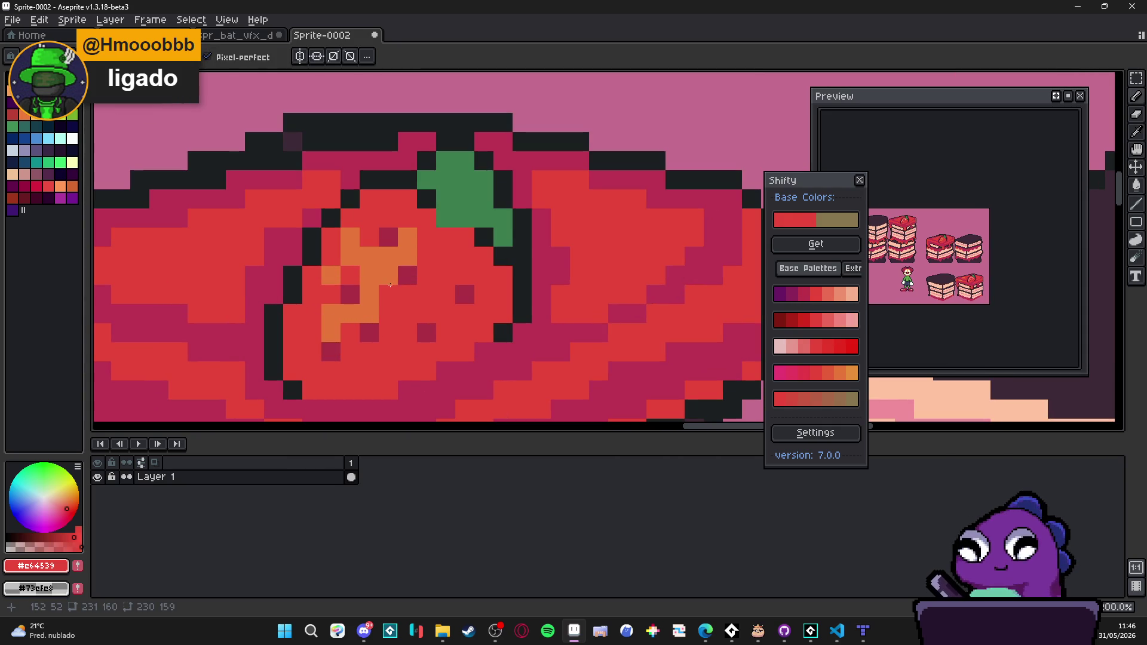
scroll(409, 283, down, 2)
scroll(418, 305, up, 2)
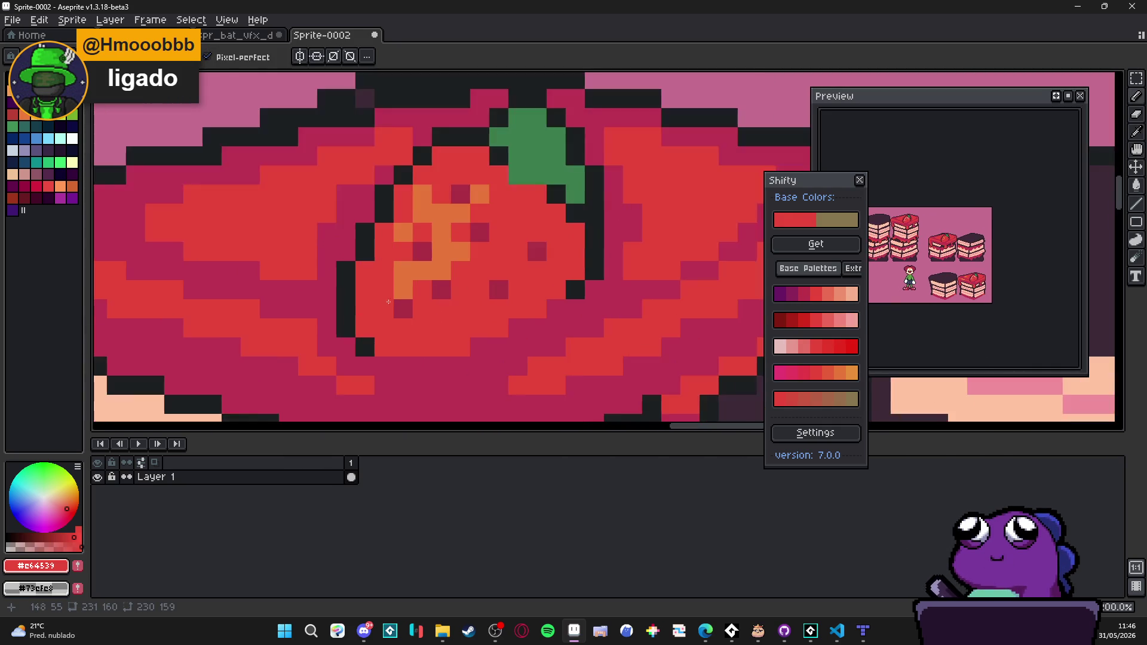
scroll(426, 328, down, 2)
scroll(426, 306, down, 2)
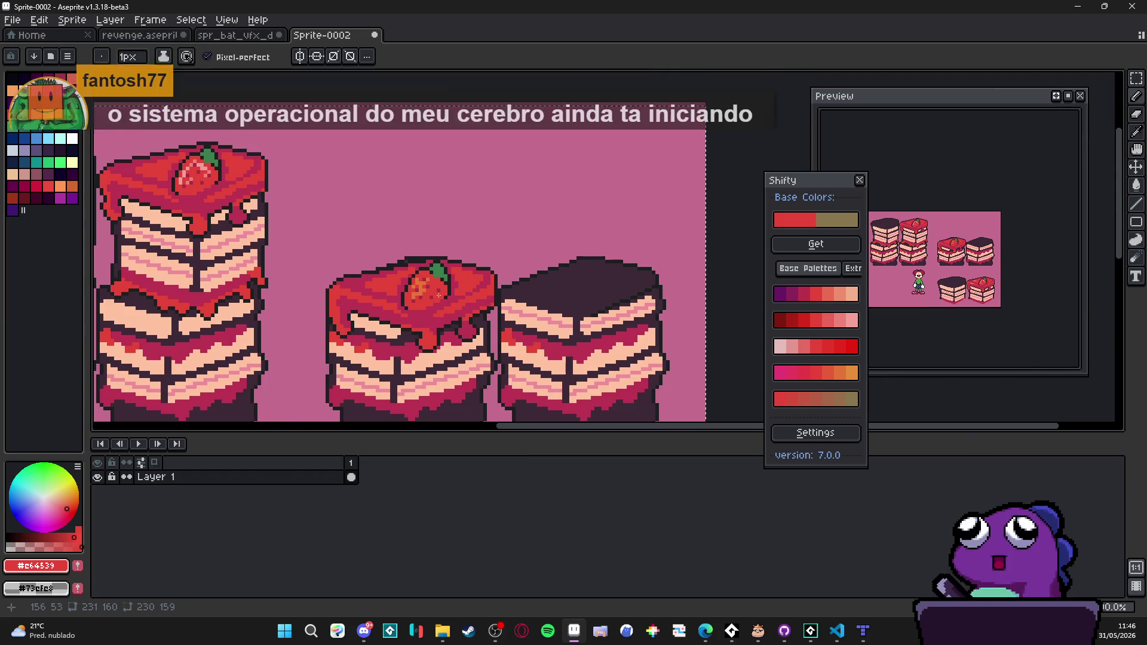
scroll(419, 290, up, 4)
Step: Switch to a lighter orange and paint lighter highlights on the strawberry
alt+click(426, 286)
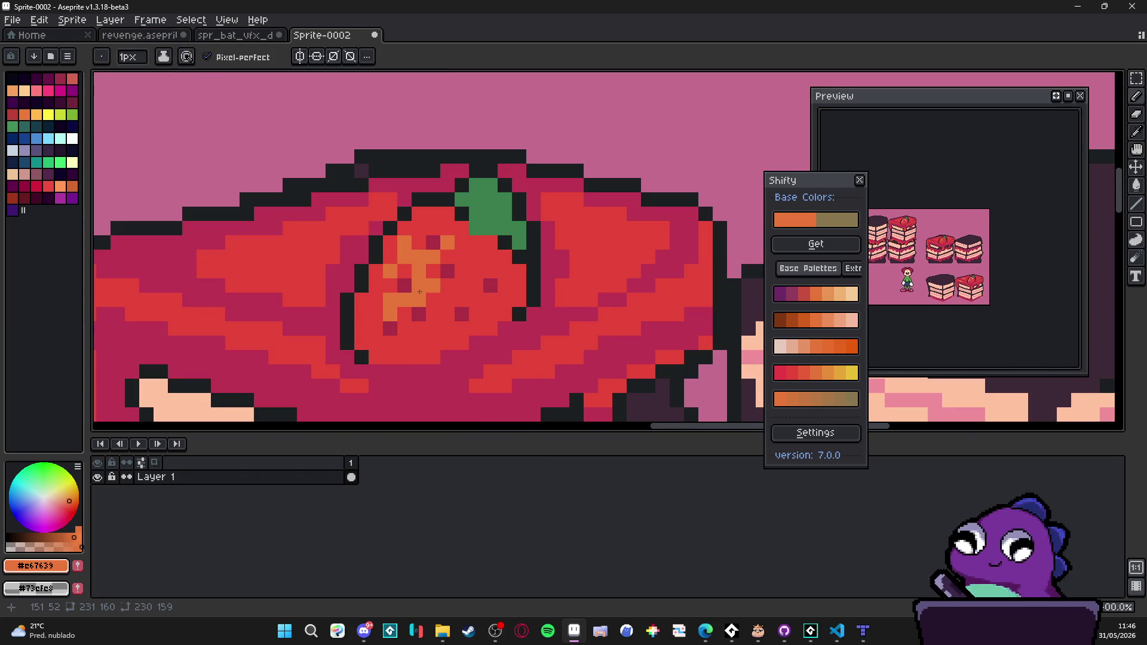
scroll(558, 293, down, 1)
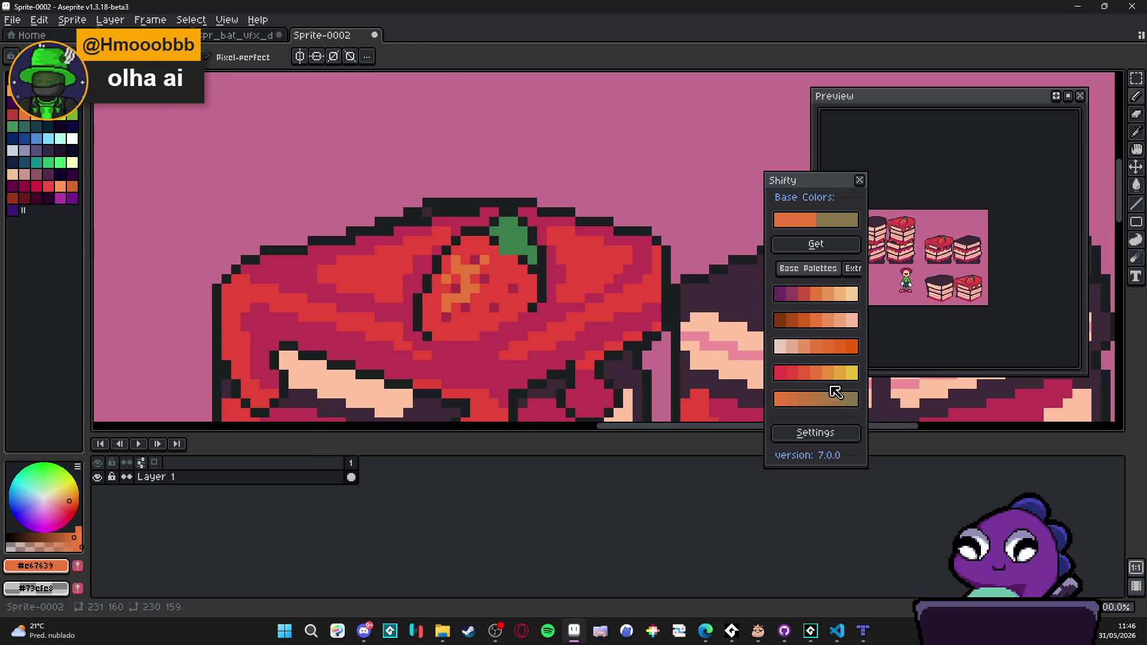
click(826, 374)
scroll(457, 278, up, 1)
drag(459, 275, 469, 262)
scroll(446, 252, down, 4)
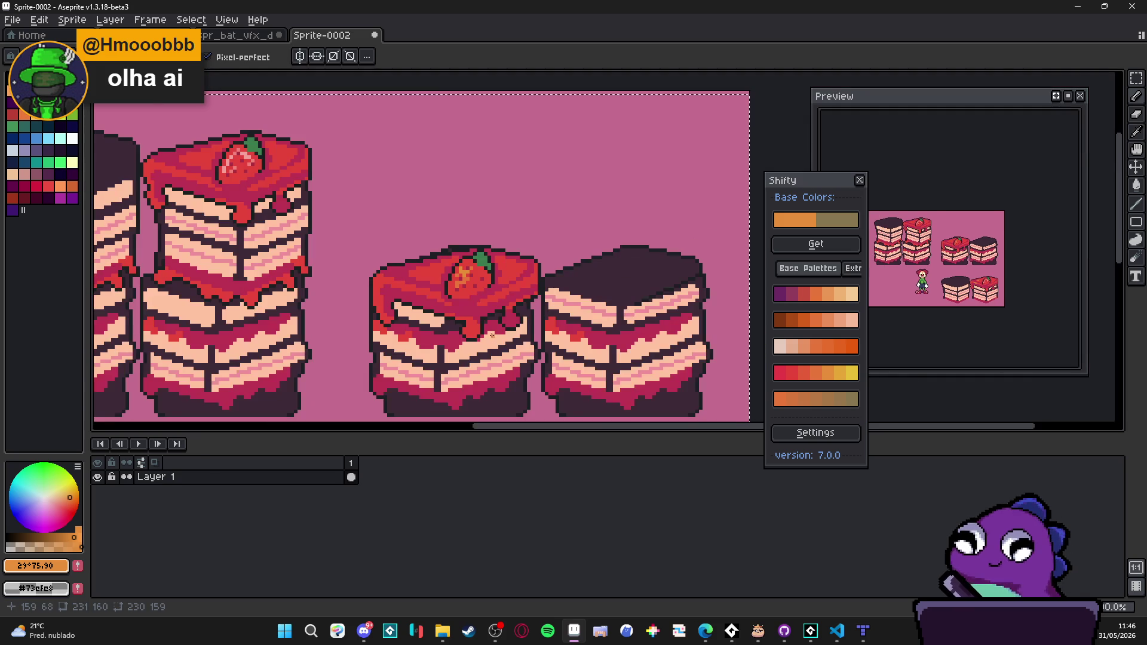
scroll(485, 310, up, 3)
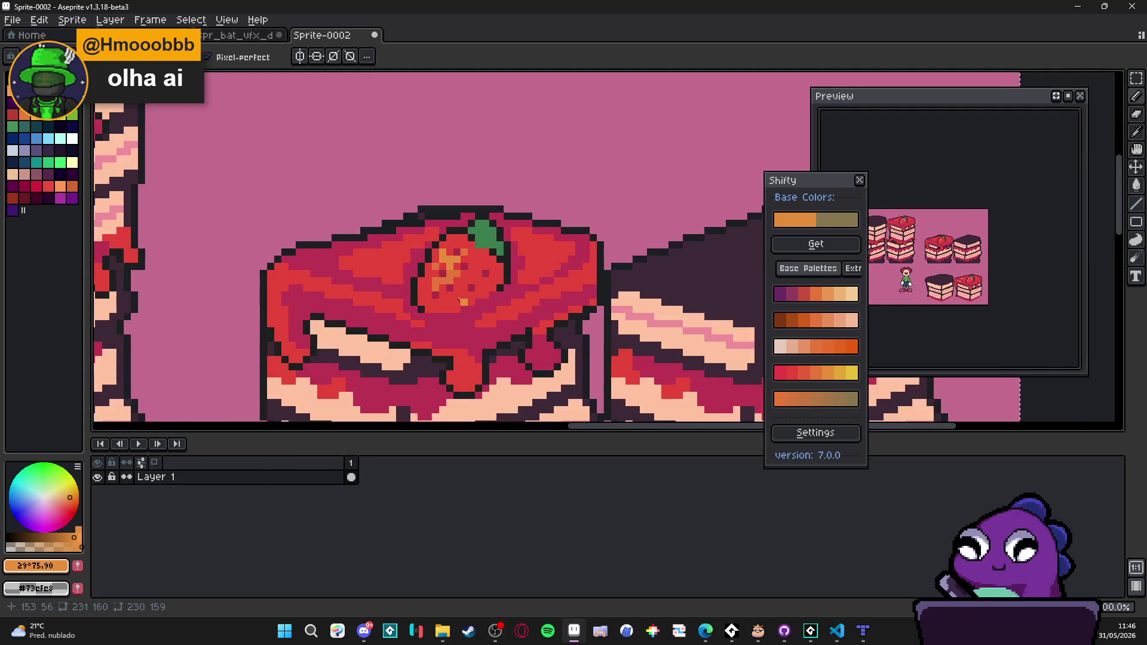
scroll(458, 289, up, 1)
scroll(486, 297, down, 1)
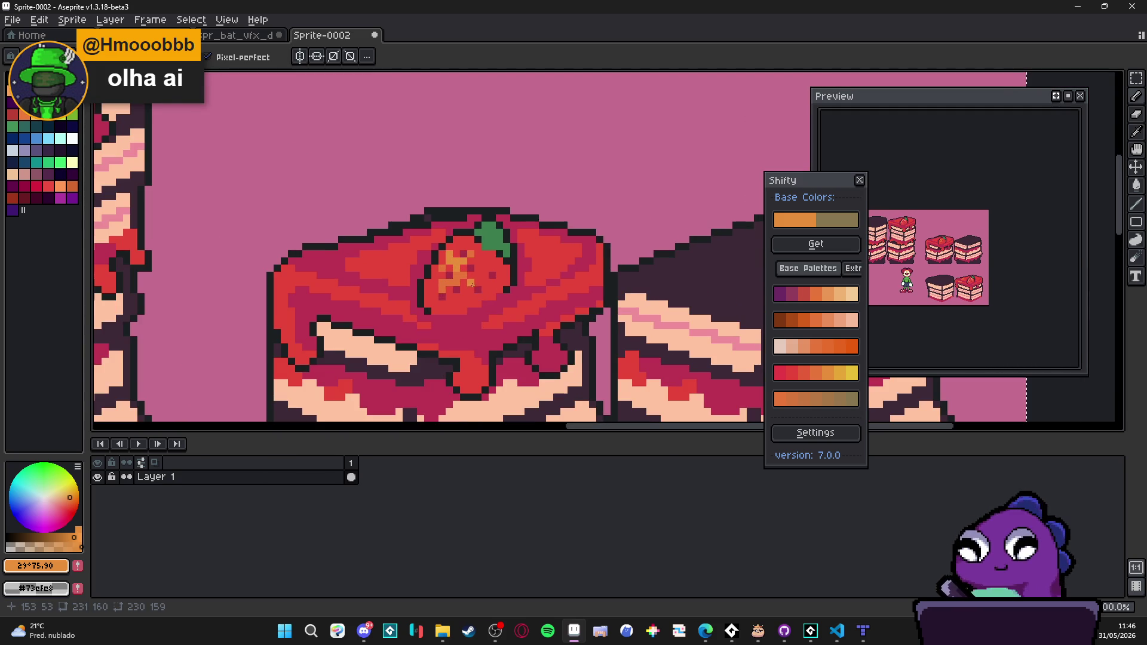
scroll(471, 285, down, 3)
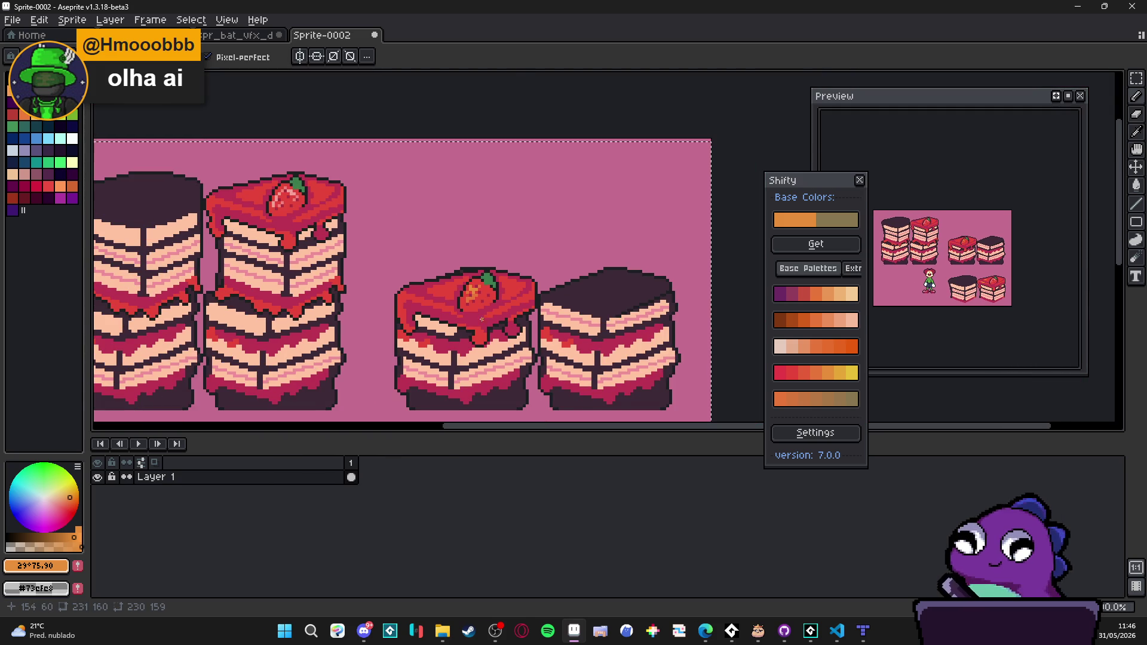
scroll(481, 319, down, 1)
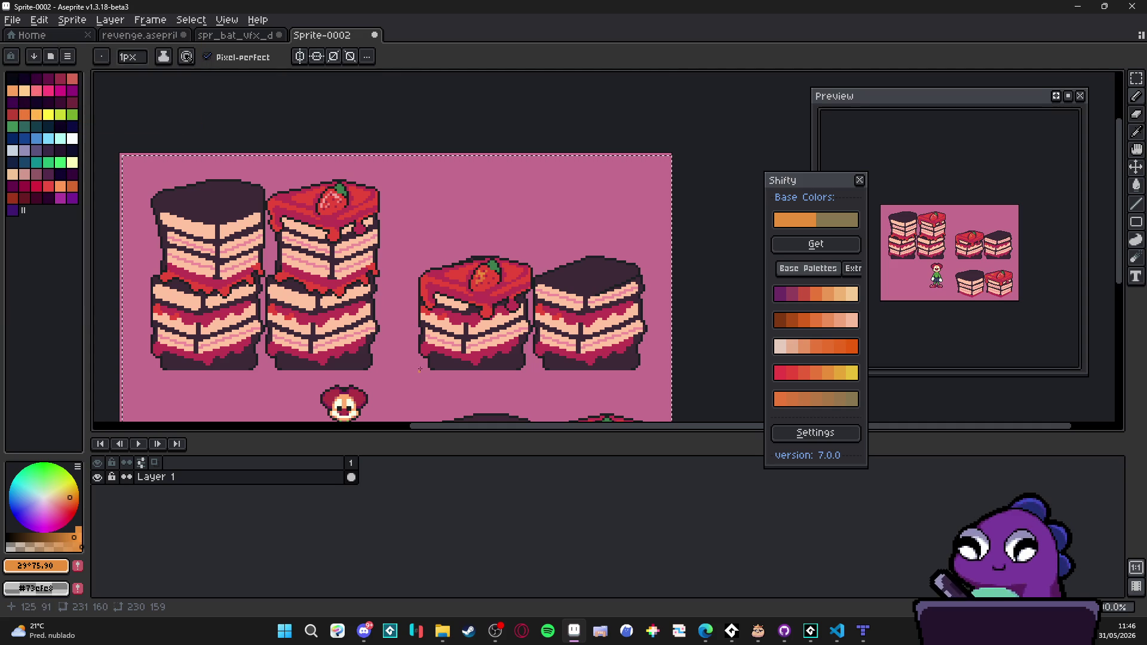
scroll(271, 191, up, 3)
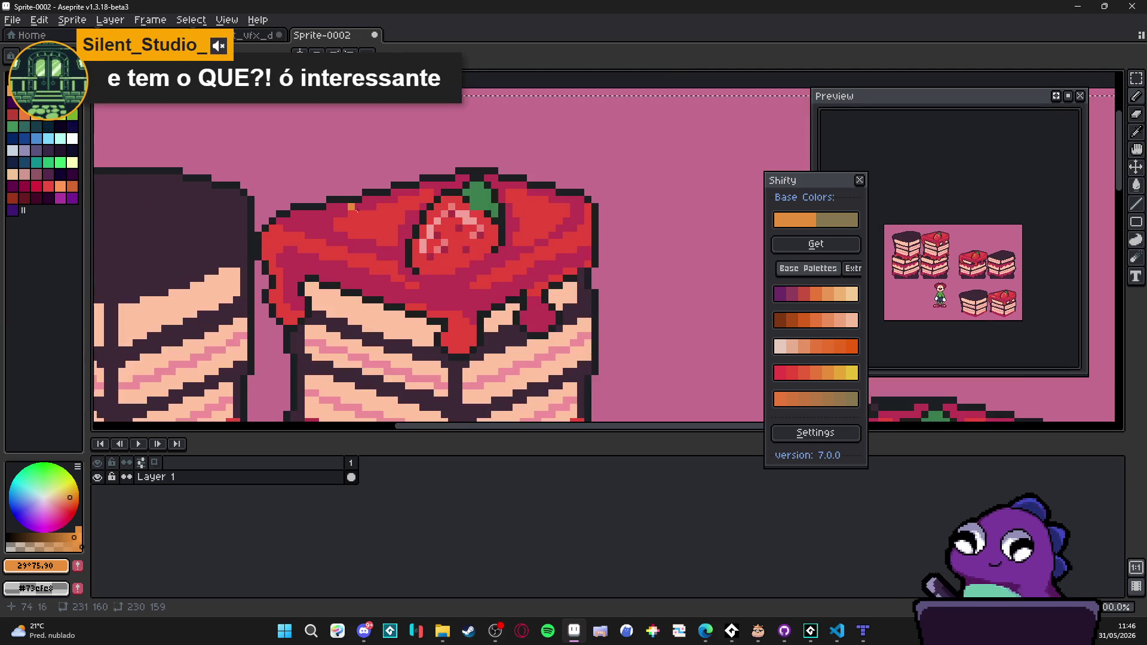
Step: Pick the orange seed colour and paint a few seed pixels on the strawberry
alt+click(441, 233)
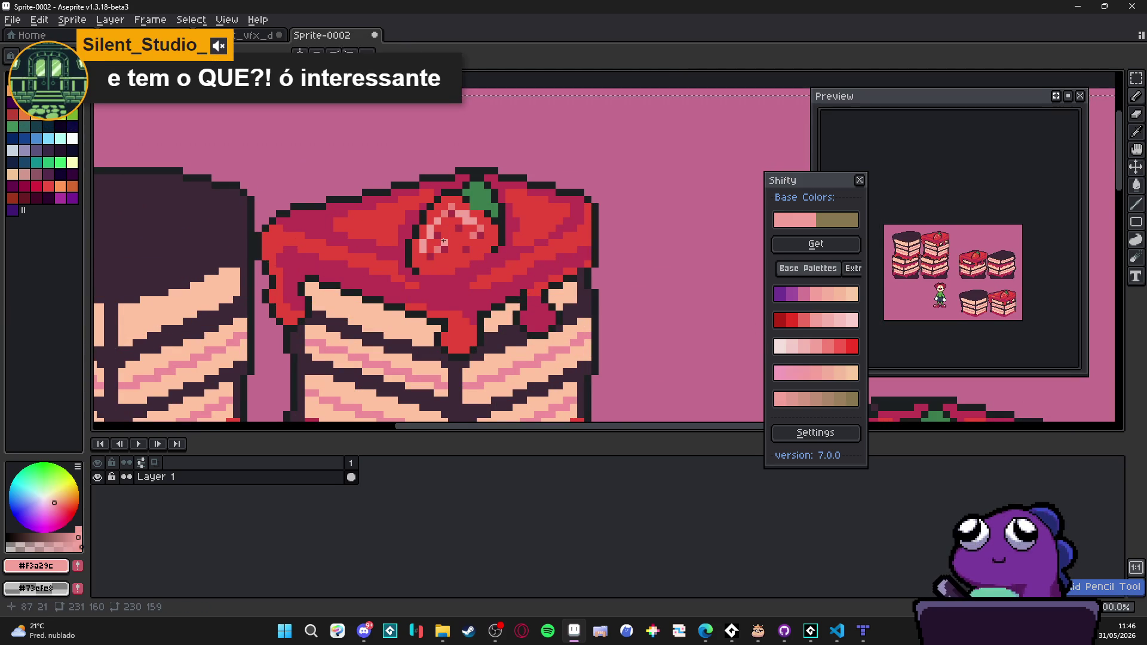
scroll(443, 241, down, 2)
scroll(461, 237, up, 2)
scroll(461, 237, down, 3)
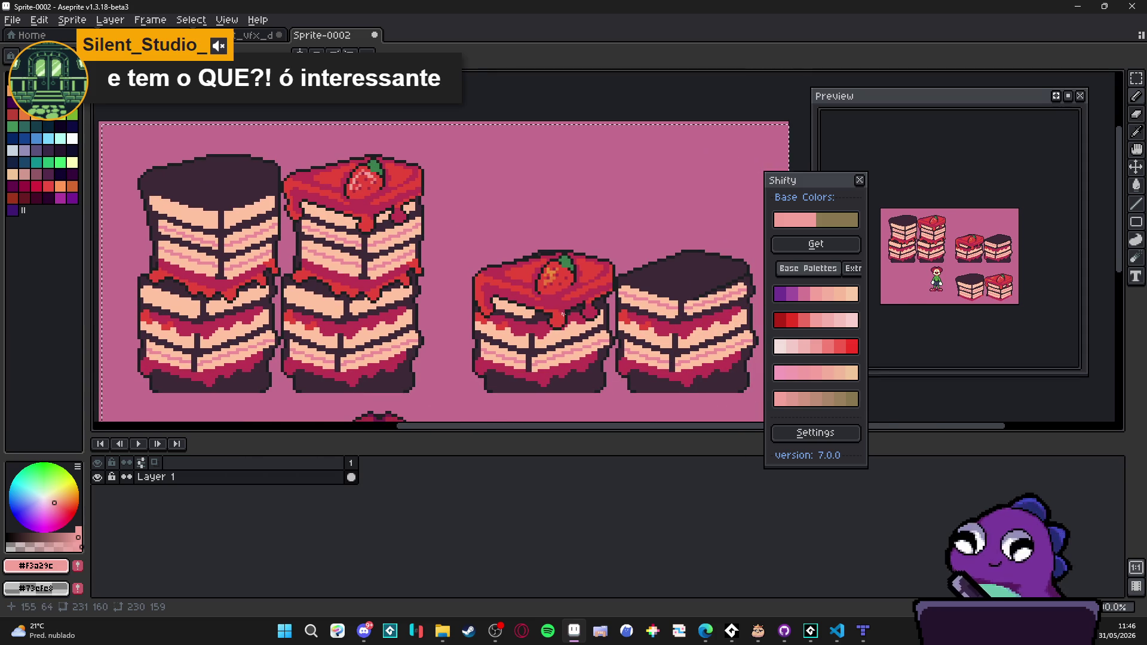
scroll(562, 313, up, 3)
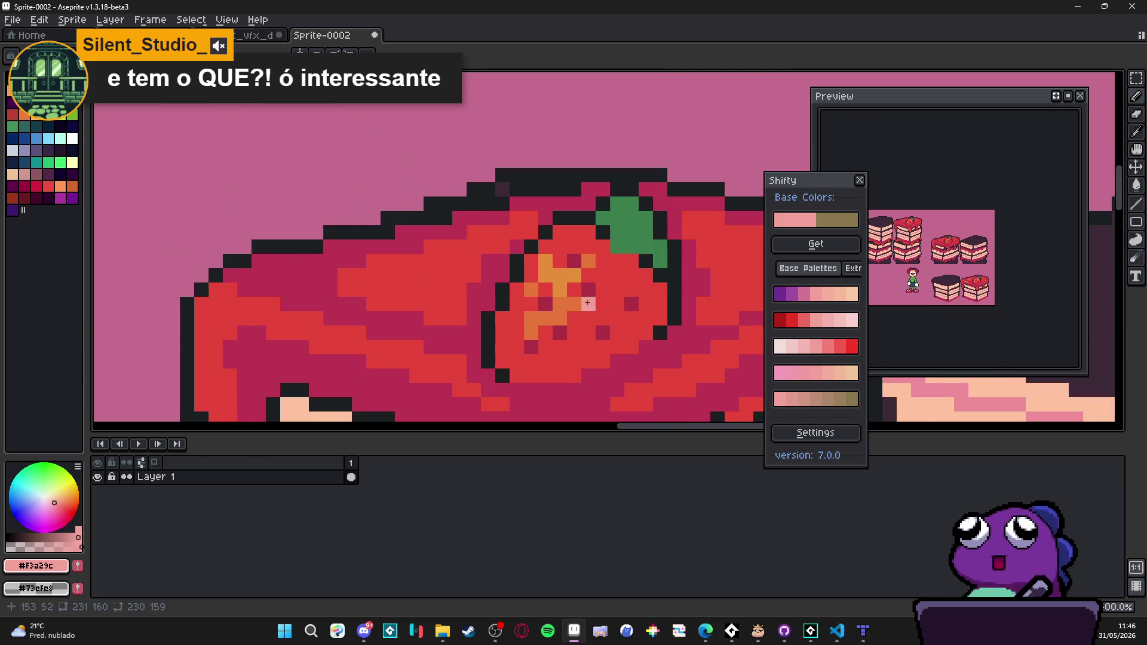
alt+click(571, 292)
mouse_move(531, 276)
mouse_down()
mouse_move(548, 291)
mouse_move(548, 316)
mouse_move(534, 324)
mouse_up()
Step: Recolour stray orange seed pixels red, then add one orange pixel beside the seed patch
alt+click(562, 304)
click(545, 319)
click(531, 331)
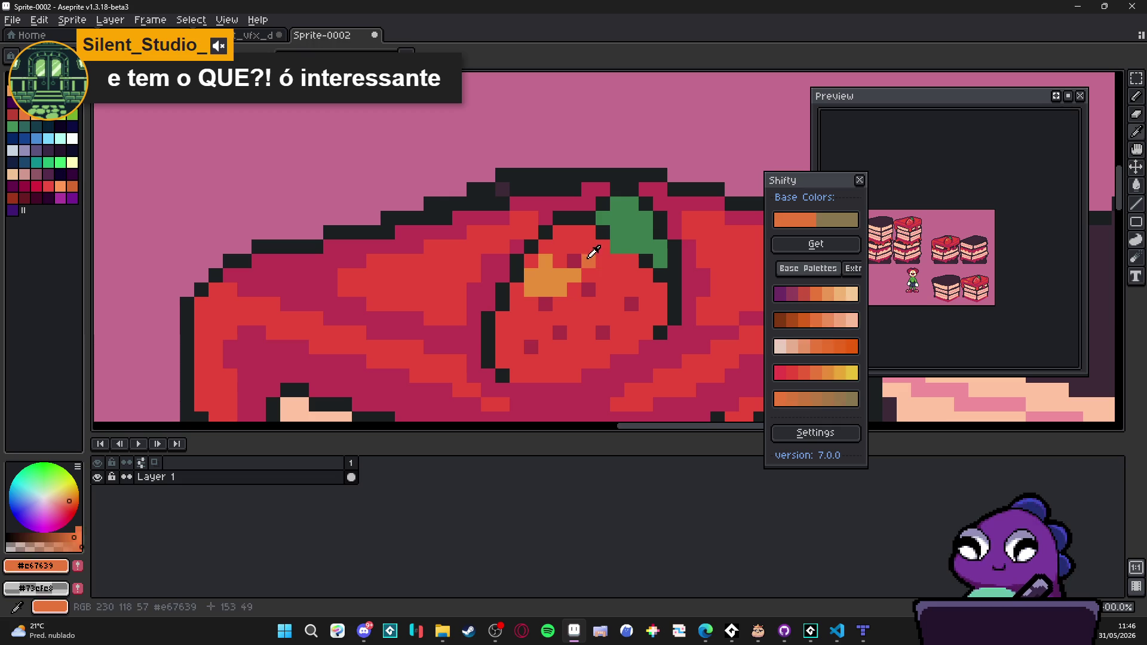
click(591, 263)
alt+click(553, 274)
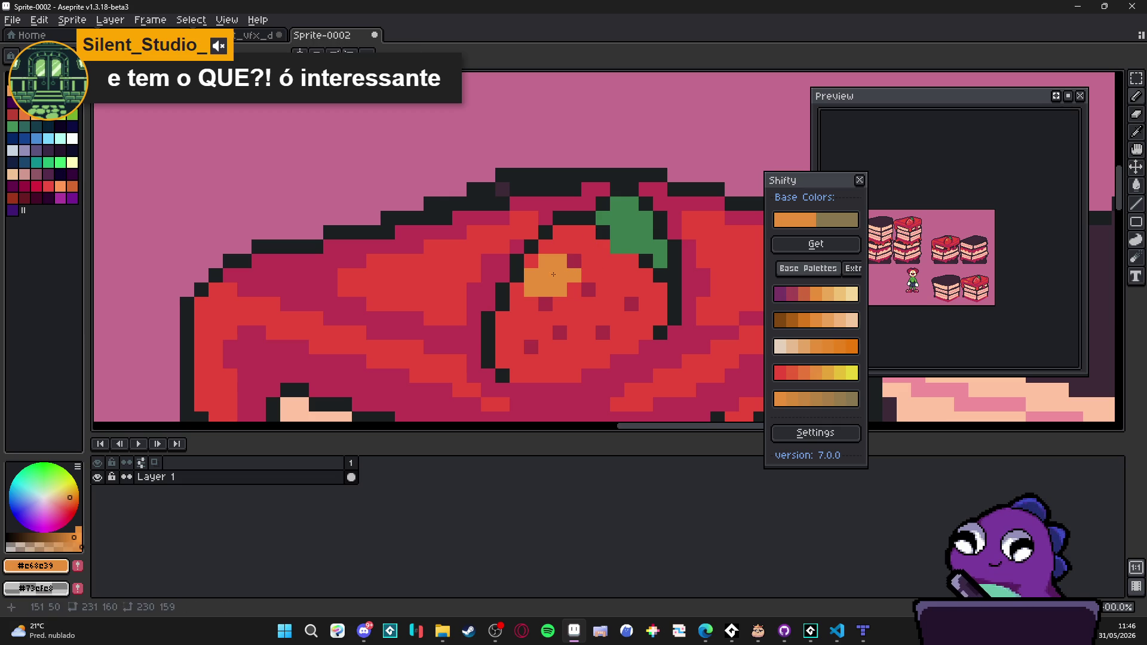
click(544, 318)
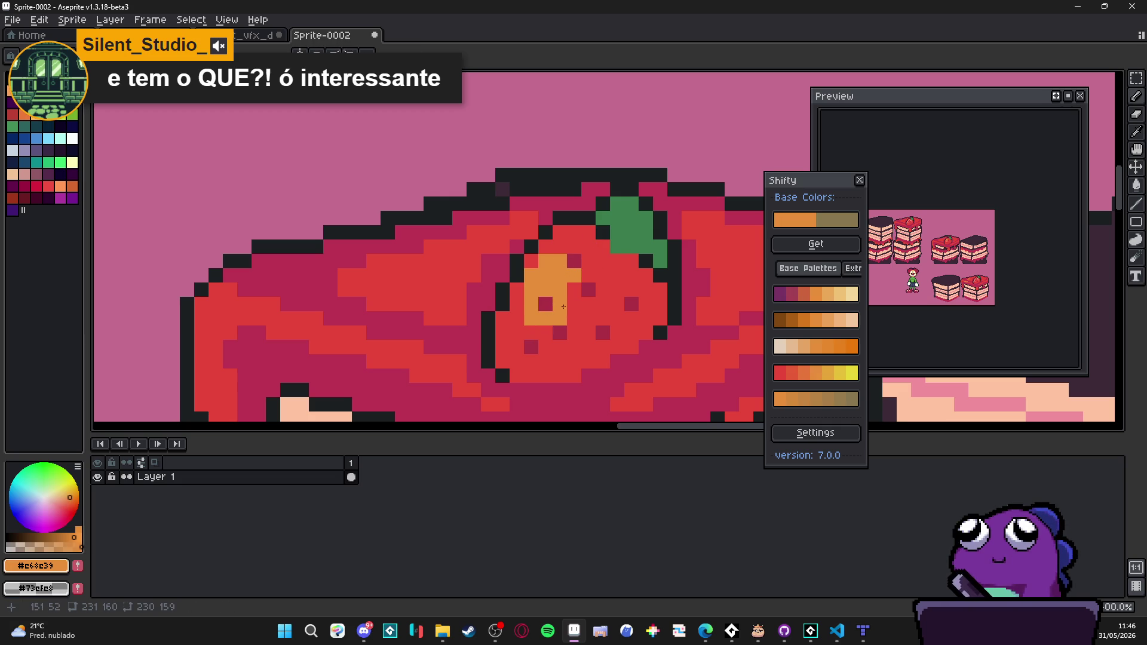
scroll(562, 281, down, 4)
scroll(558, 281, up, 3)
scroll(561, 287, down, 3)
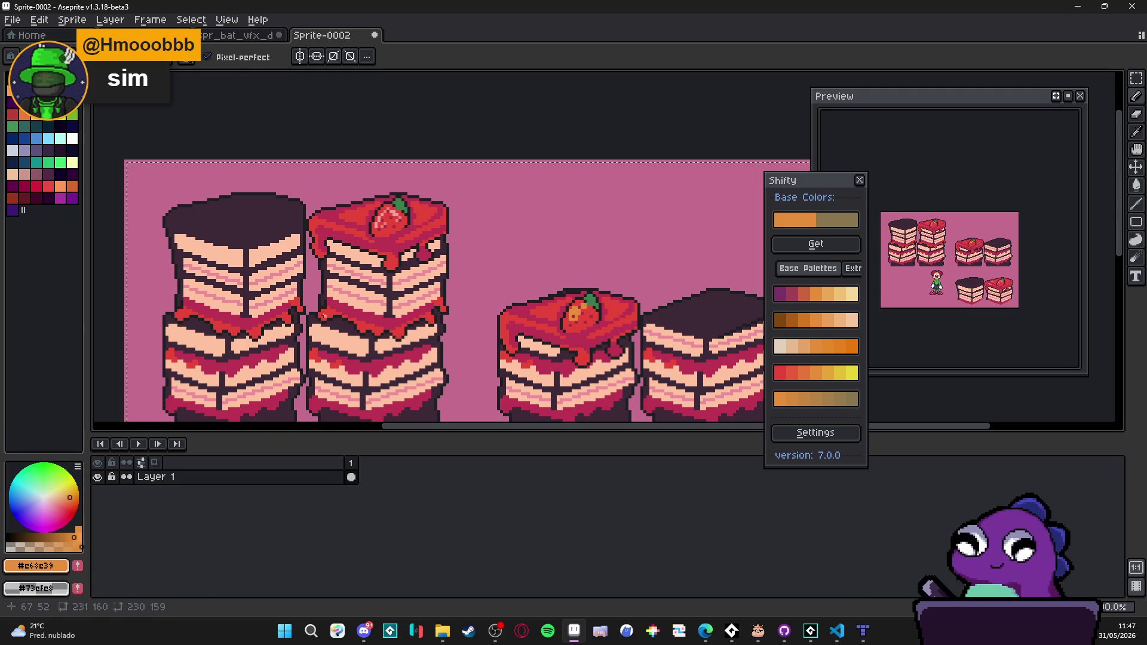
scroll(323, 315, down, 2)
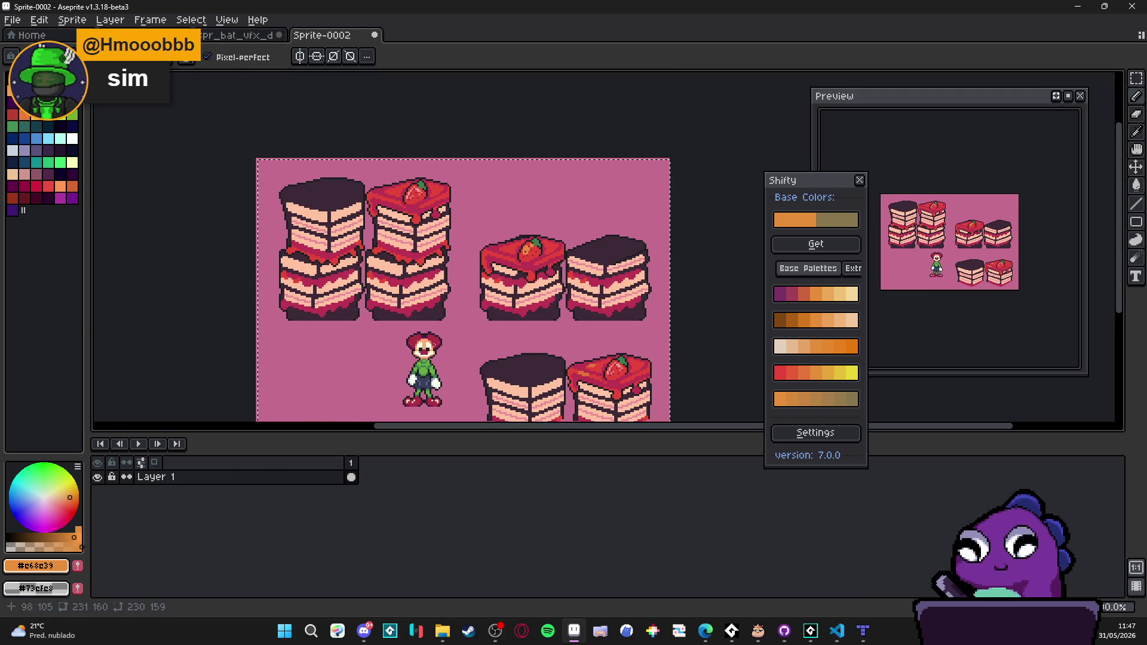
drag(431, 346, 442, 308)
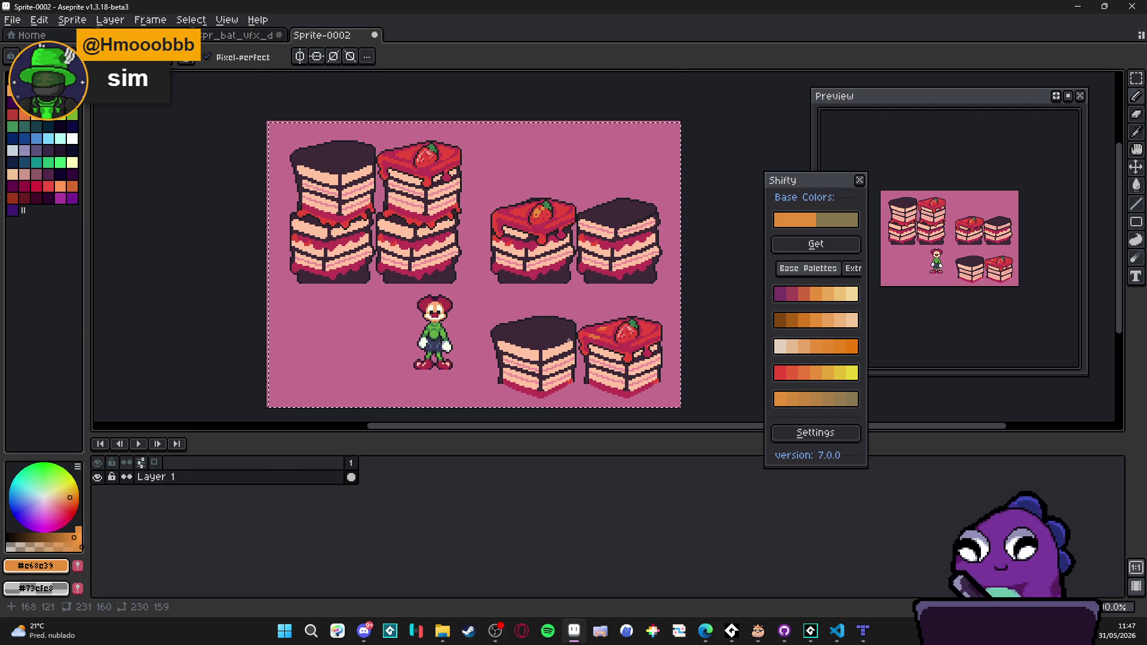
scroll(570, 346, up, 4)
scroll(574, 352, down, 3)
scroll(510, 203, down, 2)
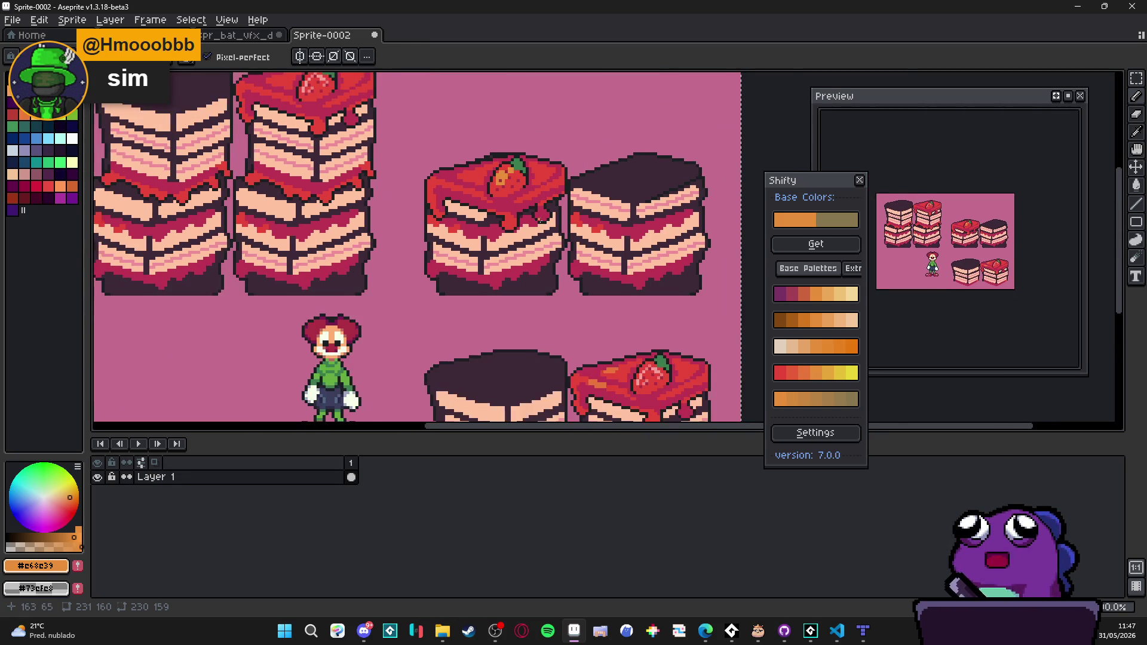
scroll(394, 191, down, 2)
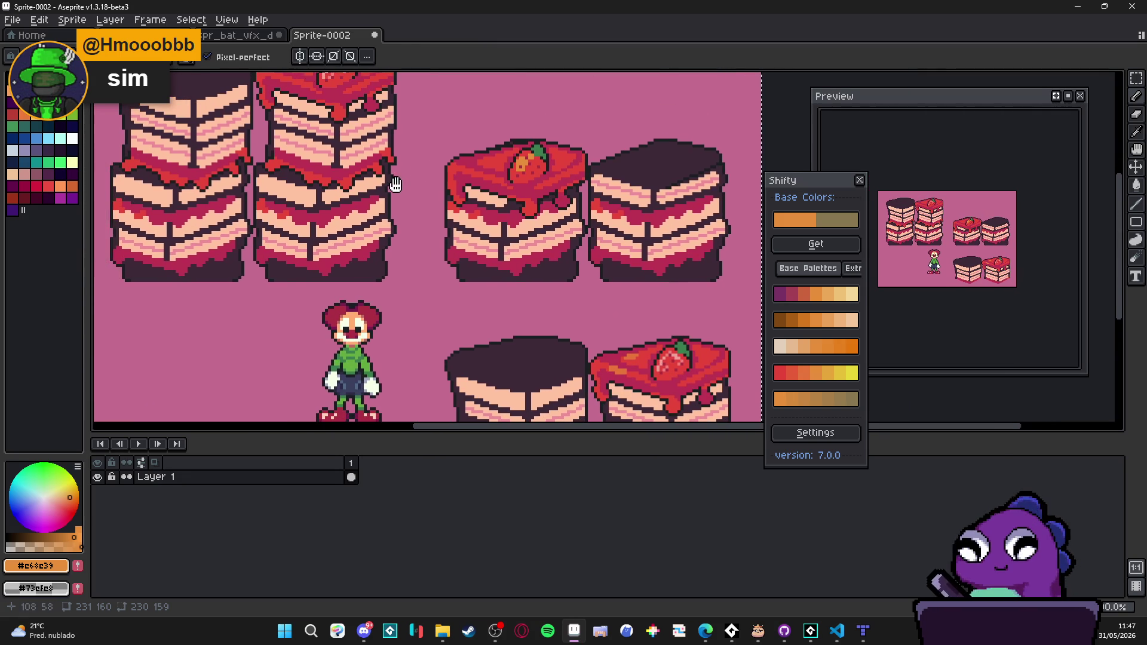
scroll(399, 203, down, 1)
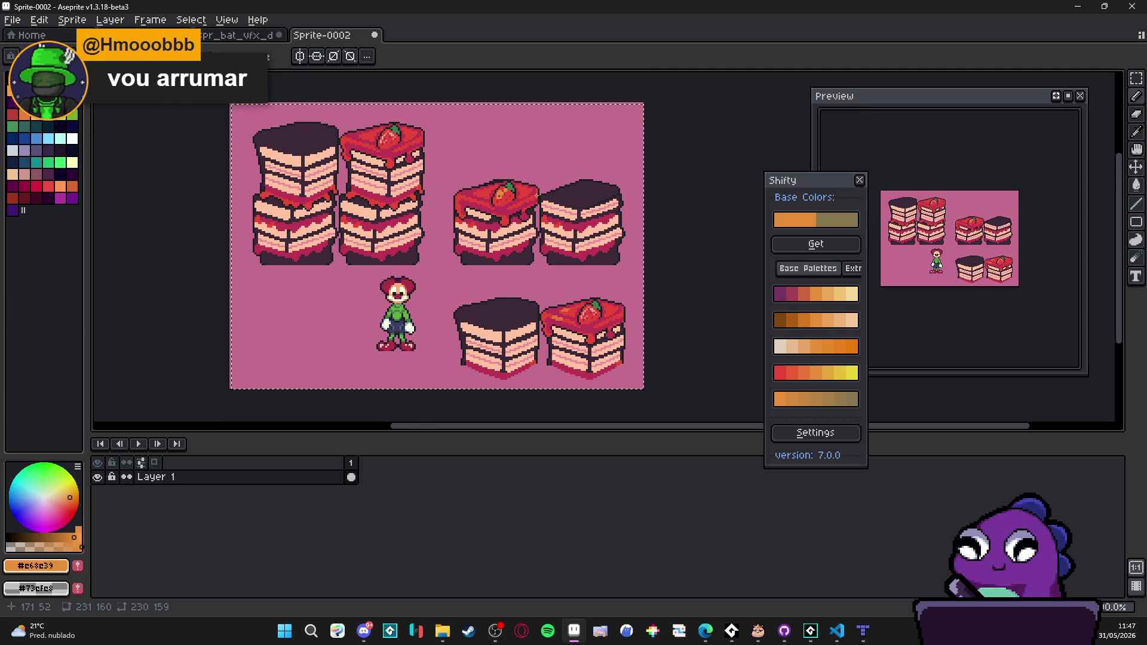
click(375, 35)
Step: Discard the cake sprite changes, move the palette helper aside, and pick light cyan from frame 4
click(583, 344)
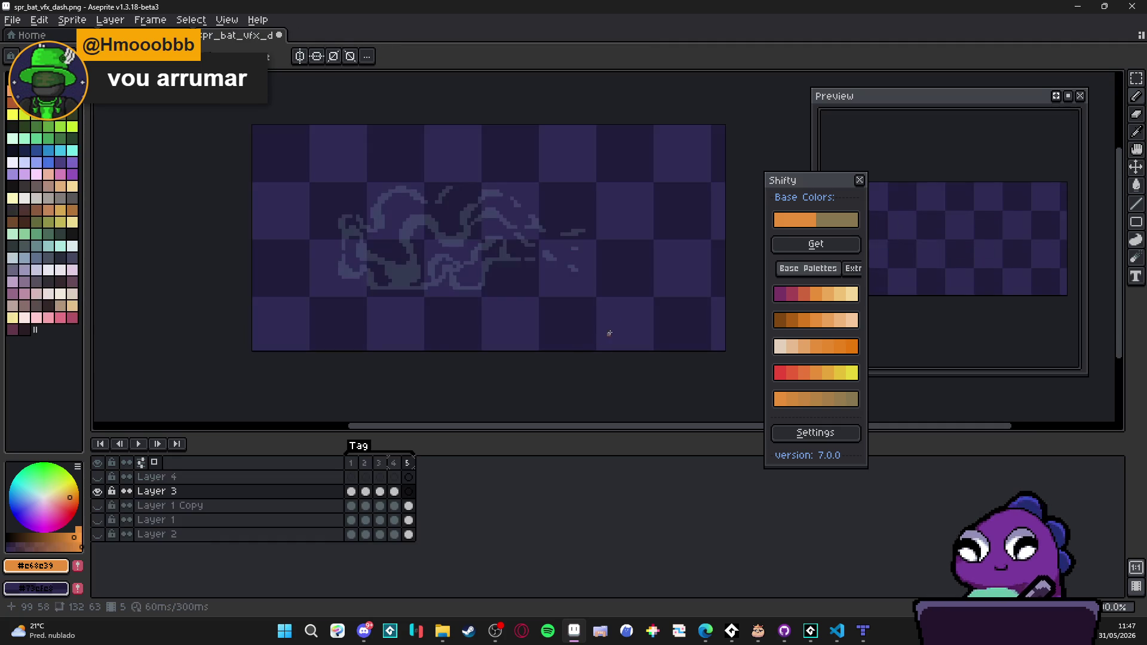
mouse_move(809, 182)
mouse_down()
mouse_move(1063, 329)
mouse_move(1046, 317)
mouse_up()
drag(473, 258, 498, 251)
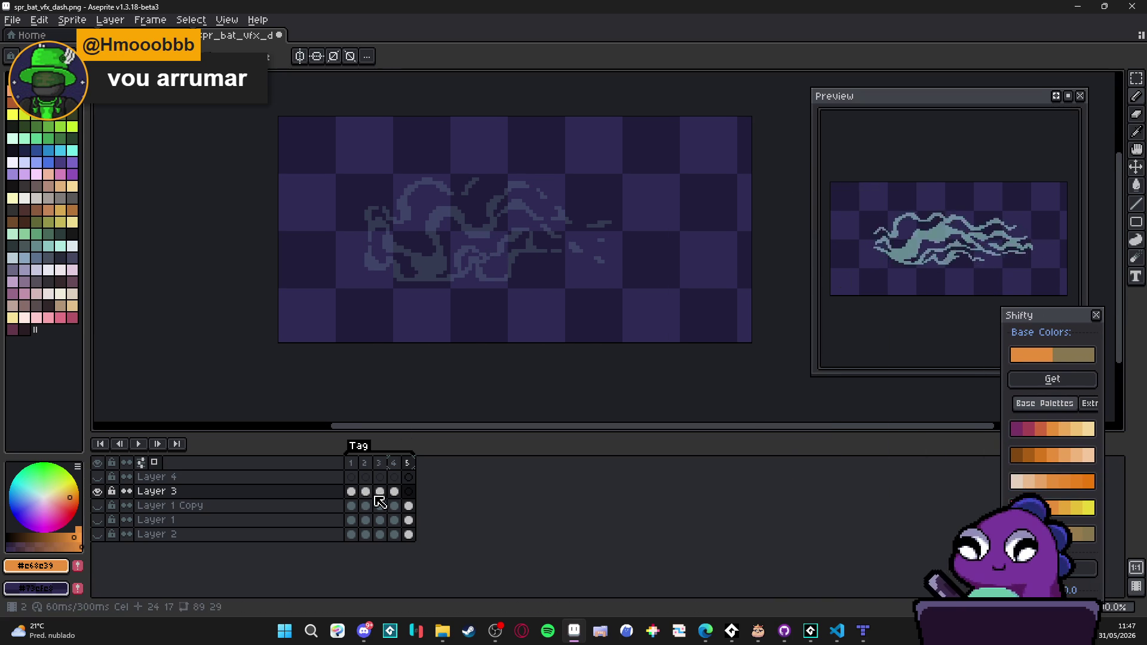
click(394, 491)
scroll(427, 265, up, 1)
scroll(426, 264, up, 1)
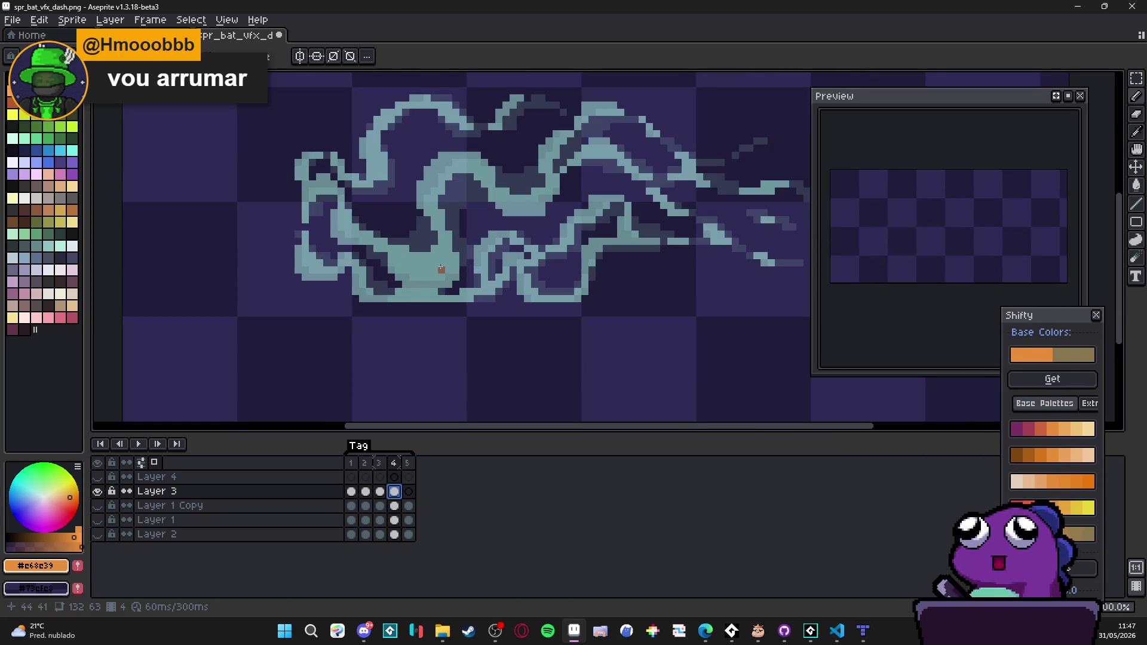
alt+click(431, 259)
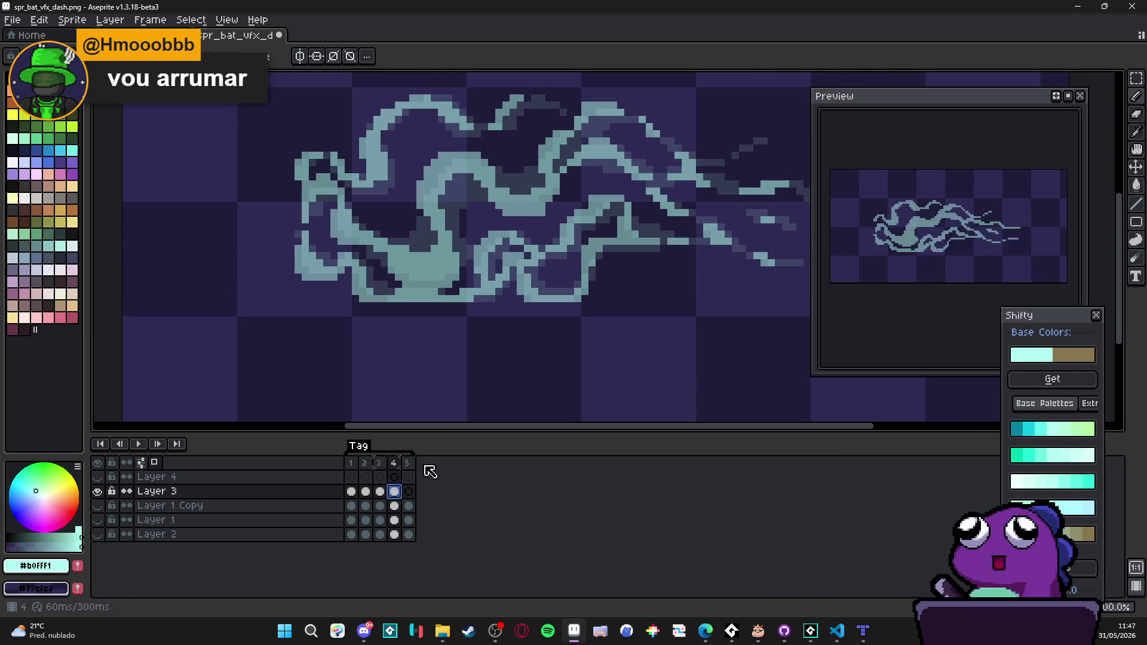
Step: On empty frame 5 of Layer 3, draw cyan lines along the swirl's upper arc and left side
click(409, 491)
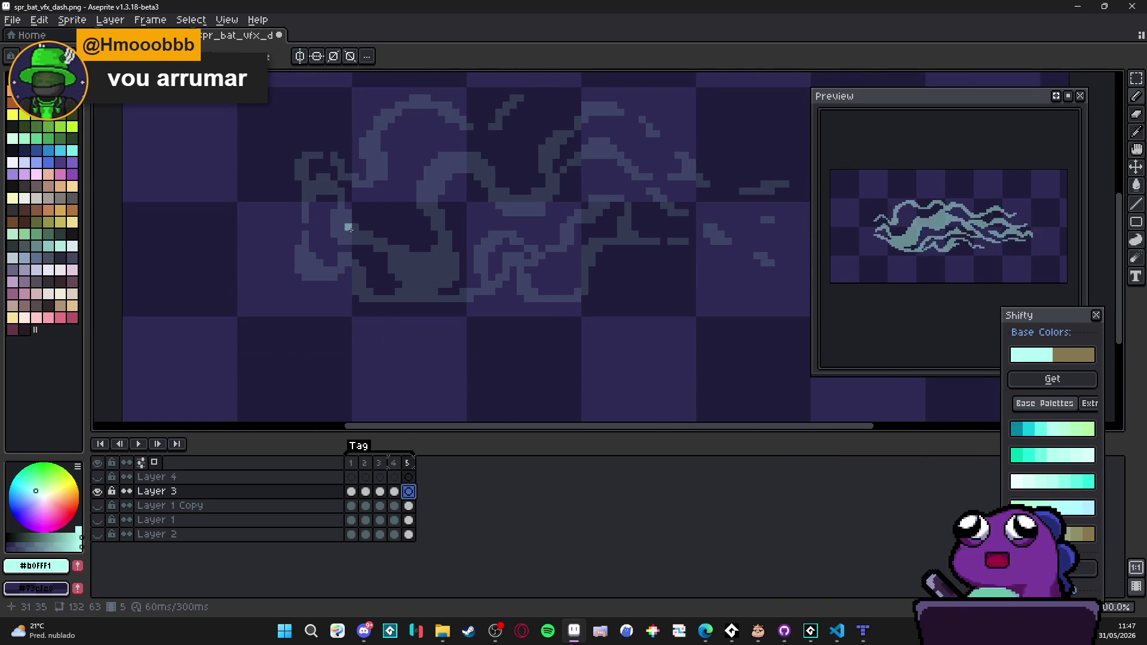
scroll(348, 227, up, 1)
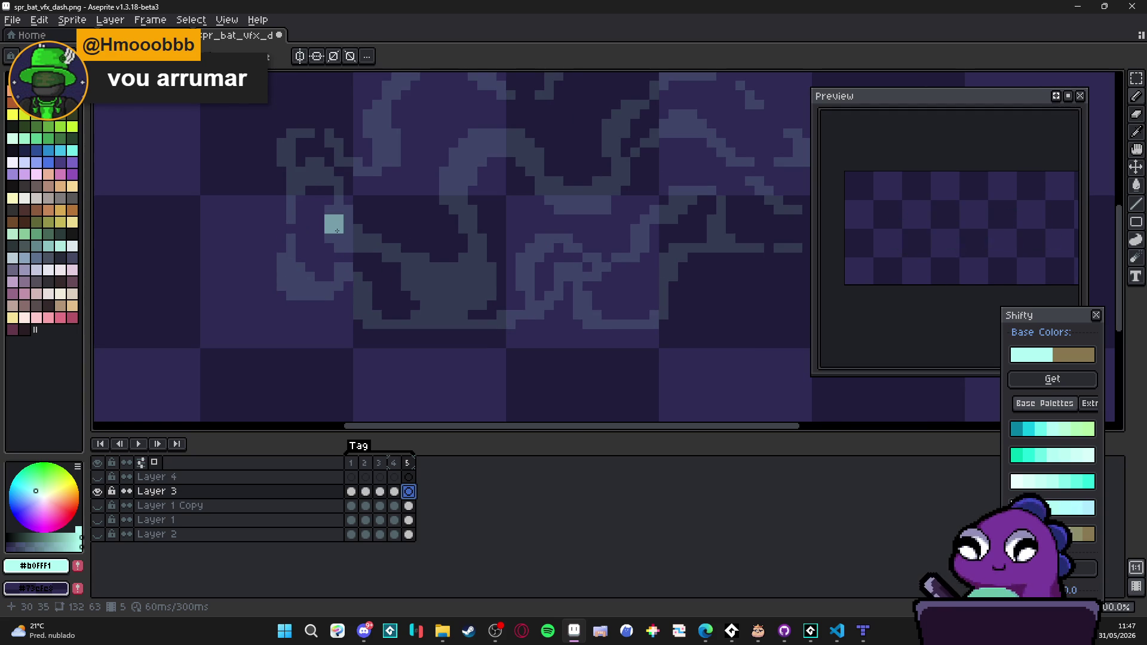
scroll(331, 218, down, 3)
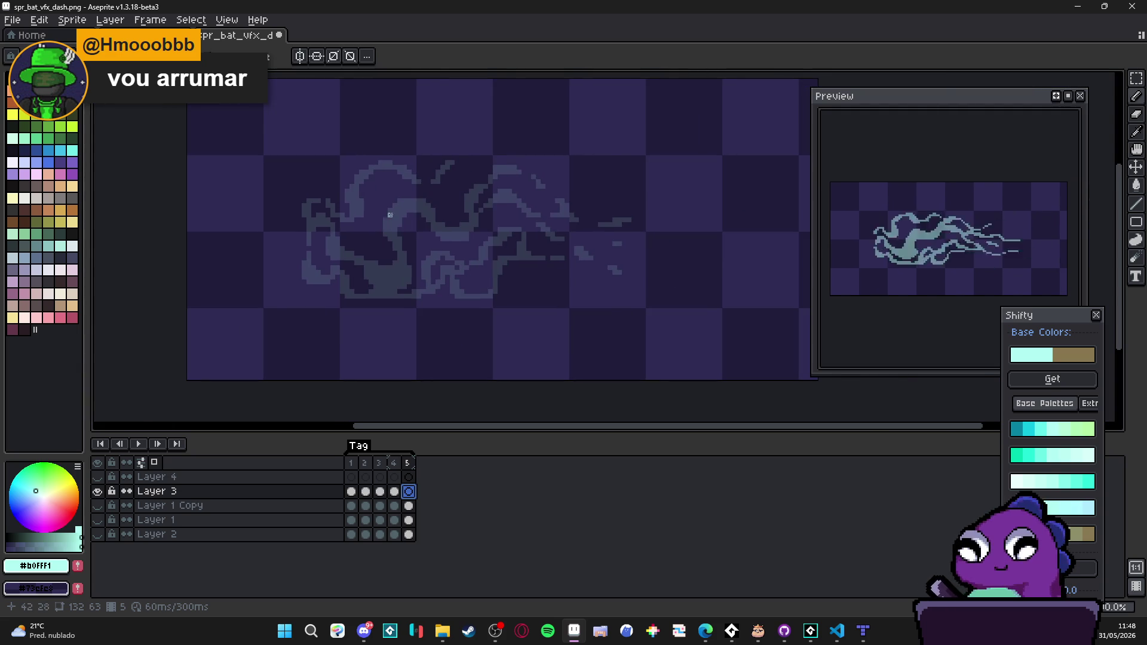
scroll(505, 196, up, 1)
scroll(512, 160, up, 1)
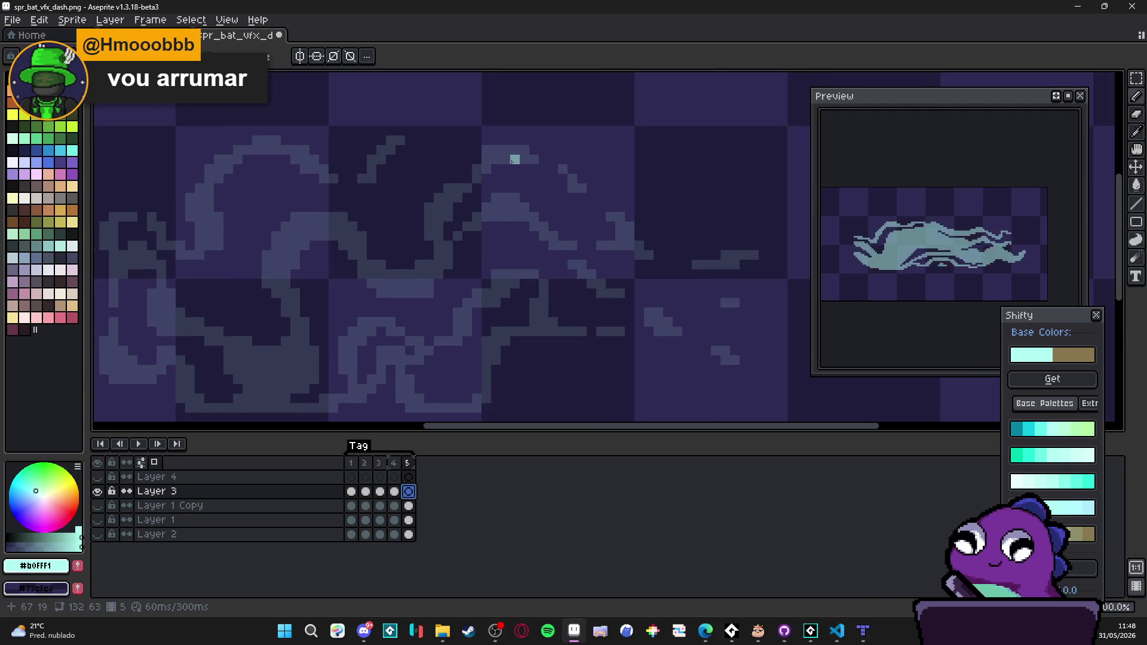
mouse_move(469, 179)
mouse_down()
mouse_move(515, 142)
mouse_move(473, 192)
mouse_move(484, 214)
mouse_move(463, 245)
mouse_move(425, 259)
mouse_move(335, 190)
mouse_move(302, 200)
mouse_move(294, 253)
mouse_move(321, 287)
mouse_move(341, 357)
mouse_up()
scroll(342, 352, down, 1)
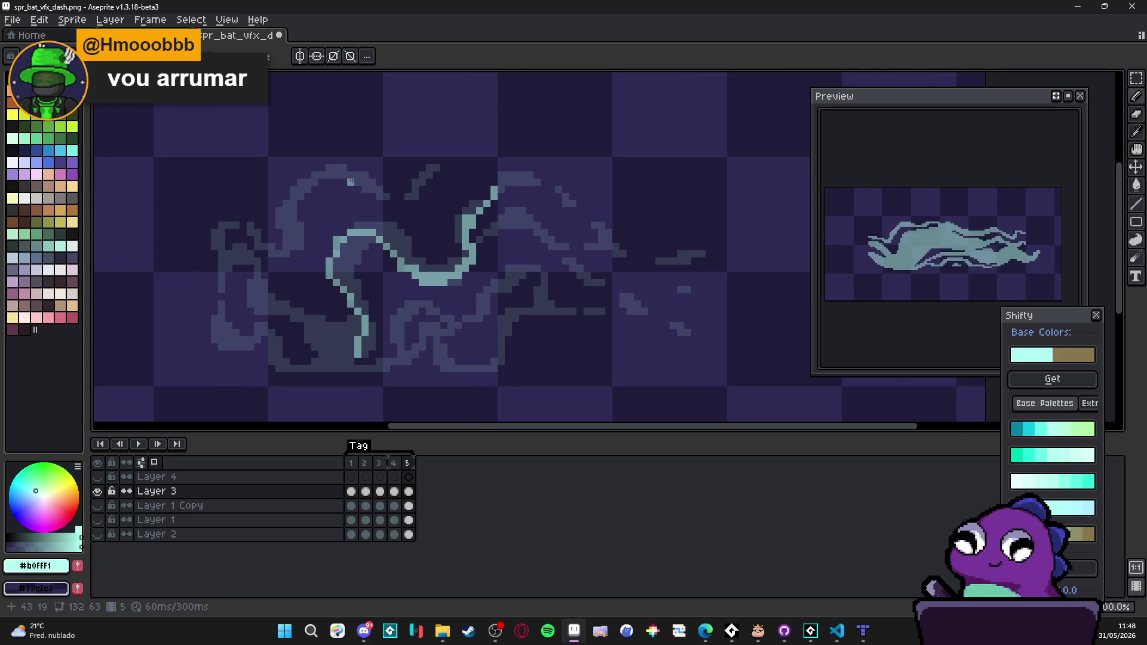
drag(357, 175, 282, 192)
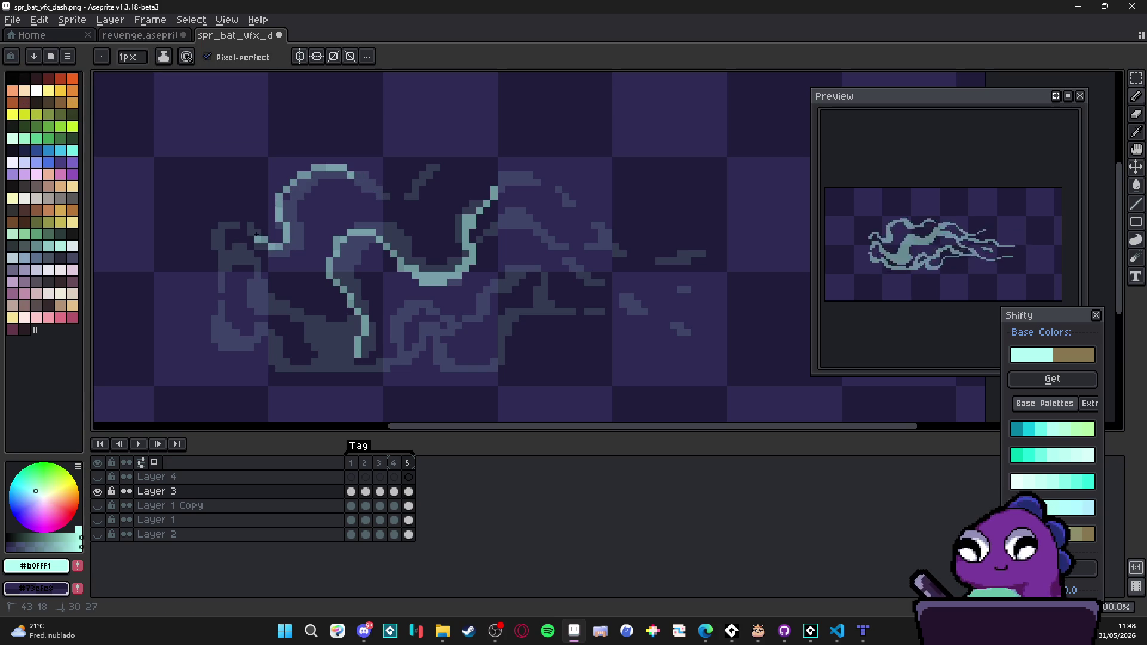
mouse_move(219, 269)
mouse_down()
mouse_move(212, 345)
mouse_move(247, 353)
mouse_move(263, 332)
mouse_move(263, 357)
mouse_move(289, 376)
mouse_up()
Step: Add a cyan left-loop curve and right dash, and extend the bottom swirl stroke
mouse_move(219, 274)
mouse_down()
mouse_move(229, 263)
mouse_move(249, 269)
mouse_move(250, 311)
mouse_move(303, 325)
mouse_up()
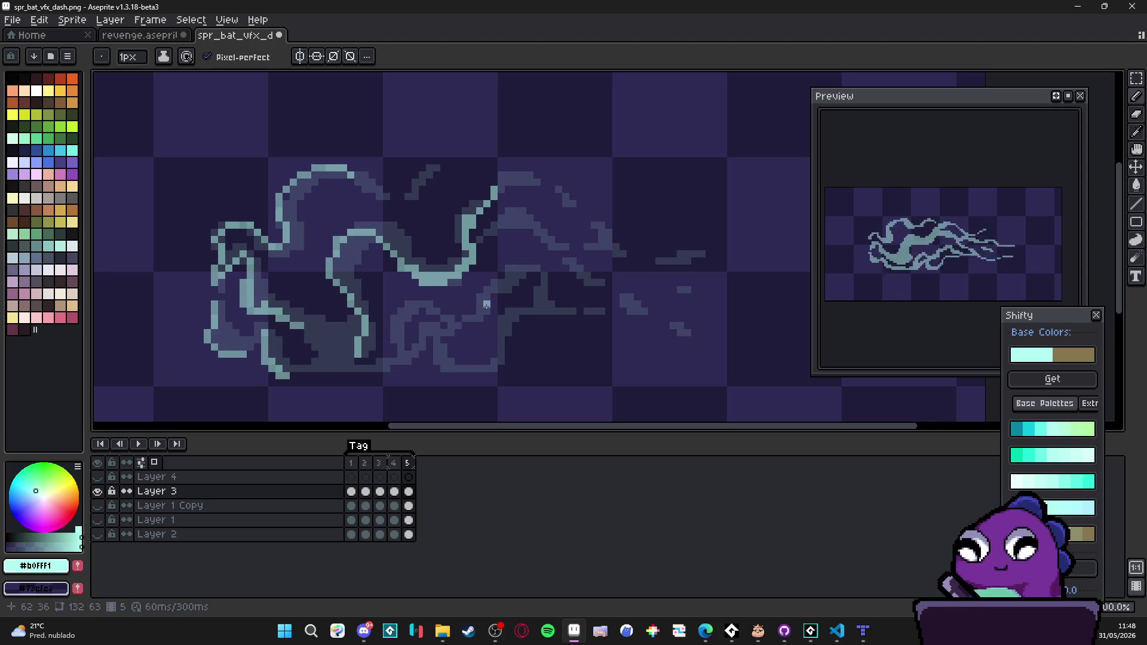
mouse_move(512, 289)
mouse_down()
mouse_move(484, 292)
mouse_move(463, 319)
mouse_move(421, 302)
mouse_move(388, 324)
mouse_move(399, 358)
mouse_move(351, 362)
mouse_up()
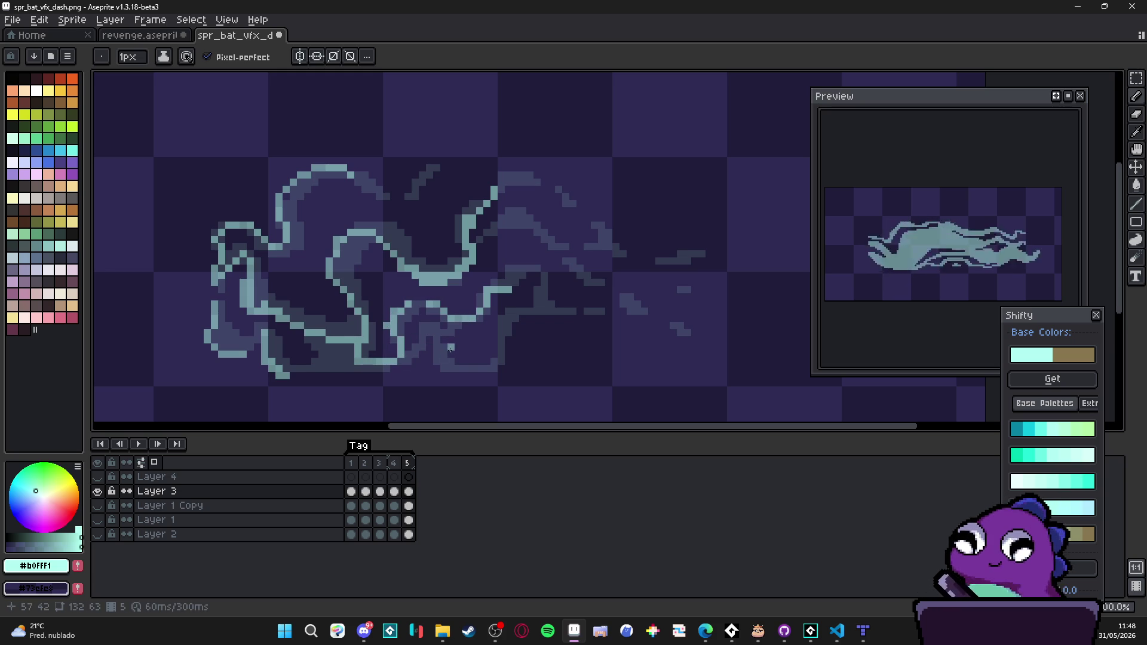
drag(428, 353, 451, 368)
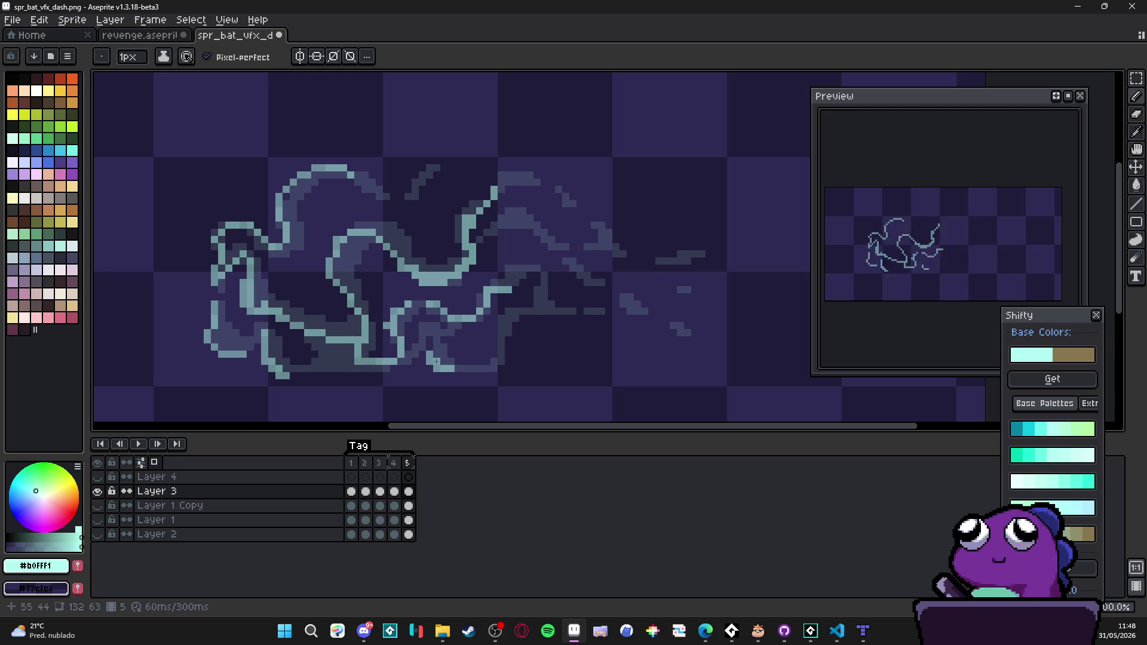
click(459, 368)
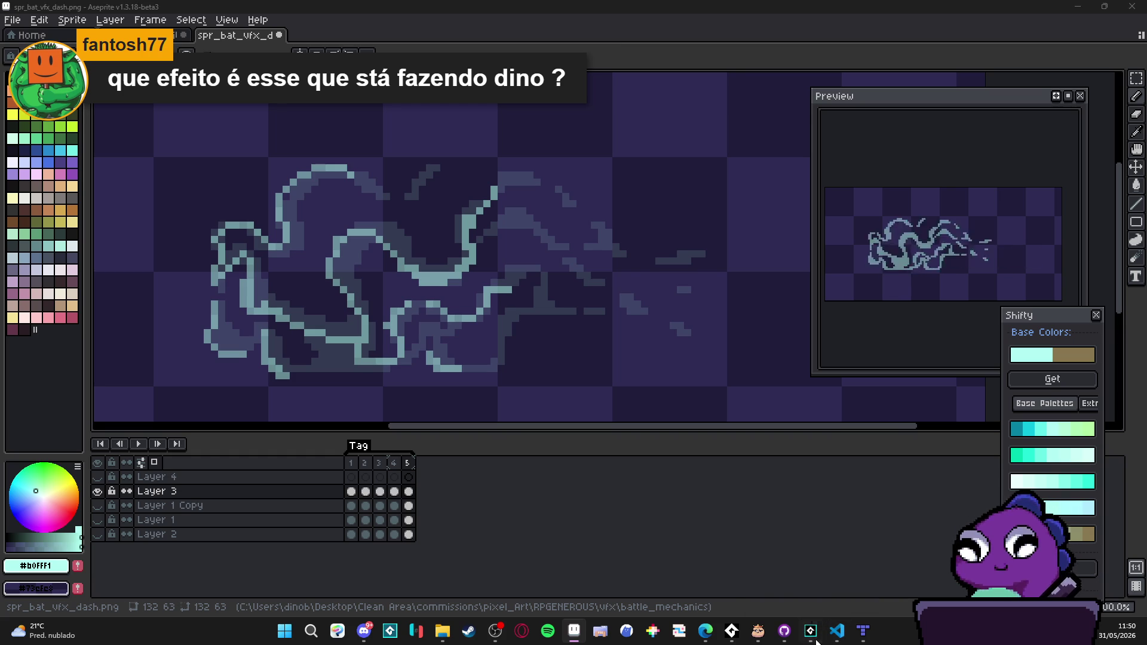
click(812, 634)
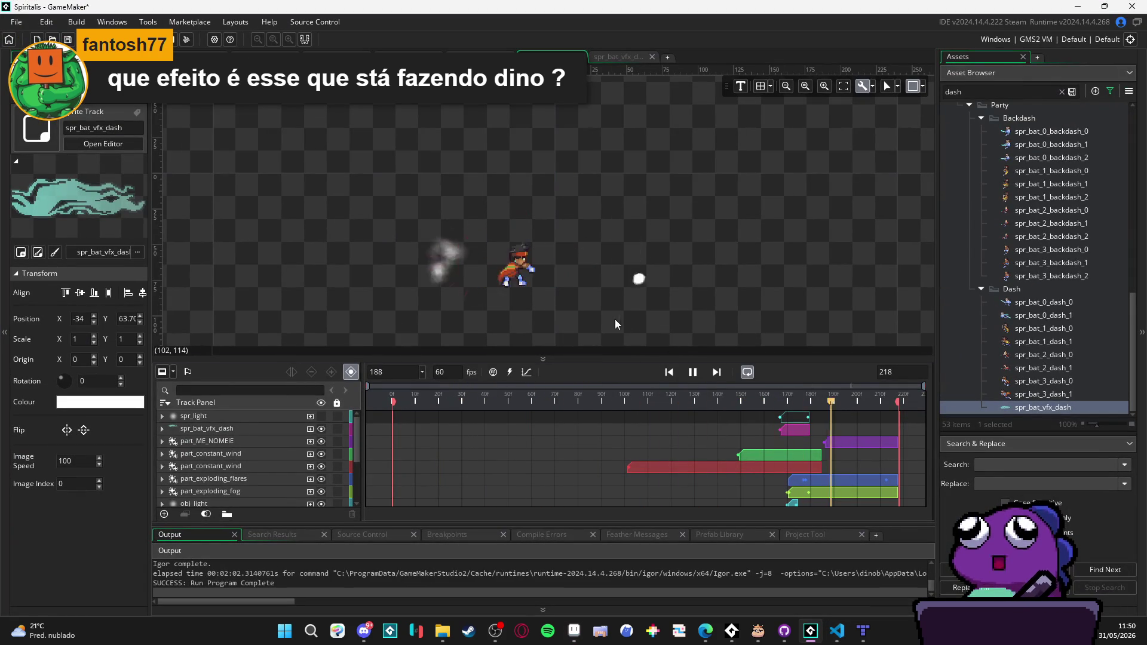
scroll(573, 283, up, 2)
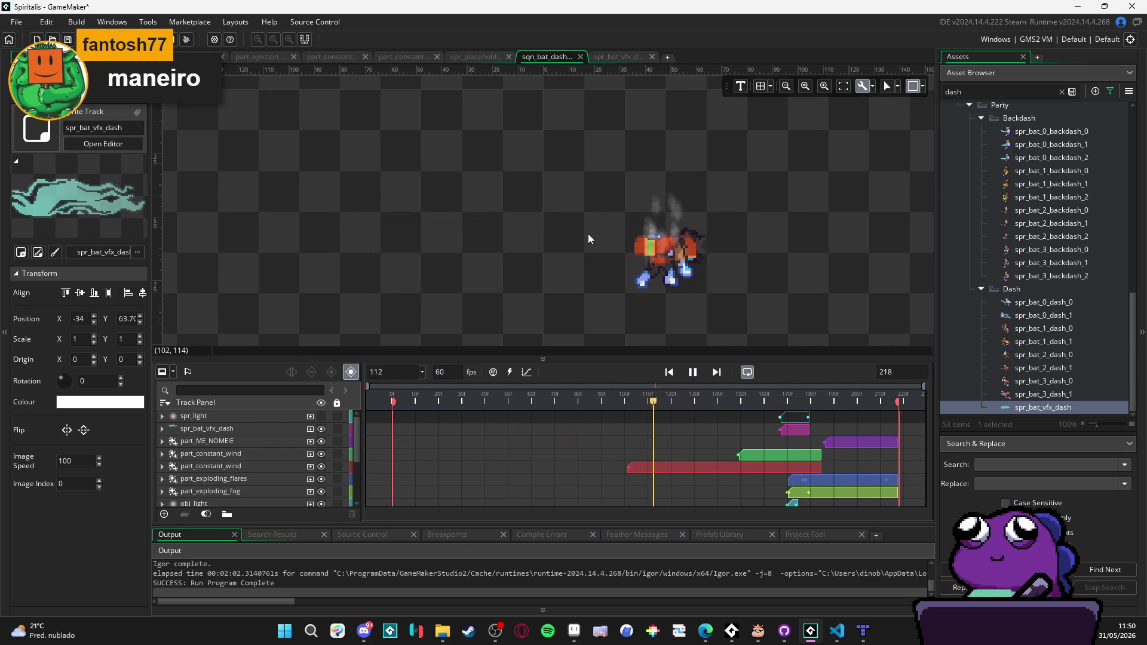
click(1079, 6)
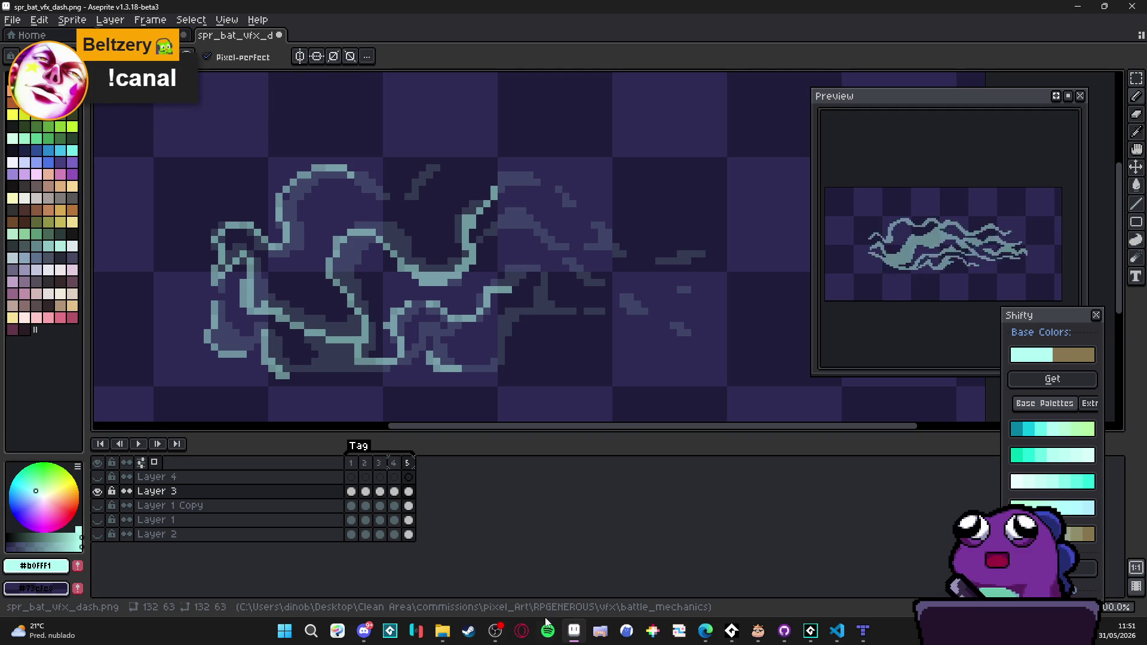
mouse_move(701, 629)
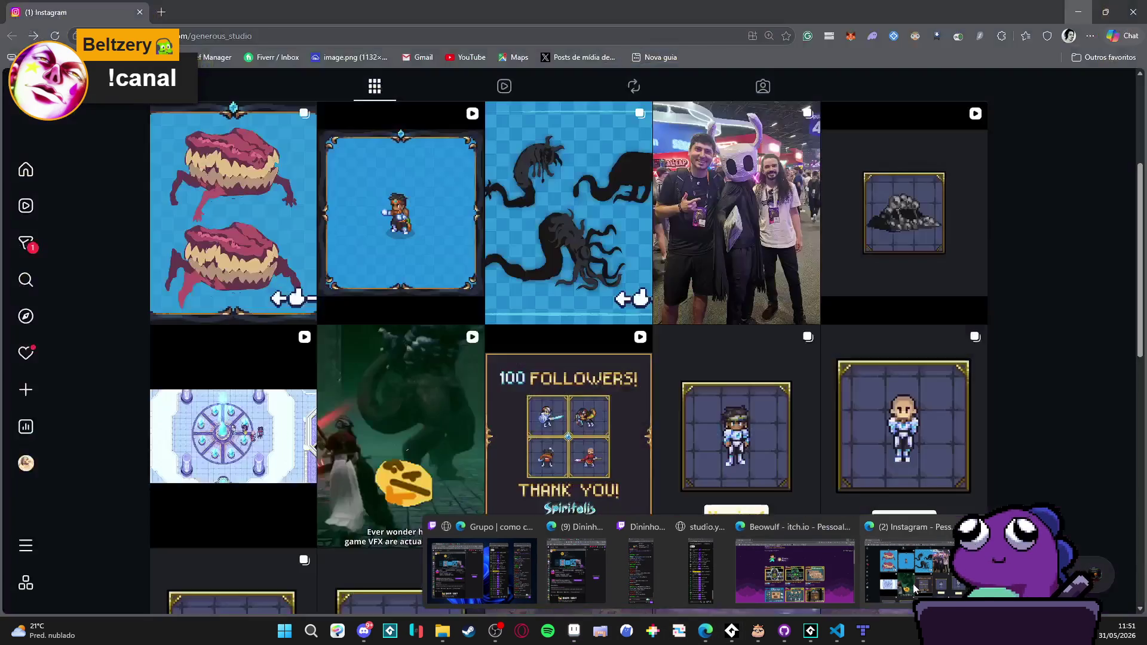
Step: Bring up the correct browser window, dismissing the itch.io one, and pause the playing video
click(795, 568)
click(1078, 11)
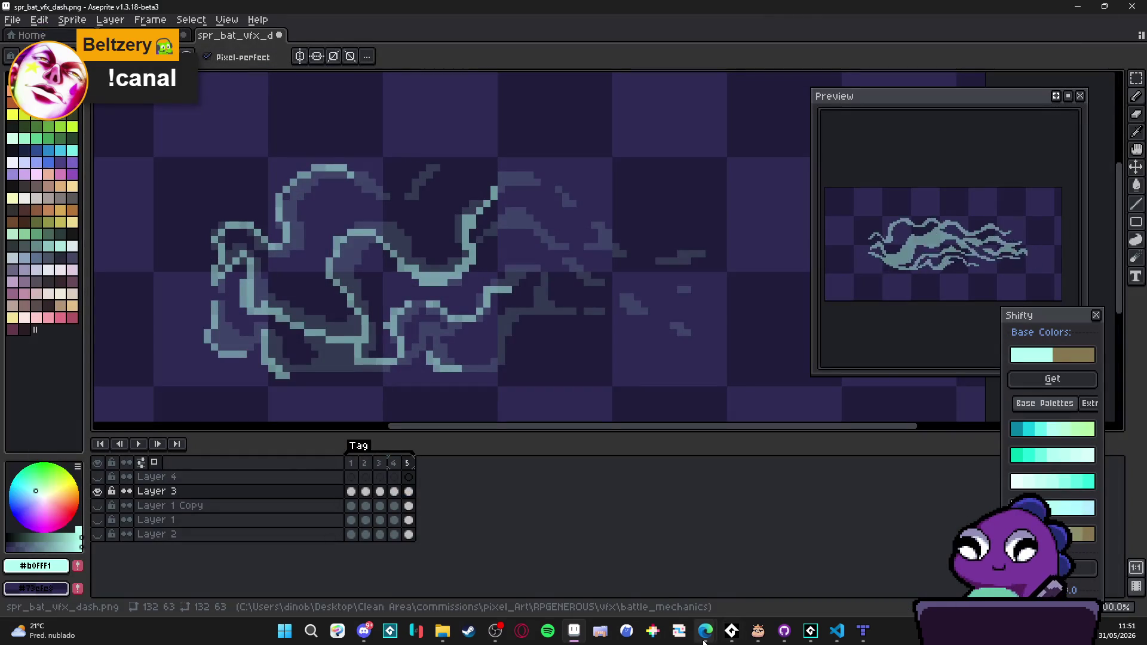
click(804, 557)
click(1078, 12)
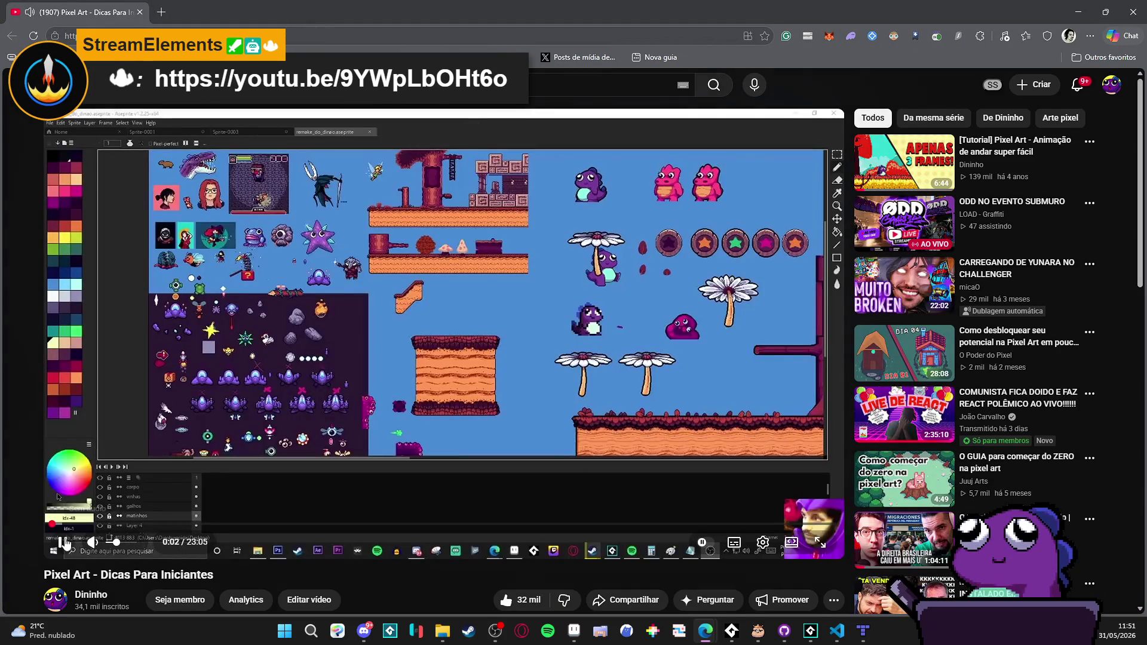
scroll(66, 514, down, 1)
click(64, 509)
scroll(66, 514, down, 2)
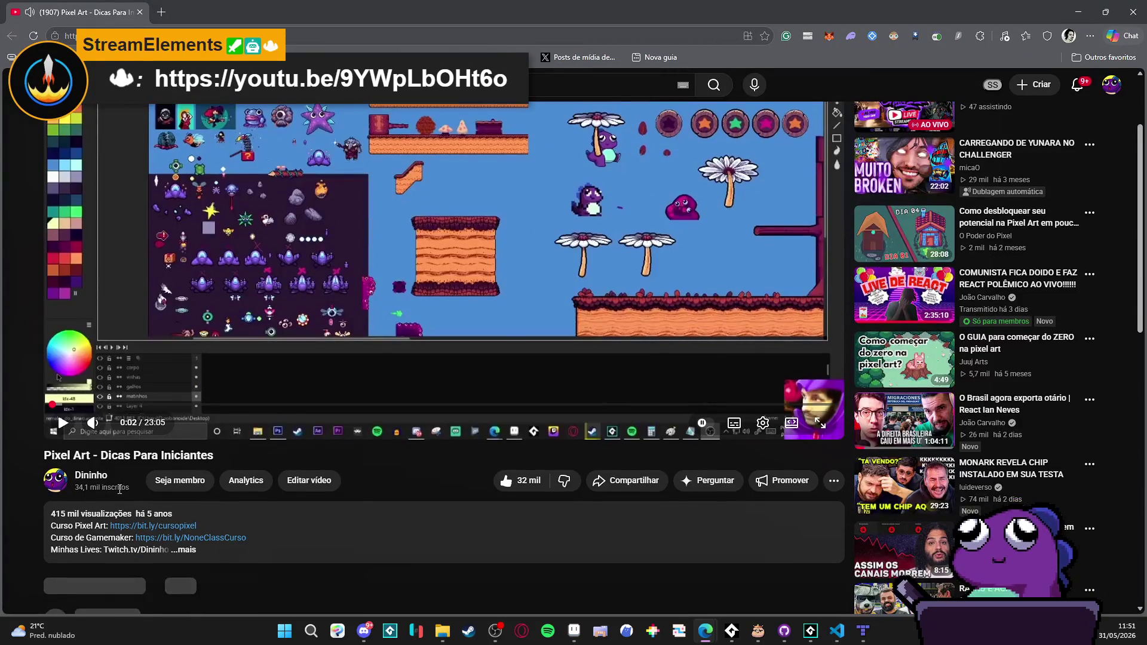
Step: From the creator's channel Vídeos list, open the Godot video in a new tab
click(97, 489)
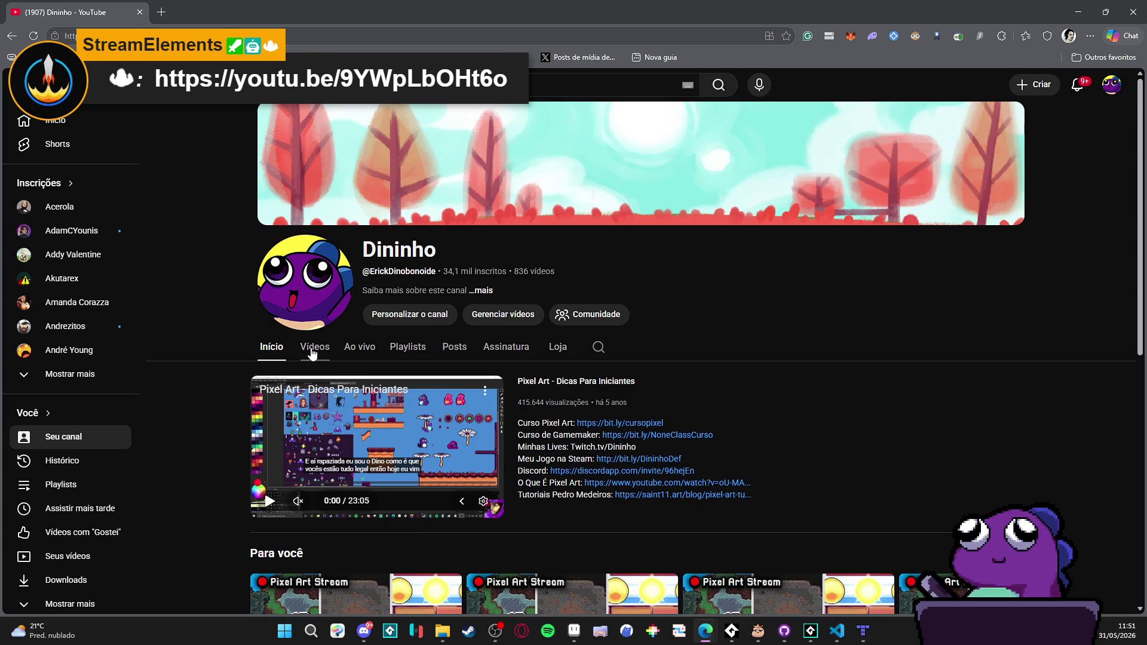
scroll(311, 360, down, 4)
scroll(310, 360, up, 4)
click(313, 357)
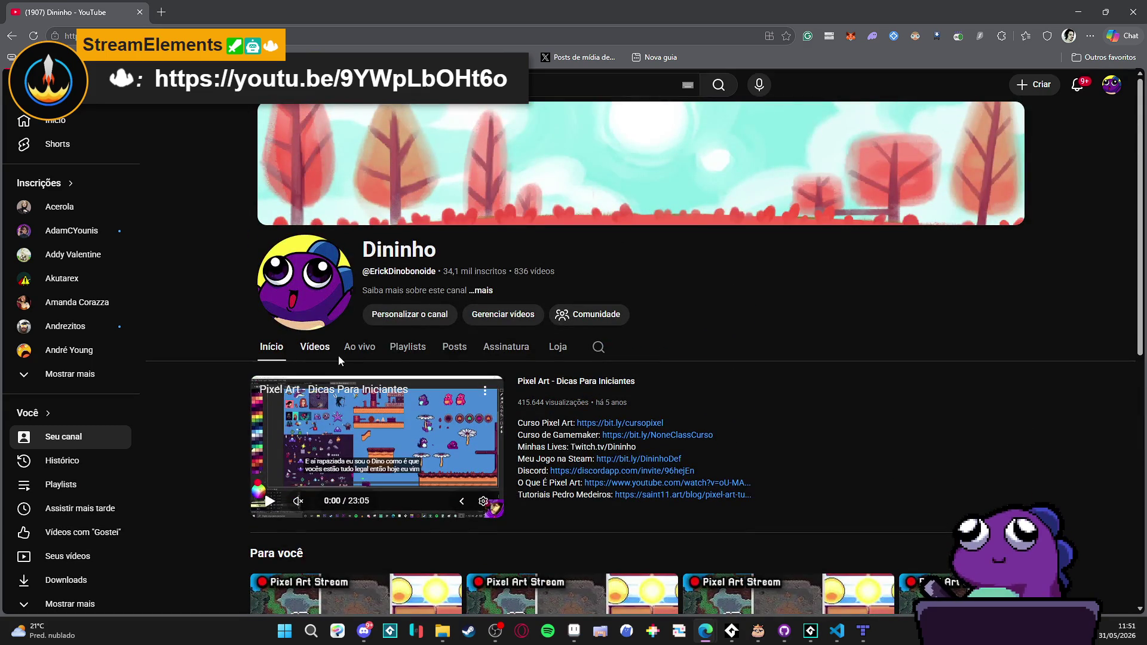
scroll(411, 405, down, 2)
scroll(411, 405, down, 2)
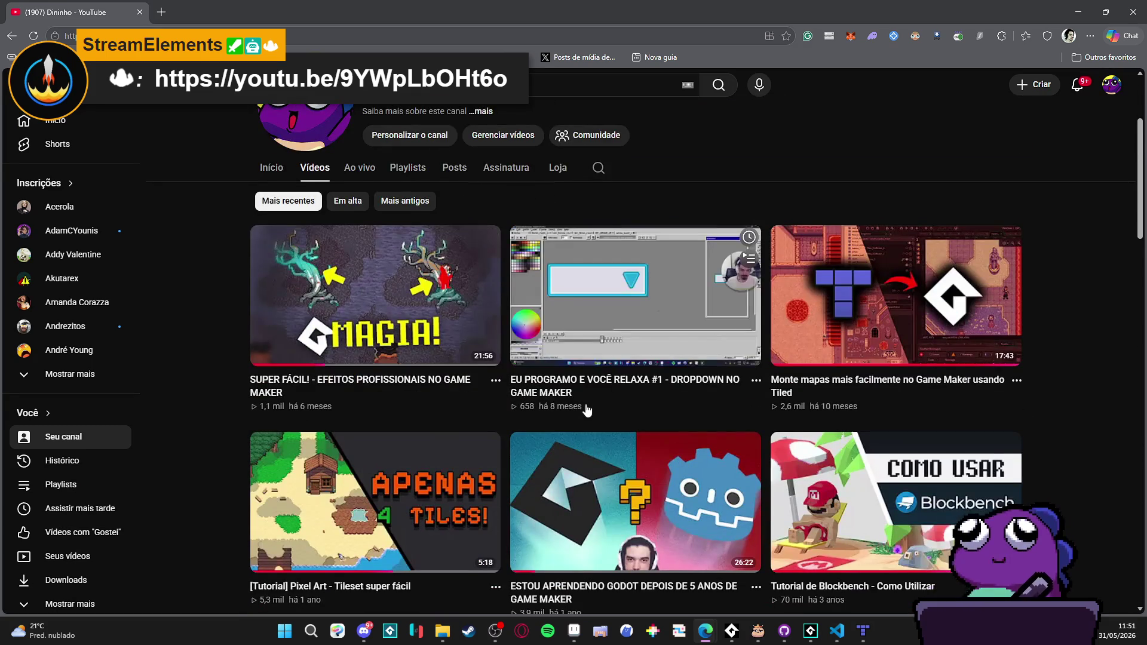
middle_click(585, 410)
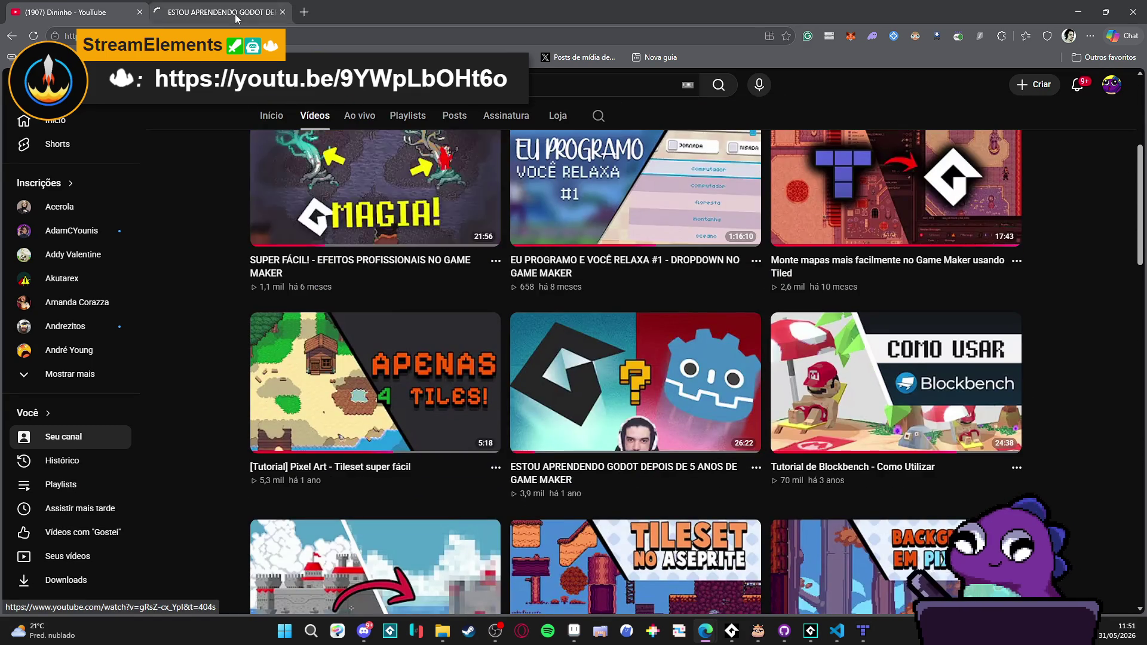
Step: Copy the Godot video's URL, close its tab, and return to Aseprite
key(ctrl+Tab)
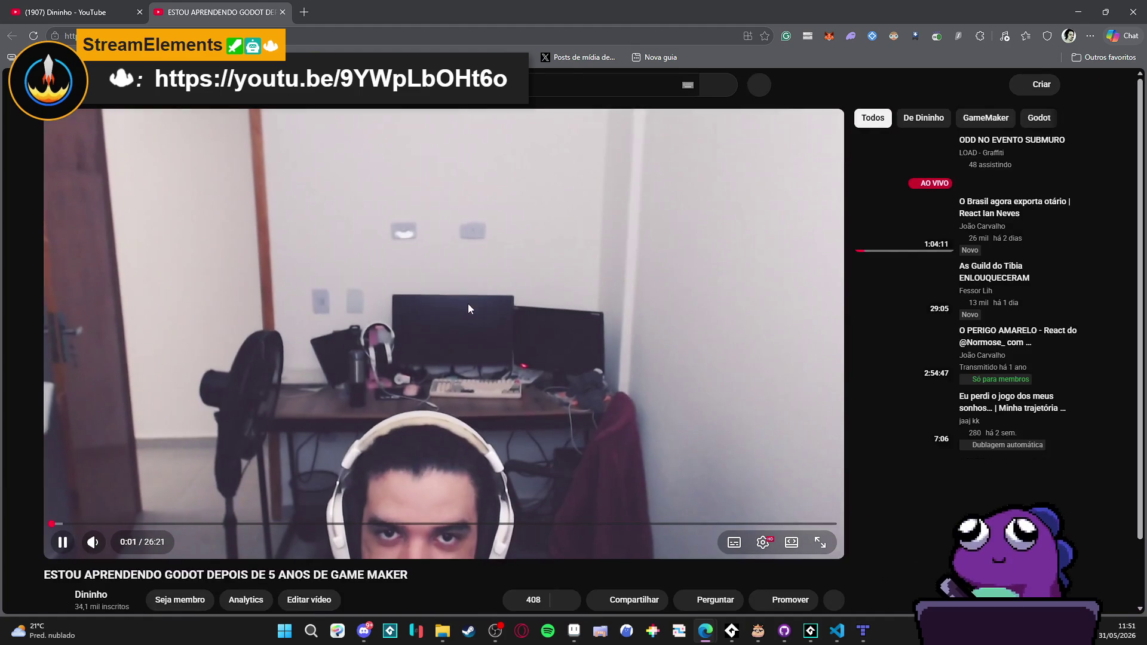
click(458, 273)
right_click(459, 274)
click(495, 335)
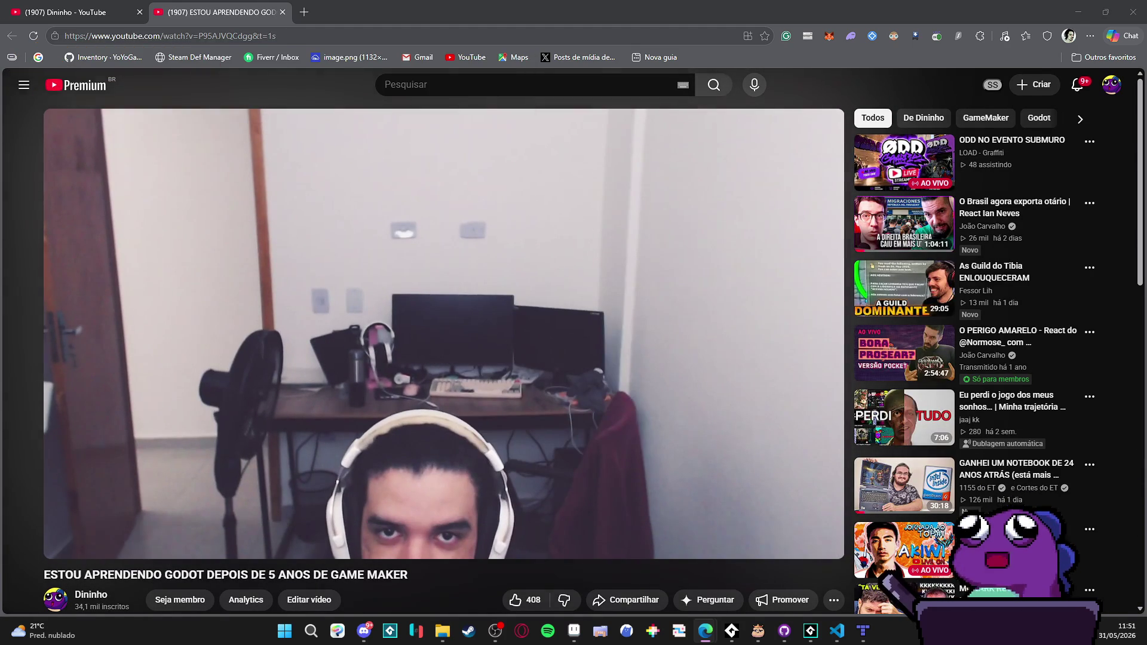
click(283, 12)
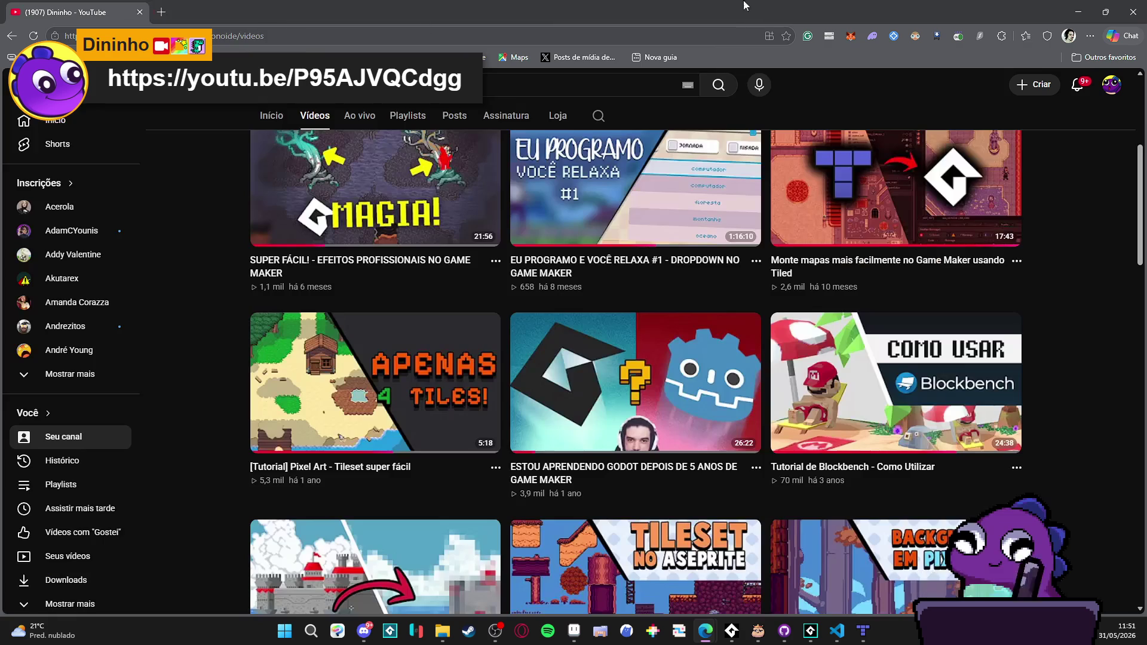
key(alt+Tab)
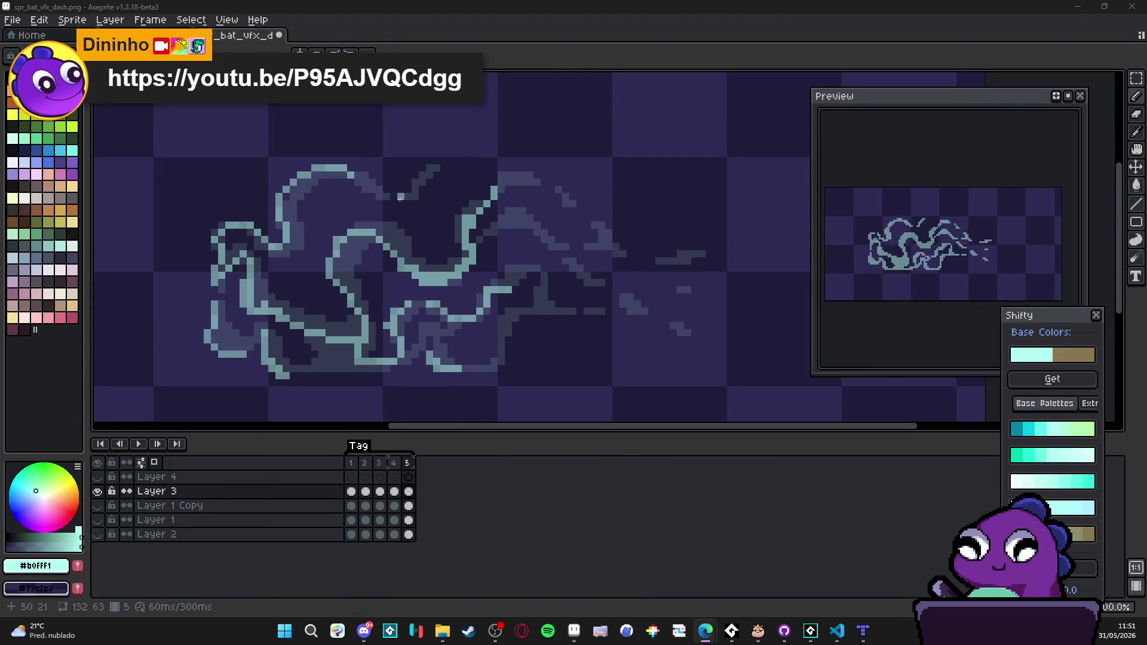
Step: Thicken the cyan outline's left edge and upper-left loop with light pixels
scroll(351, 243, up, 2)
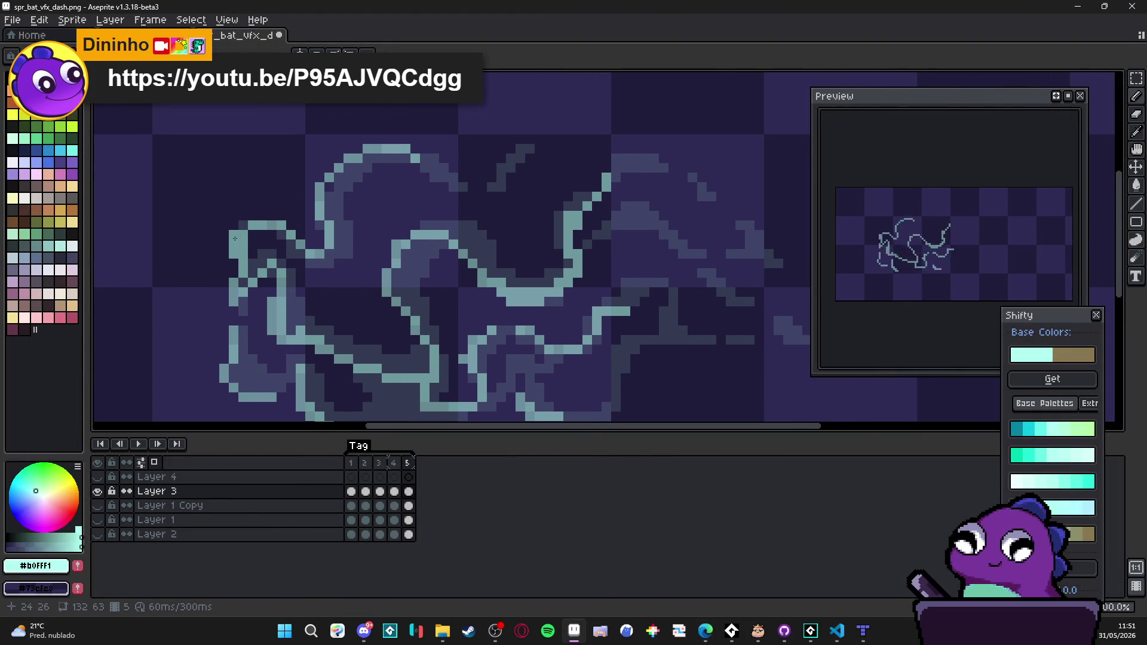
drag(226, 242, 226, 253)
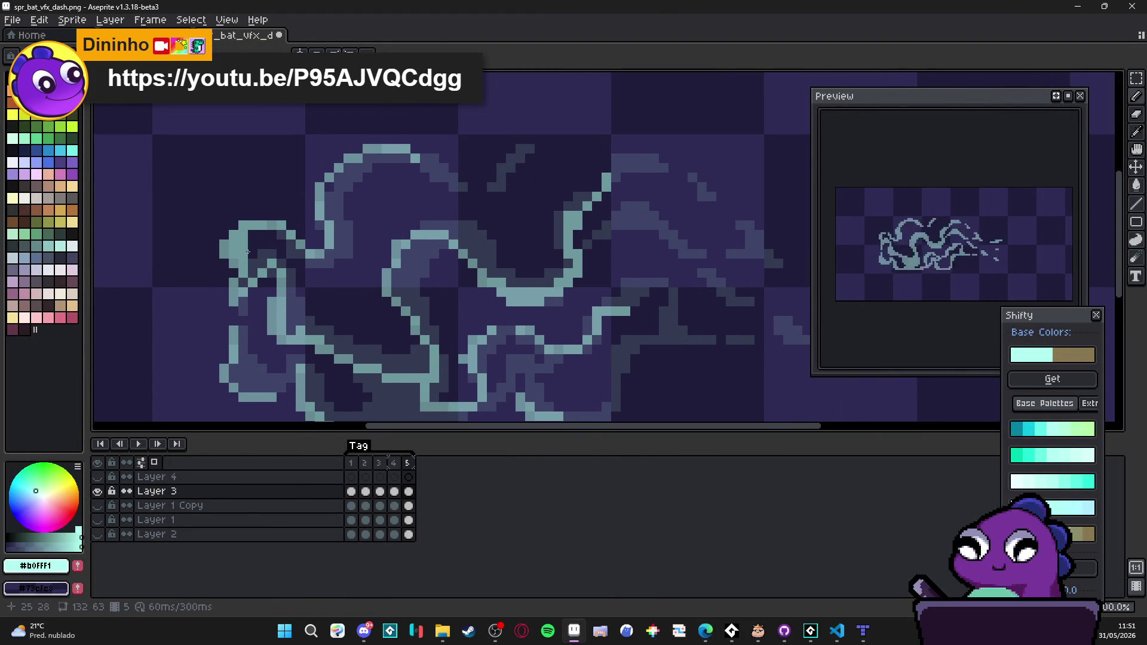
click(224, 234)
click(244, 215)
click(252, 215)
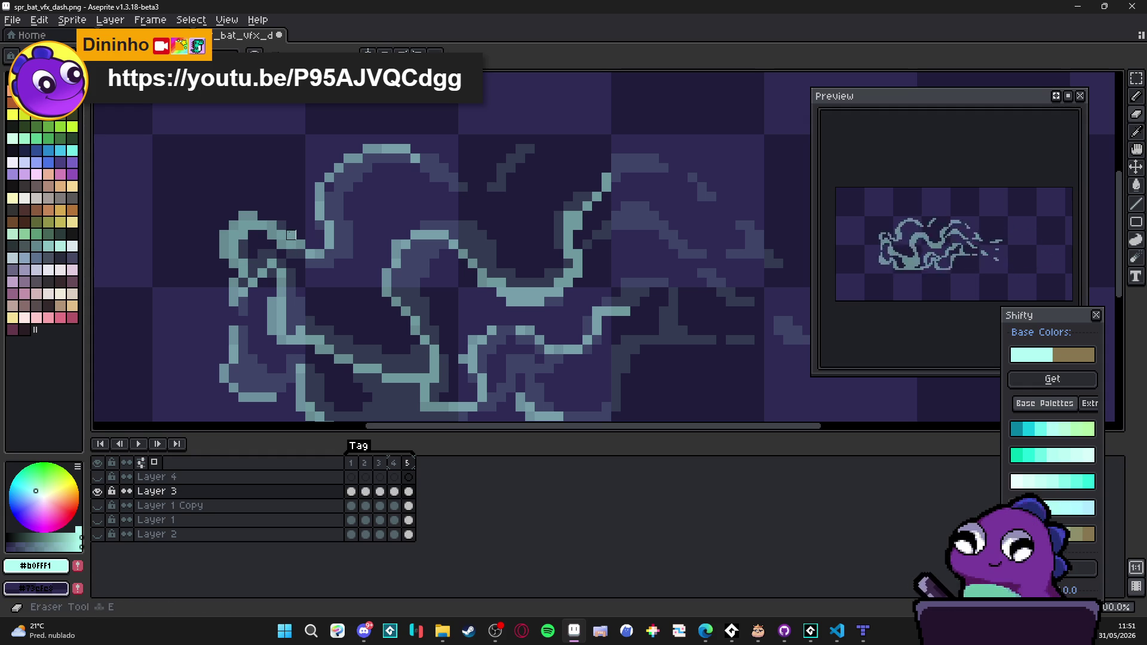
click(291, 236)
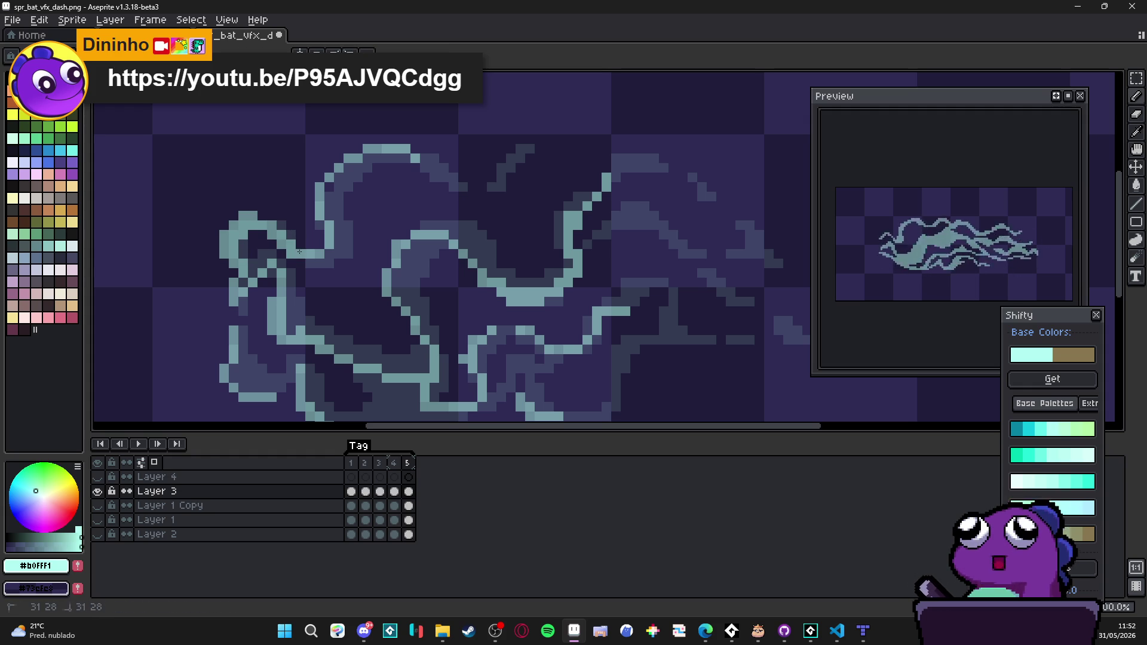
drag(337, 240, 335, 179)
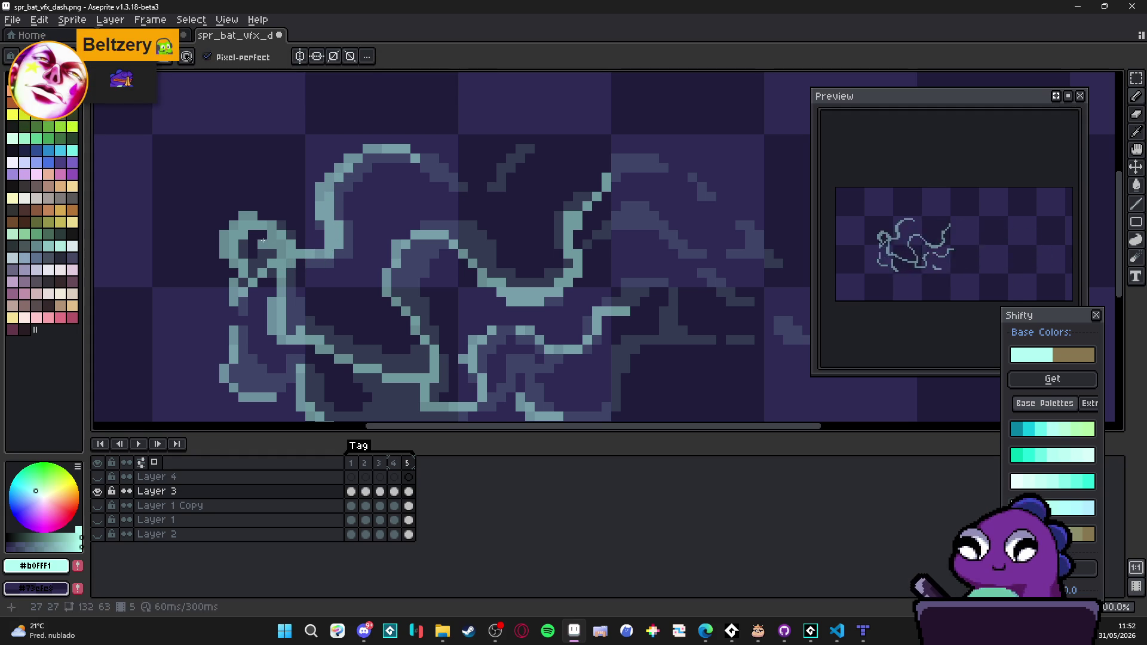
drag(261, 236, 254, 234)
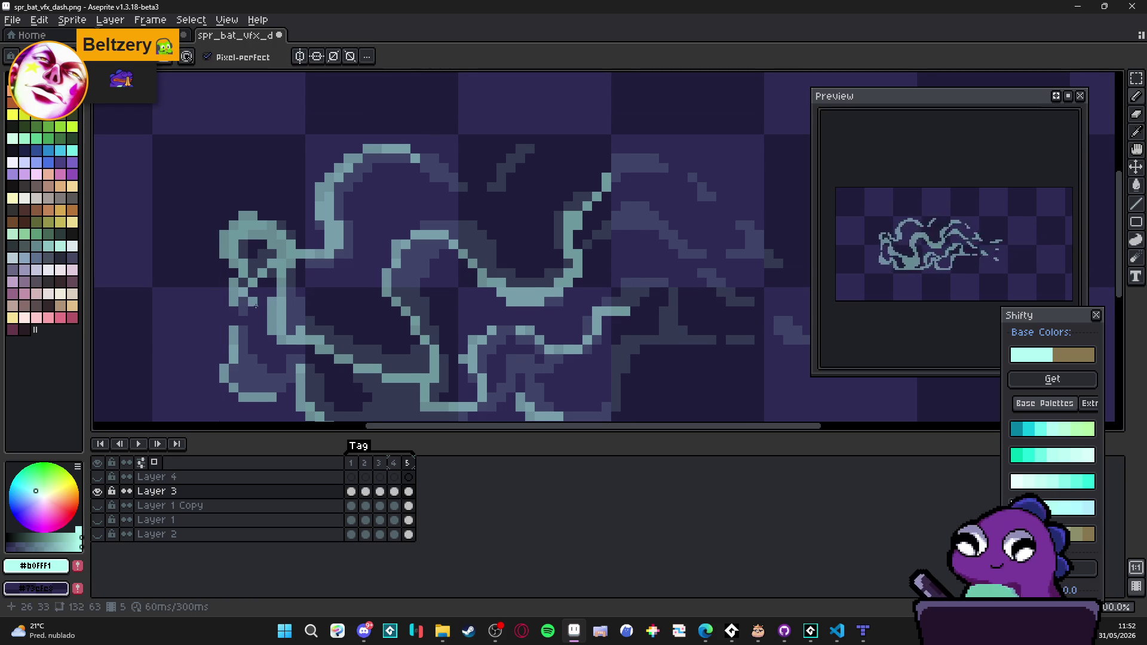
Step: Fill out the lower-left swirl stroke and its lower end, redoing one misplaced pixel
scroll(250, 287, down, 2)
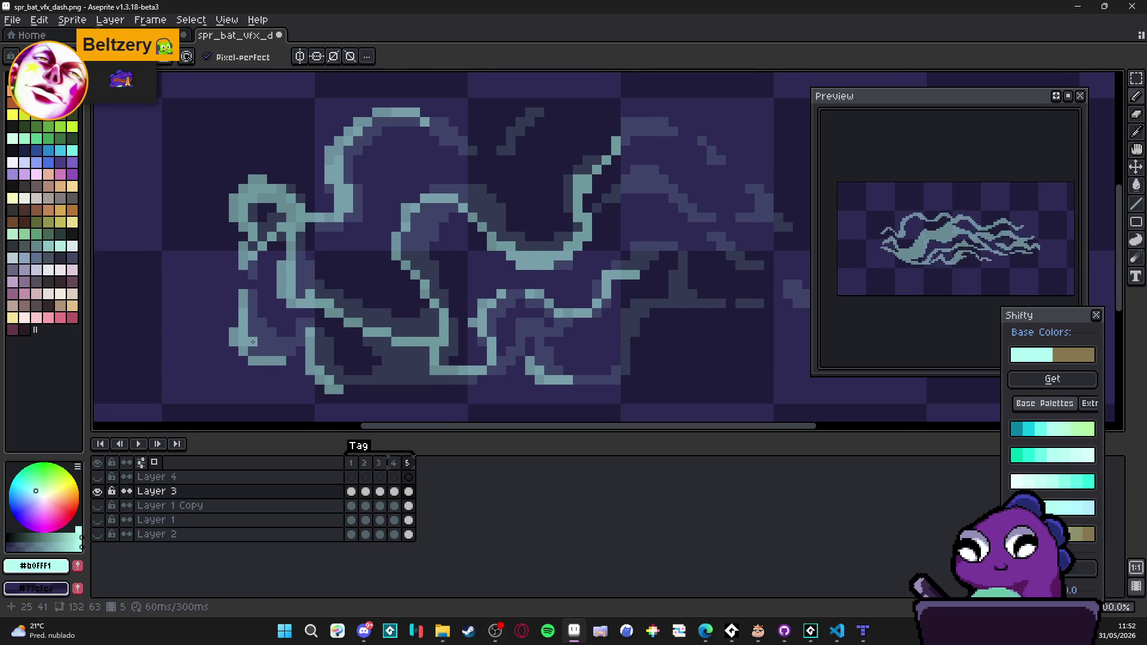
mouse_move(261, 352)
mouse_down()
mouse_move(292, 342)
mouse_move(257, 333)
mouse_up()
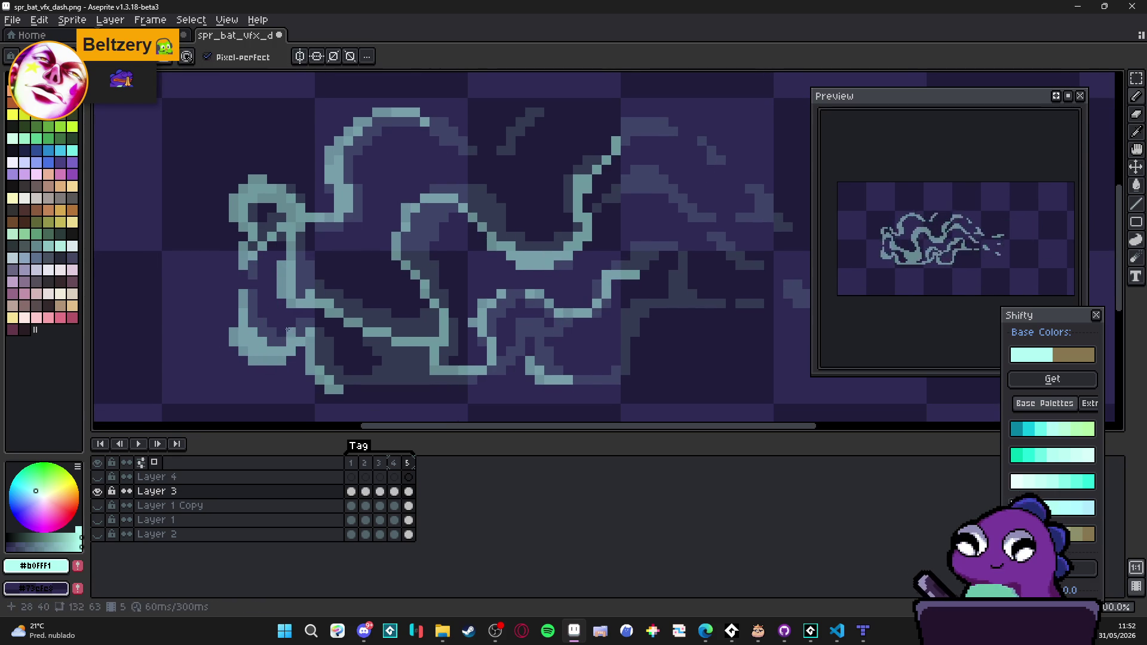
click(346, 380)
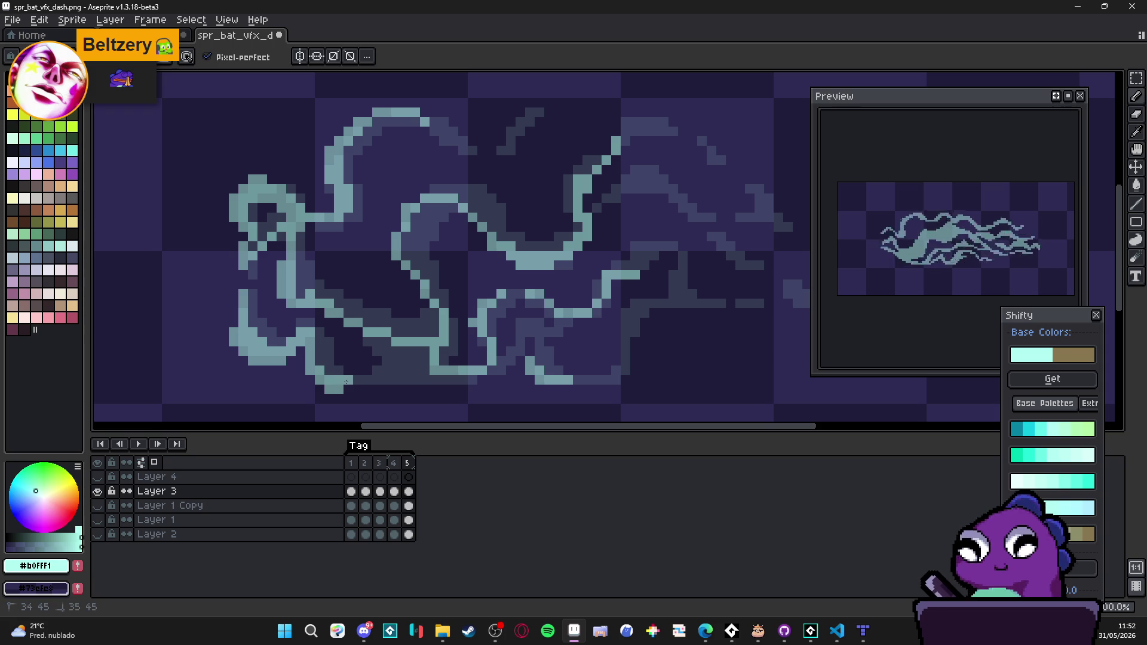
click(355, 388)
key(ctrl+z)
click(365, 380)
click(347, 389)
click(359, 362)
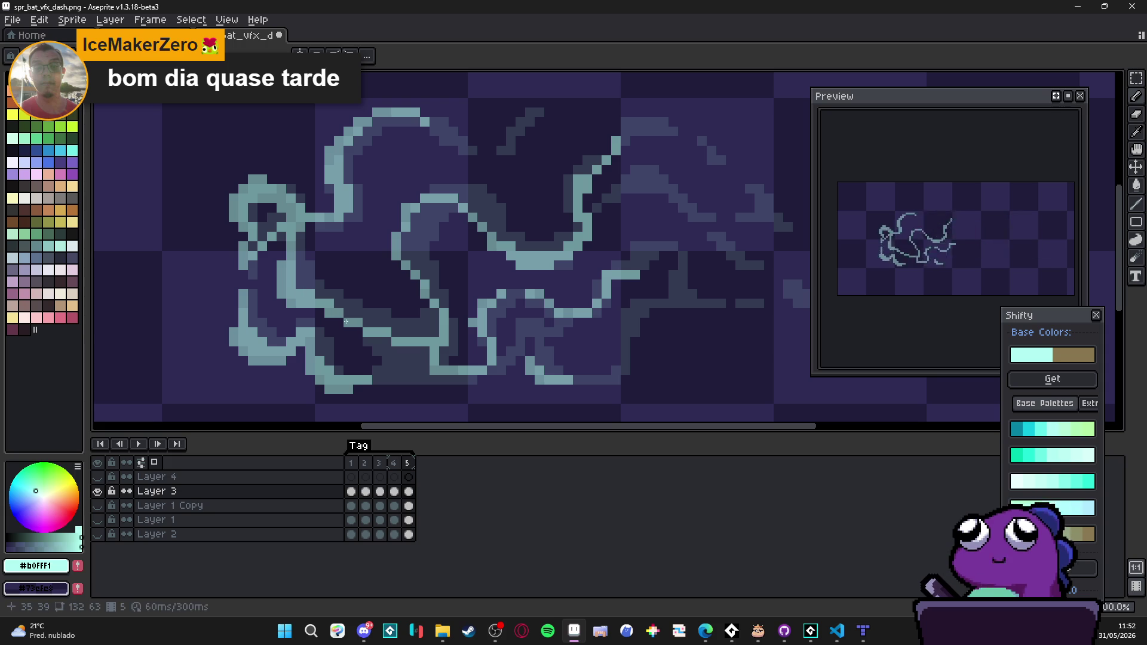
Step: Touch up single pixels on the teal swirl line
click(409, 251)
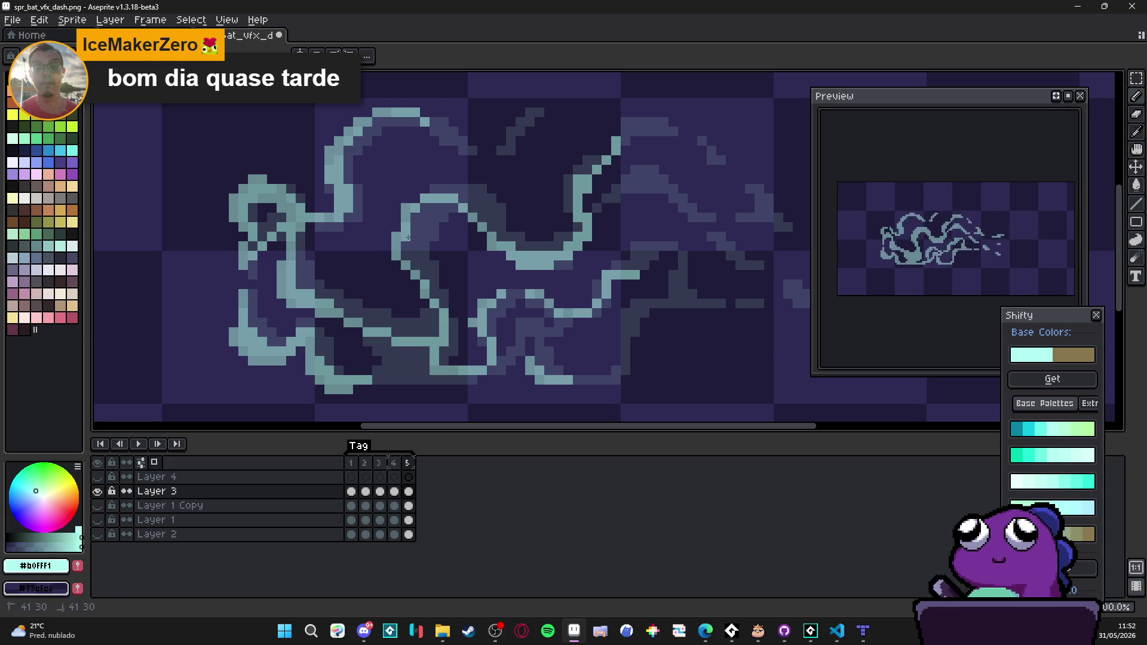
click(421, 281)
click(429, 285)
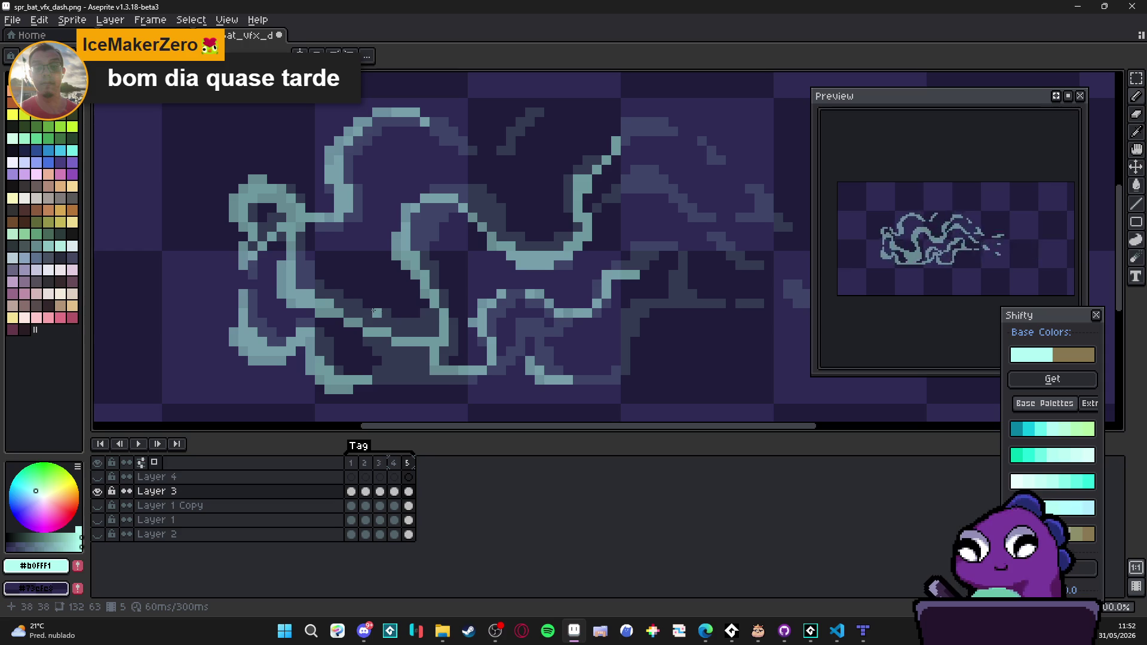
scroll(375, 311, down, 1)
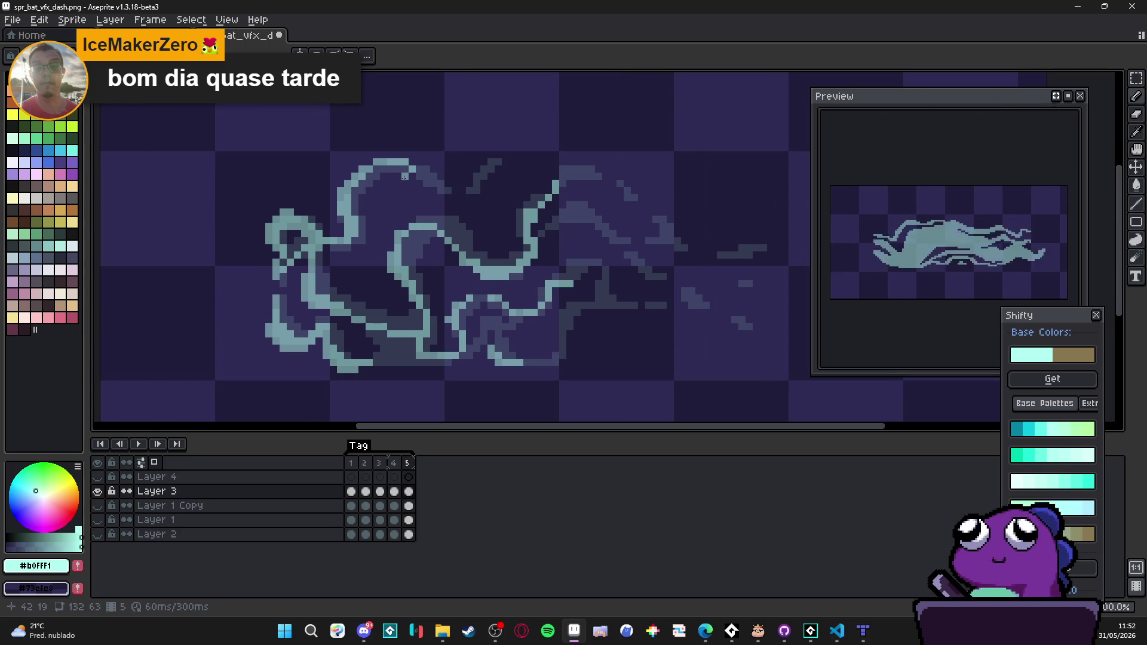
Step: Add cyan pixels to the upper swirl line and a short stroke joining it
scroll(484, 177, up, 1)
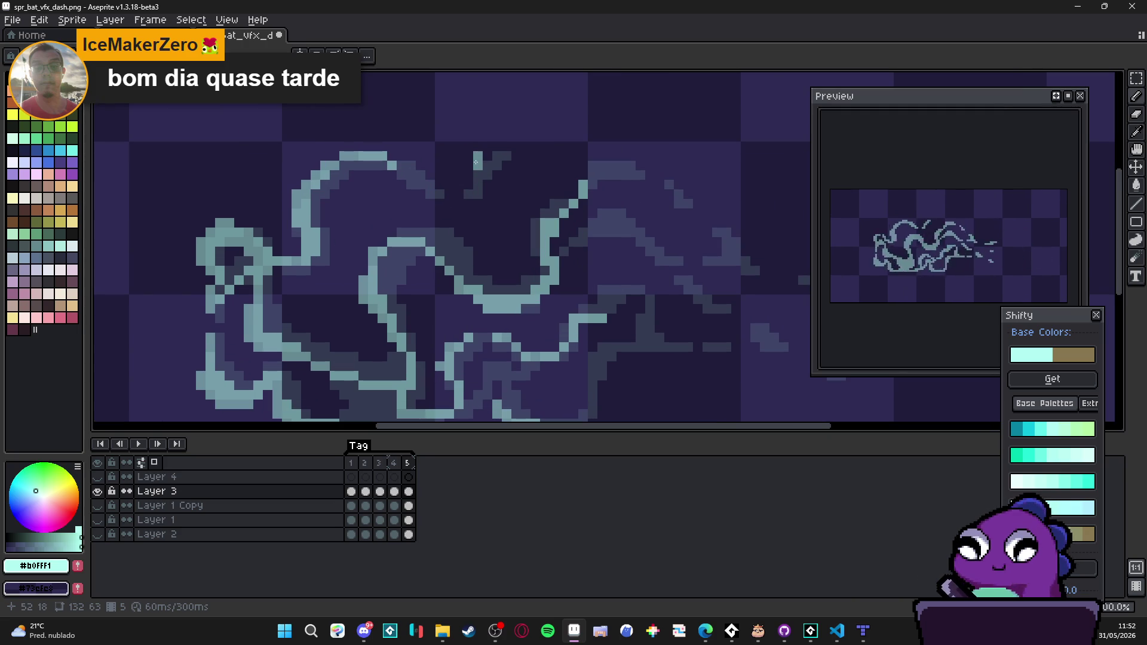
click(469, 166)
click(467, 185)
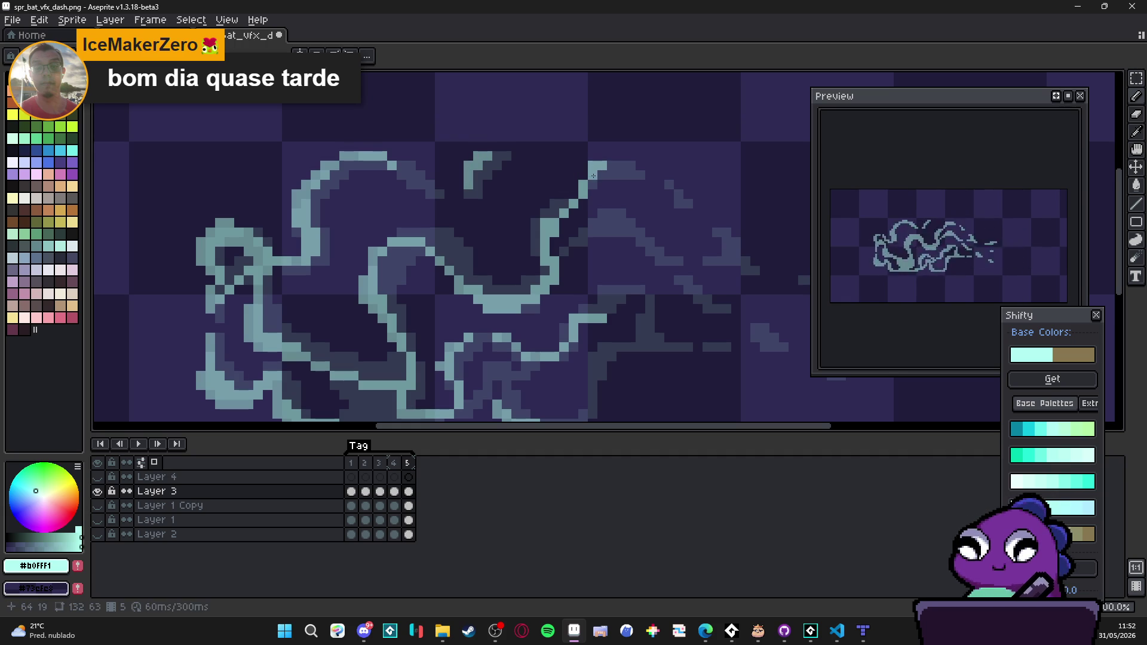
scroll(553, 214, down, 1)
scroll(554, 214, right, 1)
mouse_move(558, 269)
mouse_down()
mouse_move(563, 250)
mouse_move(582, 249)
mouse_up()
key(e)
key(b)
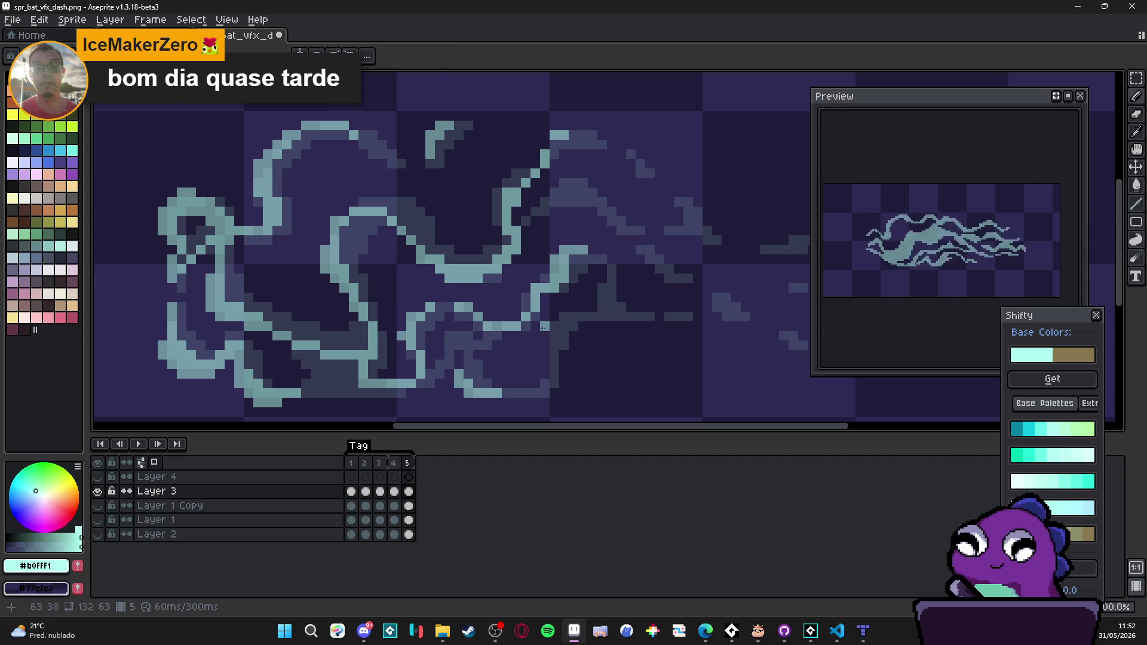
Step: Extend the swirl with short cyan strokes upward and diagonally, plus a single pixel
scroll(522, 315, up, 1)
mouse_move(560, 325)
mouse_down()
mouse_move(551, 311)
mouse_move(574, 296)
mouse_move(560, 297)
mouse_move(599, 297)
mouse_up()
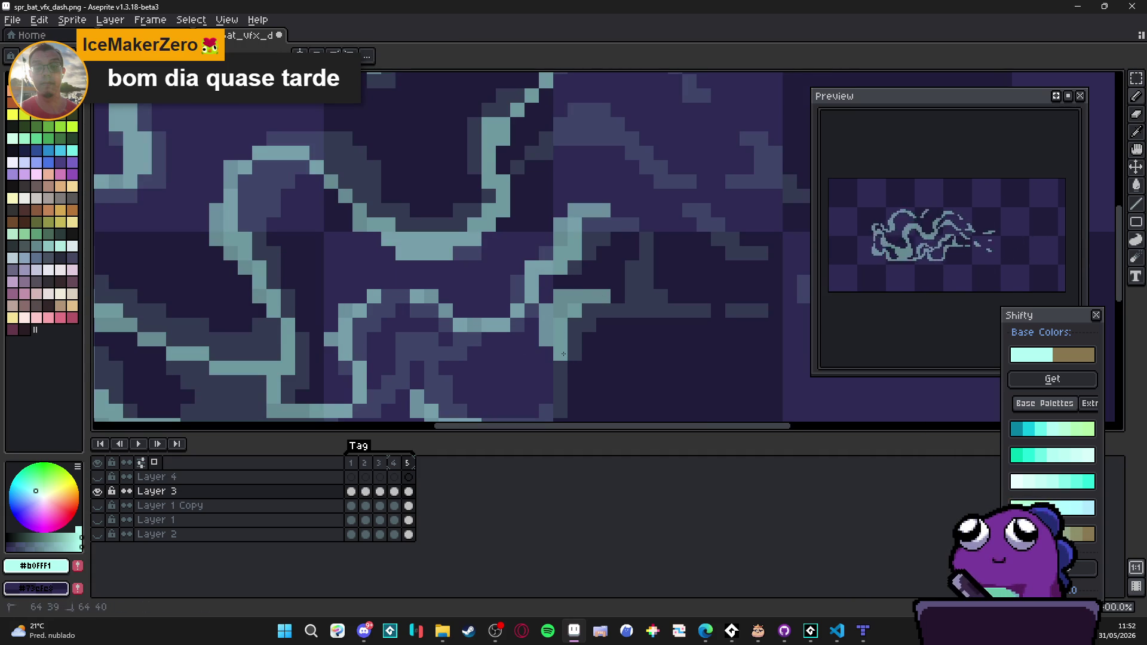
scroll(559, 353, down, 3)
scroll(520, 373, up, 1)
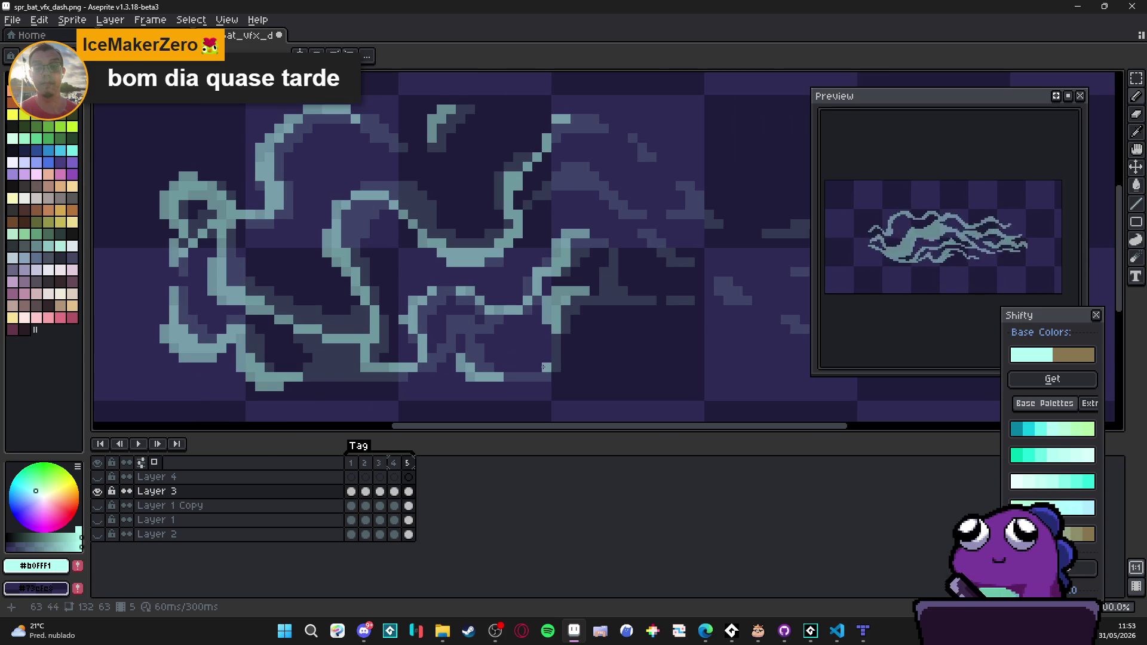
mouse_move(541, 366)
mouse_down()
mouse_move(546, 350)
mouse_move(511, 348)
mouse_up()
scroll(546, 350, down, 4)
scroll(511, 348, up, 3)
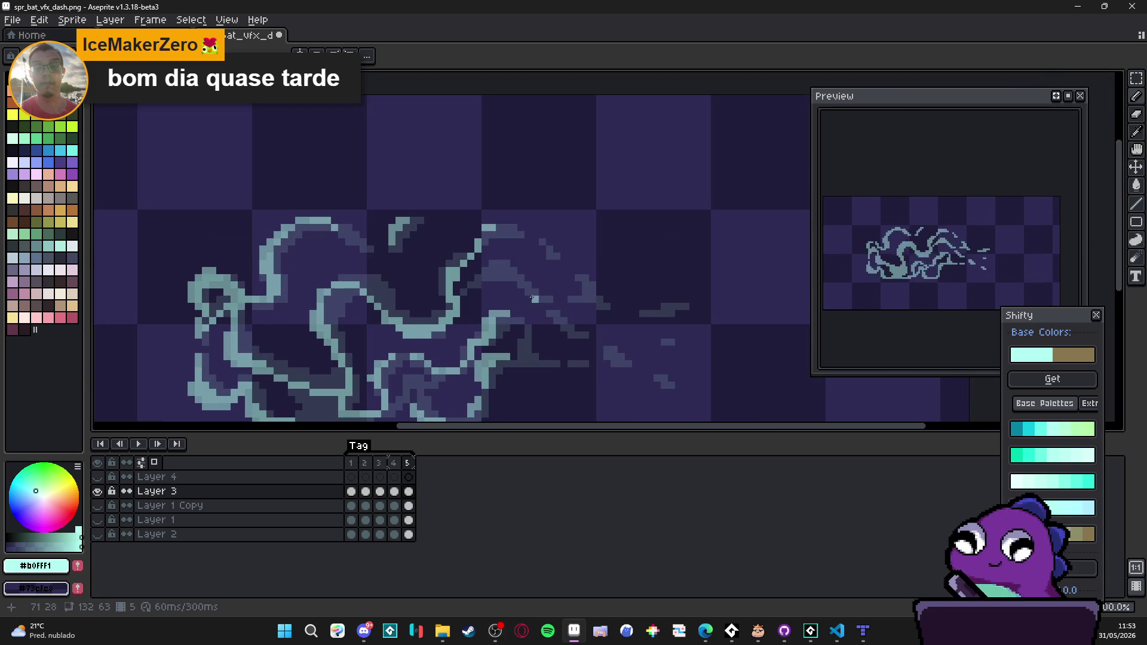
drag(494, 265, 515, 278)
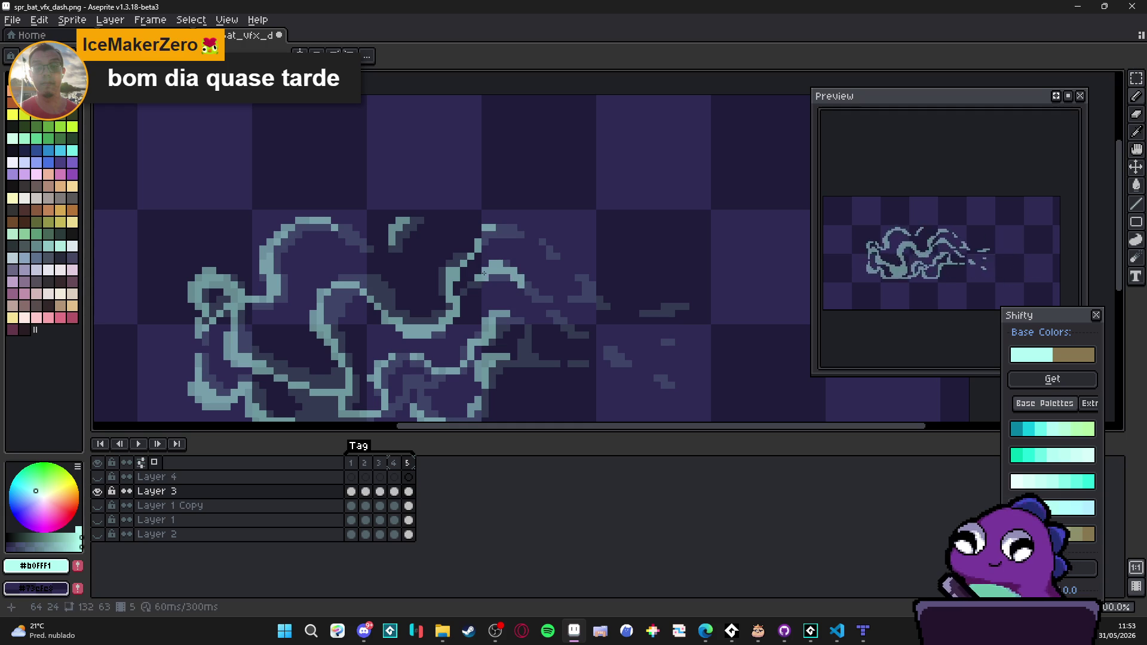
click(578, 299)
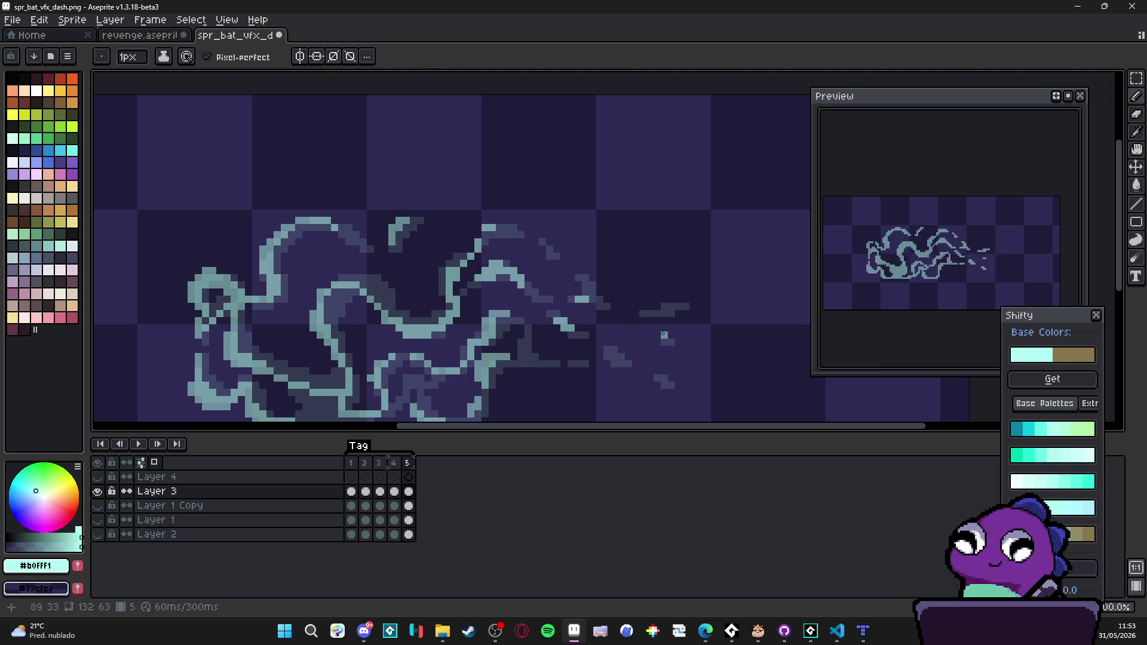
Step: Inspect the swirl up close and draw one more short cyan stroke on it
scroll(653, 315, up, 1)
scroll(651, 312, down, 2)
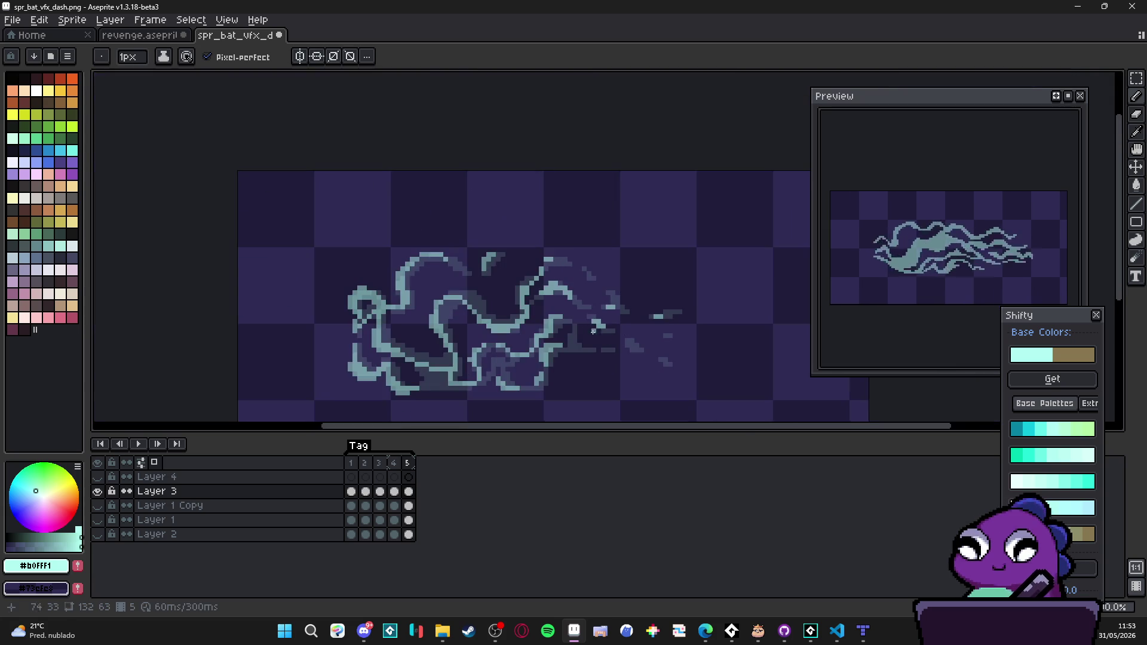
scroll(588, 311, up, 2)
scroll(584, 250, down, 1)
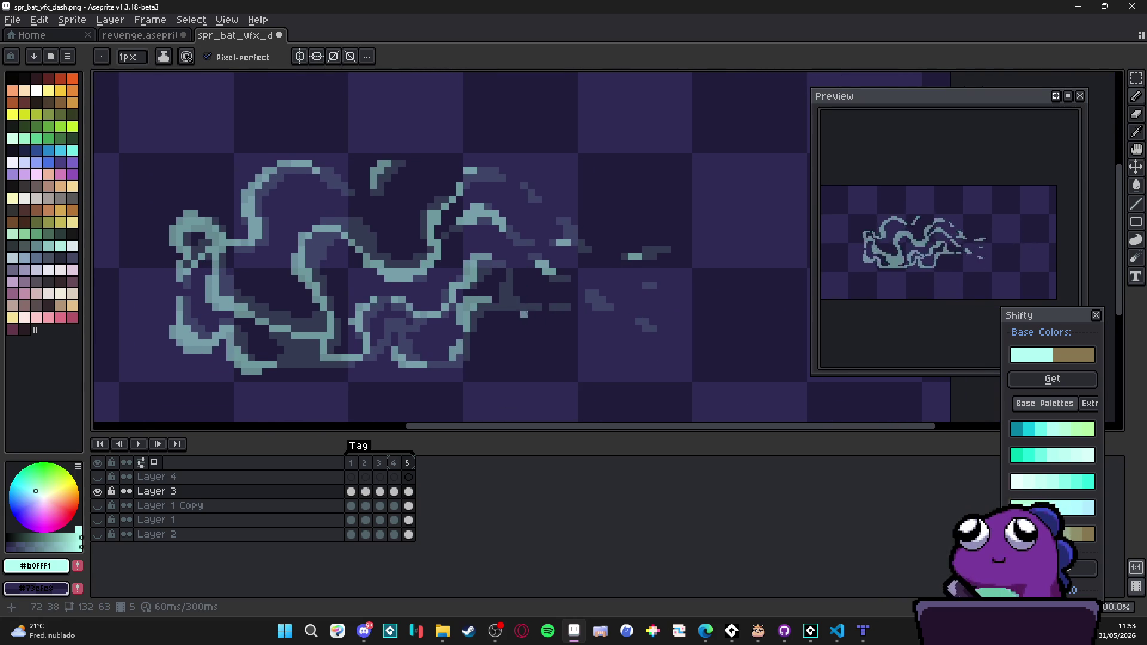
scroll(526, 311, up, 1)
scroll(621, 306, up, 1)
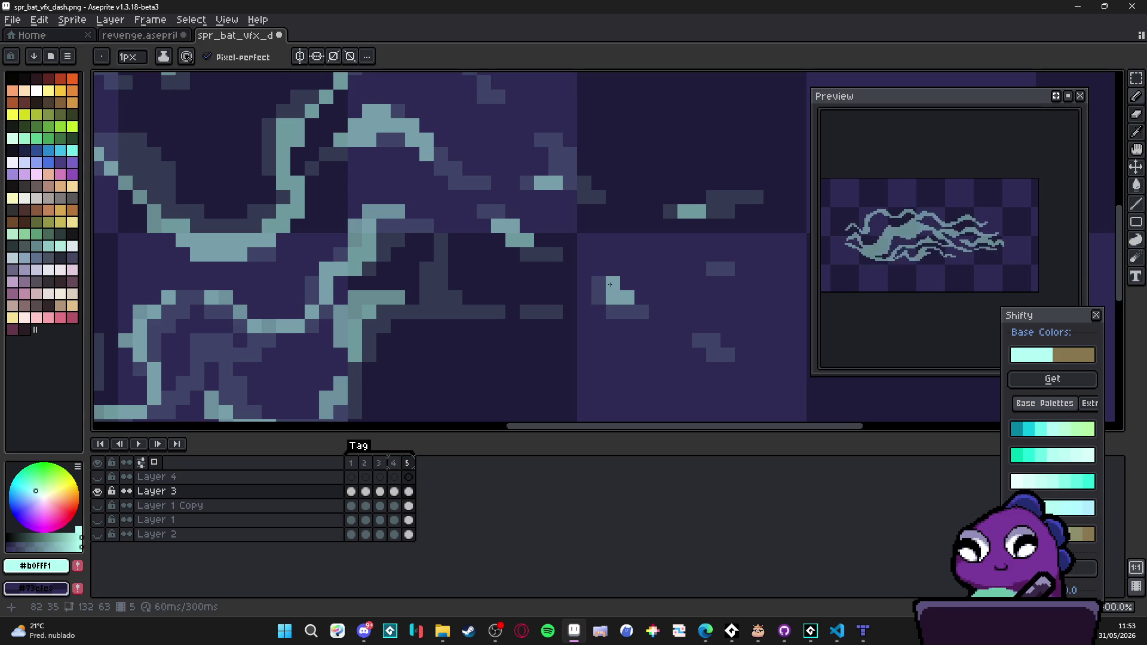
scroll(672, 324, down, 2)
scroll(672, 324, down, 1)
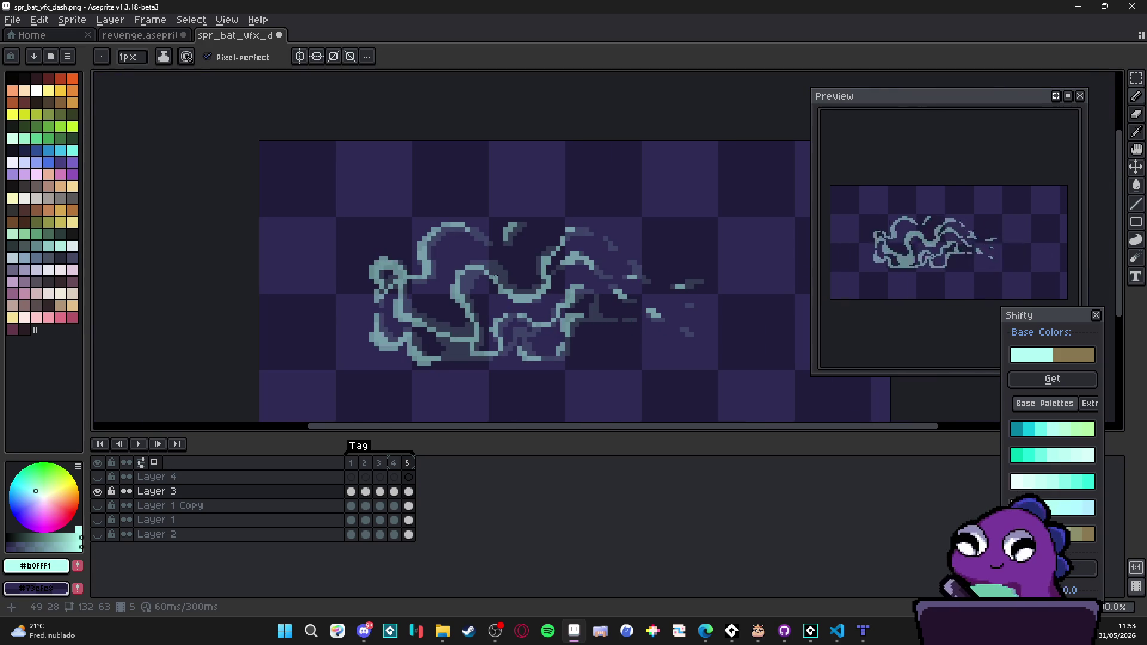
scroll(495, 276, up, 3)
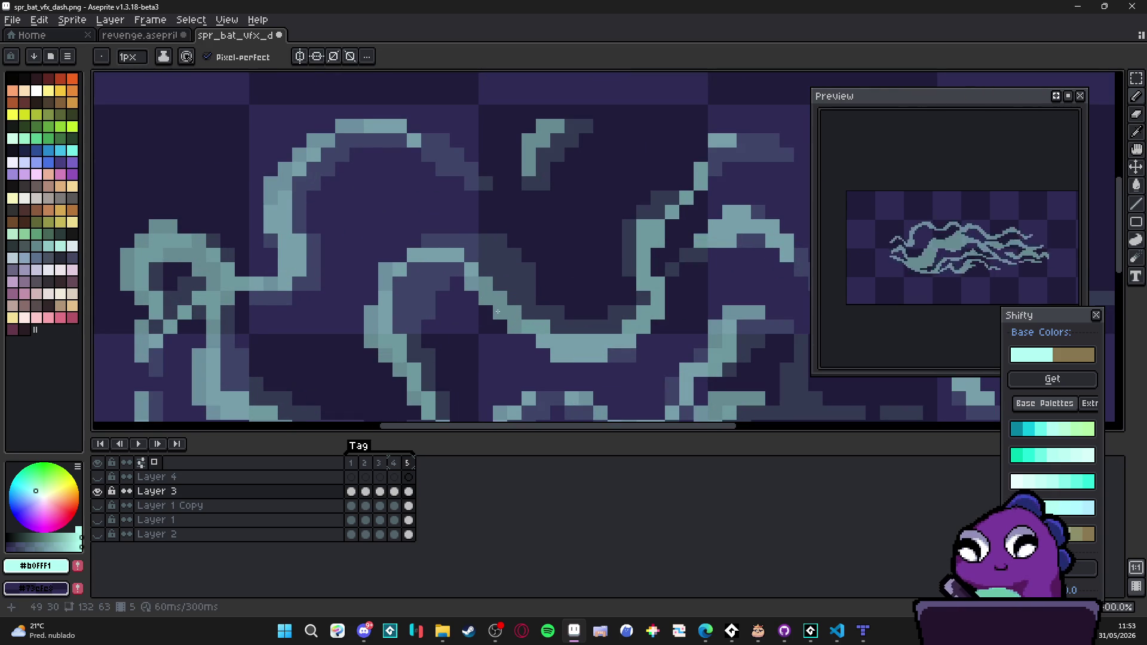
mouse_move(398, 282)
mouse_down()
mouse_move(413, 282)
mouse_move(400, 323)
mouse_move(418, 354)
mouse_up()
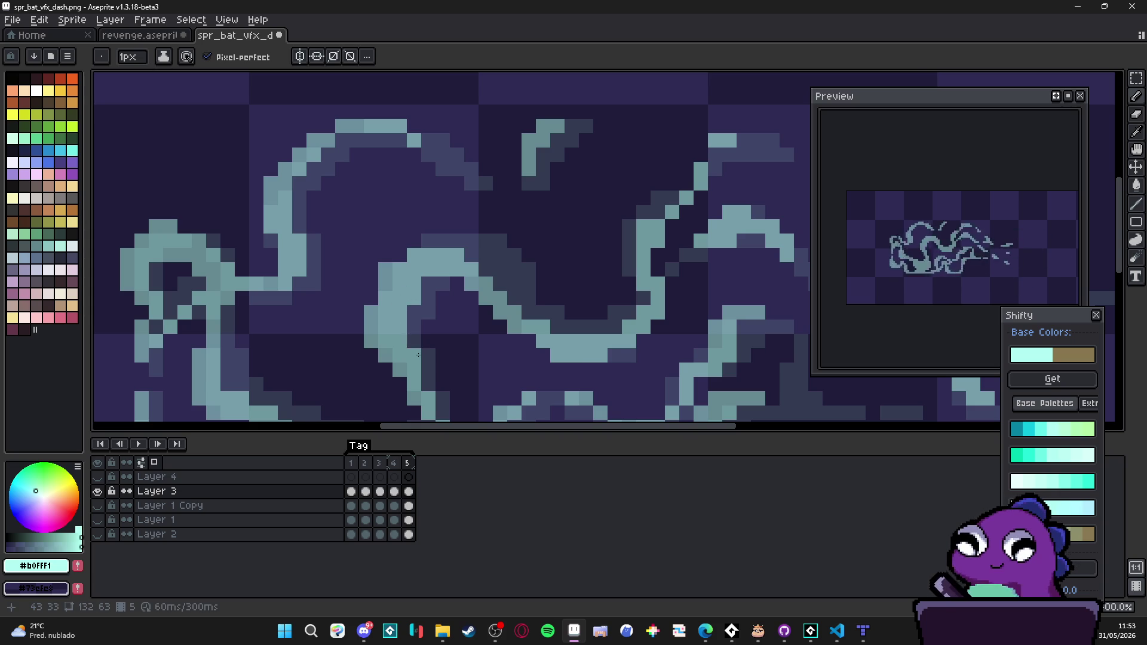
scroll(418, 355, down, 3)
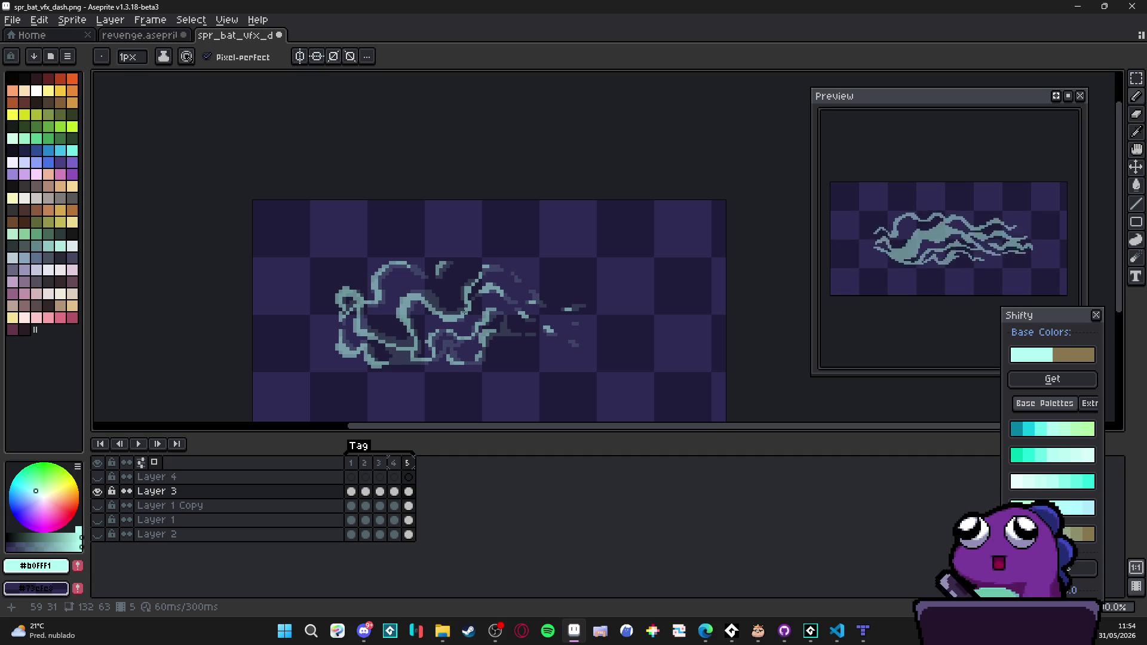
Step: Compare frames 4 and 5, then move the Shifty palette panel aside
click(398, 463)
click(406, 464)
click(398, 464)
click(408, 464)
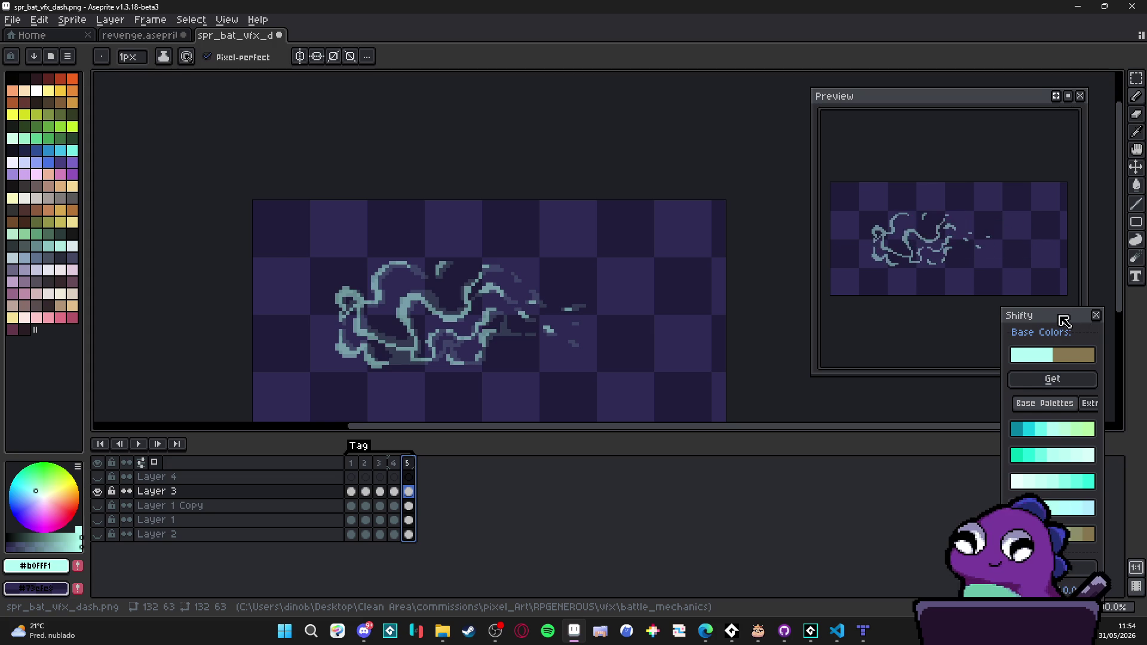
drag(1064, 321, 1054, 299)
Step: Add frame 6 and wipe its copied drawing with an enlarged eraser
key(alt+n)
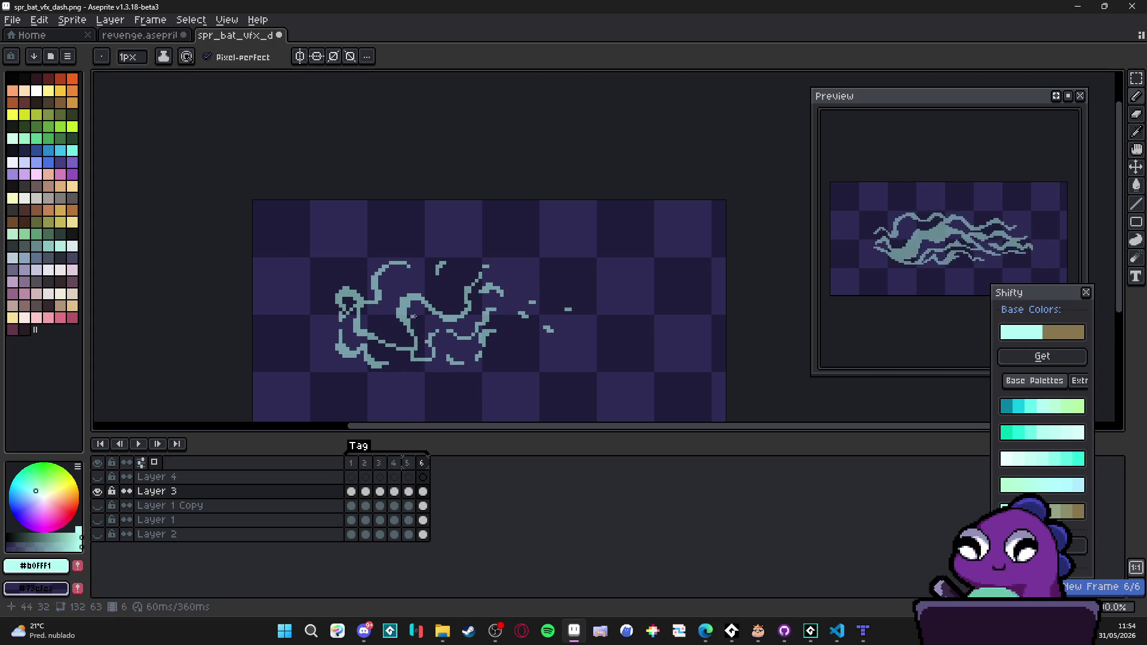
scroll(467, 308, up, 2)
scroll(467, 308, down, 2)
key(e)
key(plus)
key(plus)
key(plus)
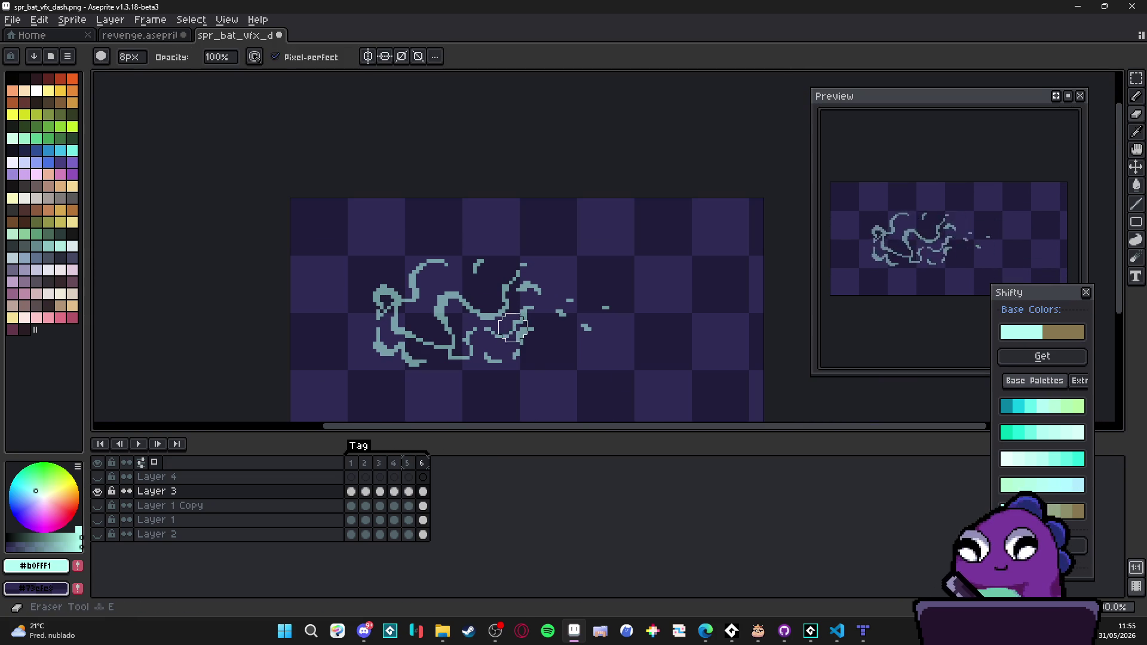
mouse_move(559, 332)
mouse_down()
mouse_move(422, 358)
mouse_move(474, 243)
mouse_move(350, 302)
mouse_up()
key(b)
Step: Start frame 6's swirl with cyan strokes running right, upward and downward
scroll(373, 295, up, 5)
click(349, 288)
scroll(353, 290, down, 5)
key(b)
mouse_move(348, 313)
mouse_down()
mouse_move(373, 274)
mouse_move(418, 314)
mouse_up()
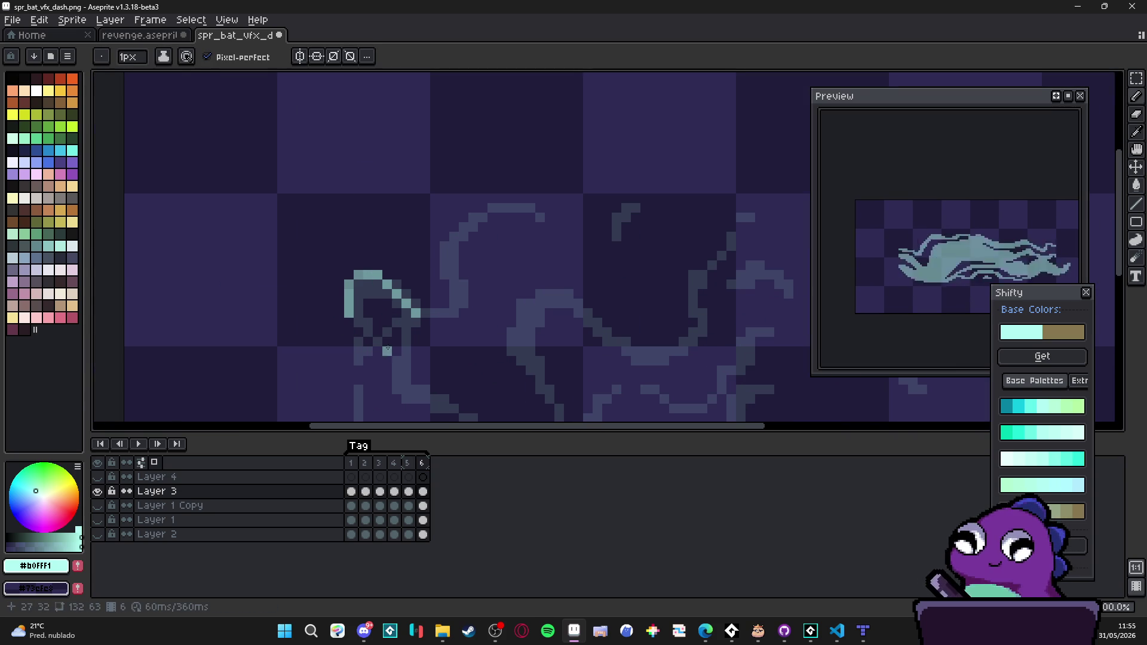
scroll(394, 335, down, 2)
mouse_move(408, 269)
mouse_down()
mouse_move(440, 267)
mouse_move(443, 244)
mouse_up()
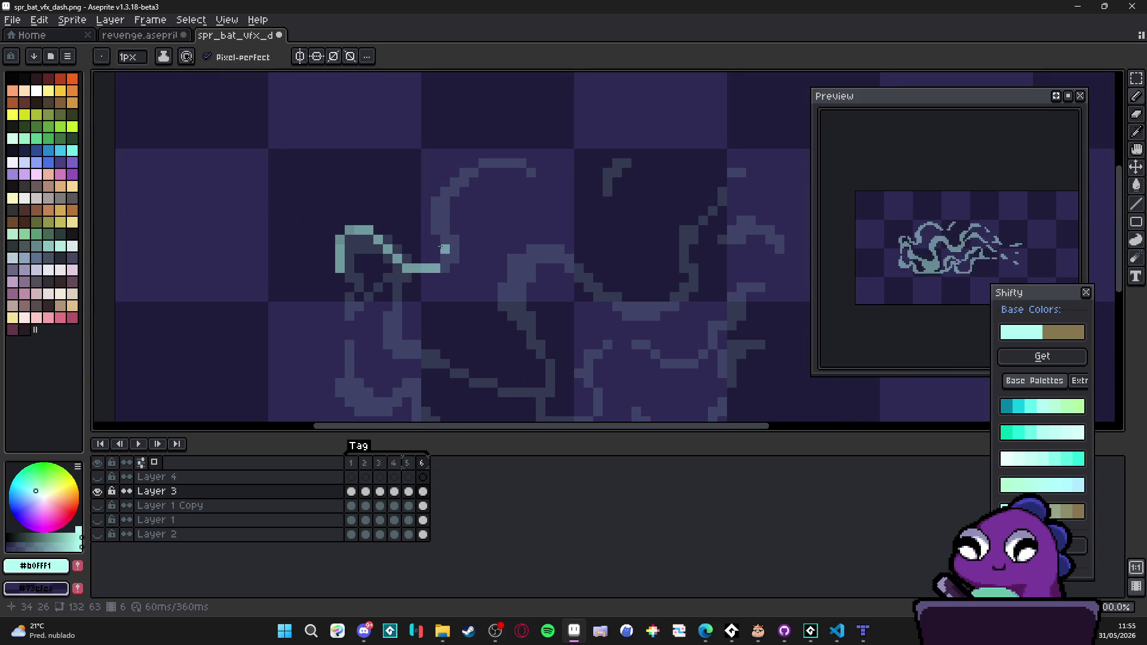
scroll(424, 305, down, 2)
mouse_move(375, 276)
mouse_down()
mouse_move(385, 308)
mouse_move(434, 334)
mouse_up()
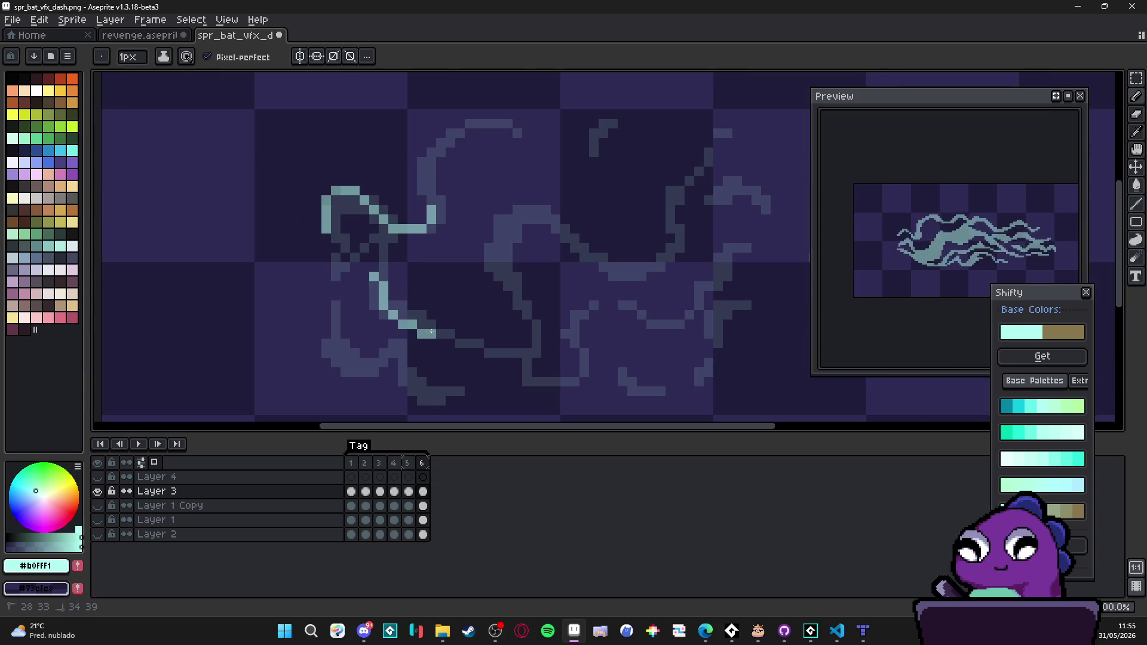
mouse_move(336, 313)
mouse_down()
mouse_move(330, 339)
mouse_move(351, 373)
mouse_move(396, 358)
mouse_move(415, 389)
mouse_move(369, 385)
mouse_up()
Step: Continue frame 6's swirl with a downward curve, short marks and a right-side stroke
scroll(417, 356, down, 1)
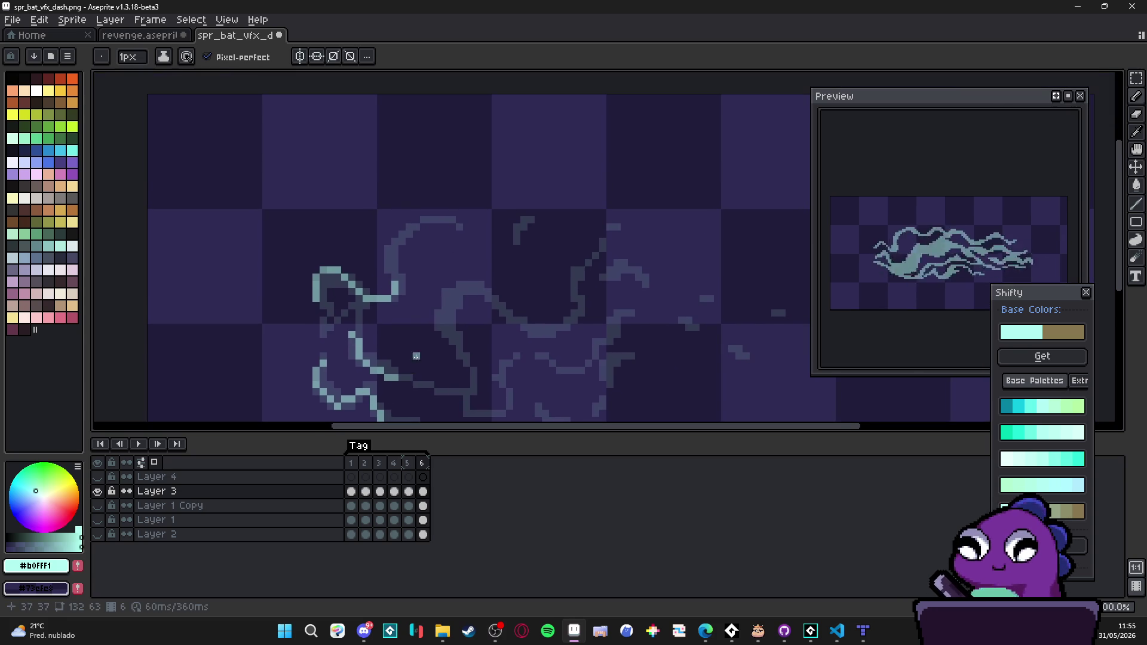
drag(394, 247, 387, 251)
mouse_move(460, 285)
mouse_down()
mouse_move(445, 326)
mouse_move(459, 351)
mouse_up()
scroll(460, 352, down, 3)
click(467, 344)
drag(476, 309, 483, 294)
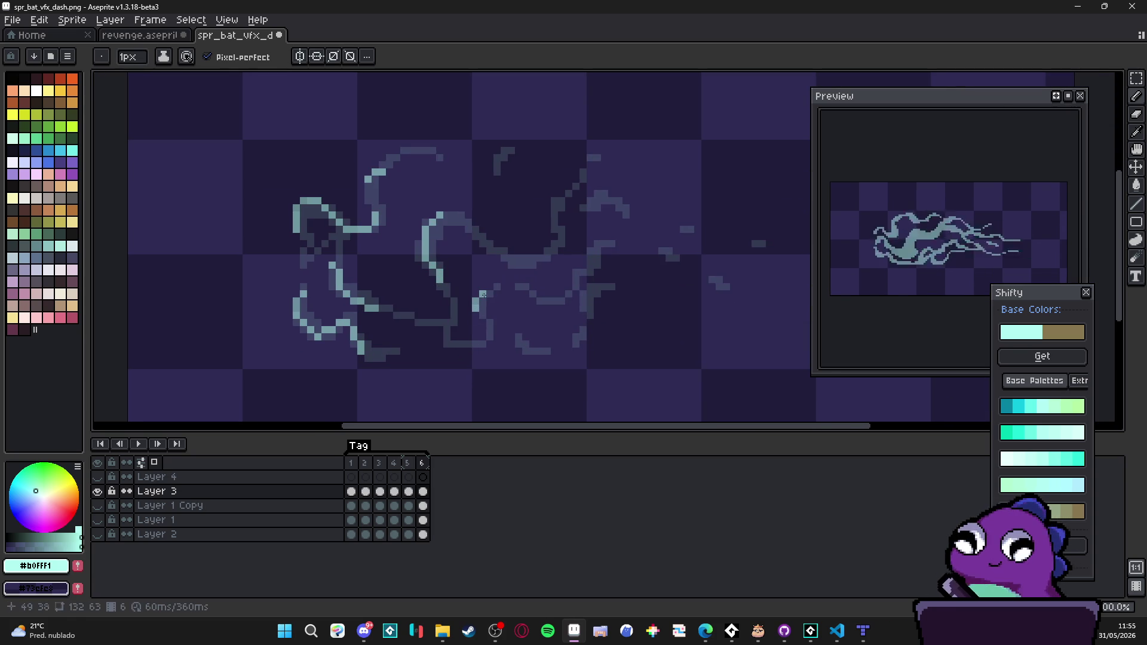
mouse_move(511, 259)
mouse_down()
mouse_move(484, 244)
mouse_move(503, 258)
mouse_up()
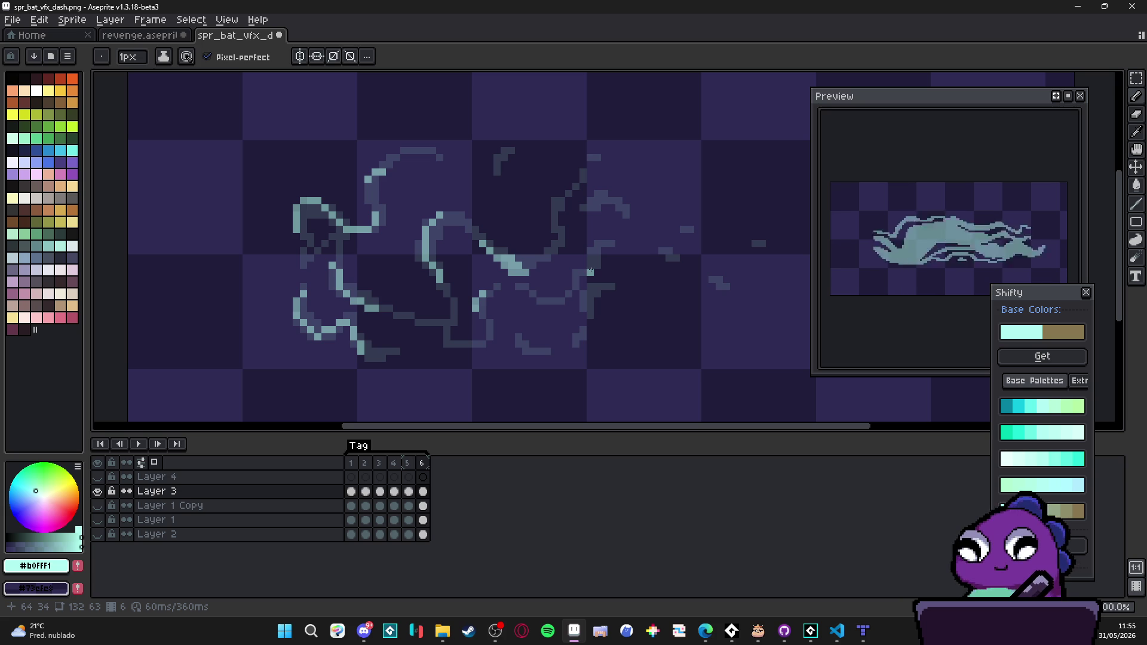
scroll(560, 272, down, 1)
scroll(340, 203, up, 2)
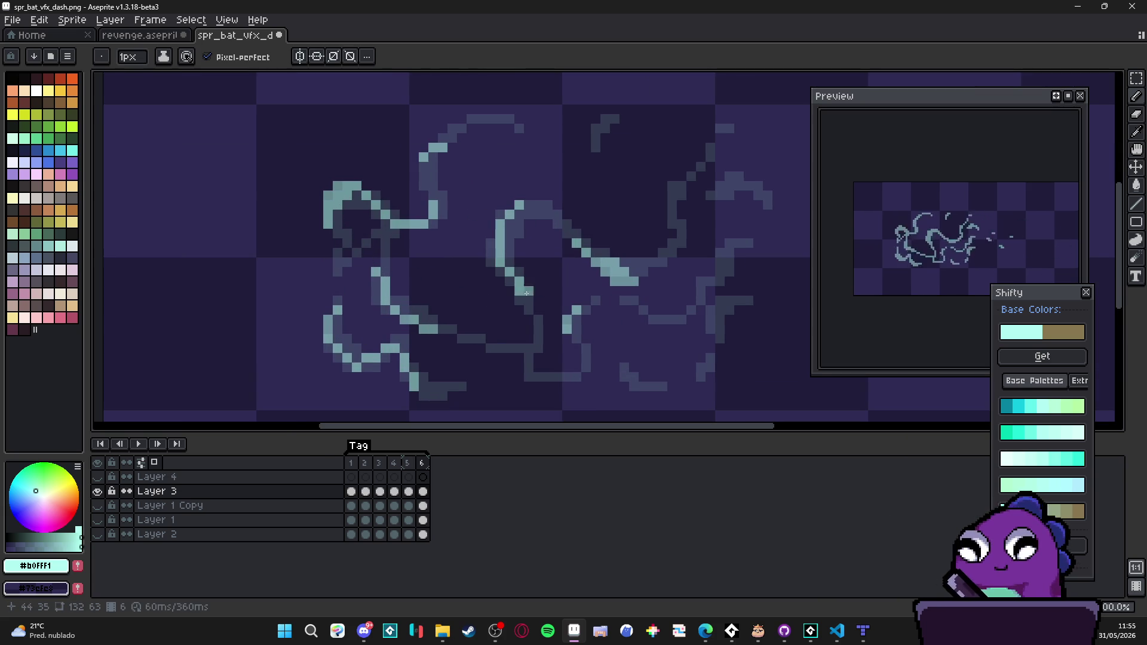
mouse_move(671, 208)
mouse_down()
mouse_move(679, 189)
mouse_move(681, 236)
mouse_up()
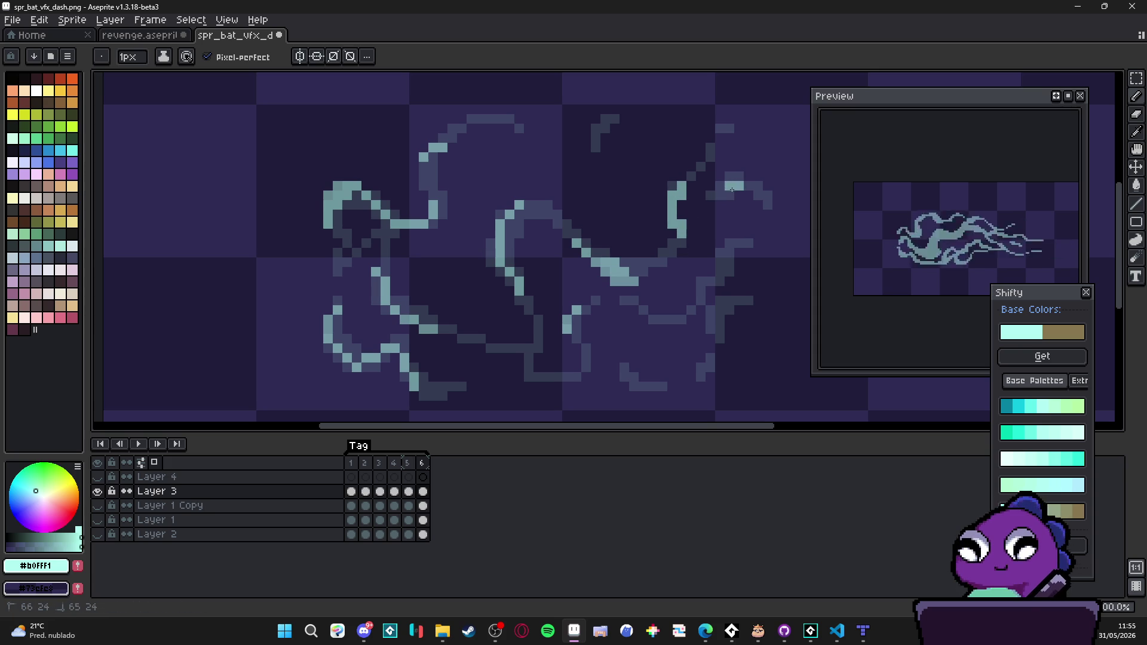
Step: Compare frames 5 and 6, then fill the dark gap in frame 5's swirl with teal
scroll(713, 251, down, 5)
drag(713, 255, 623, 247)
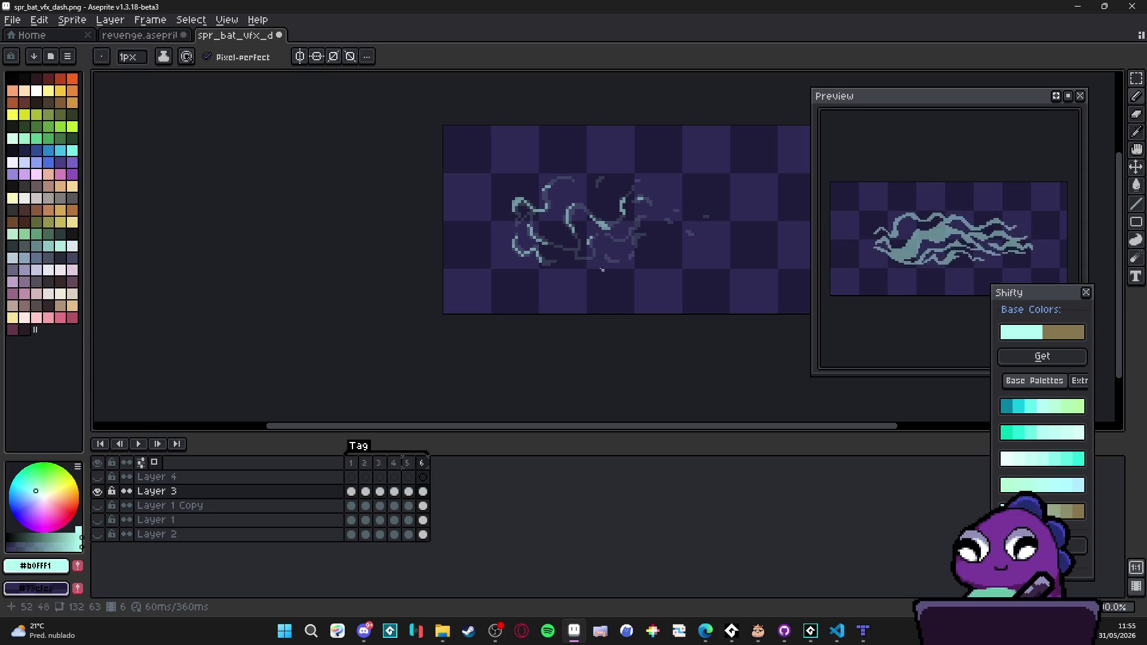
scroll(618, 255, up, 5)
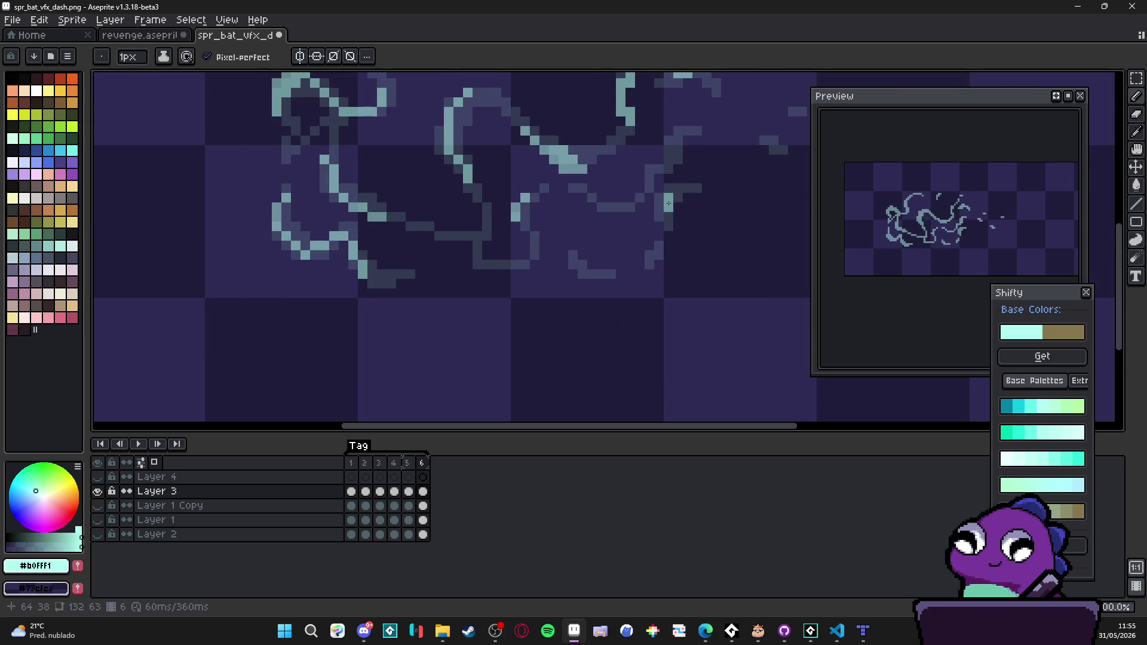
scroll(676, 195, down, 5)
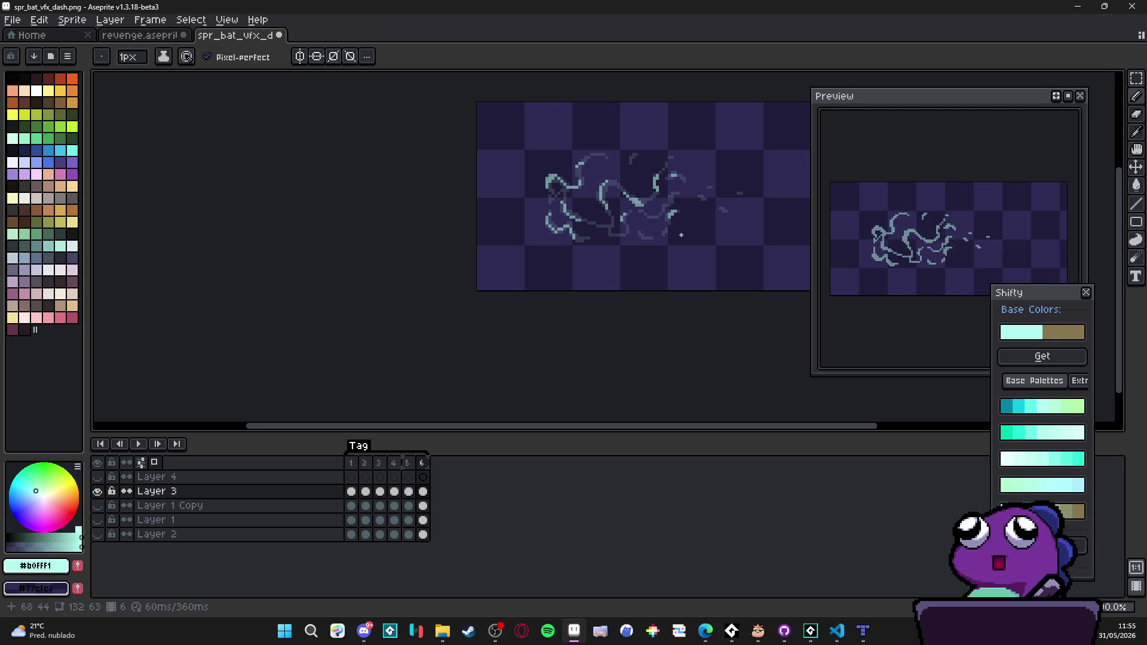
click(408, 463)
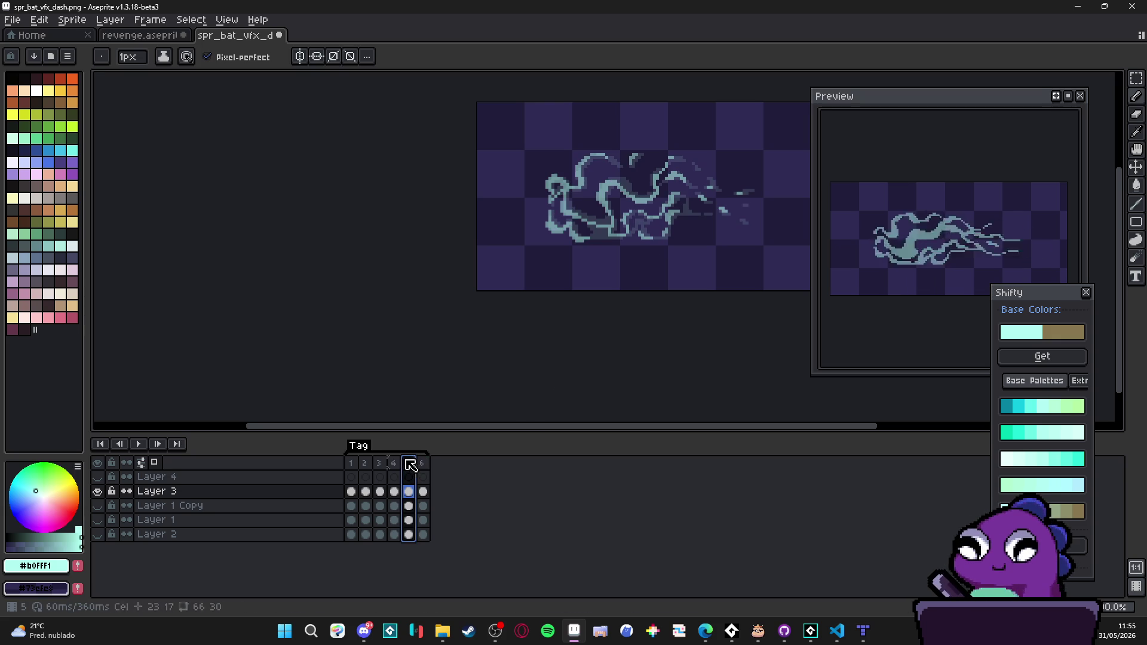
click(423, 464)
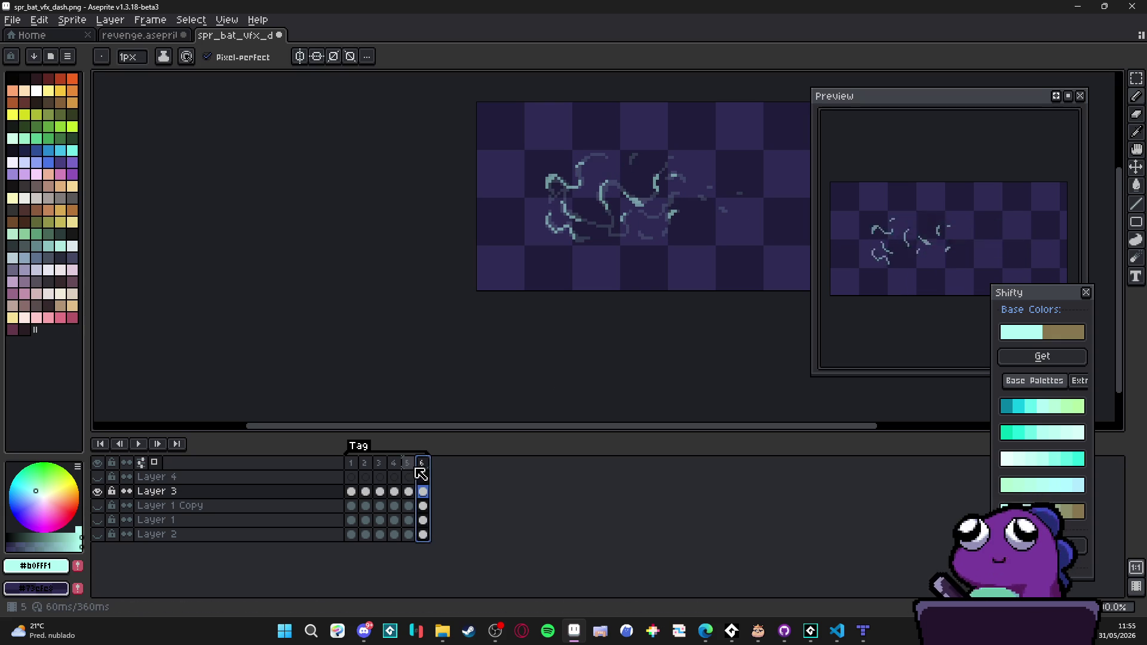
click(410, 465)
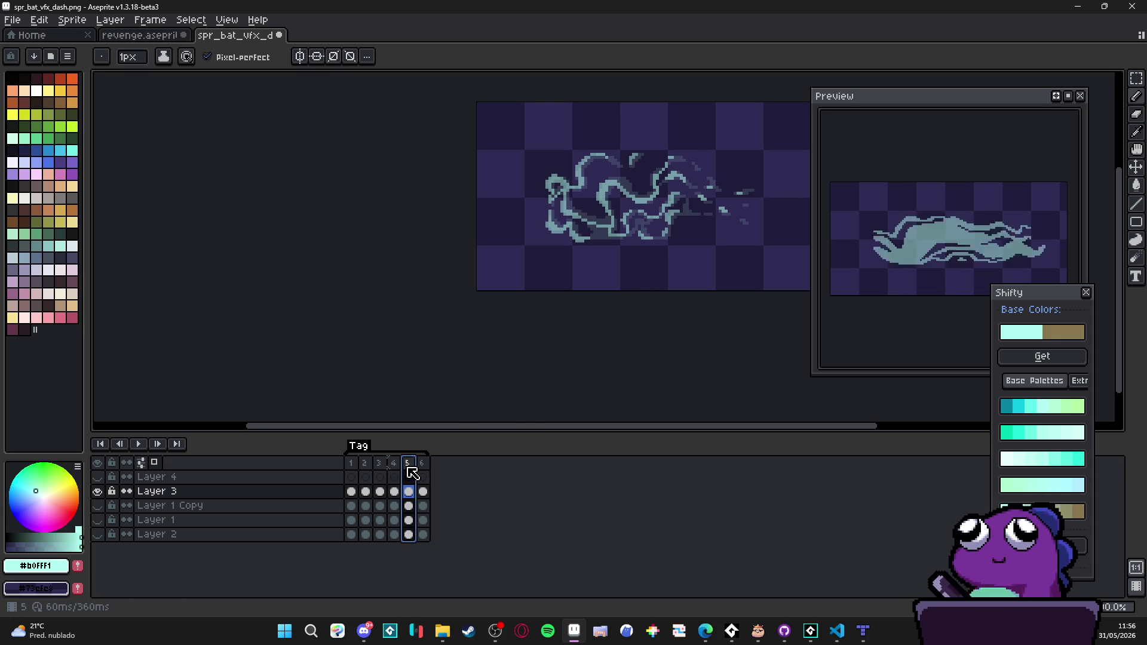
scroll(599, 221, up, 5)
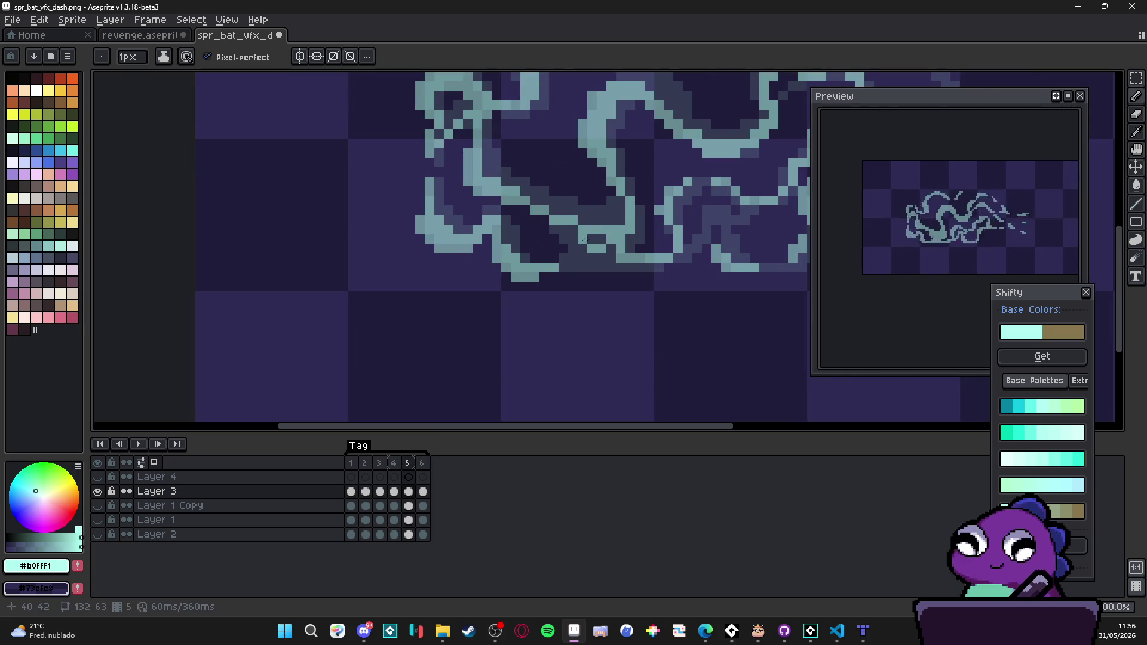
mouse_move(573, 229)
mouse_down()
mouse_move(621, 220)
mouse_move(620, 200)
mouse_up()
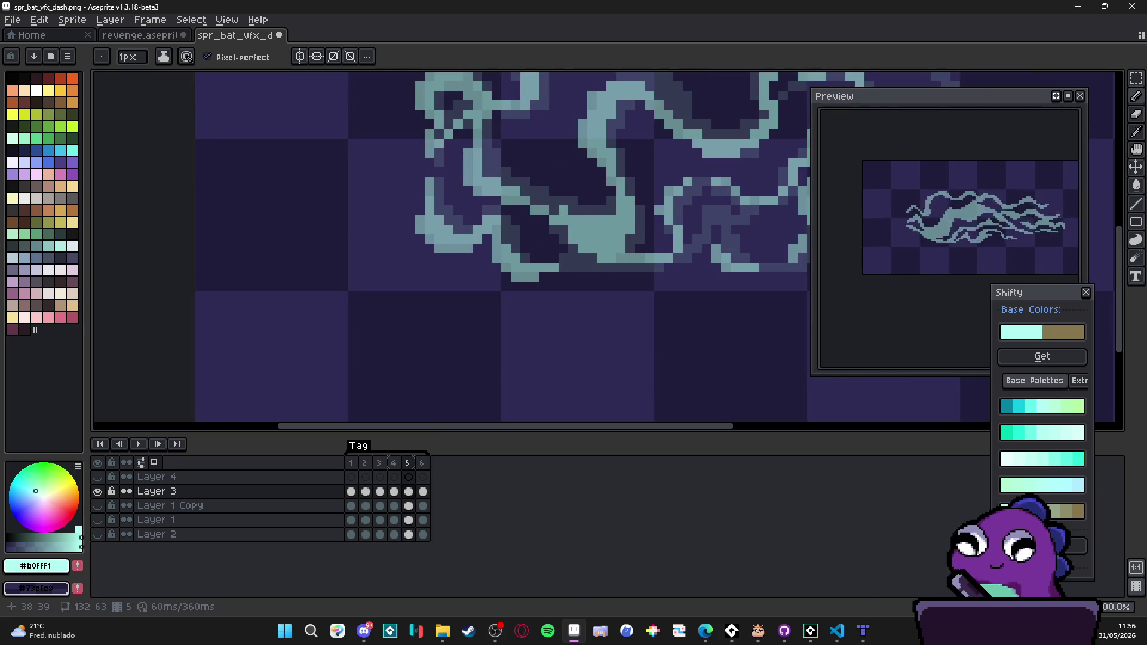
Step: Thicken frame 6's swirl and lower curve with light cyan pixels
scroll(536, 199, down, 4)
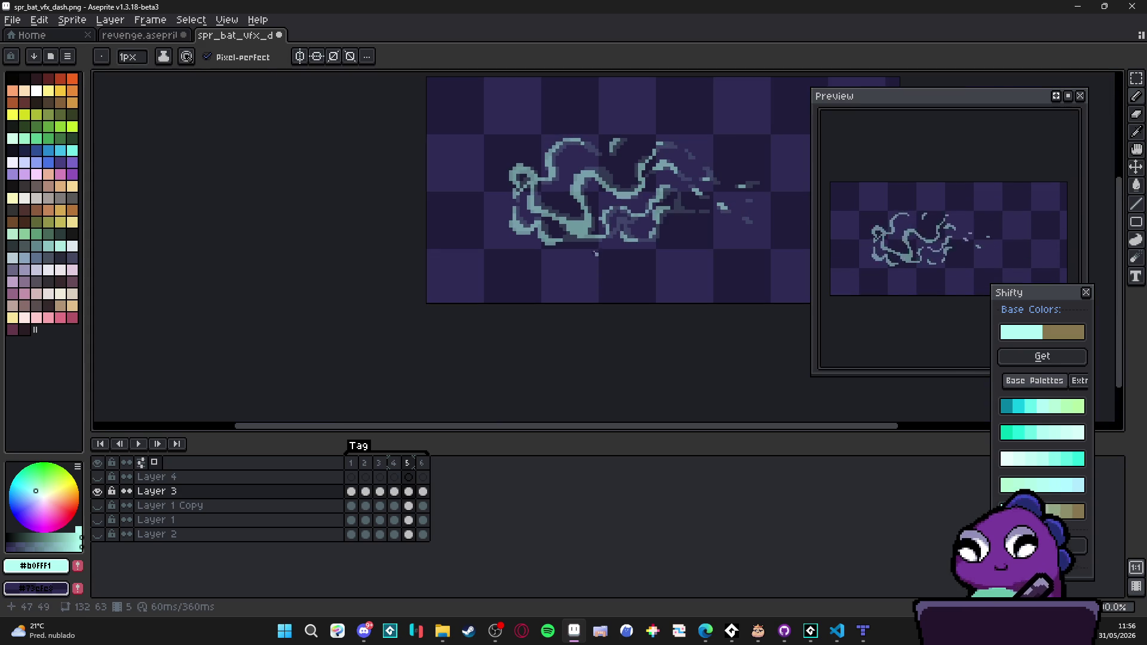
scroll(595, 254, up, 4)
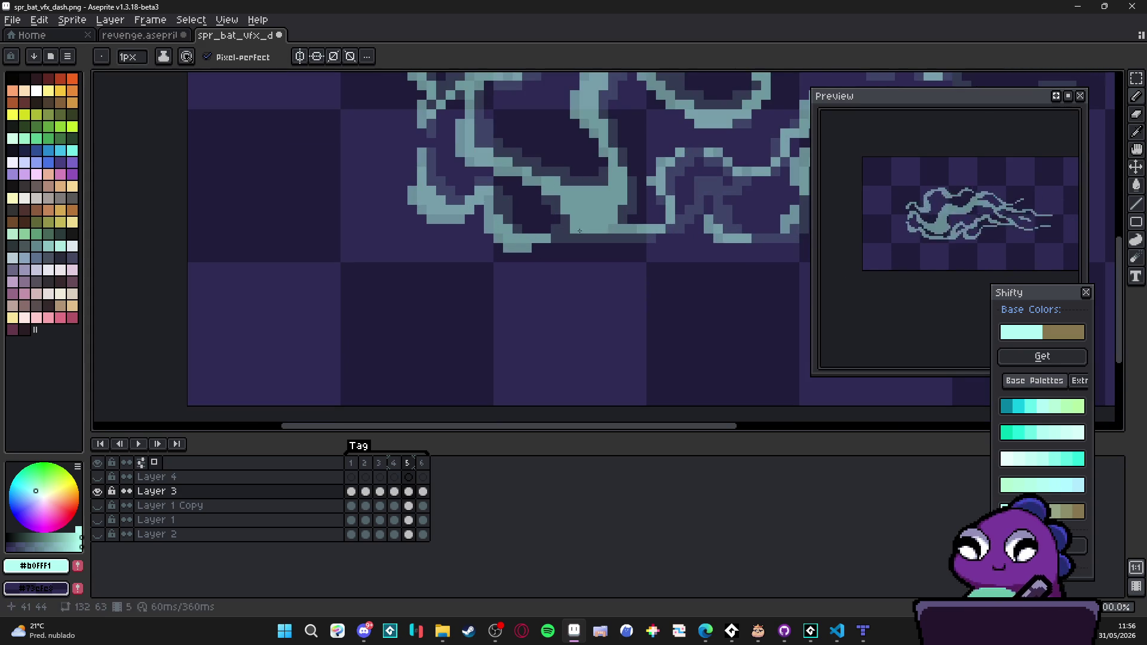
click(422, 463)
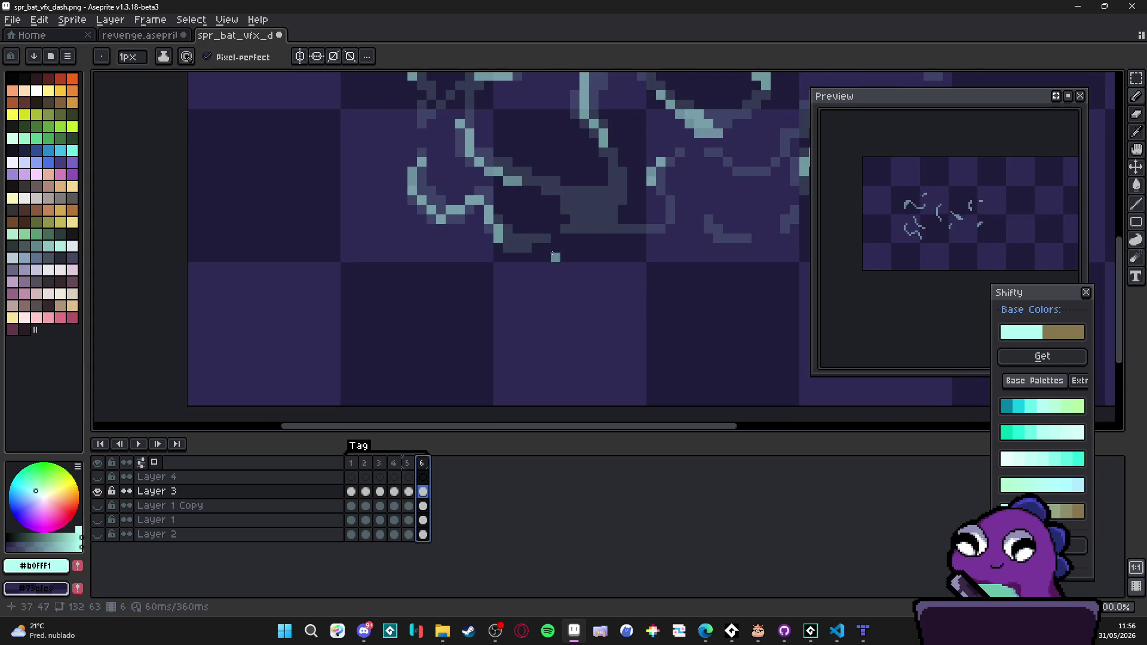
click(577, 206)
click(593, 212)
click(592, 203)
drag(595, 222, 603, 210)
click(567, 195)
click(576, 194)
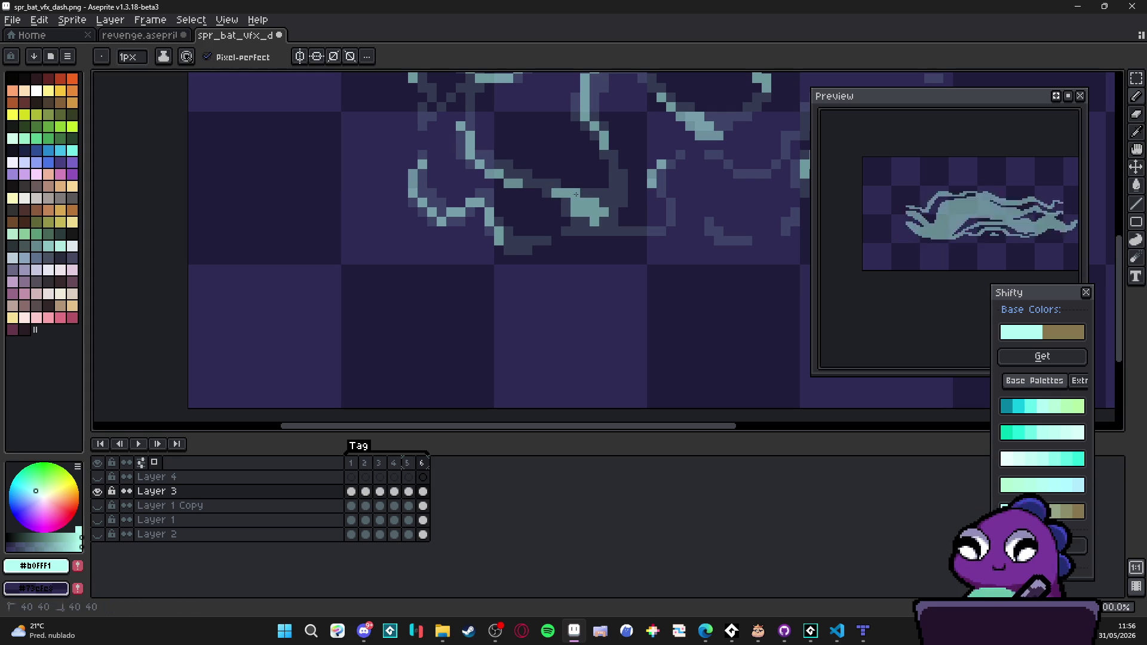
click(603, 222)
click(613, 231)
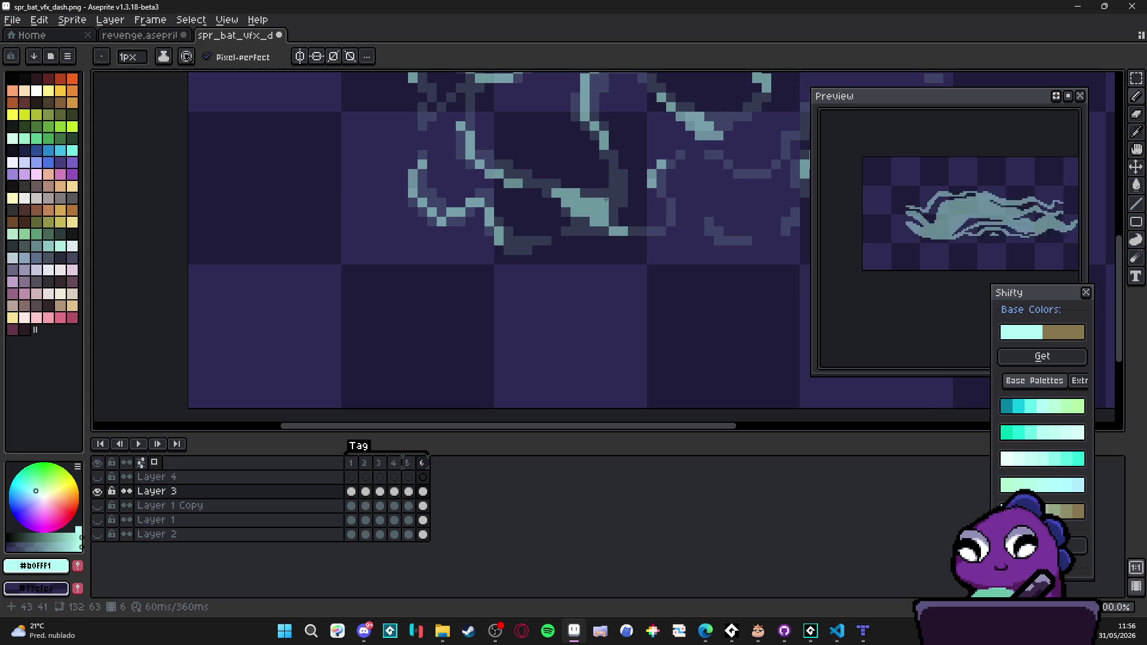
Step: Add a seventh frame and erase its copied strokes
scroll(606, 200, down, 3)
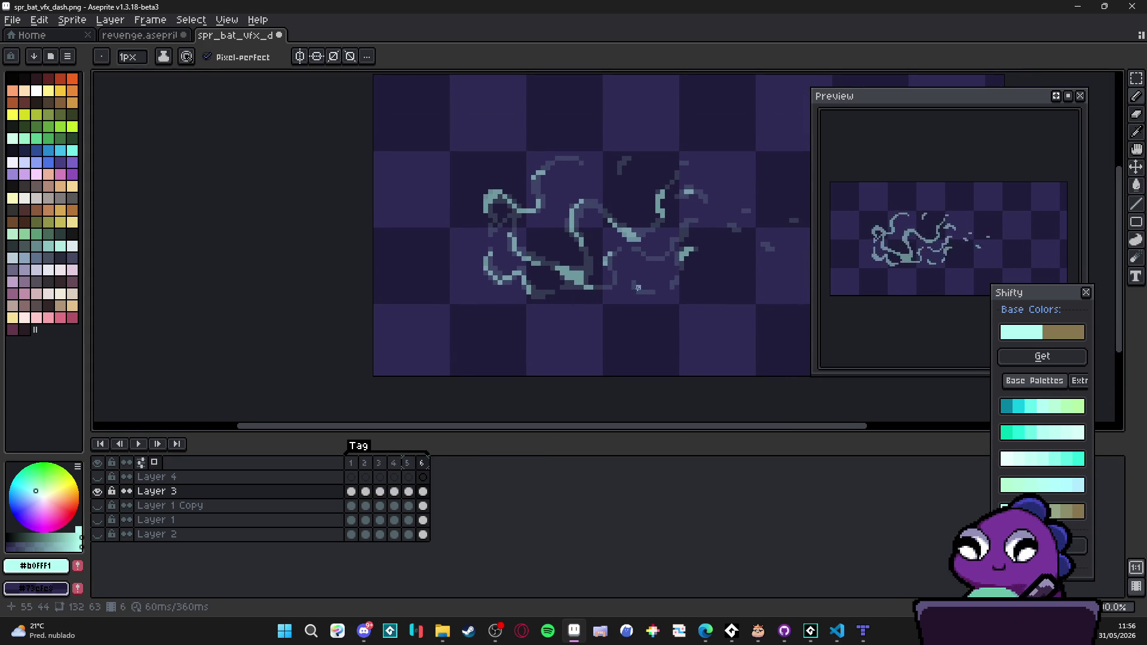
scroll(609, 307, down, 1)
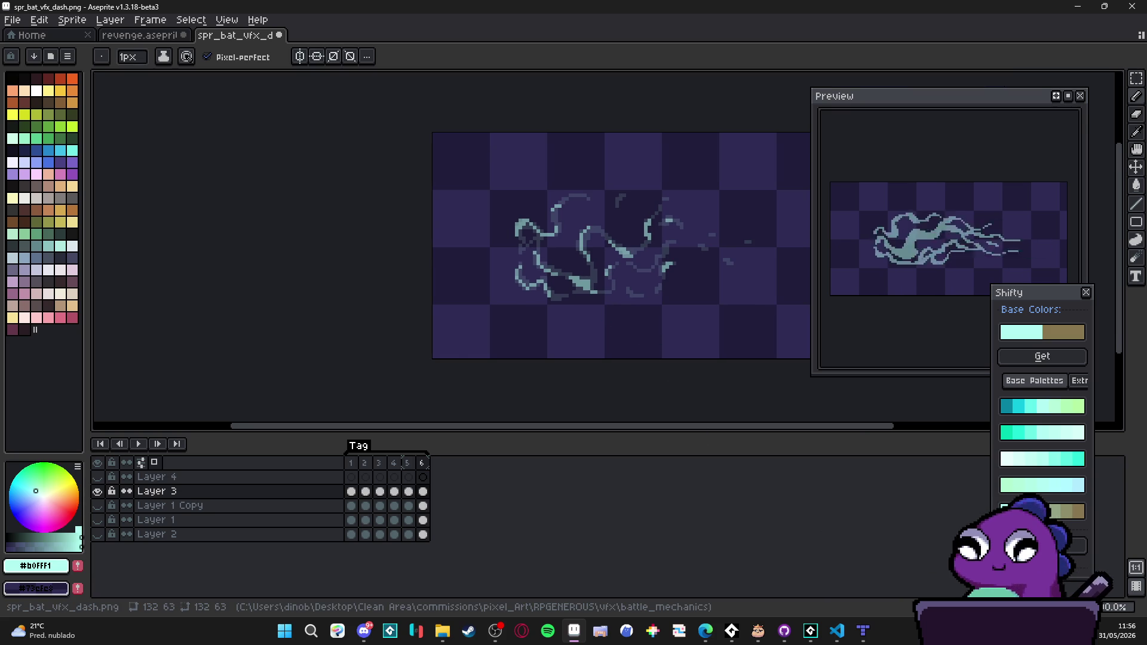
key(alt+n)
key(e)
mouse_move(584, 280)
mouse_down()
mouse_move(653, 281)
mouse_move(550, 243)
mouse_move(545, 209)
mouse_move(565, 204)
mouse_up()
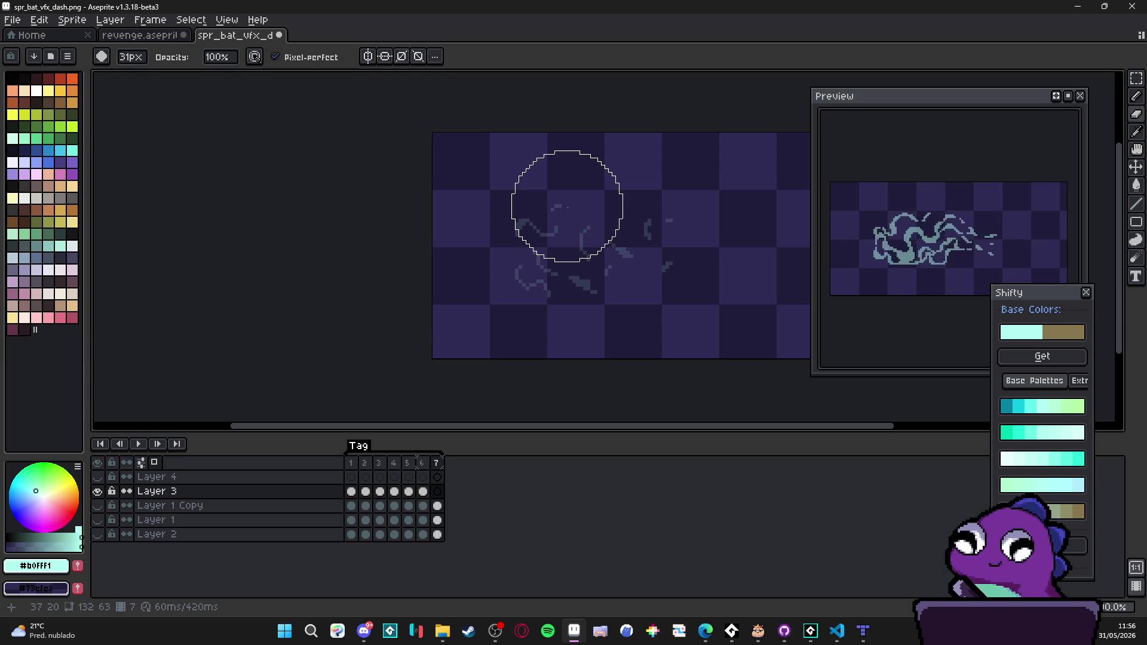
Step: With the pencil, dot light teal pixels along frame 7's central swirl after undoing a trial stroke
key(b)
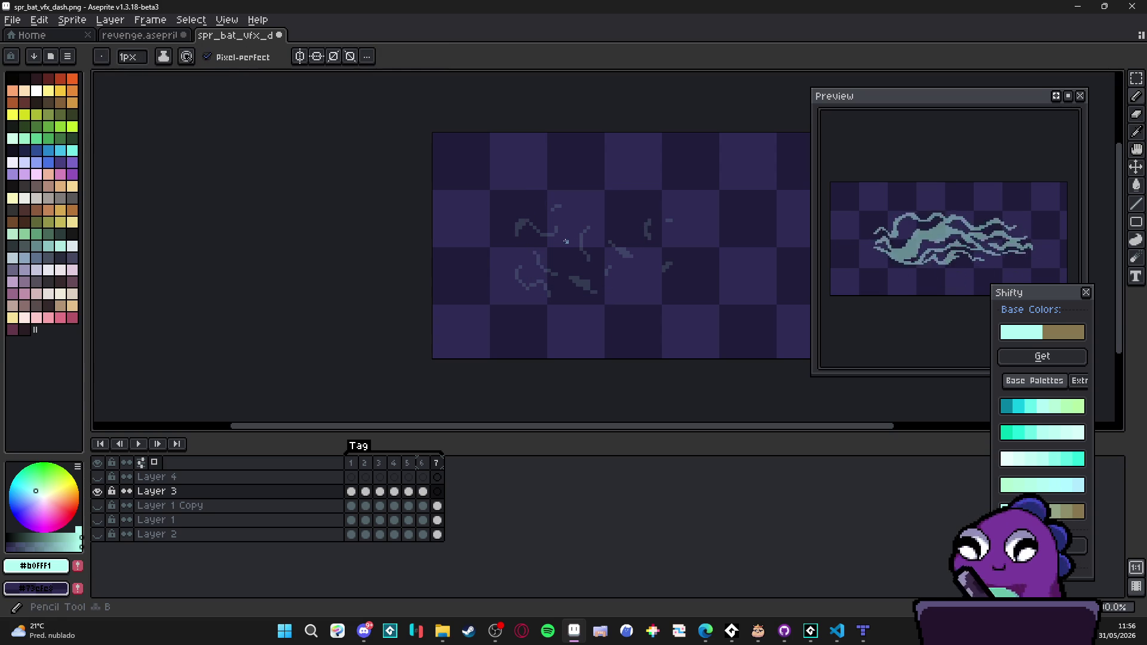
scroll(514, 224, up, 4)
mouse_move(524, 218)
mouse_down()
mouse_move(535, 194)
mouse_move(564, 179)
mouse_move(548, 192)
mouse_up()
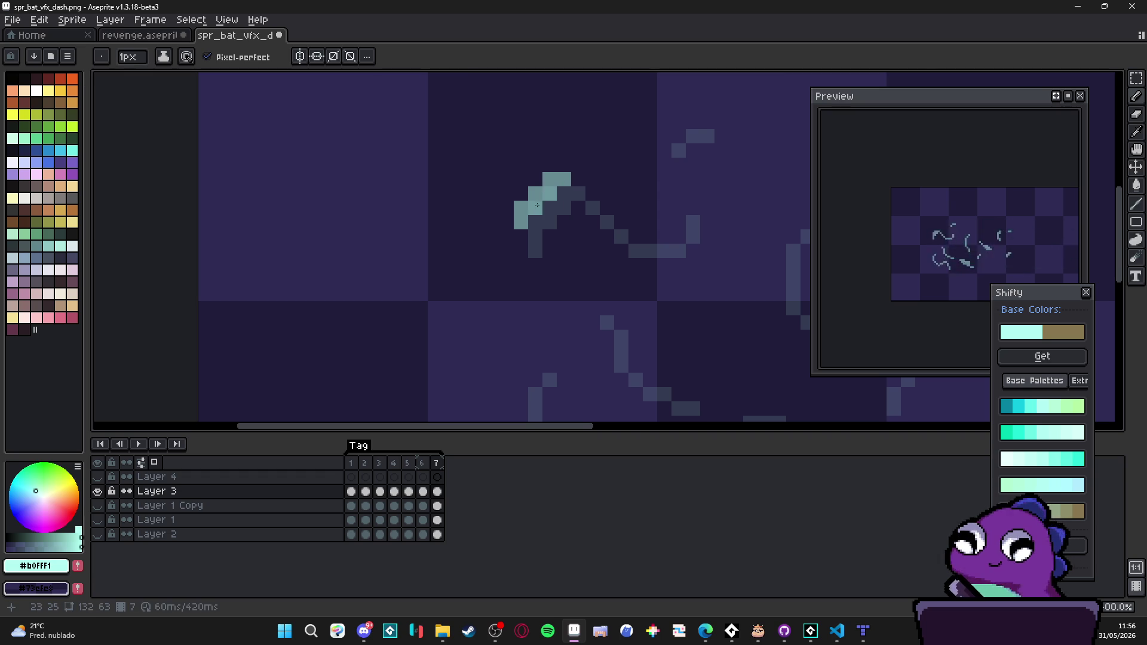
scroll(553, 221, down, 4)
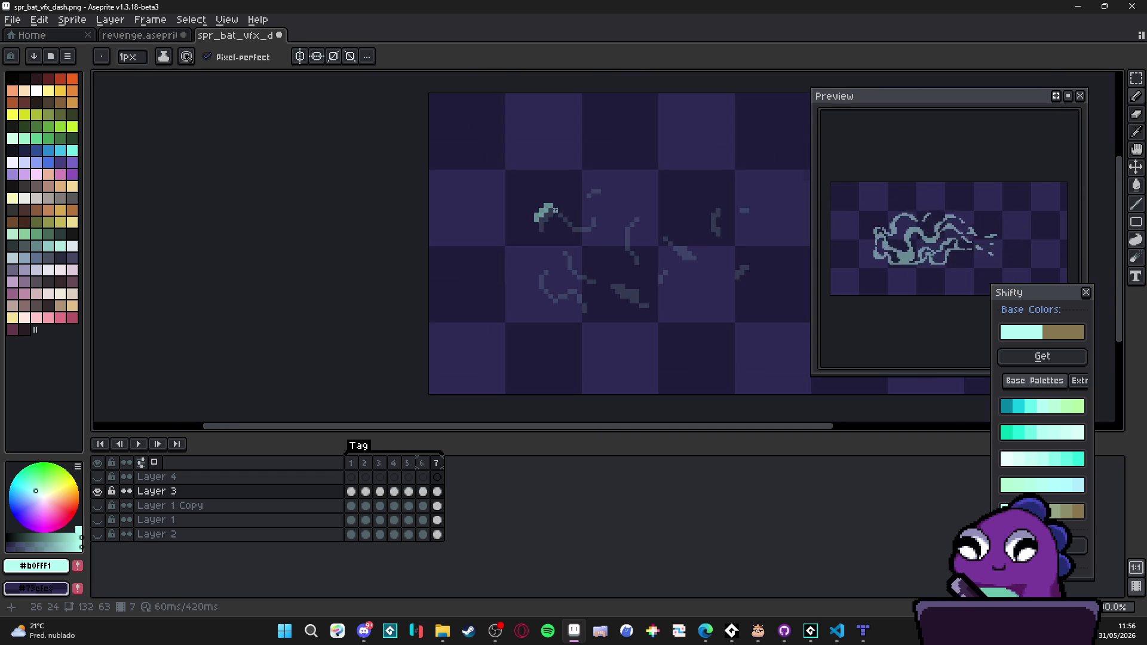
scroll(555, 210, up, 4)
key(ctrl+z)
key(ctrl+z)
key(ctrl+z)
click(512, 227)
click(512, 242)
click(527, 213)
click(526, 227)
click(541, 213)
Step: Extend frame 7's top swirl stroke with a few teal pixels
scroll(540, 213, down, 3)
scroll(476, 292, up, 2)
click(554, 167)
click(545, 158)
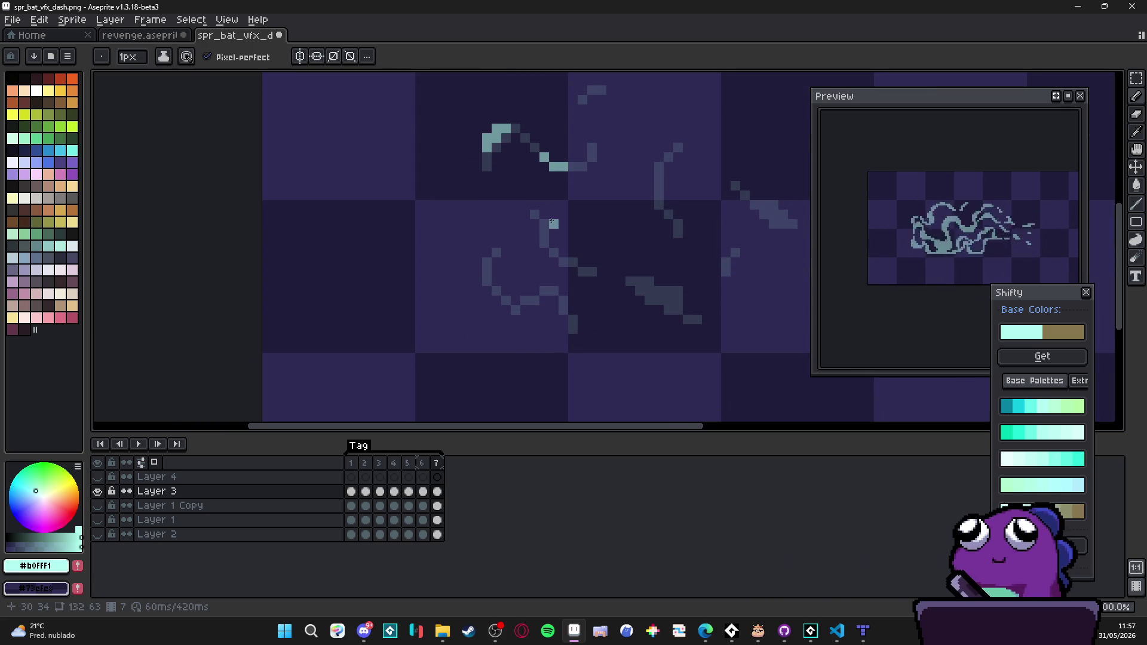
Step: Paint teal pixel fragments along the left arc and its bottom curve
scroll(492, 282, up, 2)
click(485, 268)
click(485, 282)
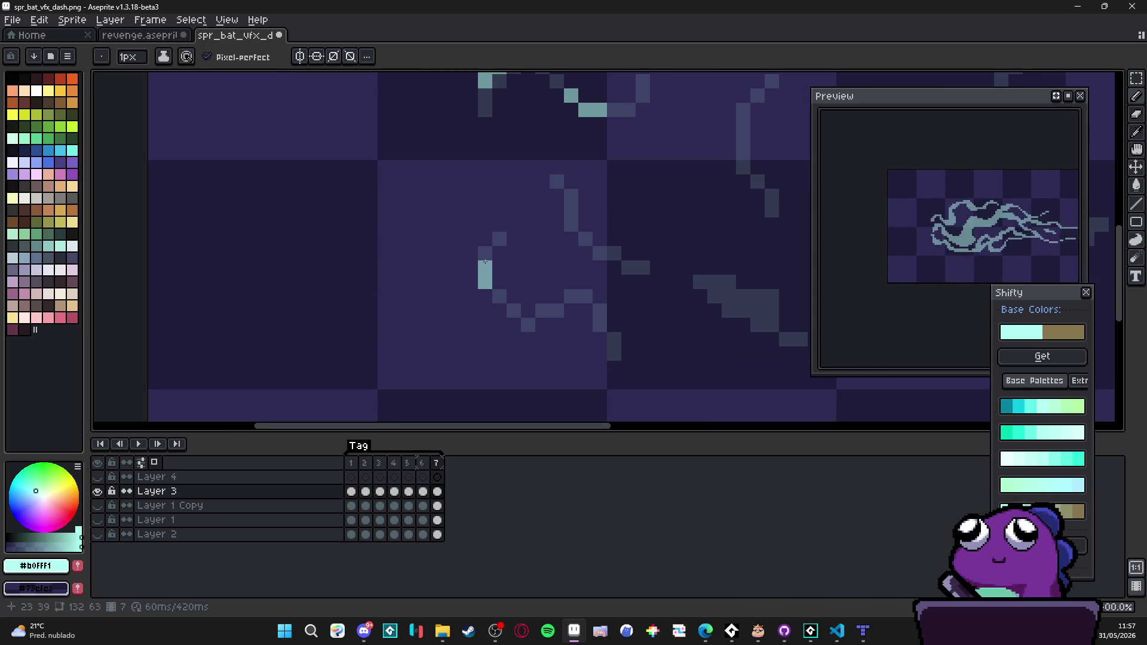
click(485, 296)
click(500, 311)
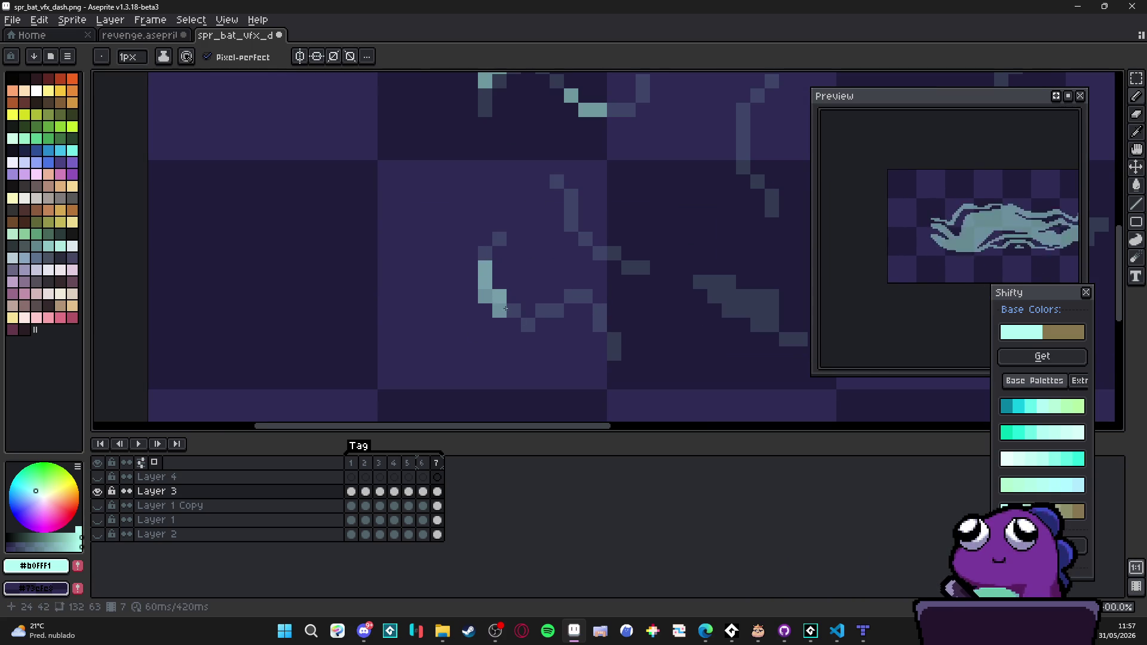
click(514, 311)
scroll(549, 329, down, 2)
drag(548, 329, 503, 333)
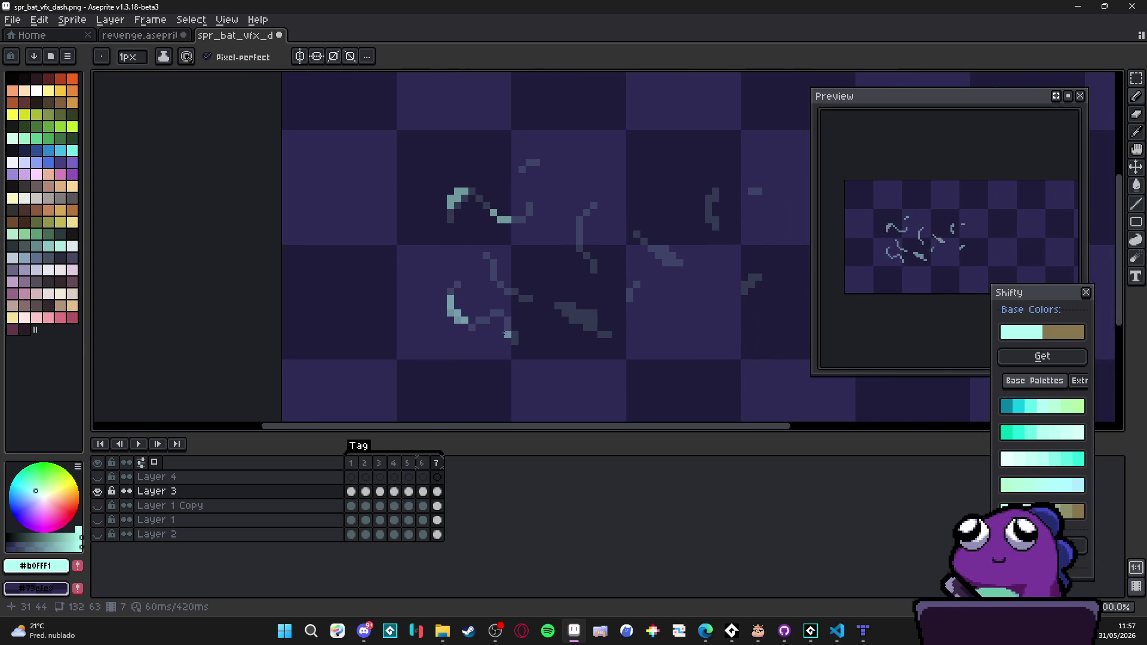
scroll(507, 291, up, 2)
click(489, 253)
click(503, 282)
Step: Add teal pixels to the lower-right fragment and along the vertical stroke
click(646, 340)
click(632, 339)
click(660, 353)
click(646, 354)
click(675, 368)
click(675, 354)
click(675, 339)
drag(675, 339, 588, 389)
click(573, 231)
click(574, 216)
click(569, 204)
click(588, 188)
Step: Dot a few more teal pixels on small fragments, then add an eighth frame
scroll(588, 189, down, 1)
scroll(602, 246, up, 1)
drag(602, 245, 619, 262)
scroll(630, 263, down, 1)
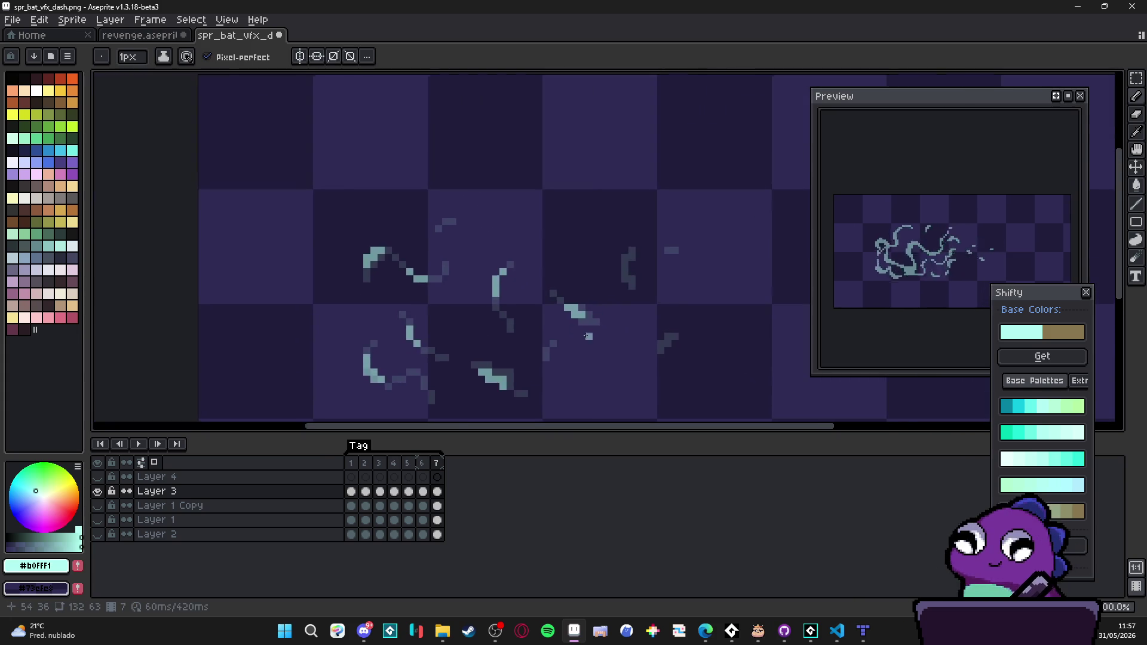
scroll(627, 265, up, 1)
click(625, 268)
scroll(625, 268, down, 4)
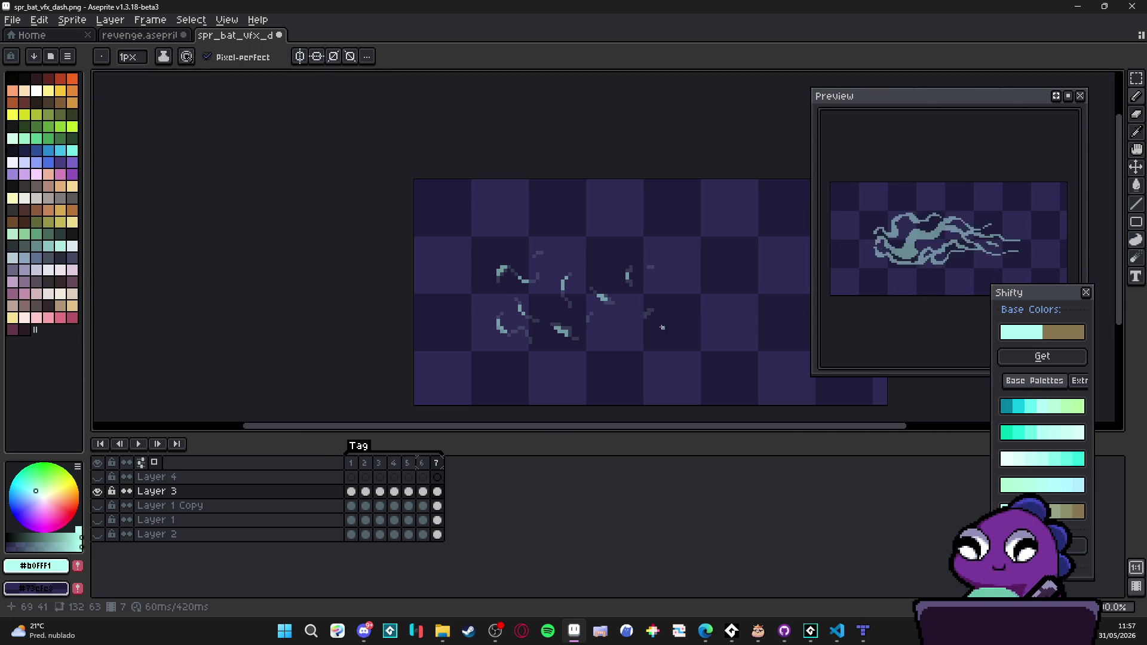
scroll(660, 333, down, 1)
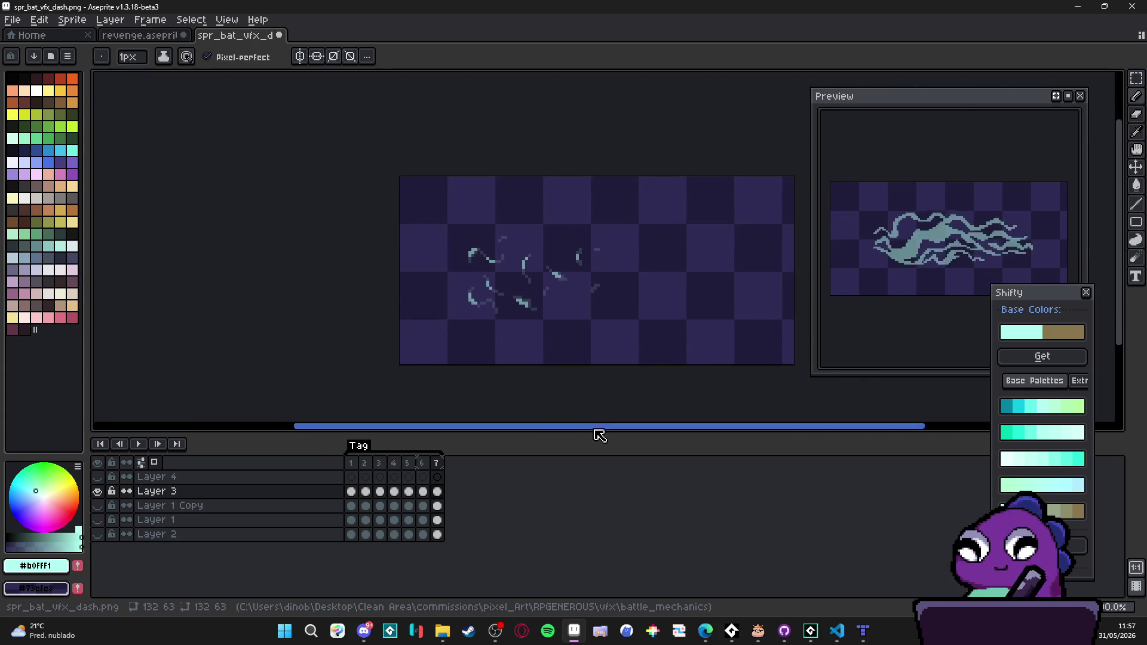
key(alt+n)
scroll(524, 280, up, 3)
Step: Dot a handful of scattered teal pixels on frame 8
key(e)
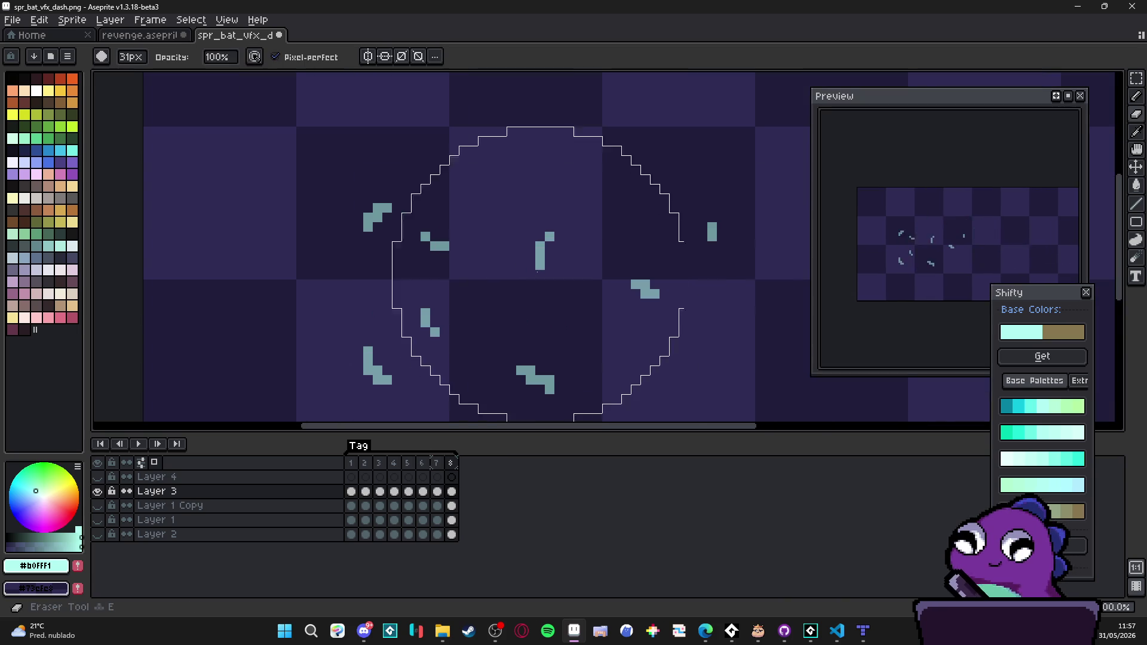
key(b)
click(367, 217)
click(378, 217)
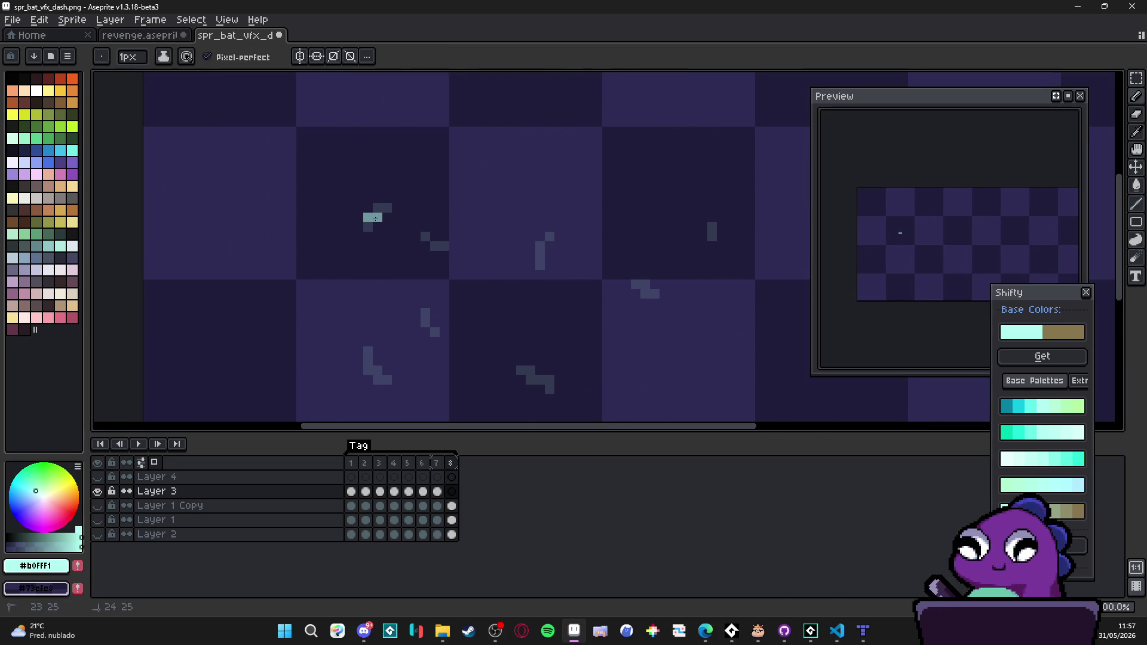
click(367, 369)
click(374, 372)
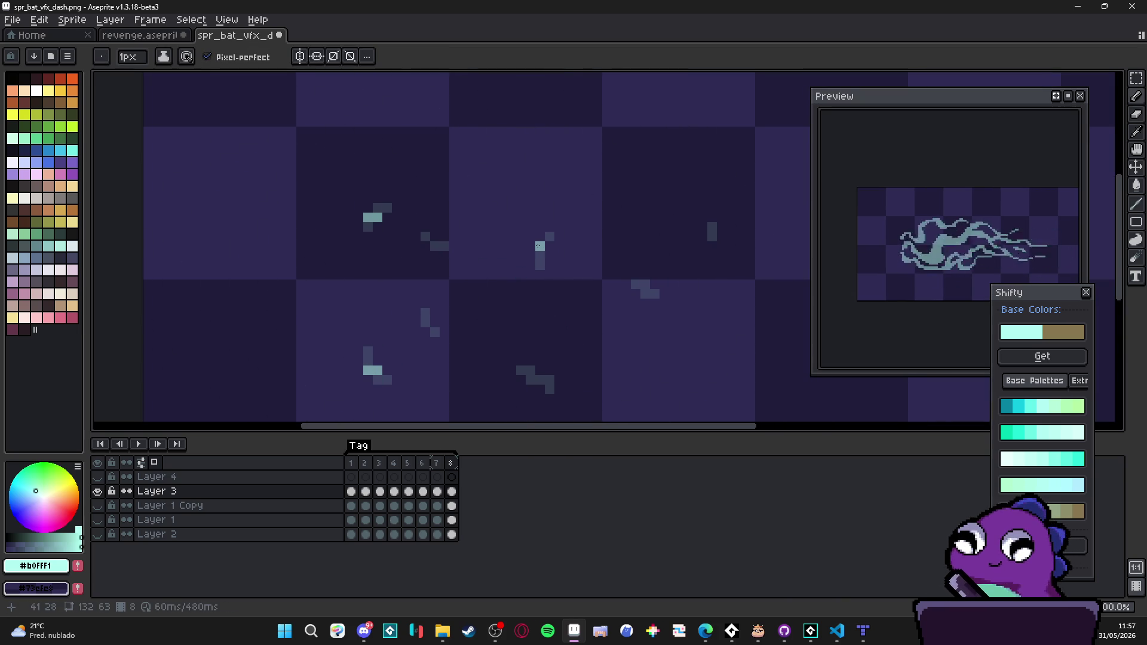
click(539, 256)
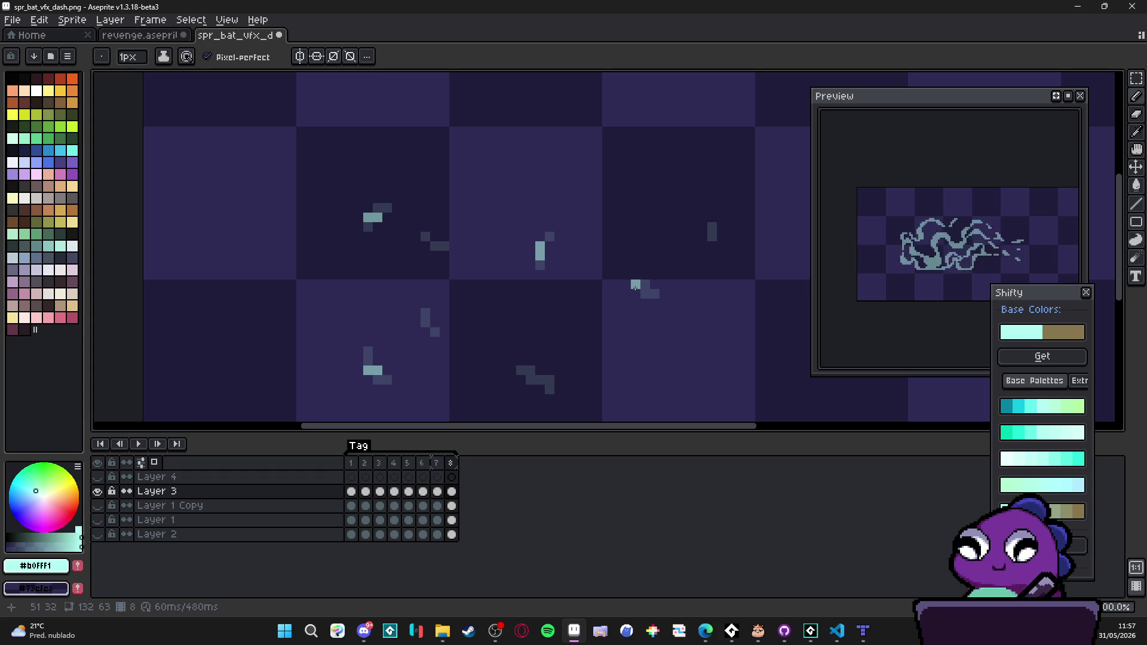
scroll(440, 318, down, 3)
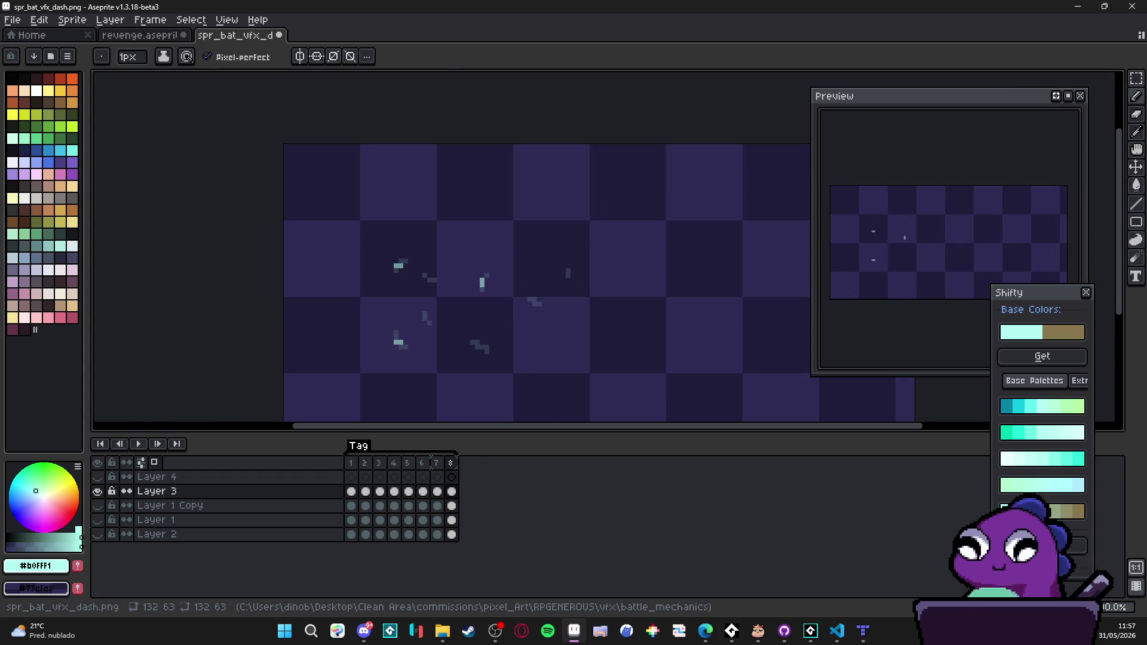
Step: Add a ninth frame, switch to the eraser, and make Layer 4 visible
key(alt+n)
key(e)
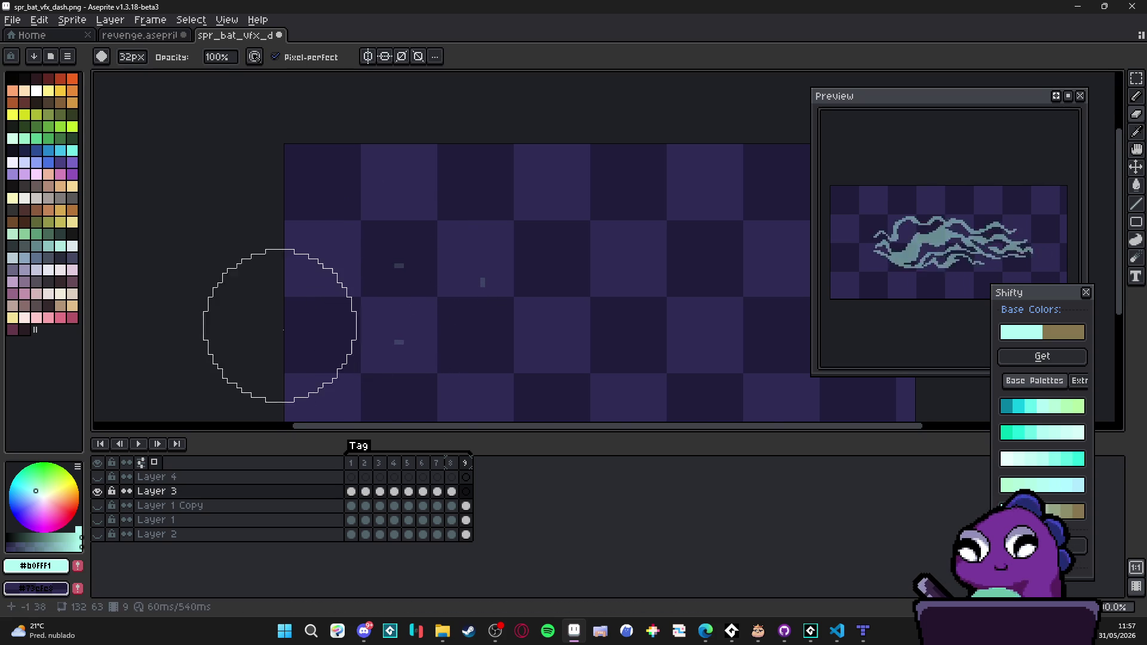
drag(261, 332, 295, 343)
click(98, 478)
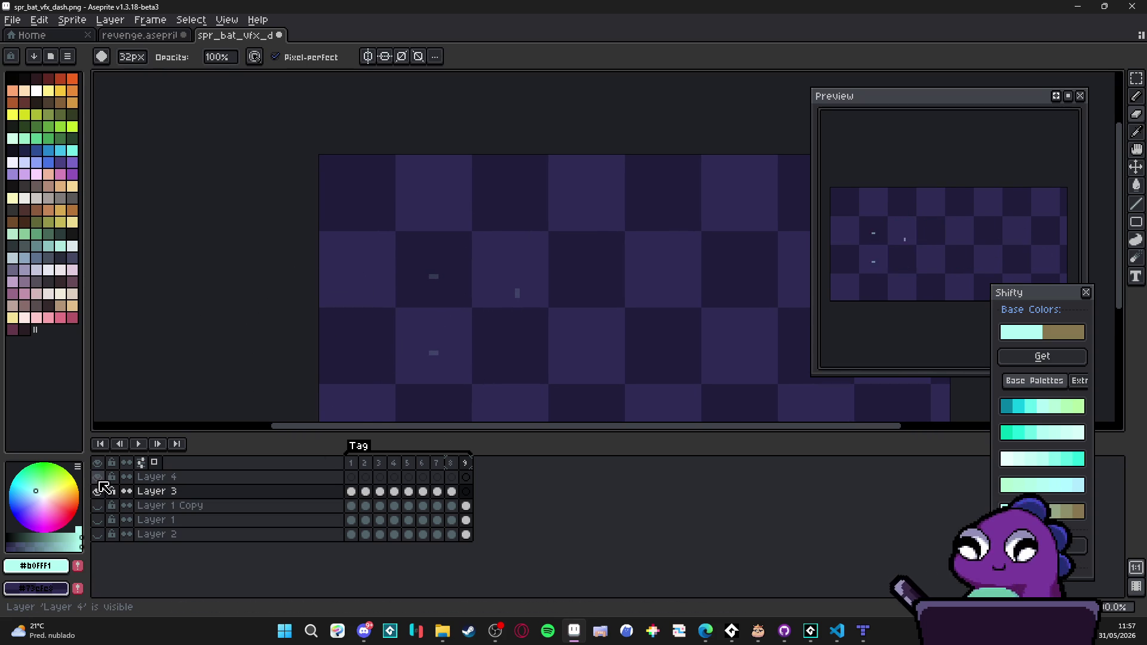
Step: Hide Layer 4 and Layer 1's gradient, show Layer 3, and make Layer 3 active on frame 1
click(98, 477)
click(98, 505)
click(98, 505)
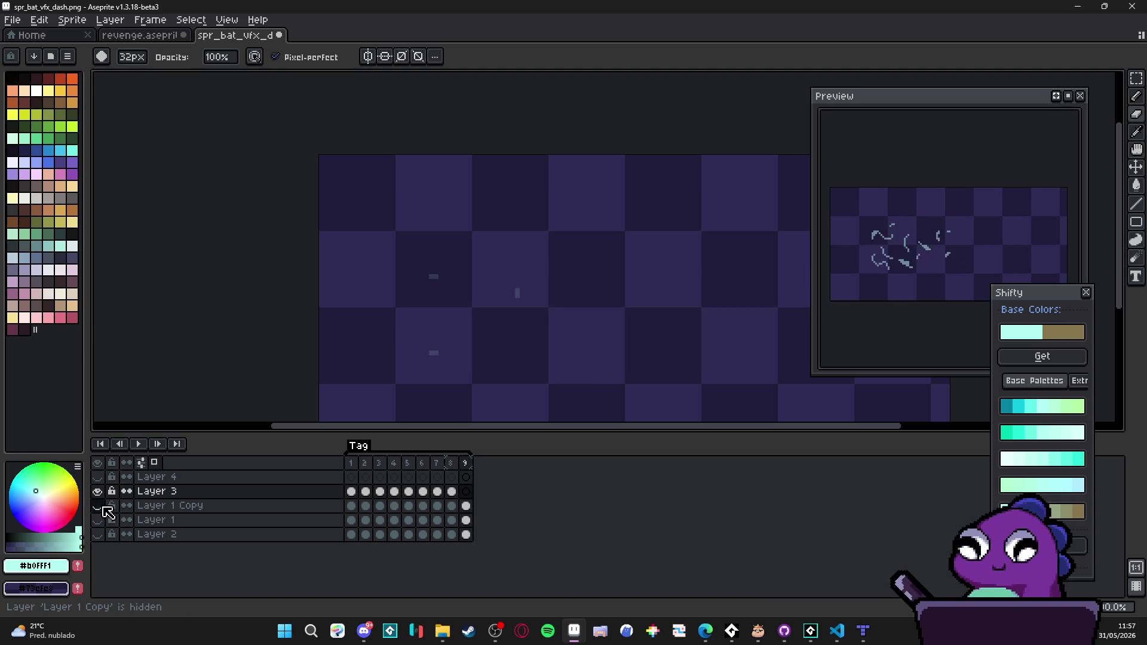
click(98, 520)
click(98, 520)
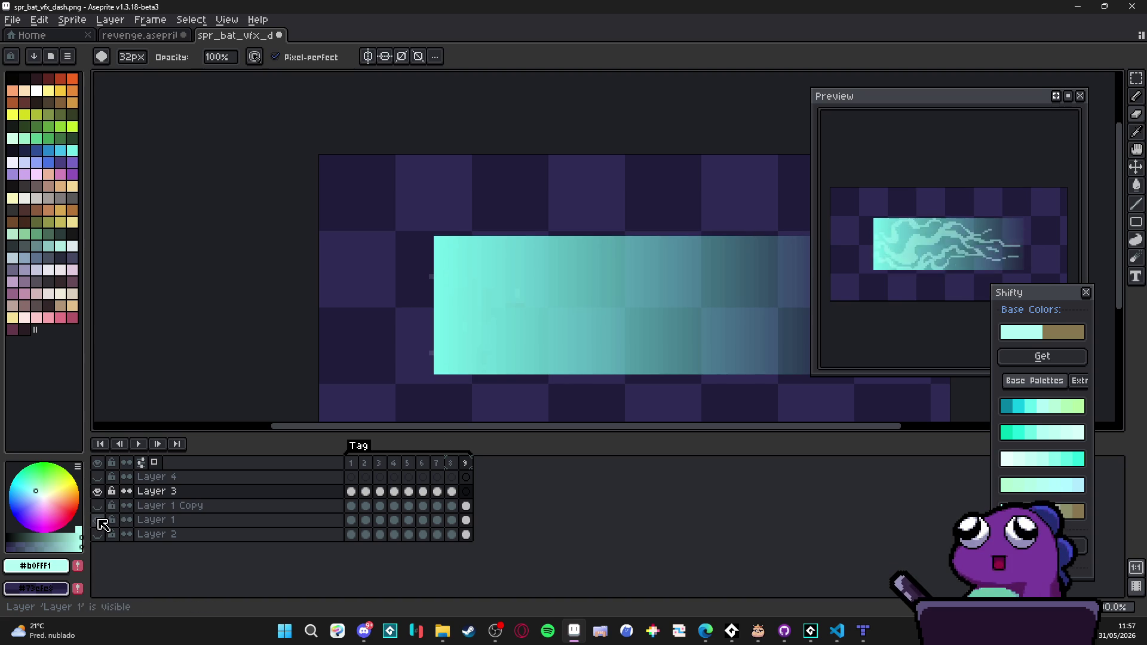
click(102, 525)
click(352, 491)
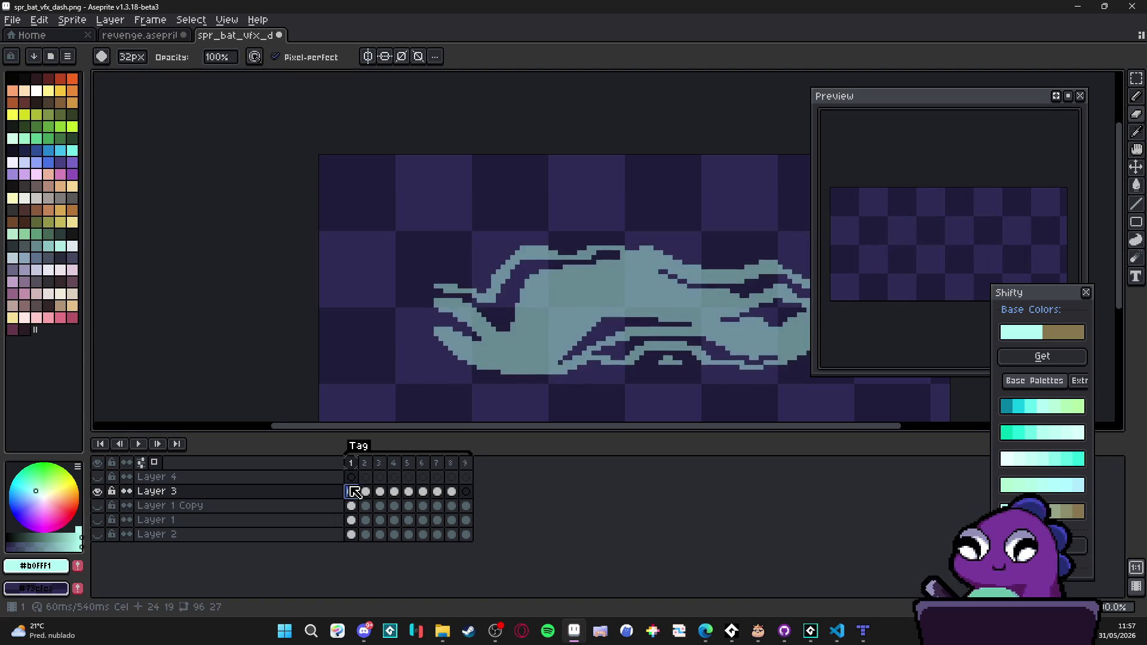
scroll(512, 384, down, 2)
click(99, 491)
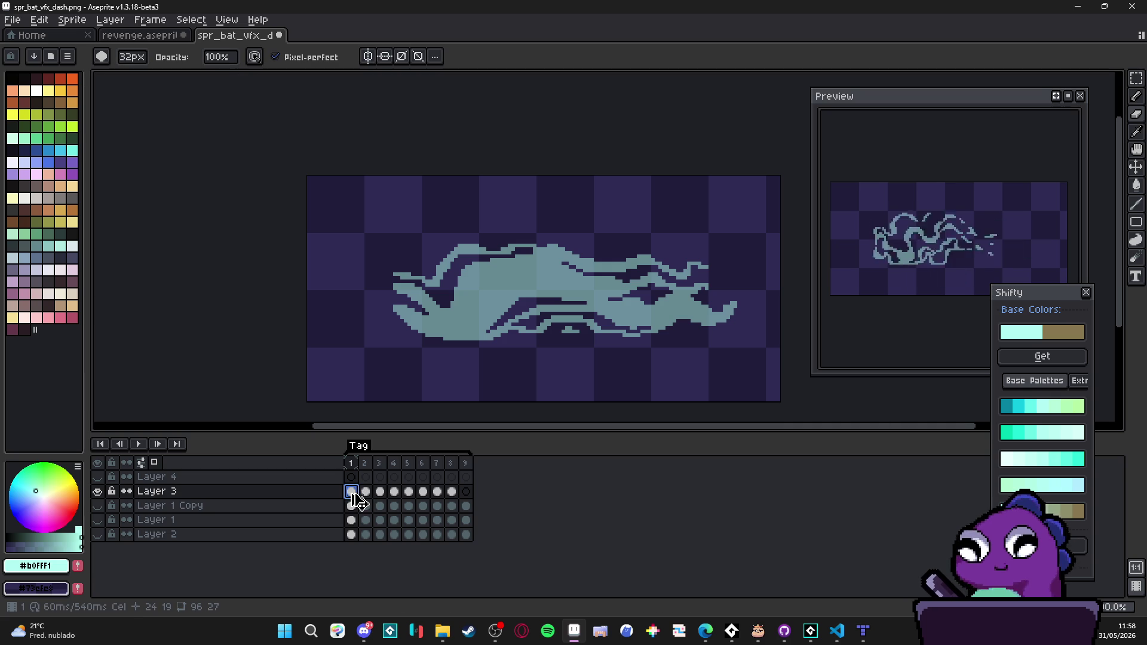
click(352, 476)
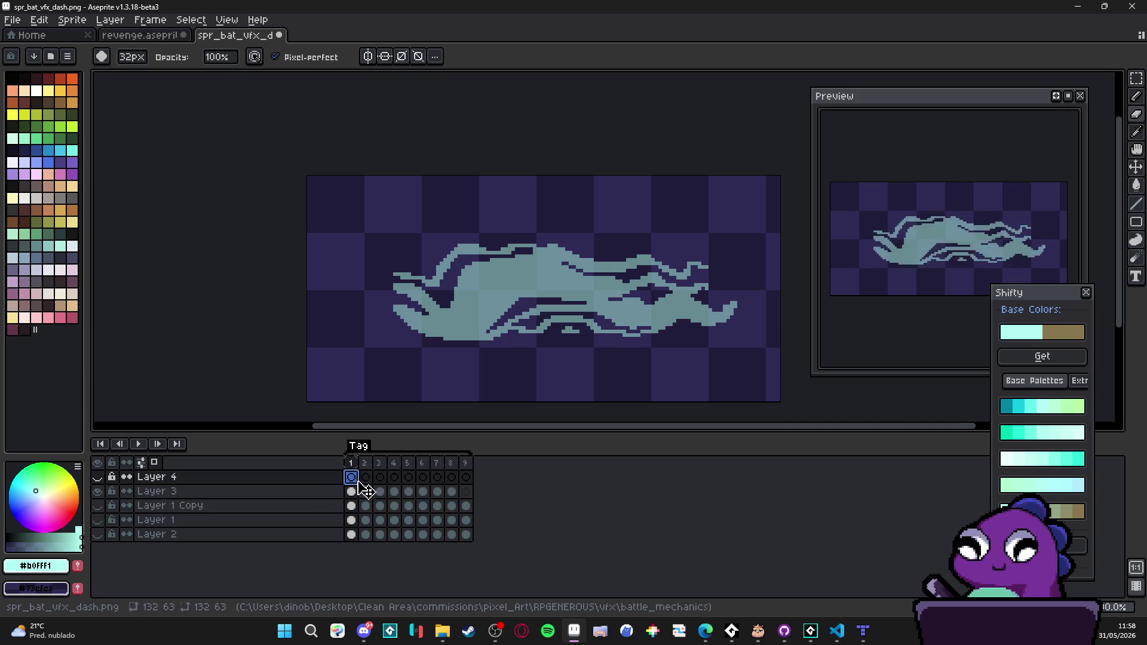
click(328, 493)
Step: Add Layer 5 above Layer 3, pick cyan #b0fff1, and select the teal wisp shape
key(shift+n)
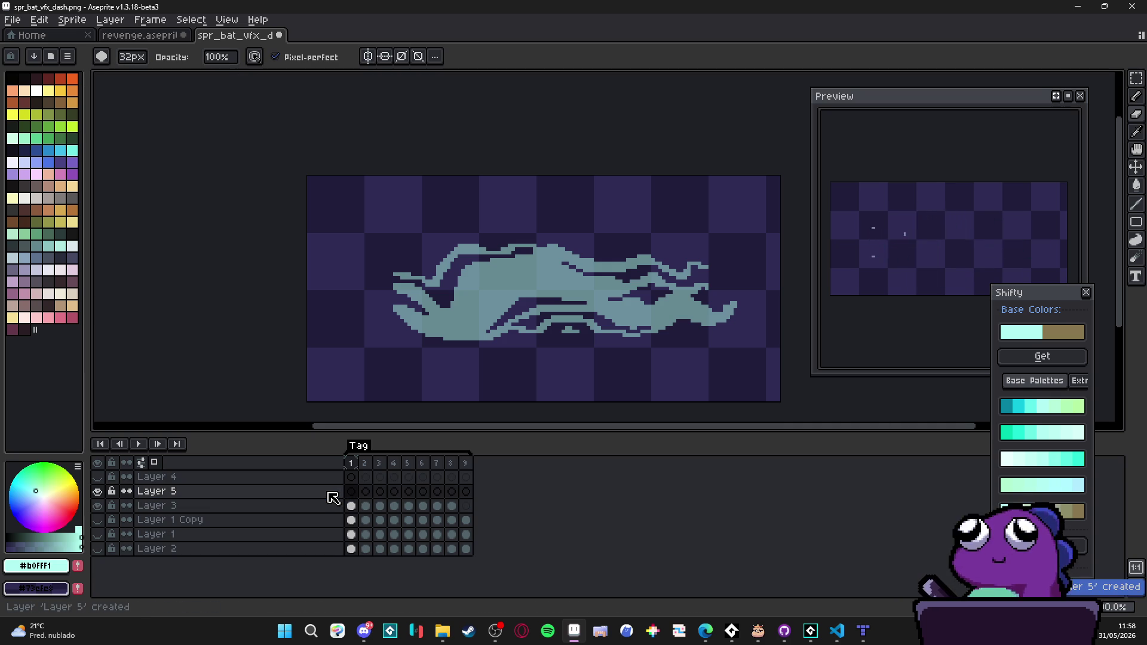
click(352, 491)
key(b)
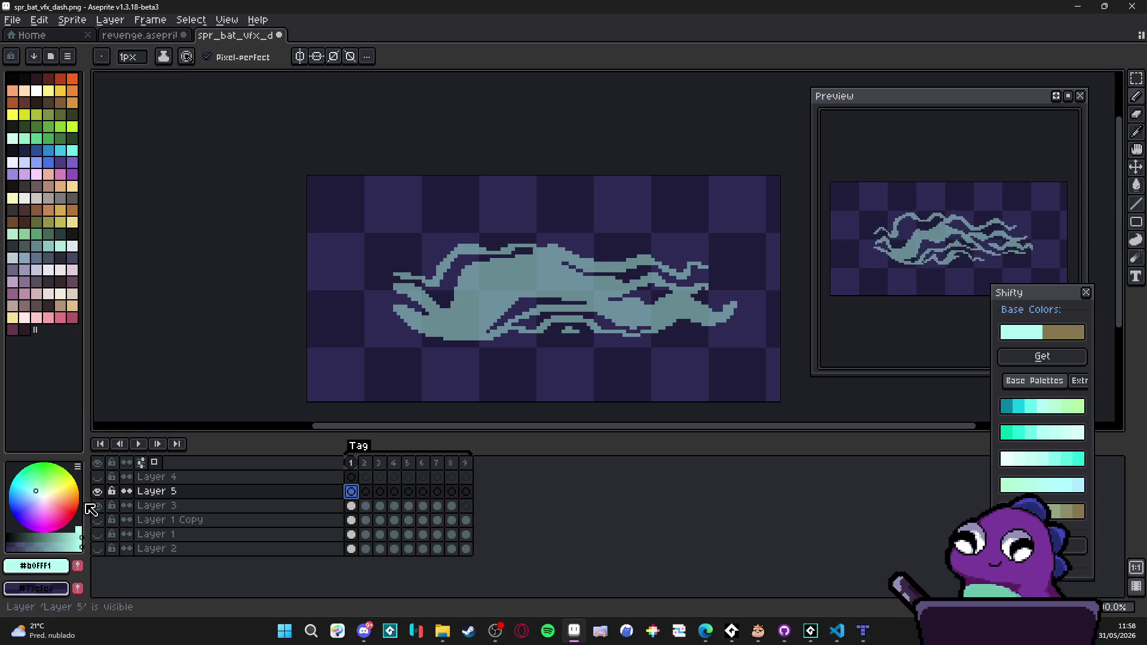
right_click(7, 543)
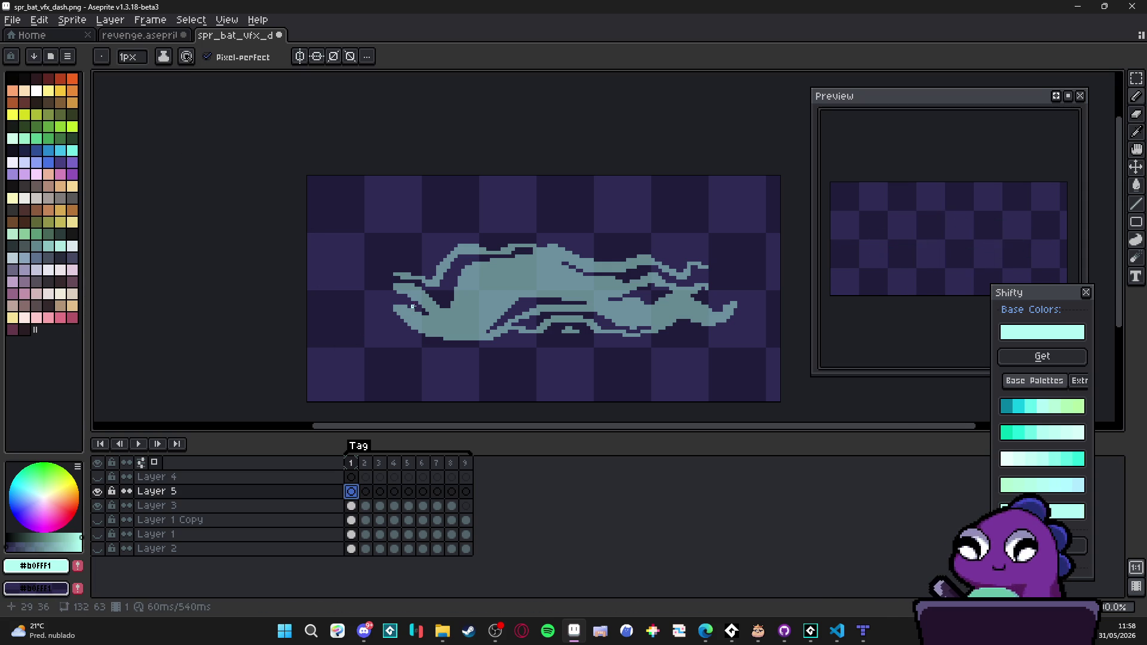
ctrl+click(351, 506)
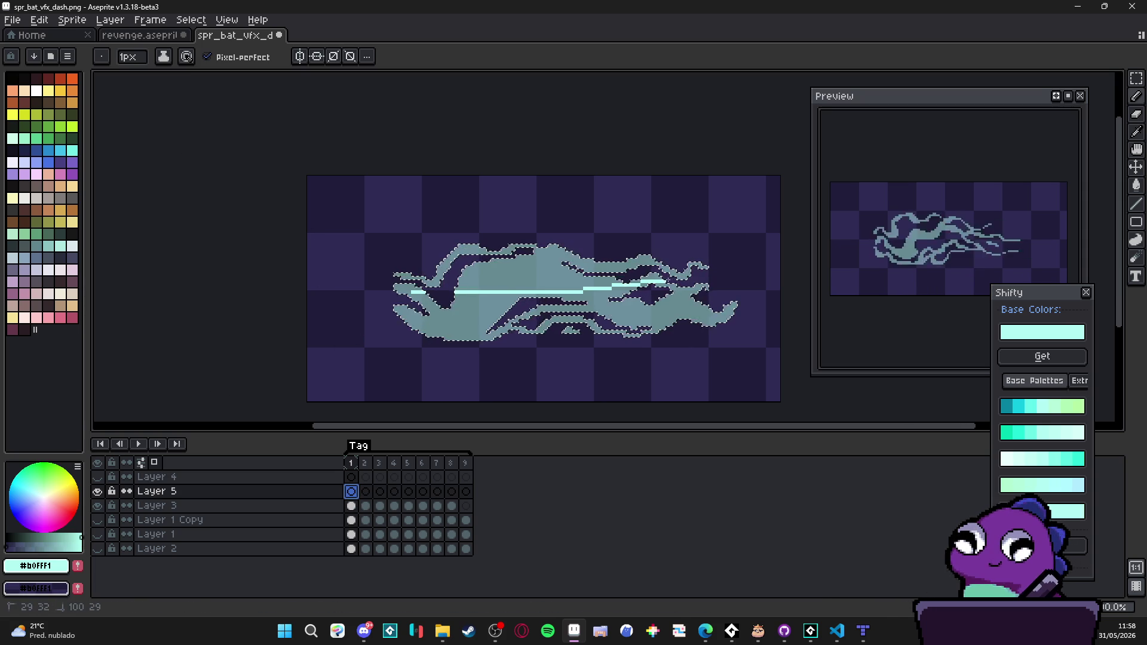
Step: Try several cyan gradient fills across the selected shape, then deselect and show Layer 5
click(1137, 240)
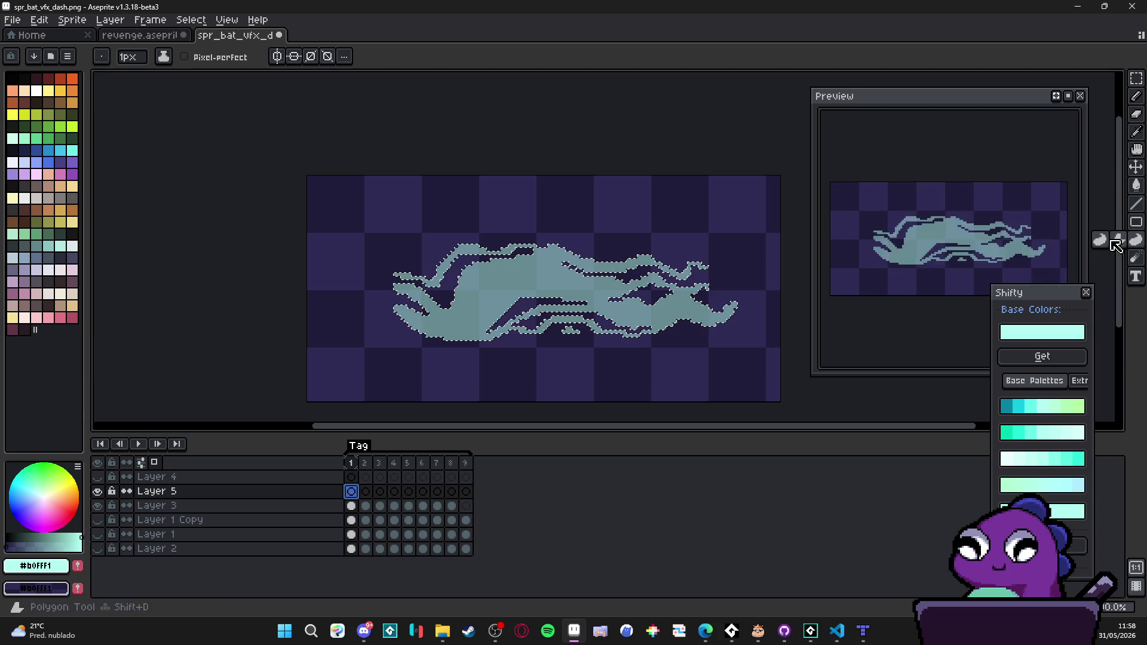
click(1136, 257)
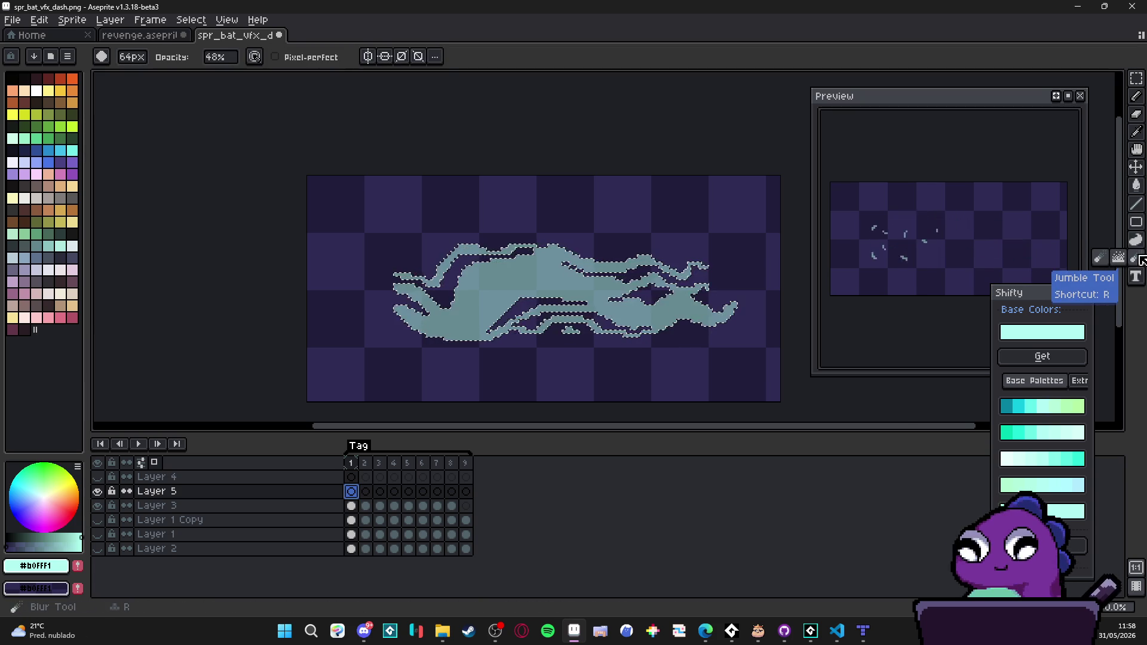
click(1136, 186)
click(1119, 186)
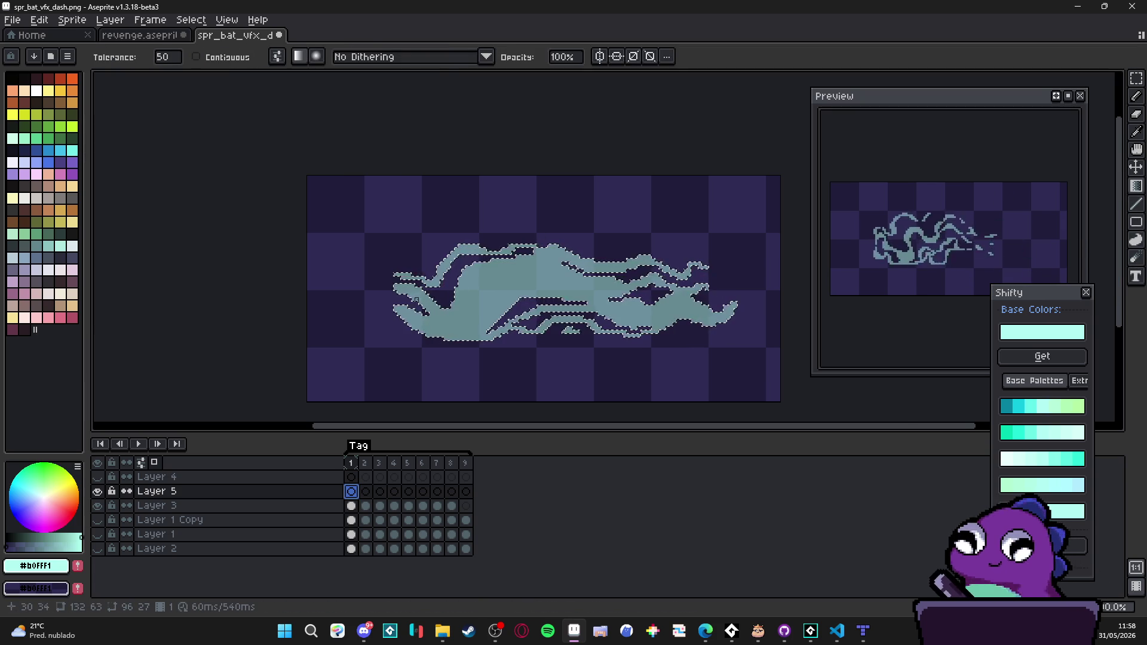
drag(417, 297, 603, 292)
drag(516, 289, 517, 288)
drag(267, 290, 488, 281)
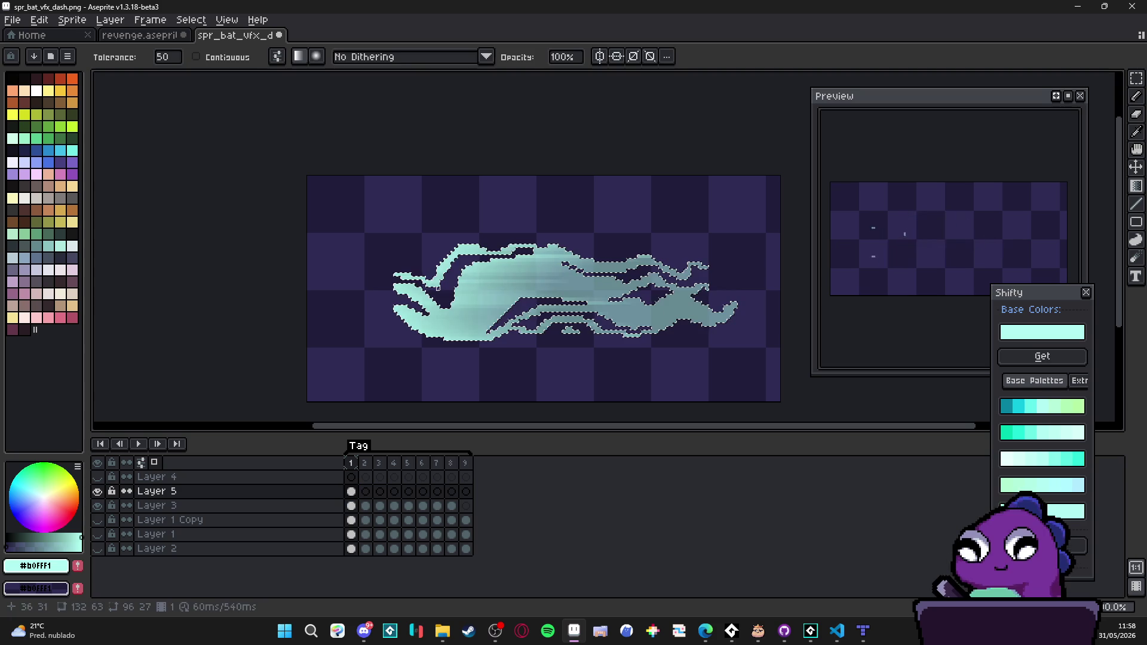
drag(225, 301, 484, 296)
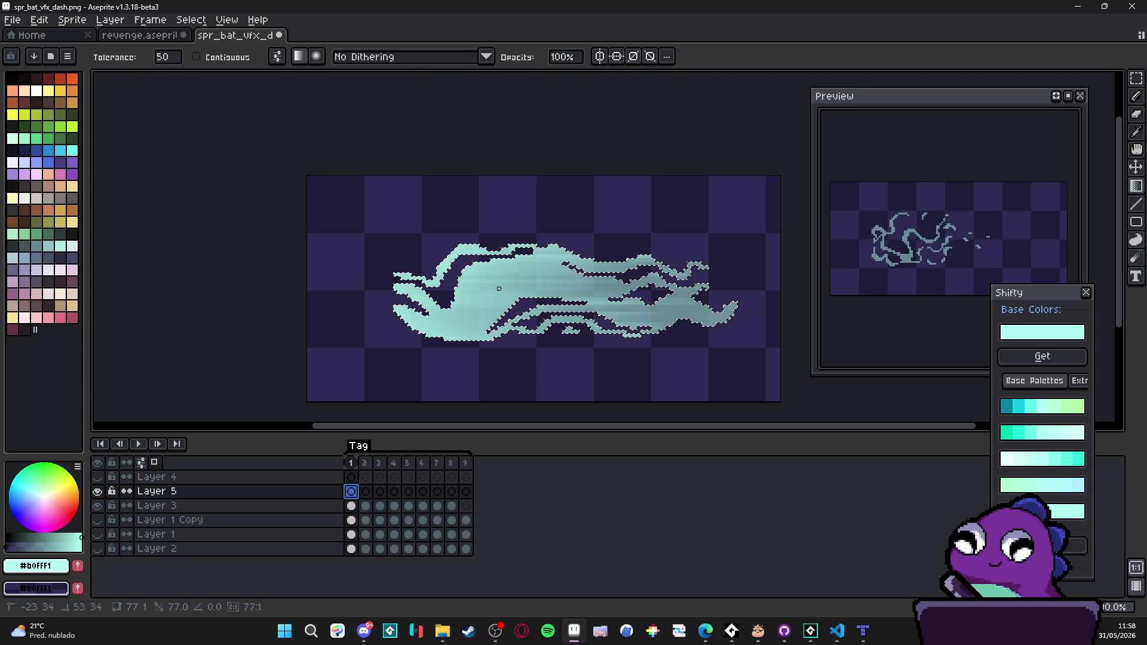
drag(381, 296, 299, 328)
drag(428, 320, 515, 320)
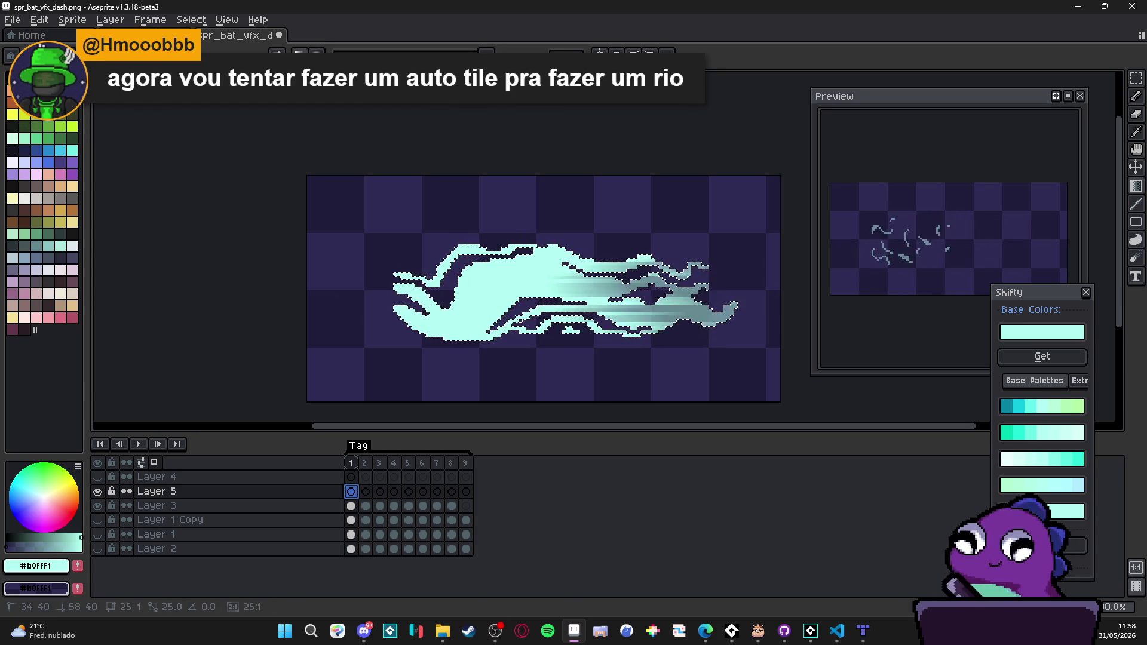
drag(473, 317, 366, 385)
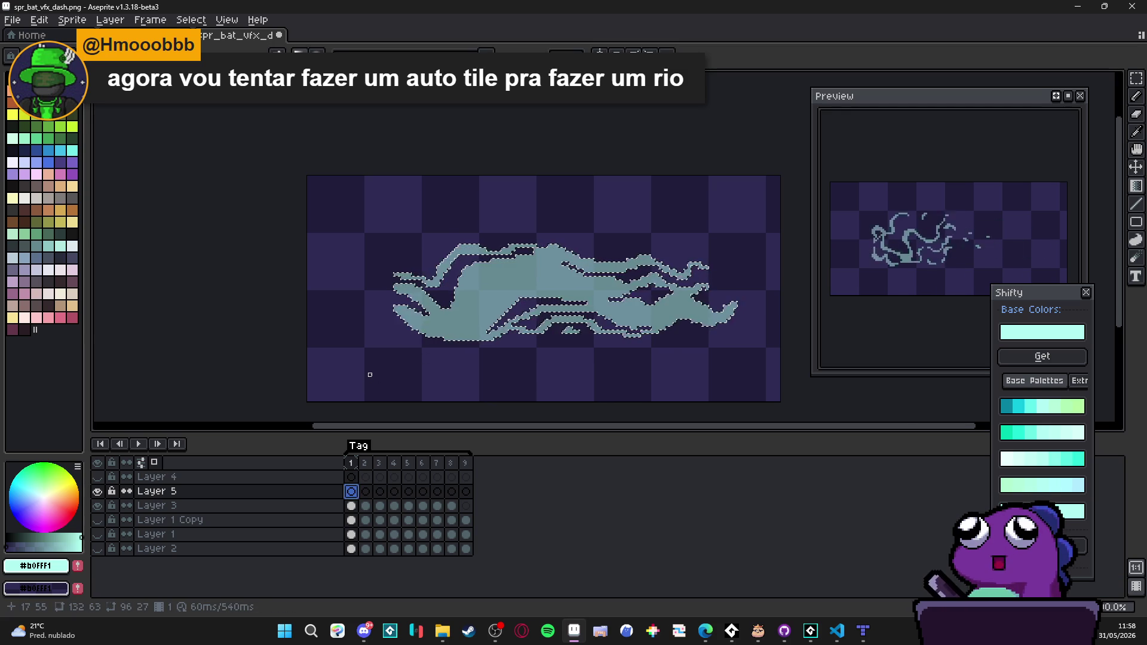
key(ctrl+d)
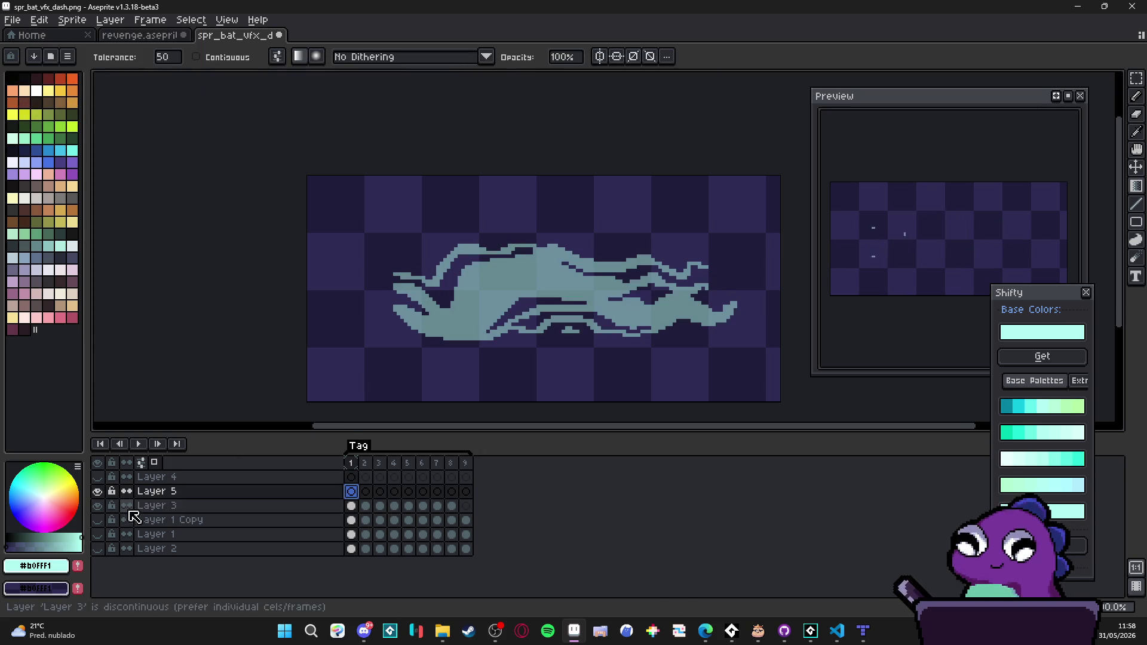
click(98, 492)
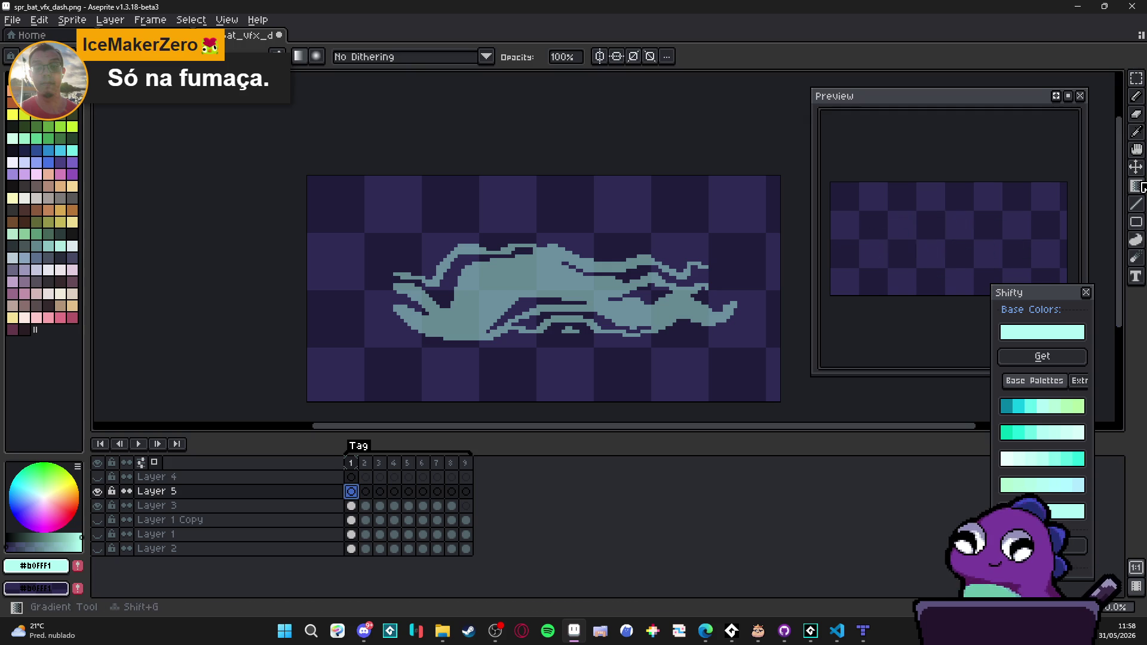
Step: Drag a cyan-to-purple gradient from the canvas's left edge on Layer 5 frame 1, then select all
click(351, 246)
drag(352, 245, 768, 245)
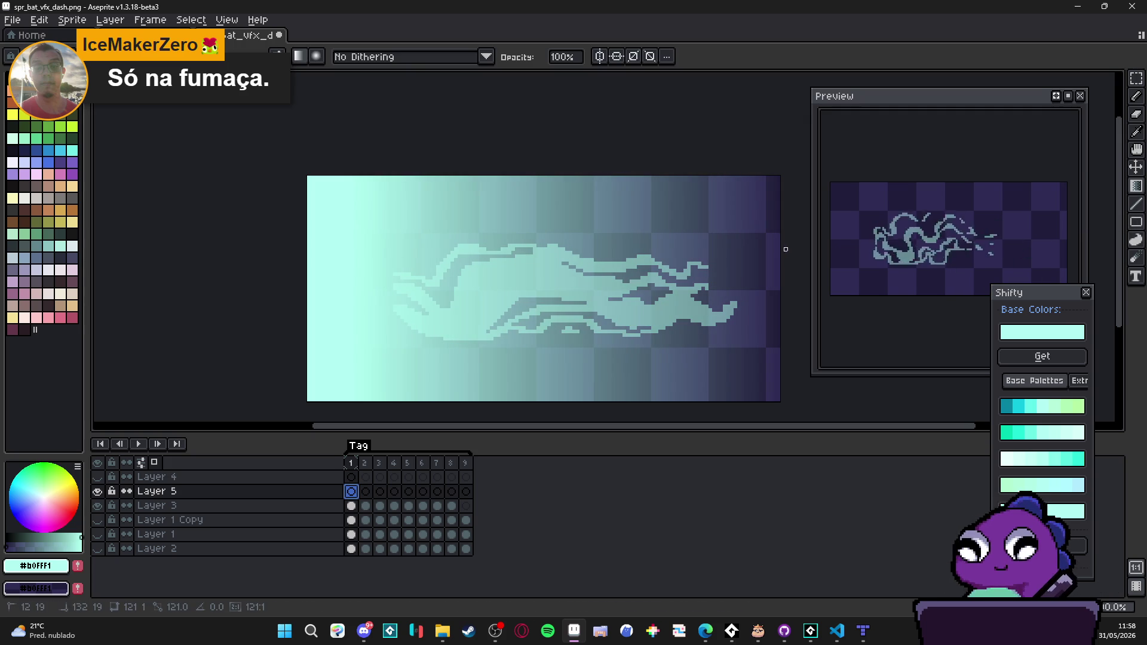
key(ctrl+z)
mouse_move(397, 289)
mouse_down()
mouse_move(563, 278)
mouse_move(739, 296)
mouse_up()
key(ctrl+z)
mouse_move(317, 290)
mouse_down()
mouse_move(778, 300)
mouse_move(693, 292)
mouse_move(748, 299)
mouse_up()
key(m)
key(ctrl+a)
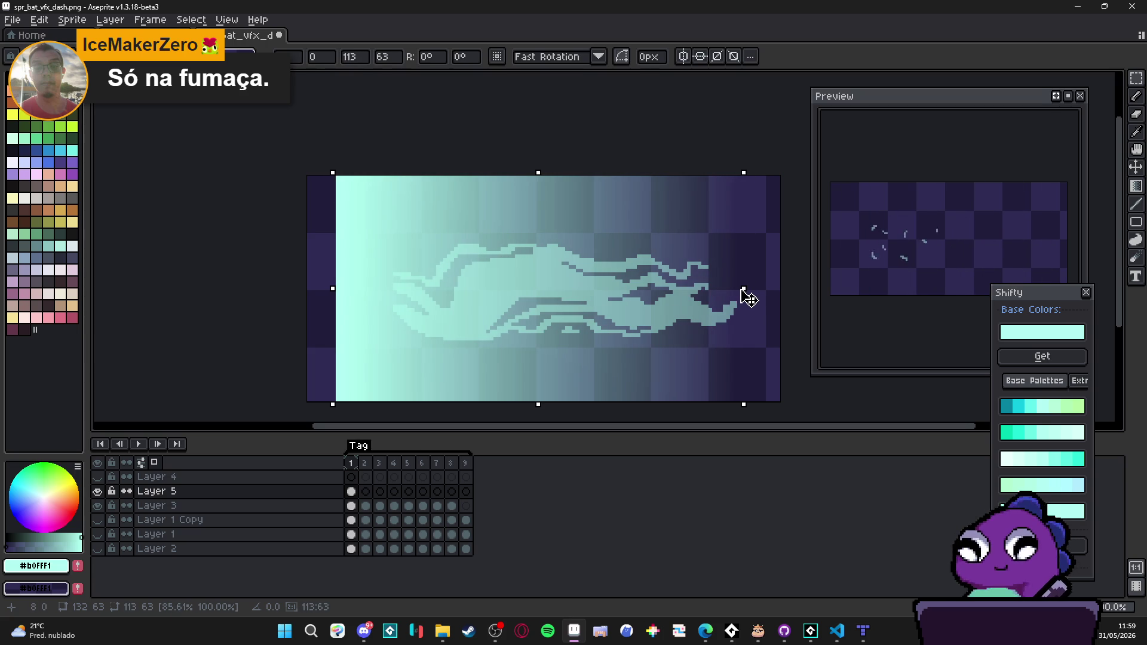
Step: Narrow frame 1's gradient and paste a slightly narrower copy into frame 2
drag(332, 289, 392, 296)
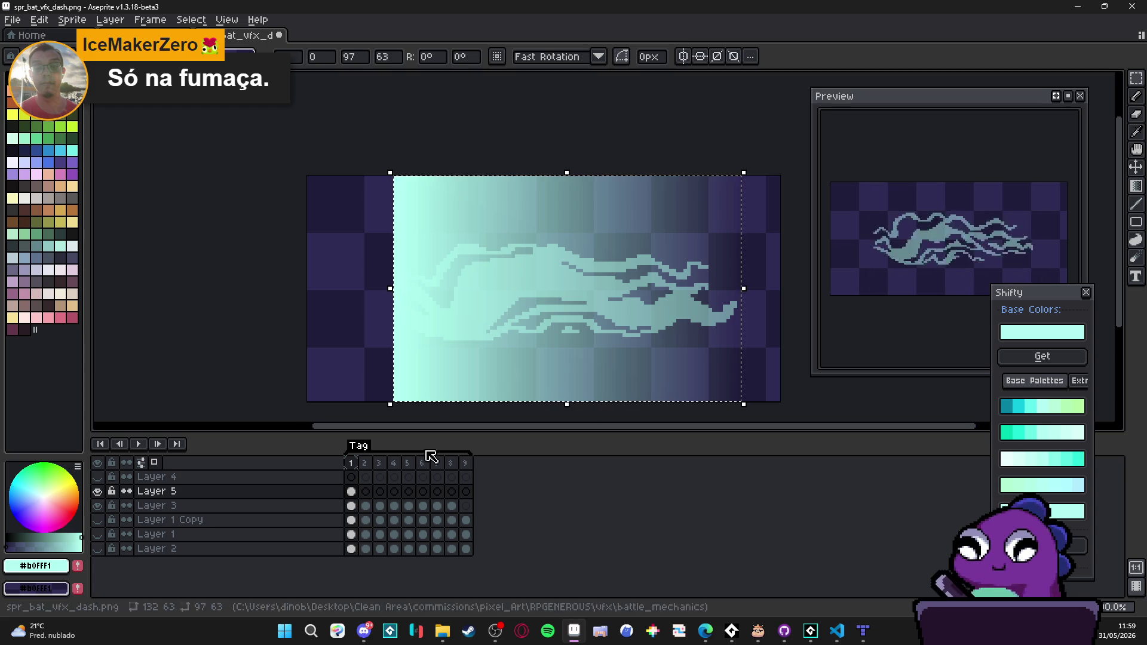
click(352, 493)
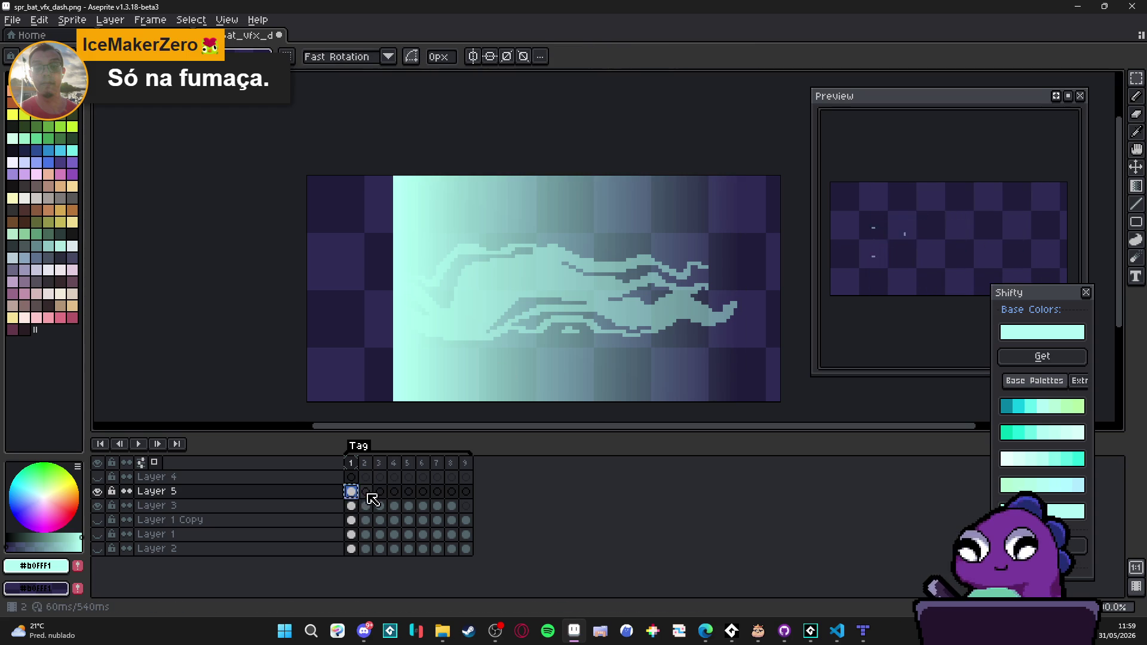
click(366, 492)
key(ctrl+v)
drag(751, 289, 721, 302)
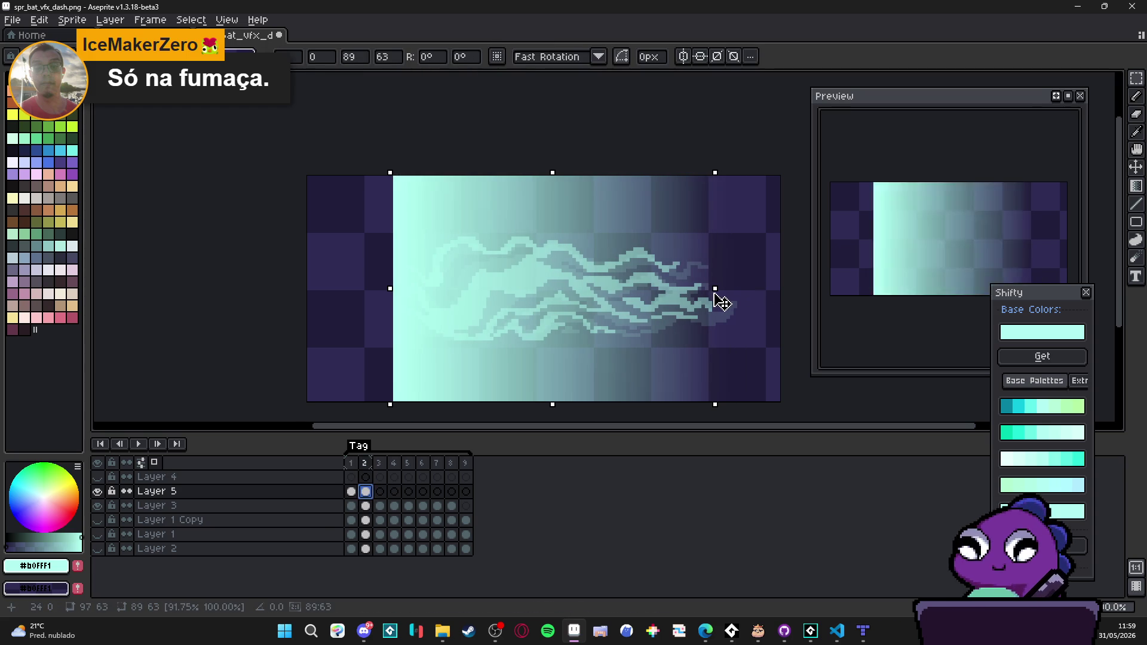
key(Return)
Step: Paste the gradient into frames 3 and 4, narrowing it further each time
key(Right)
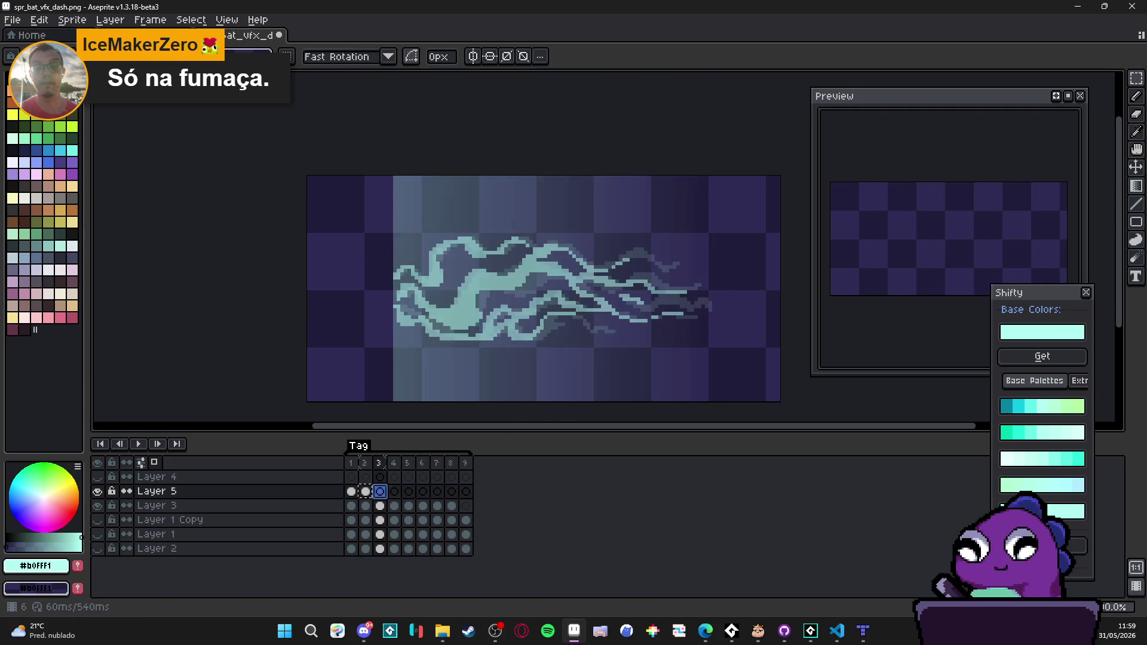
key(ctrl+v)
mouse_move(719, 297)
mouse_down()
mouse_move(690, 307)
mouse_move(704, 307)
mouse_up()
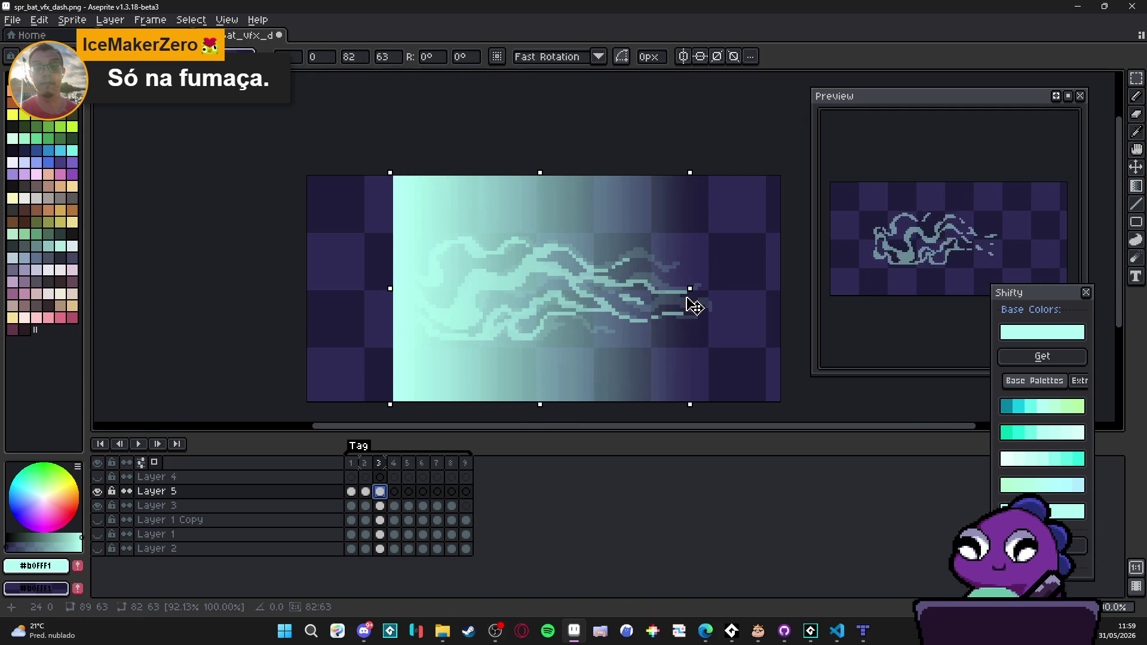
key(Return)
click(395, 496)
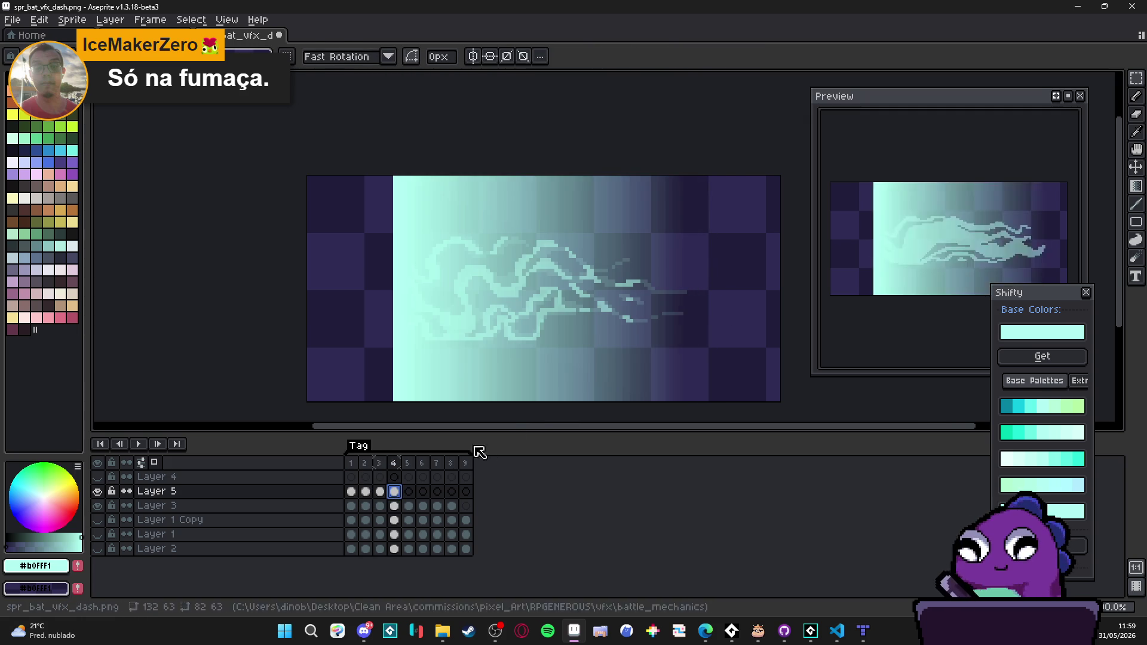
key(ctrl+v)
drag(691, 289, 645, 303)
key(Return)
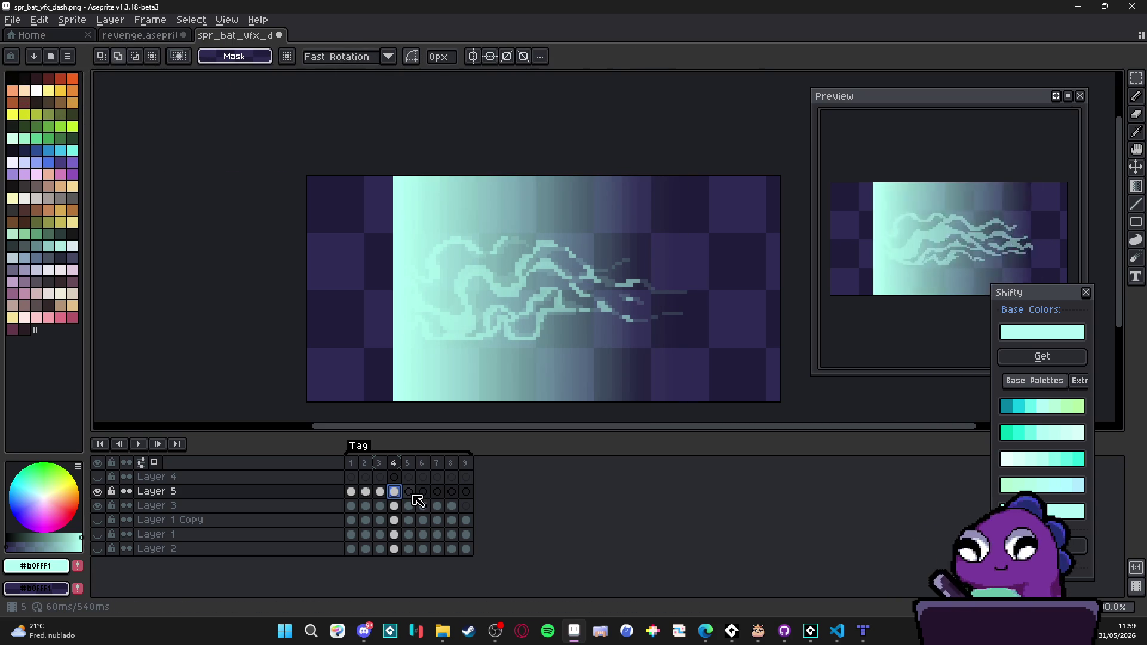
Step: Squash the gradient narrower for frame 5 and into a short band for frame 6
click(409, 491)
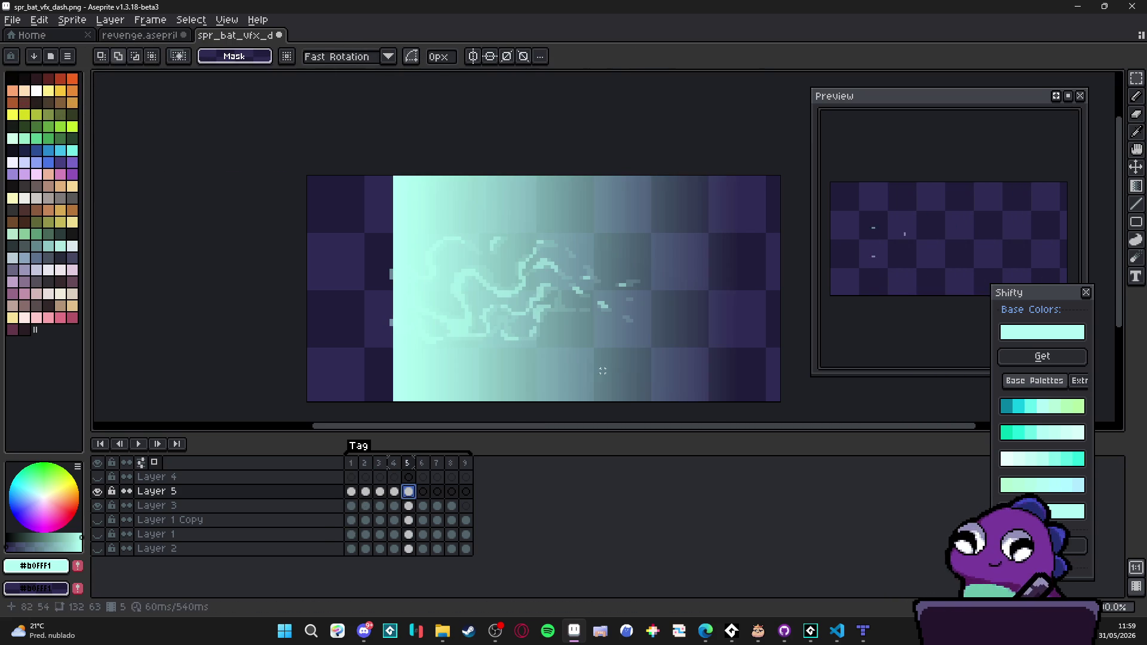
key(ctrl+shift+d)
drag(742, 289, 595, 299)
key(Return)
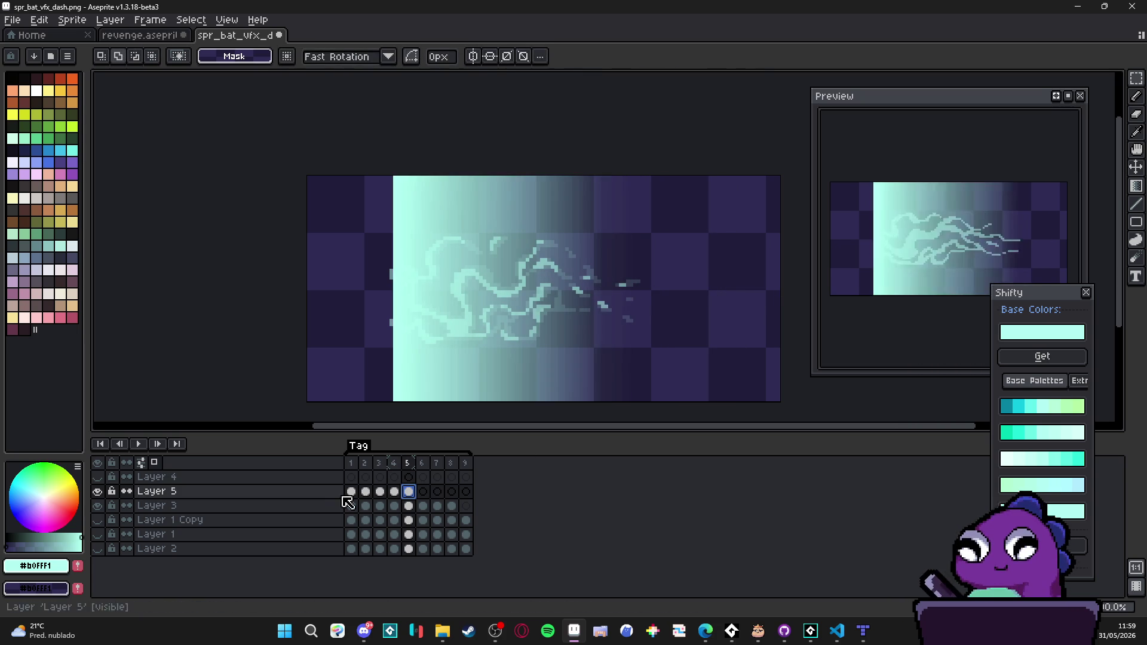
click(422, 491)
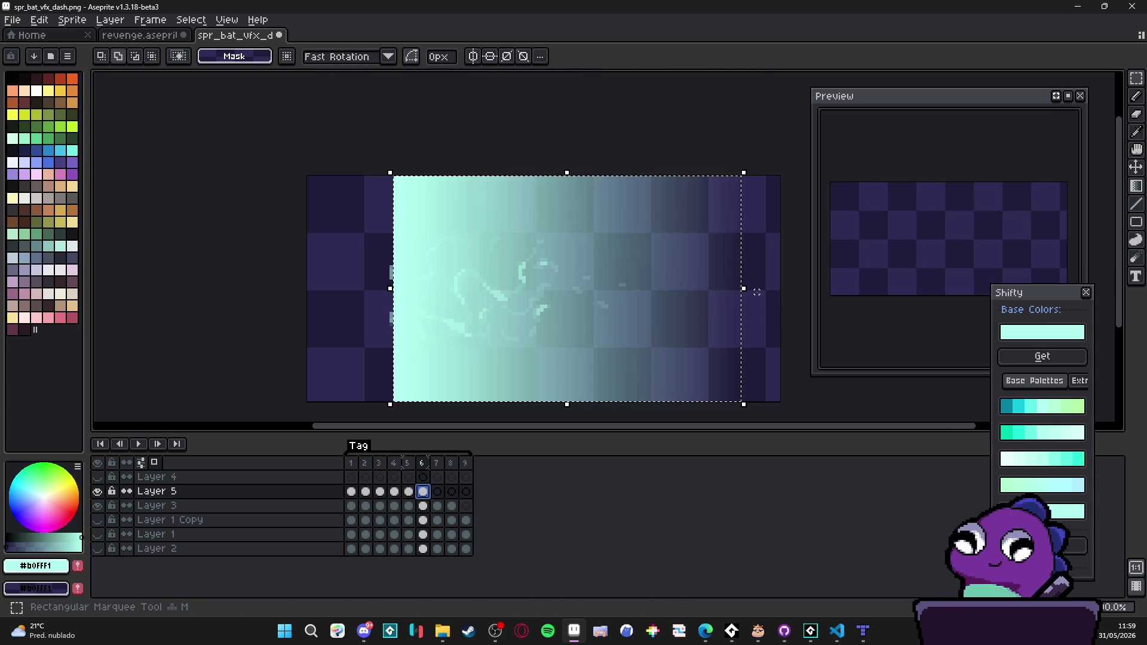
mouse_move(747, 289)
mouse_down()
mouse_move(568, 294)
mouse_move(548, 269)
mouse_up()
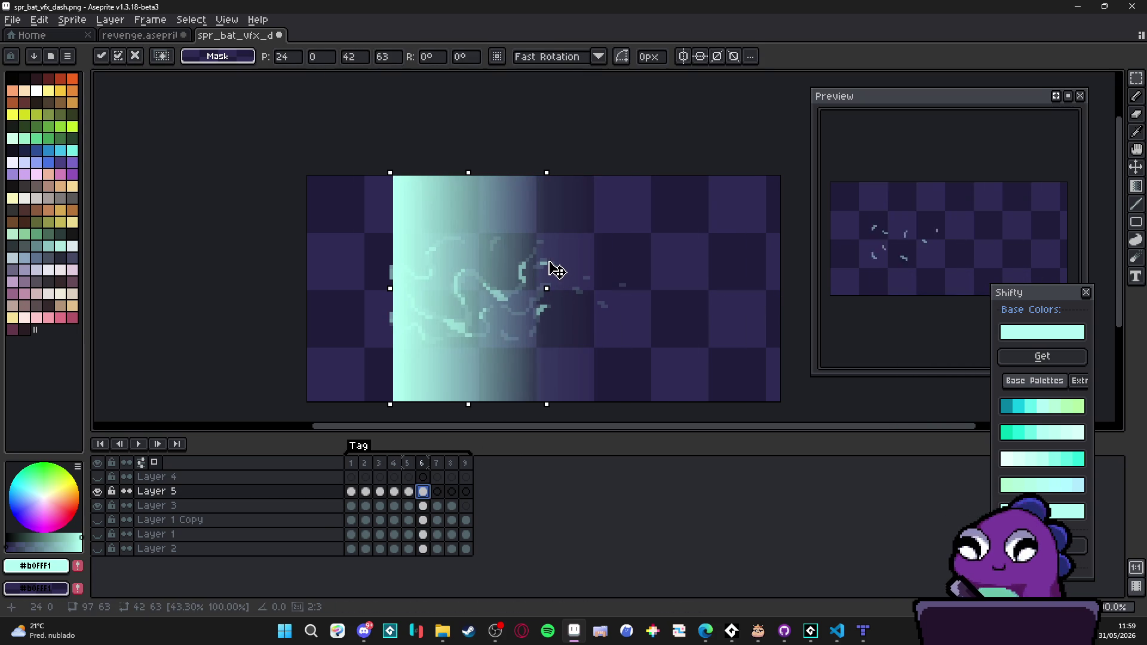
key(Return)
click(352, 491)
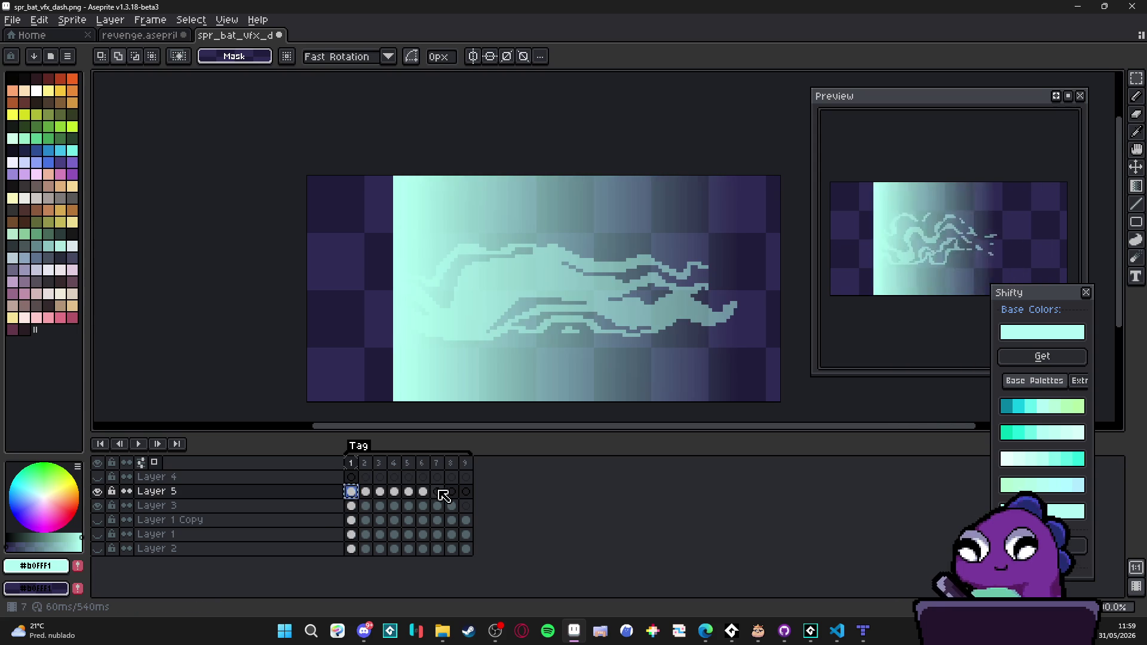
Step: Squash frame 7's gradient to fit the dash, then recommit frame 6's gradient
click(437, 491)
drag(747, 290, 526, 293)
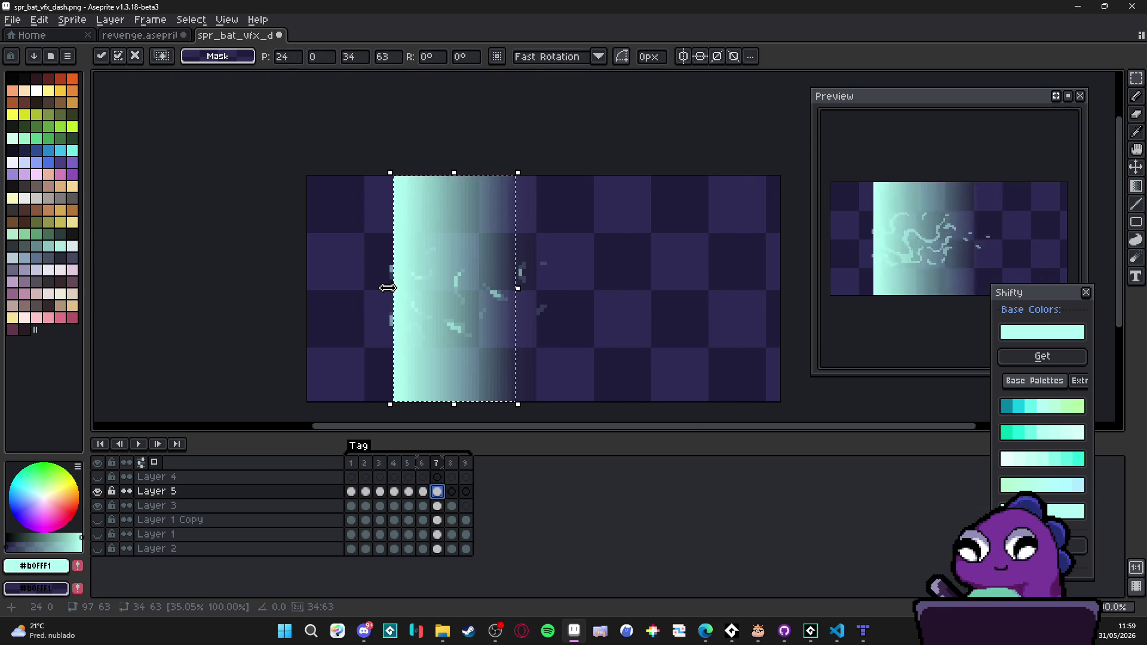
key(Return)
key(comma)
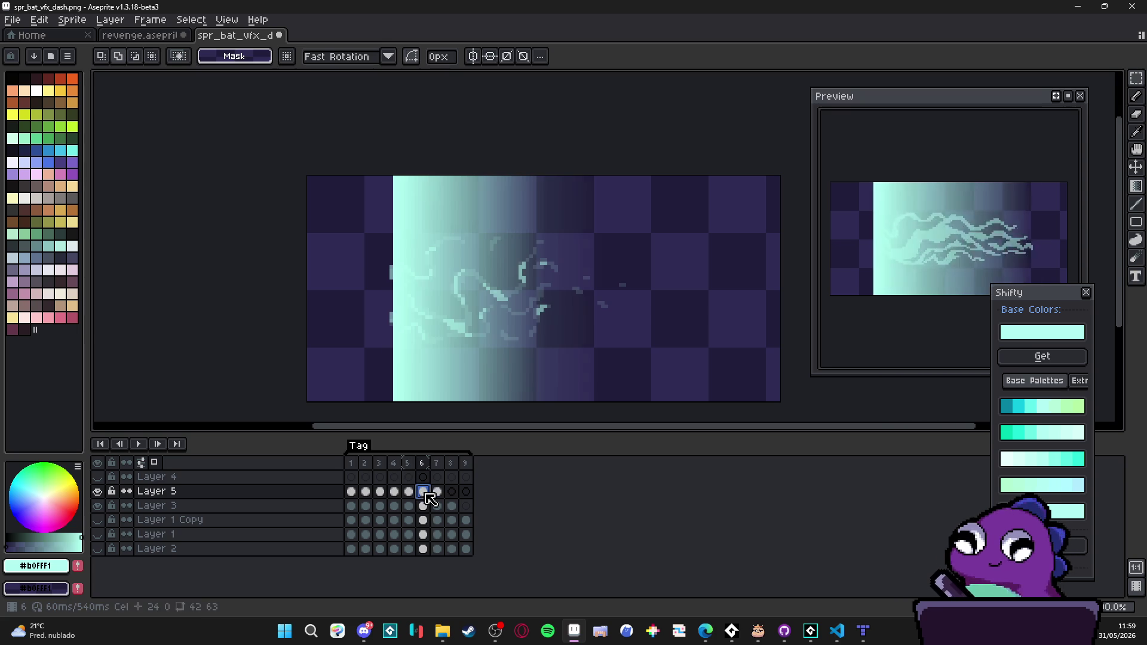
click(400, 302)
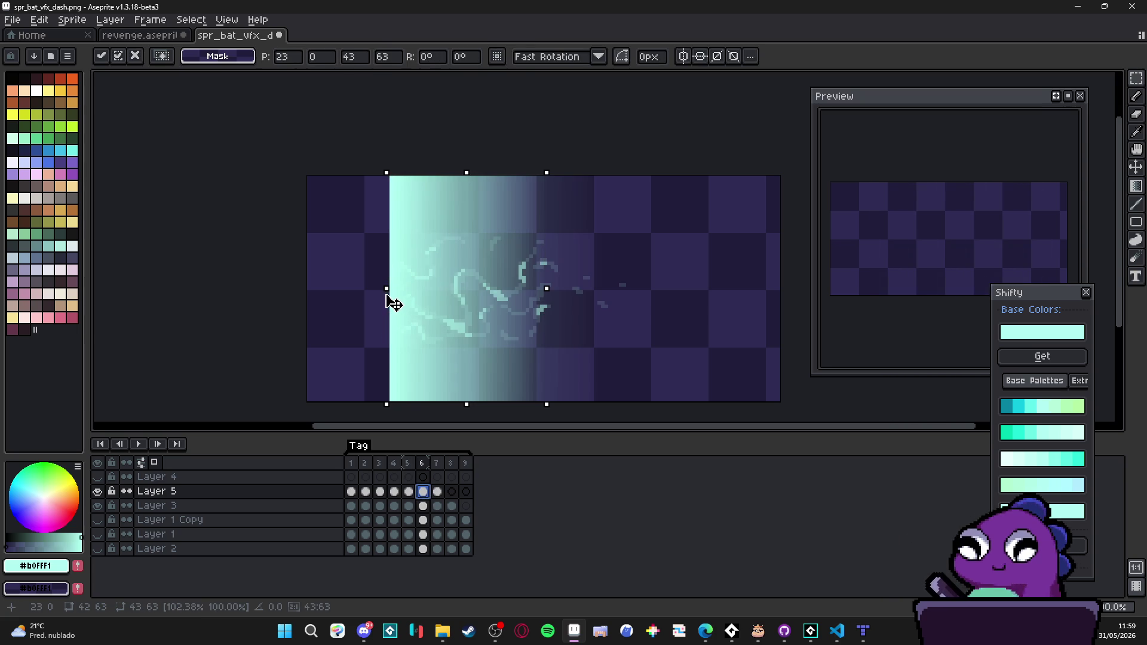
key(Return)
Step: Shift frame 5's gradient edge about 6px left, then return to frame 1 and select the dash shape
key(comma)
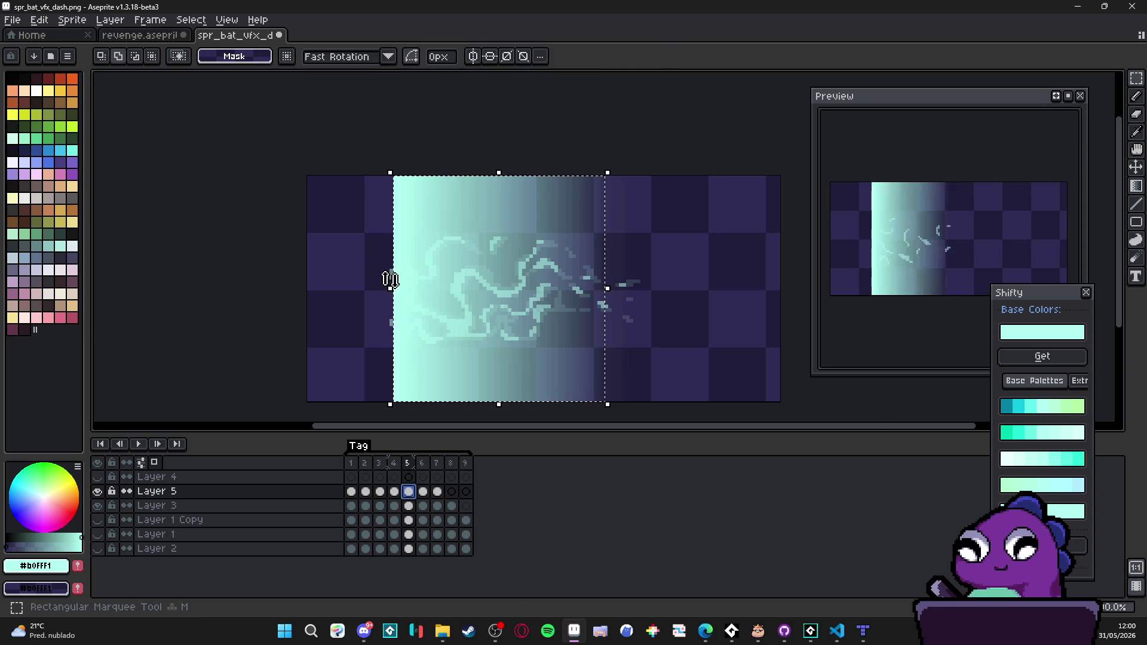
click(396, 295)
drag(397, 294, 389, 294)
key(Return)
click(395, 490)
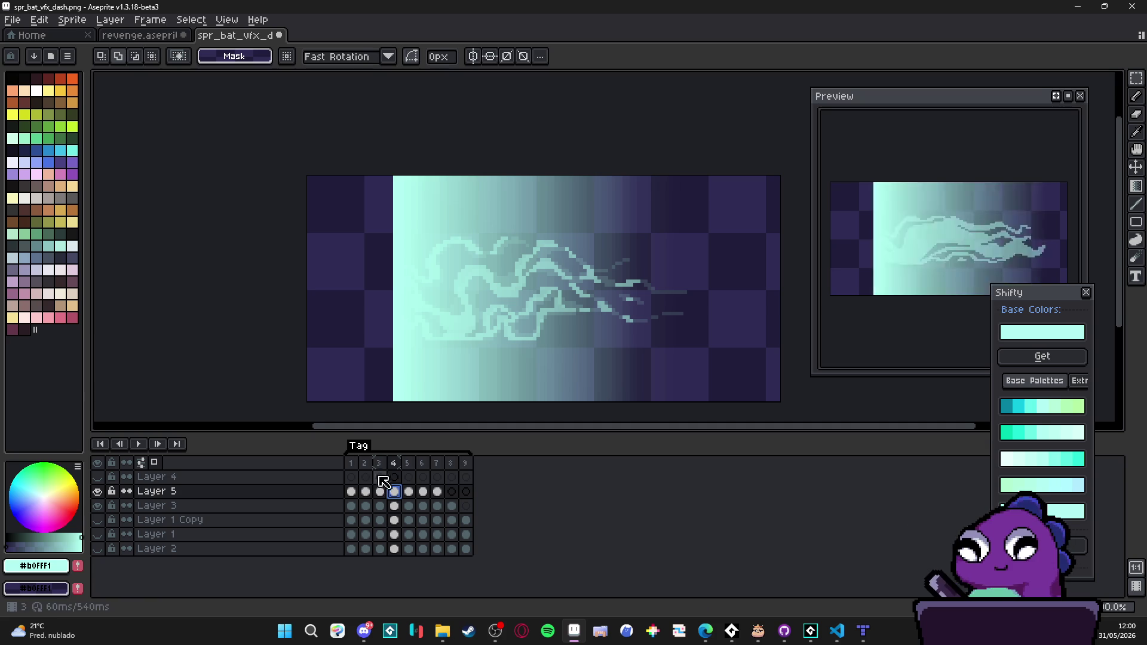
drag(396, 333, 387, 330)
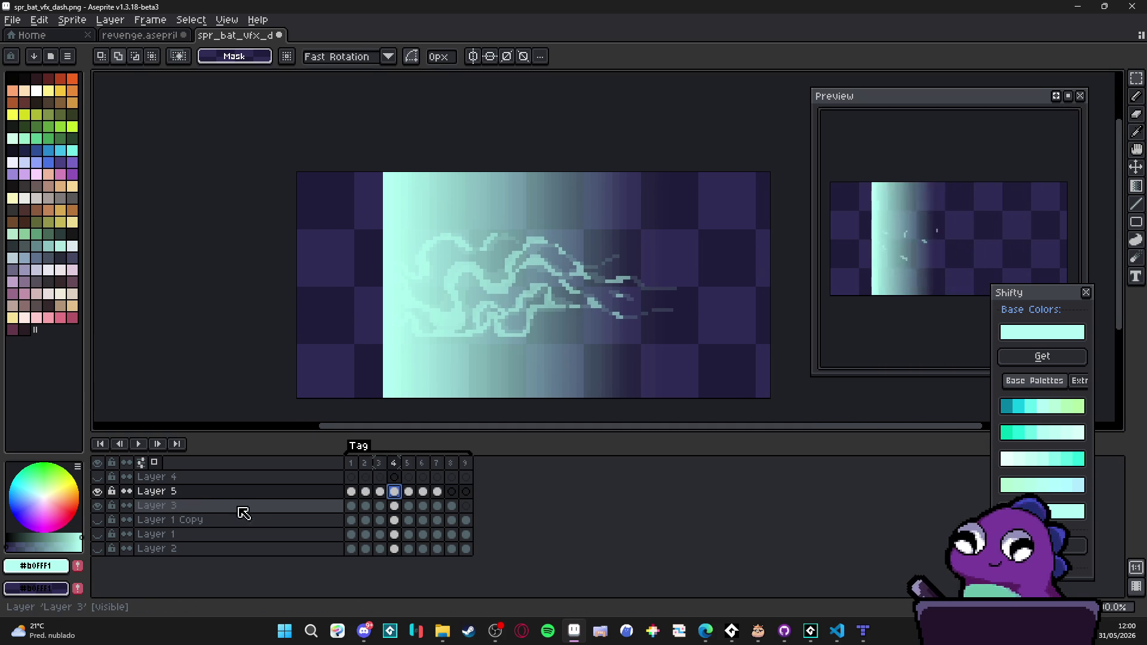
drag(404, 324, 409, 322)
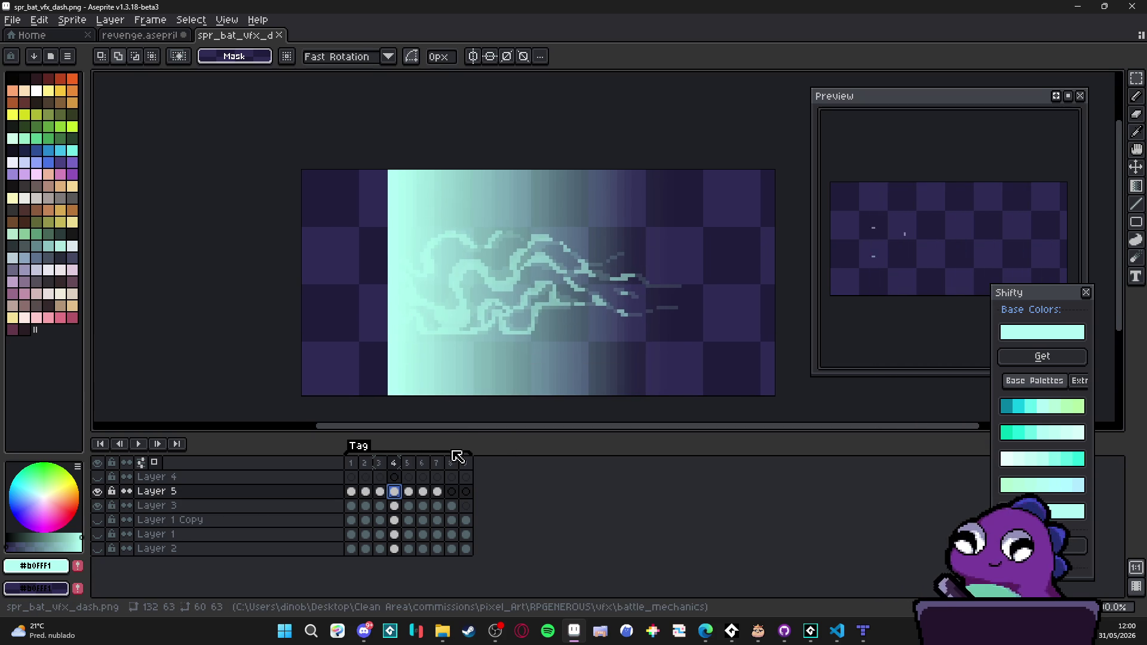
click(353, 493)
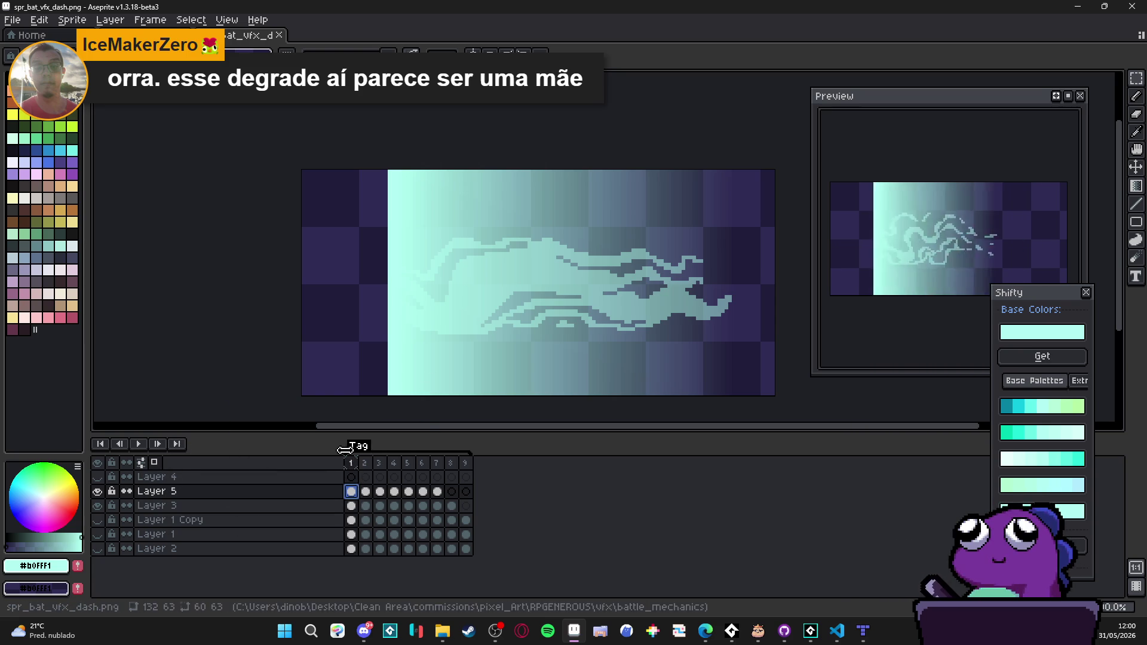
ctrl+click(352, 506)
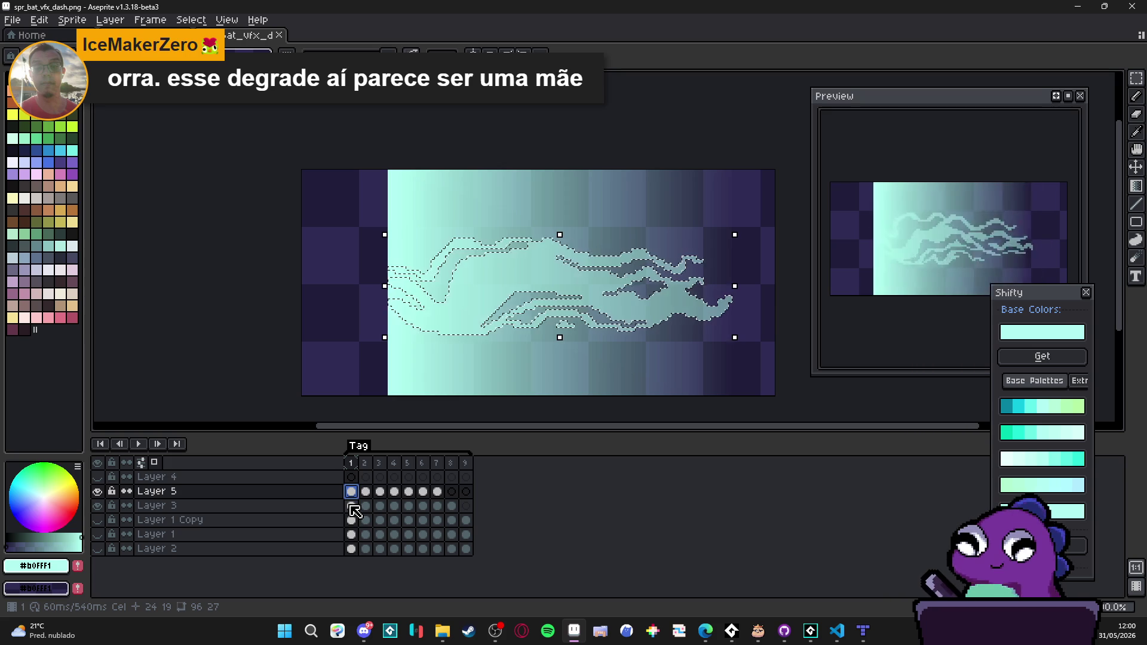
Step: Clip Layer 5's gradient to the dash shape in frames 2, 3 and 4
key(ctrl+shift+i)
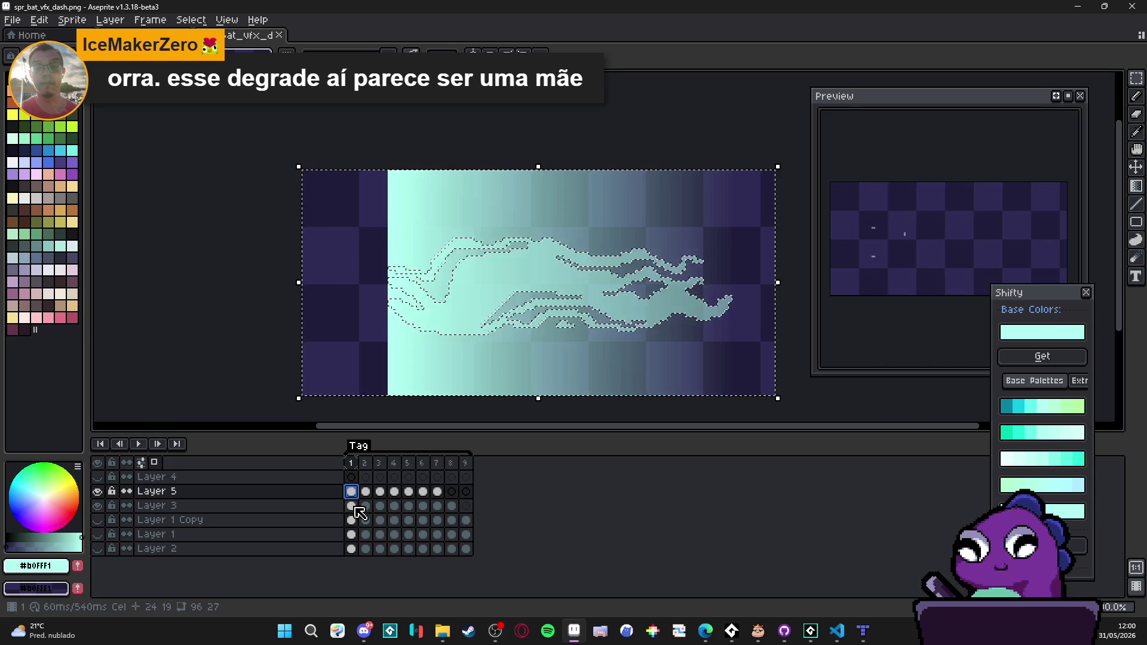
click(365, 491)
ctrl+click(372, 507)
key(ctrl+shift+i)
key(Delete)
key(ctrl+d)
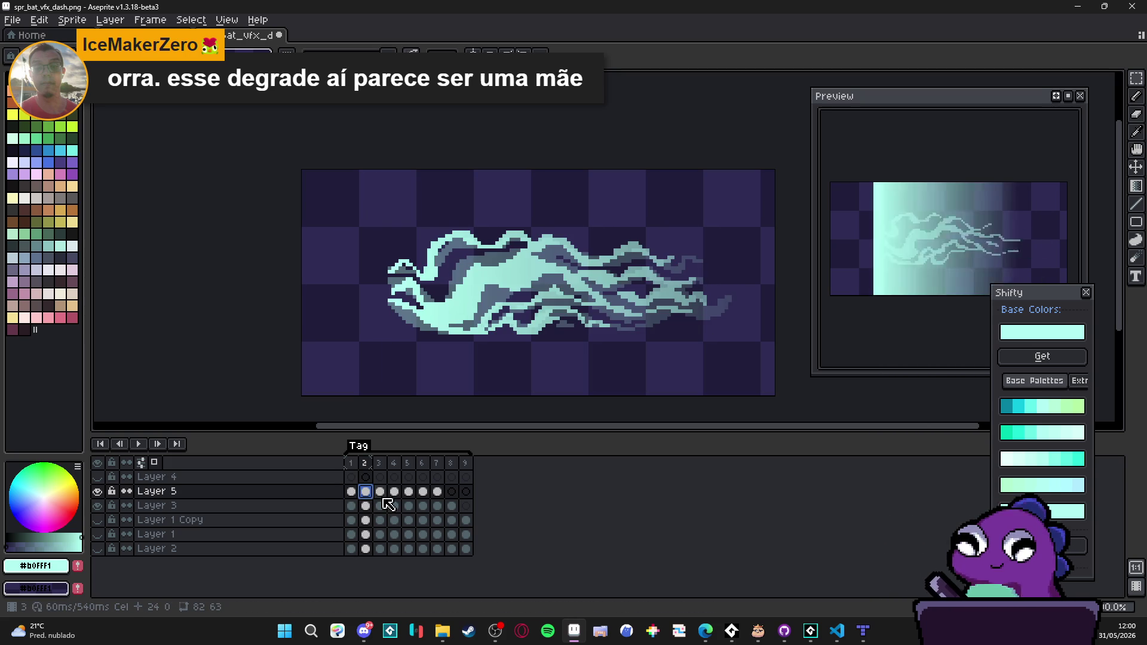
click(380, 492)
ctrl+click(378, 507)
key(ctrl+shift+i)
key(Delete)
key(ctrl+d)
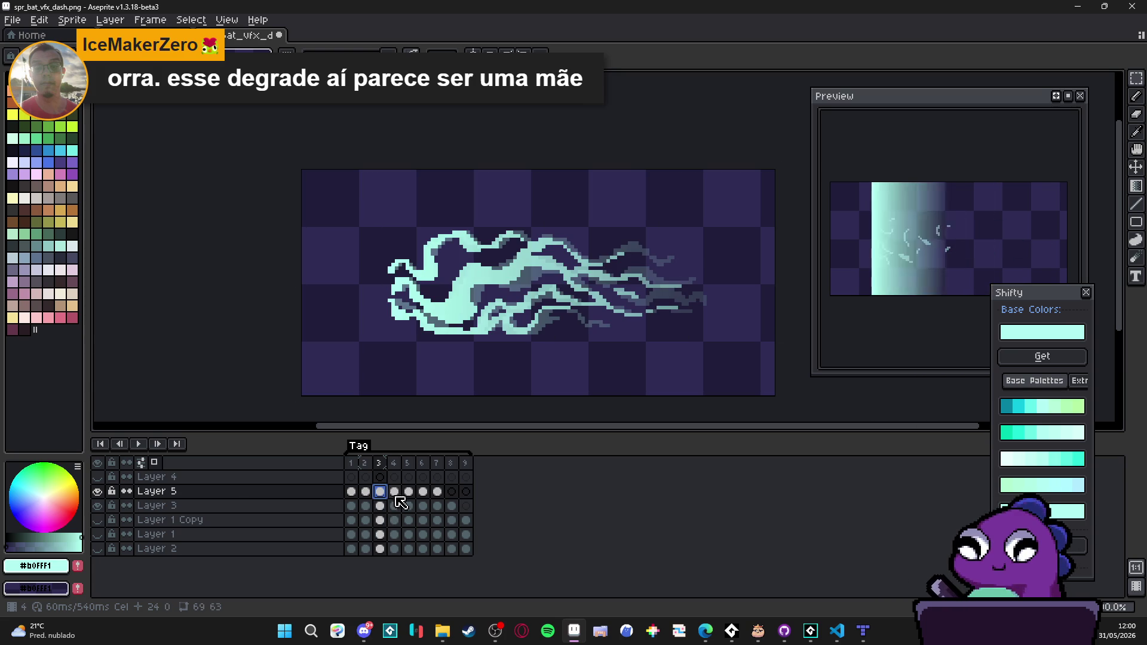
click(394, 492)
ctrl+click(395, 506)
key(ctrl+shift+i)
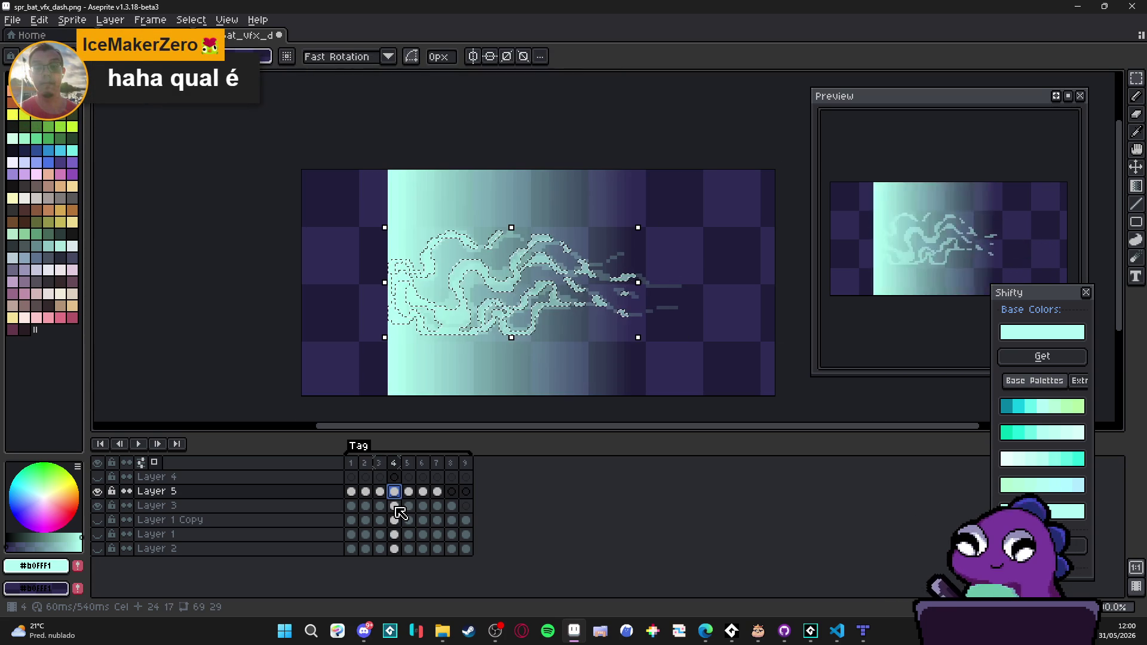
key(Delete)
key(ctrl+d)
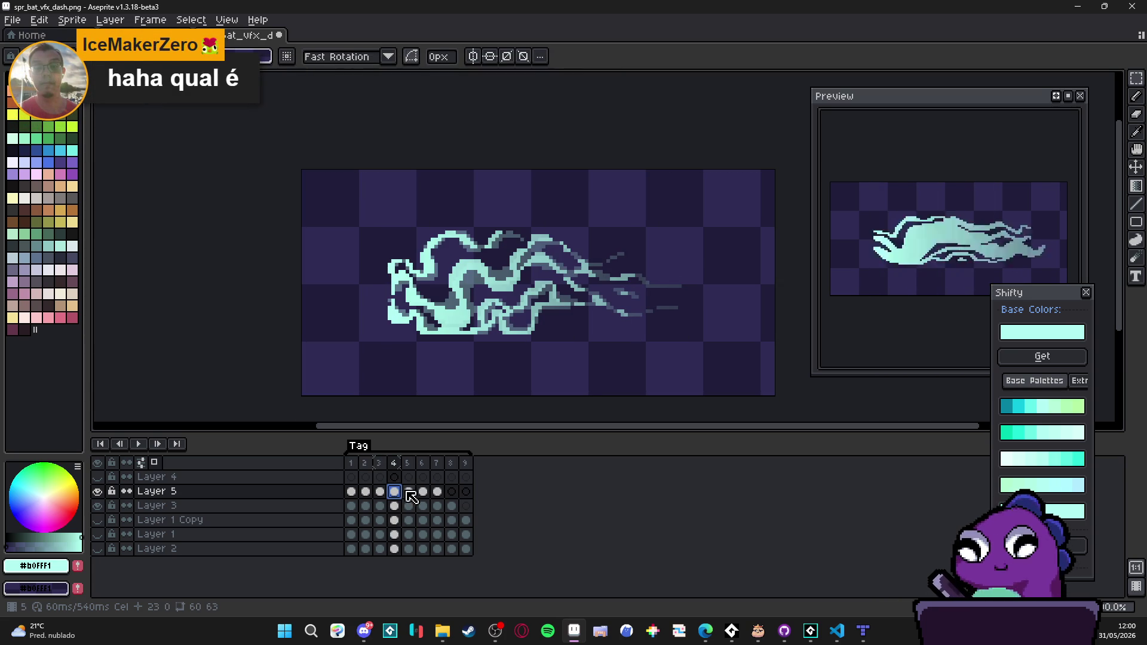
Step: Clip the gradient to the dash in frames 5, 6 and 7, then hide Layer 3
click(408, 492)
ctrl+click(408, 506)
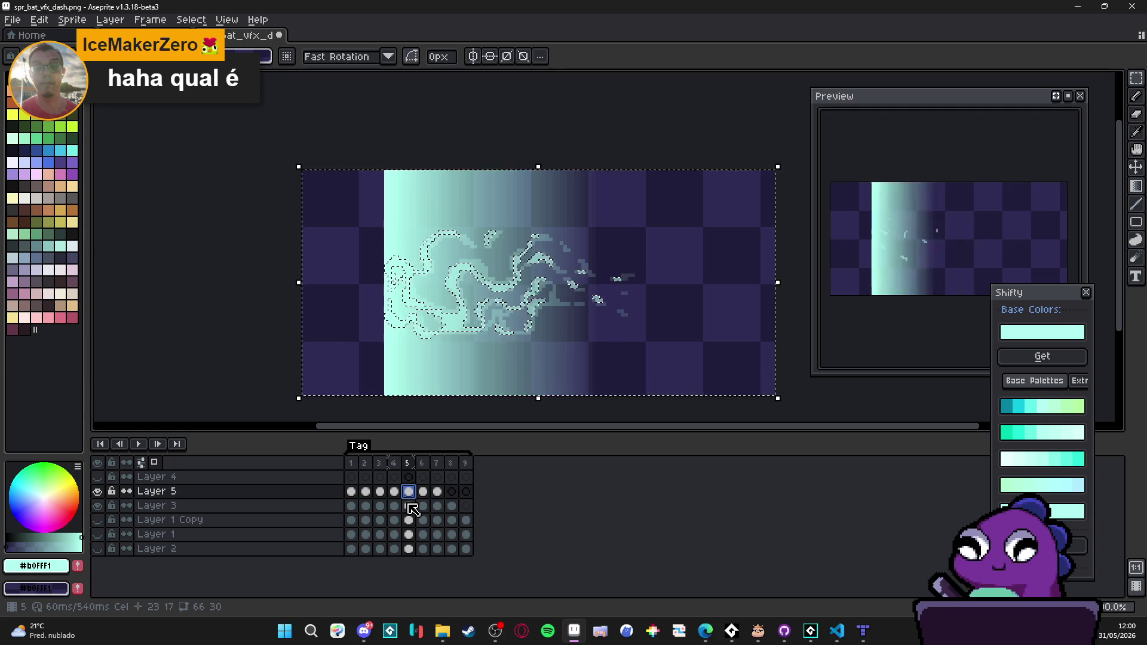
key(ctrl+shift+i)
key(Delete)
key(ctrl+d)
click(423, 491)
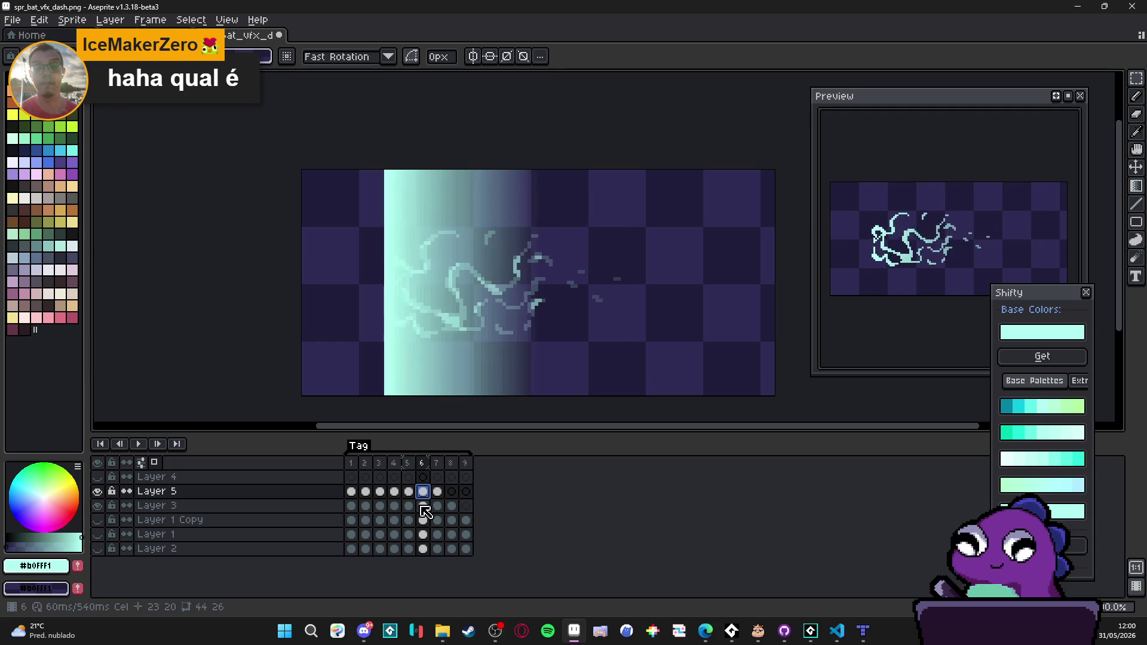
ctrl+click(423, 506)
key(ctrl+shift+i)
key(Delete)
key(ctrl+d)
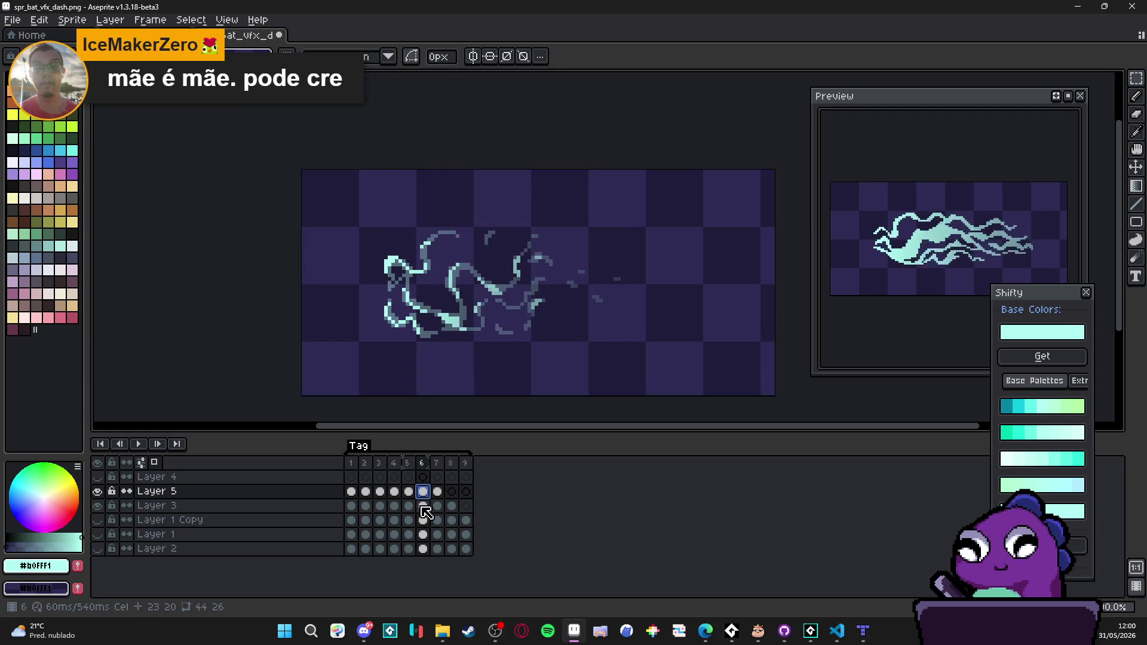
click(437, 492)
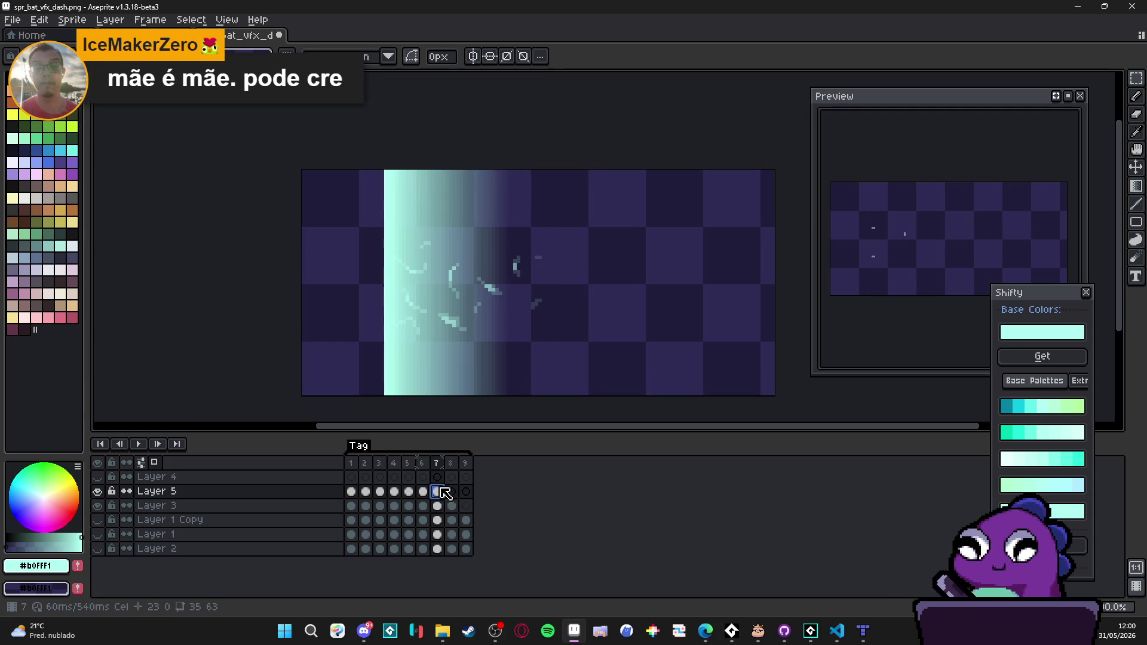
ctrl+click(440, 507)
key(ctrl+shift+i)
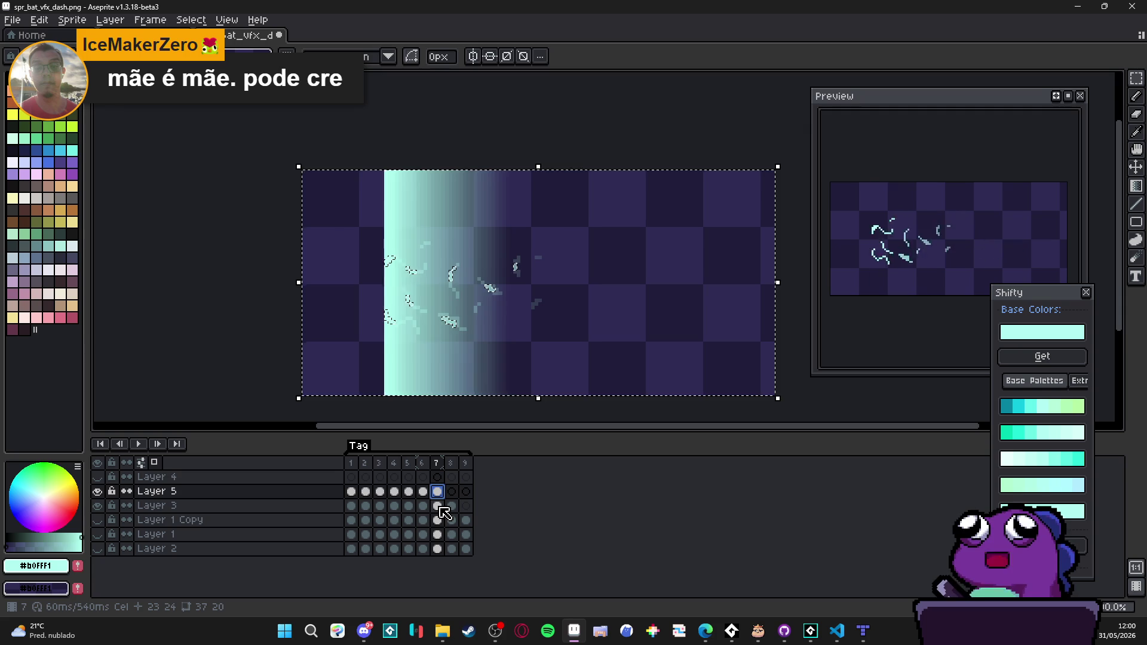
key(Delete)
key(ctrl+d)
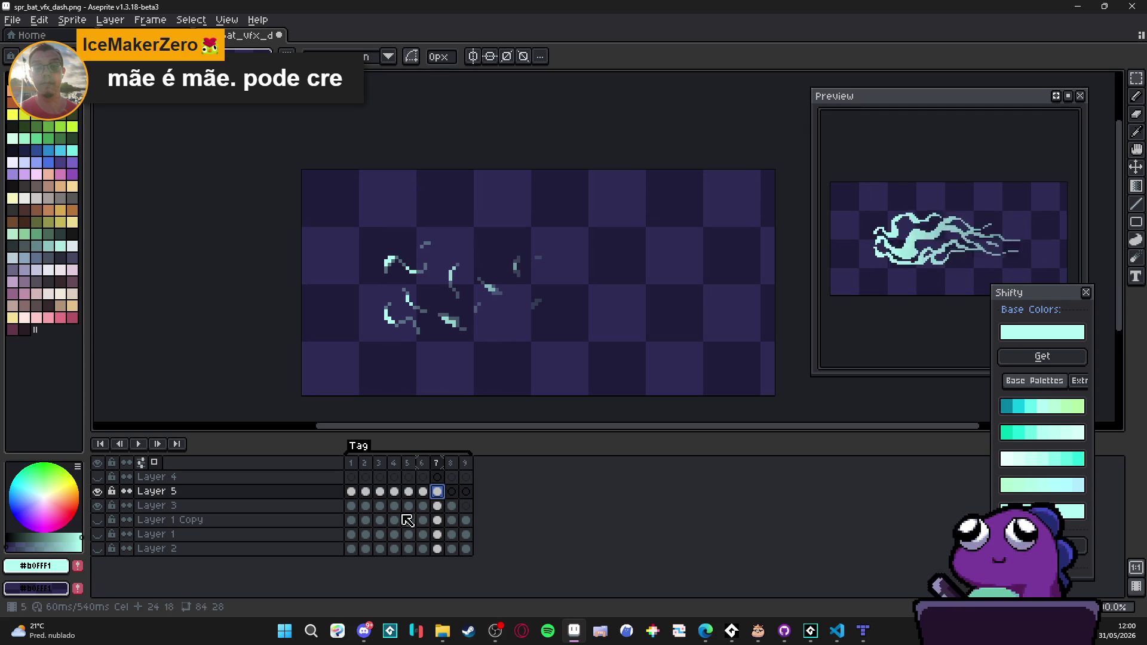
click(98, 506)
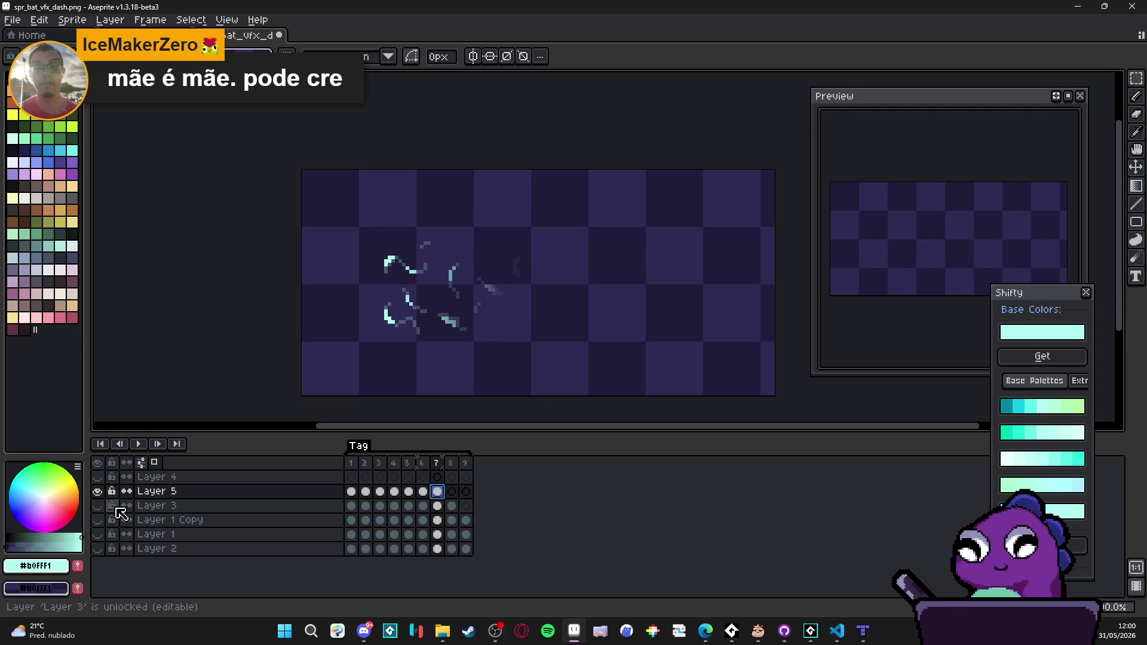
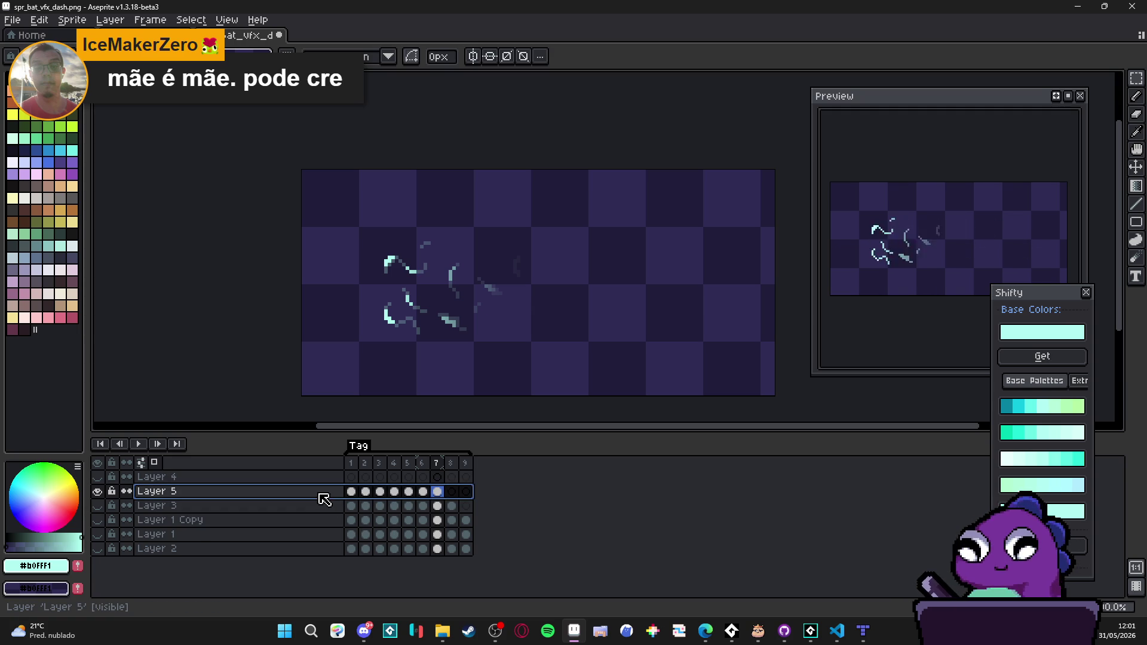
Step: Add Layer 6 and fill its frame 1 with a left-to-right cyan-to-purple gradient
key(shift+n)
click(350, 491)
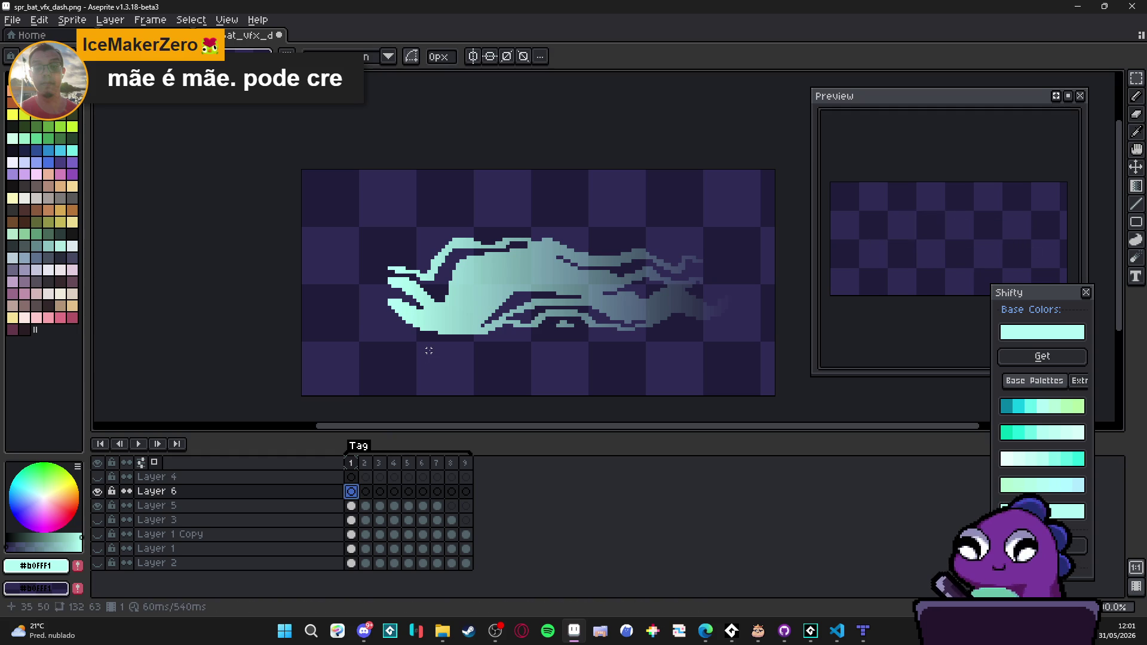
click(1136, 186)
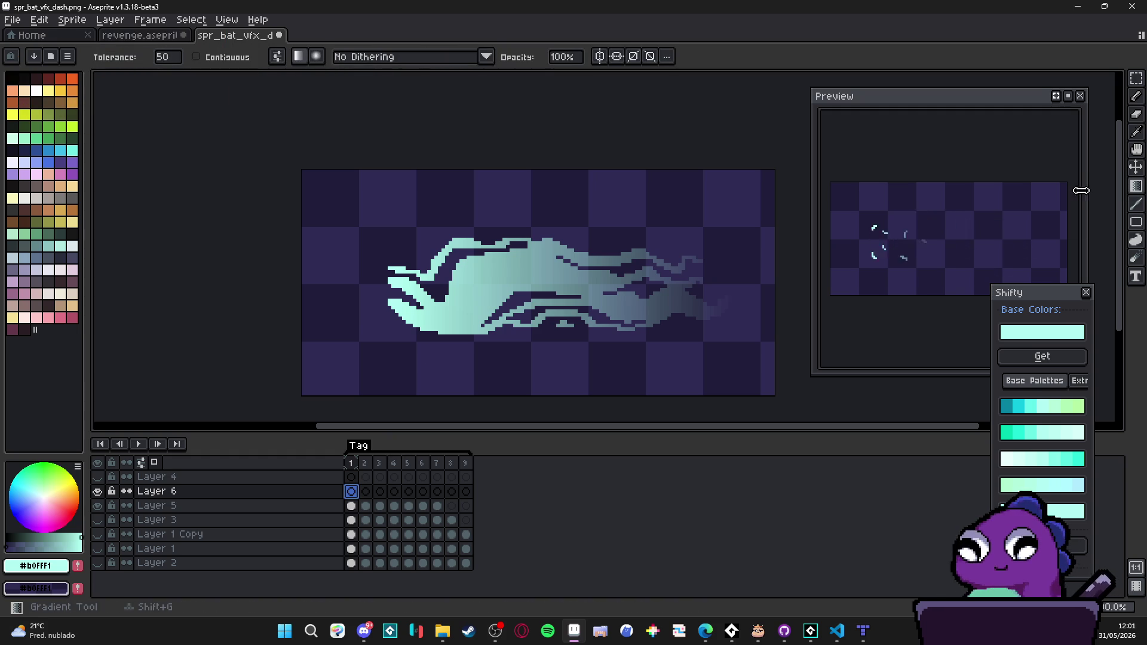
drag(302, 239, 777, 239)
scroll(488, 287, down, 1)
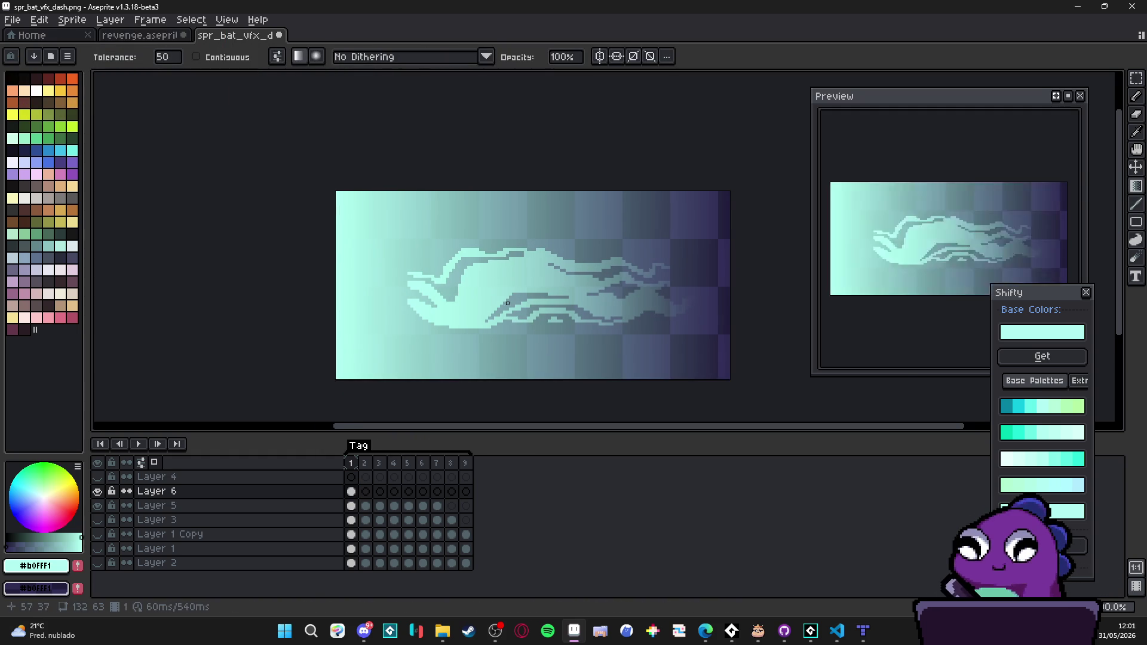
drag(504, 299, 489, 305)
Step: Trim frame 1's gradient by resizing it inward from its left and right edges
key(v)
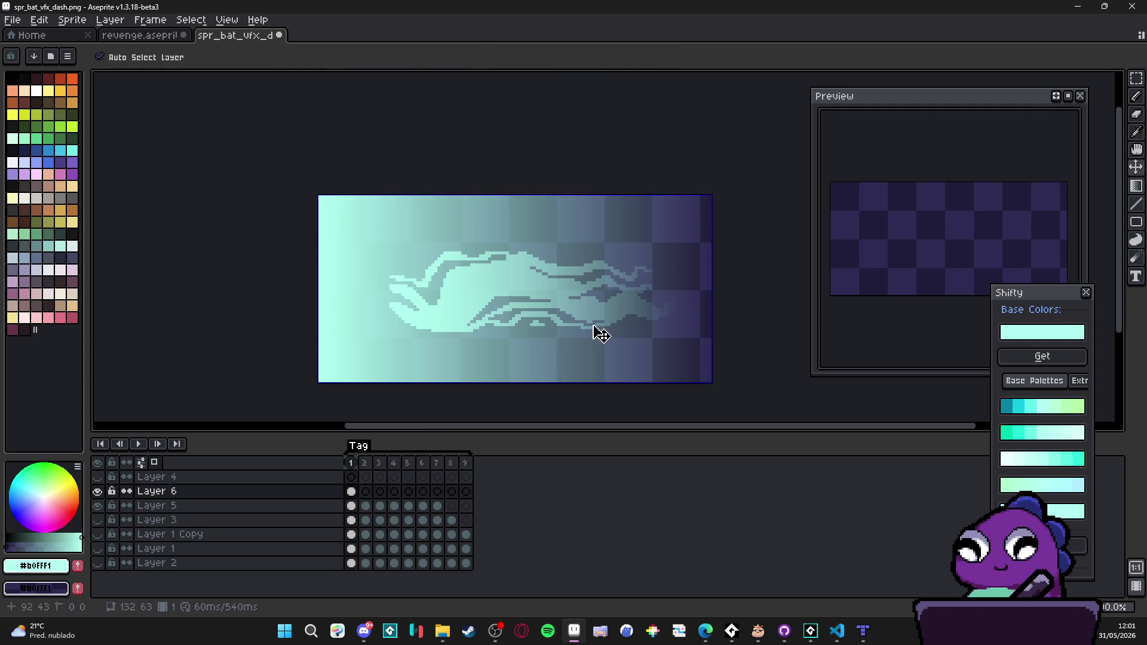
key(ctrl+a)
drag(321, 289, 389, 303)
mouse_move(714, 292)
mouse_down()
mouse_move(711, 303)
mouse_move(674, 291)
mouse_up()
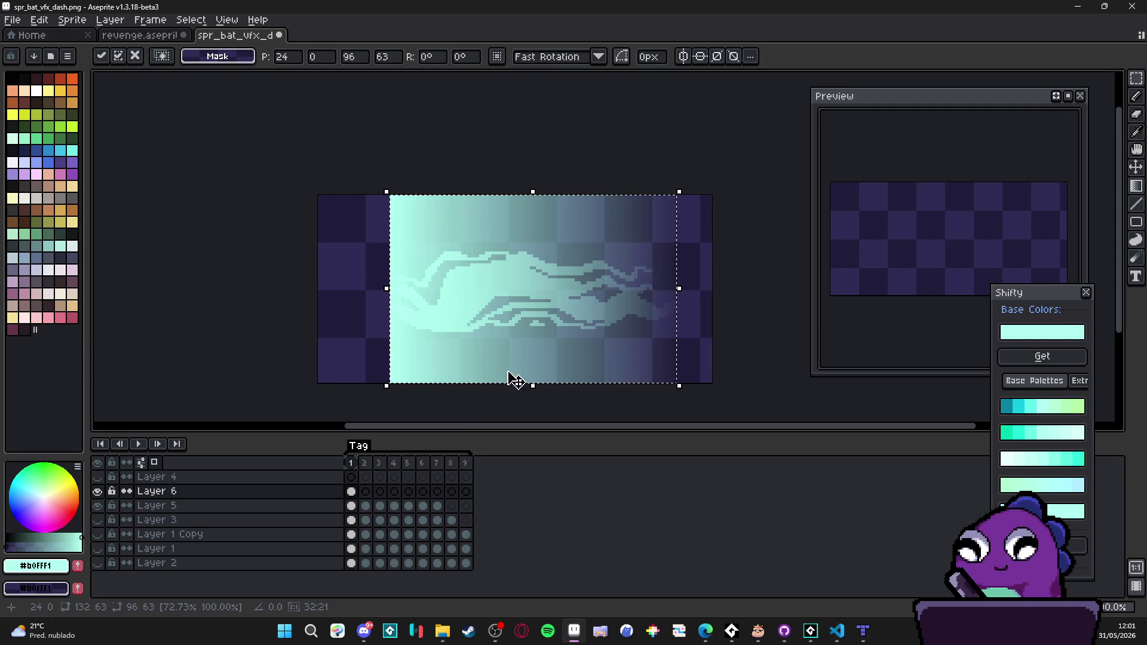
click(352, 492)
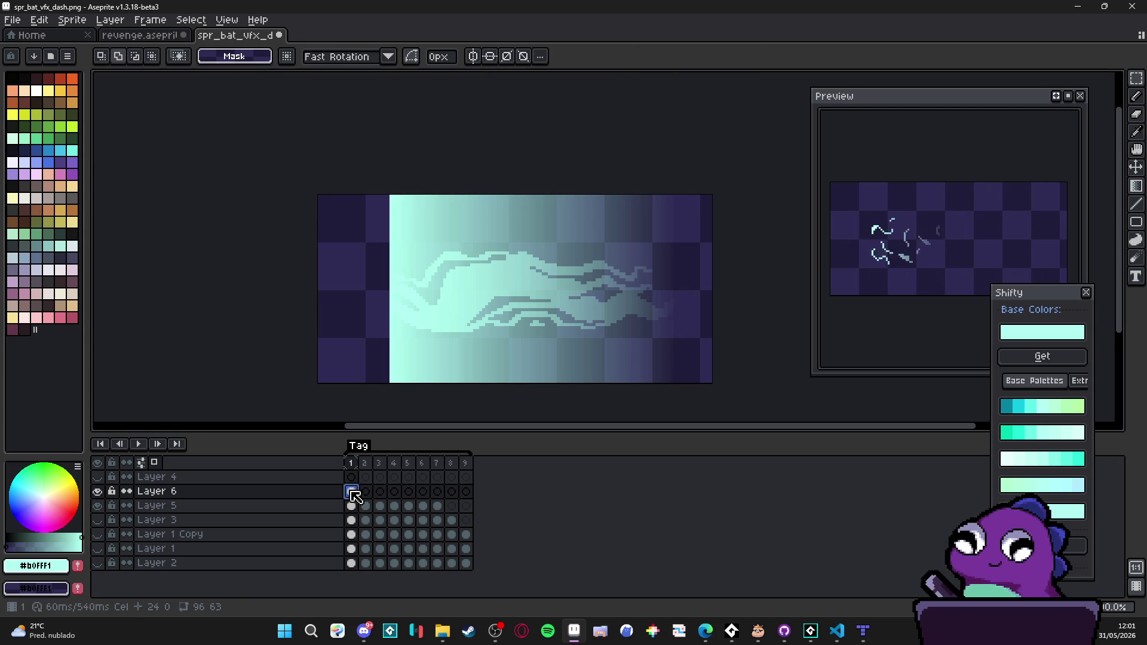
Step: Narrow the gradient on frame 2 to 88 px wide and on frame 3 from the right
click(366, 491)
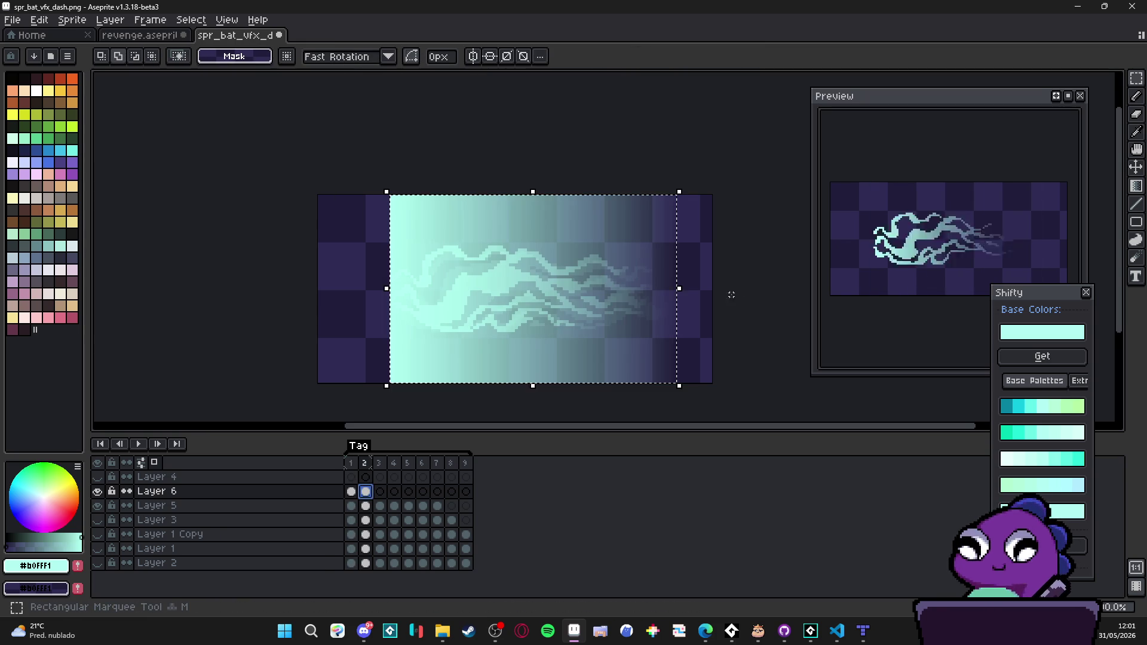
drag(679, 292, 658, 299)
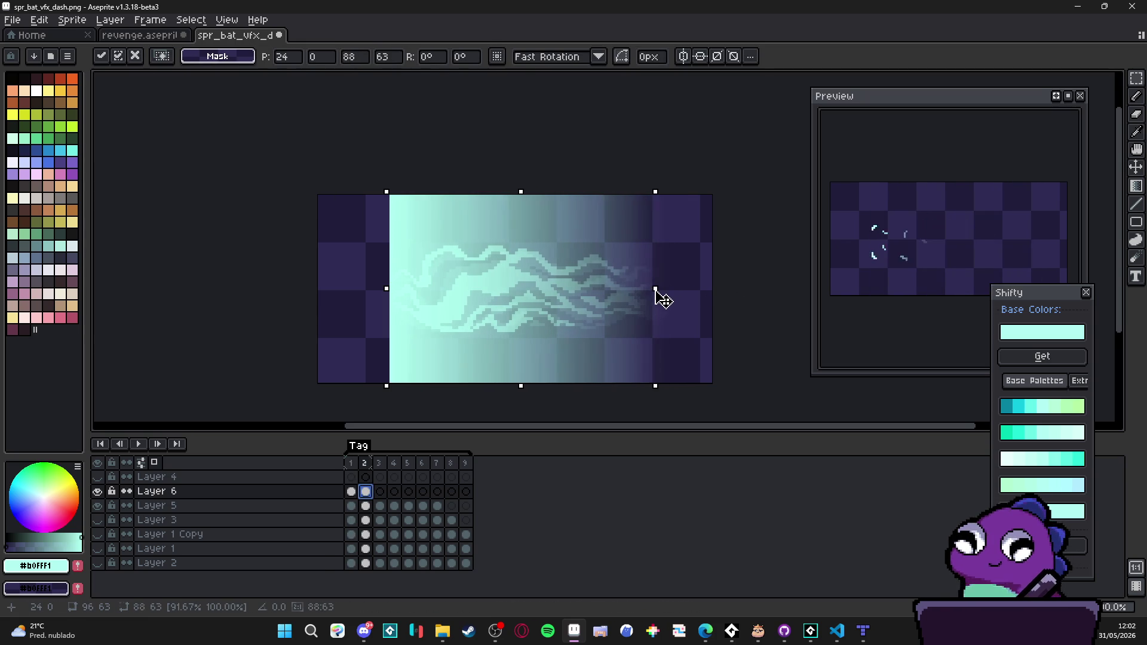
click(383, 492)
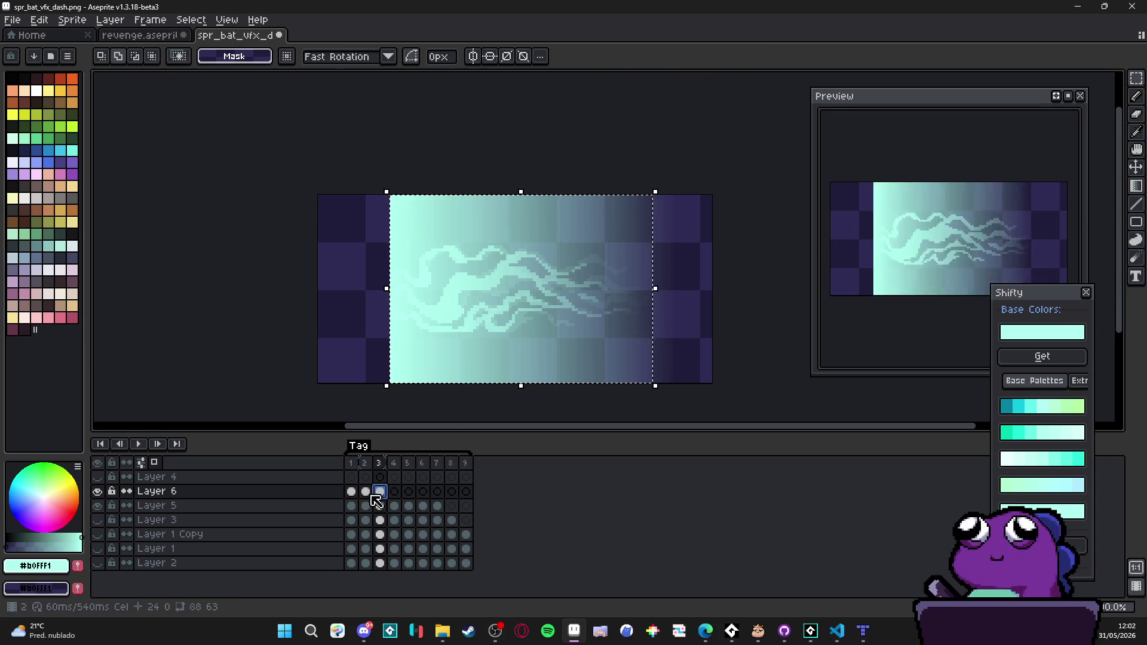
click(351, 493)
key(ctrl+d)
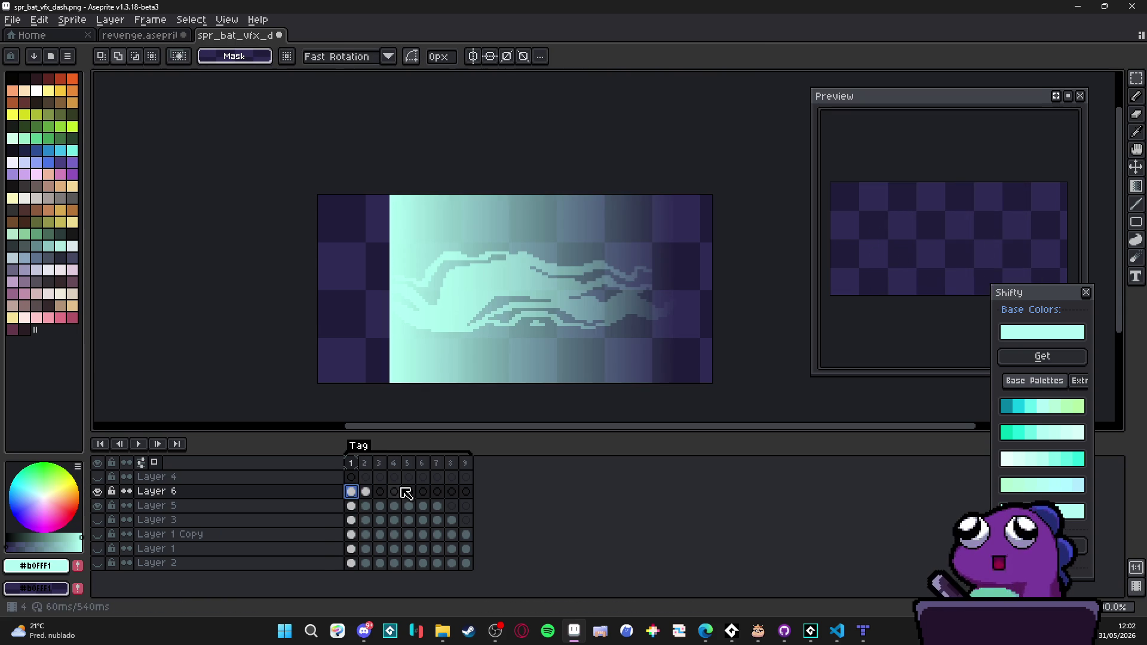
click(383, 494)
key(ctrl+shift+d)
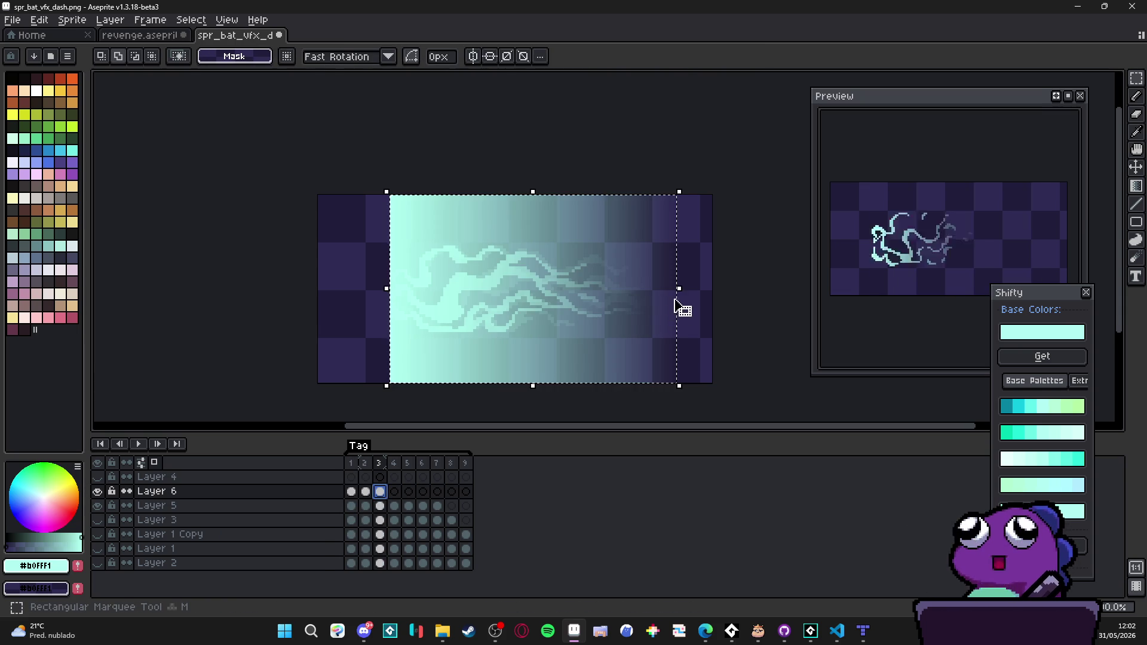
drag(673, 288, 675, 298)
click(376, 494)
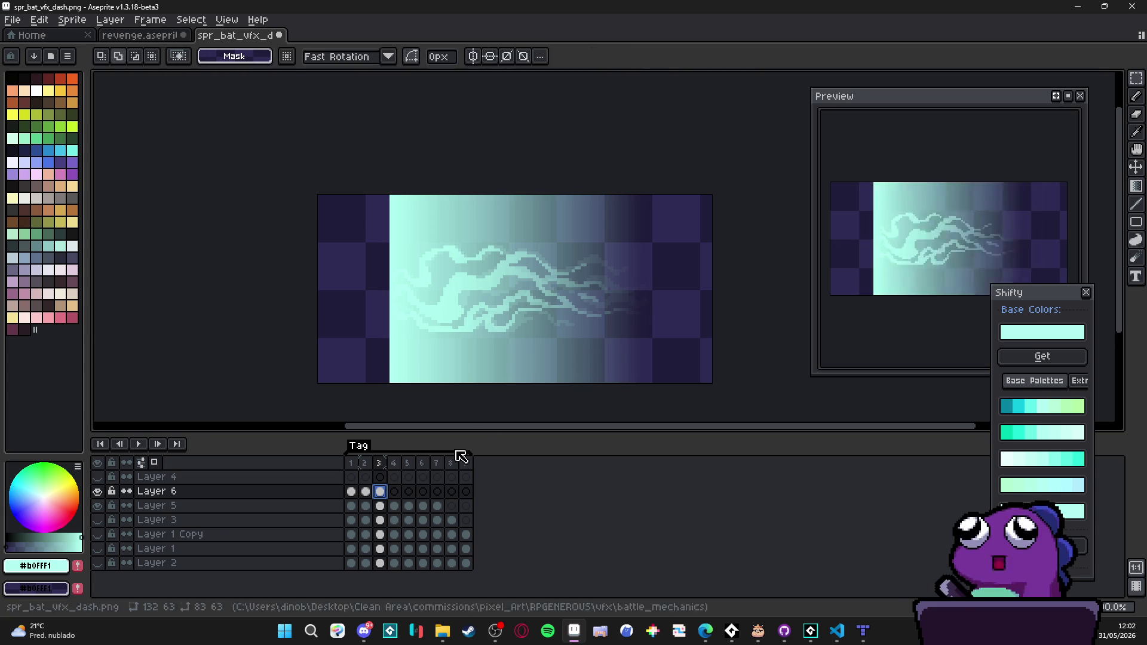
Step: Shrink frame 4's gradient to 77 px, and shift frame 5's left and narrow it
click(395, 491)
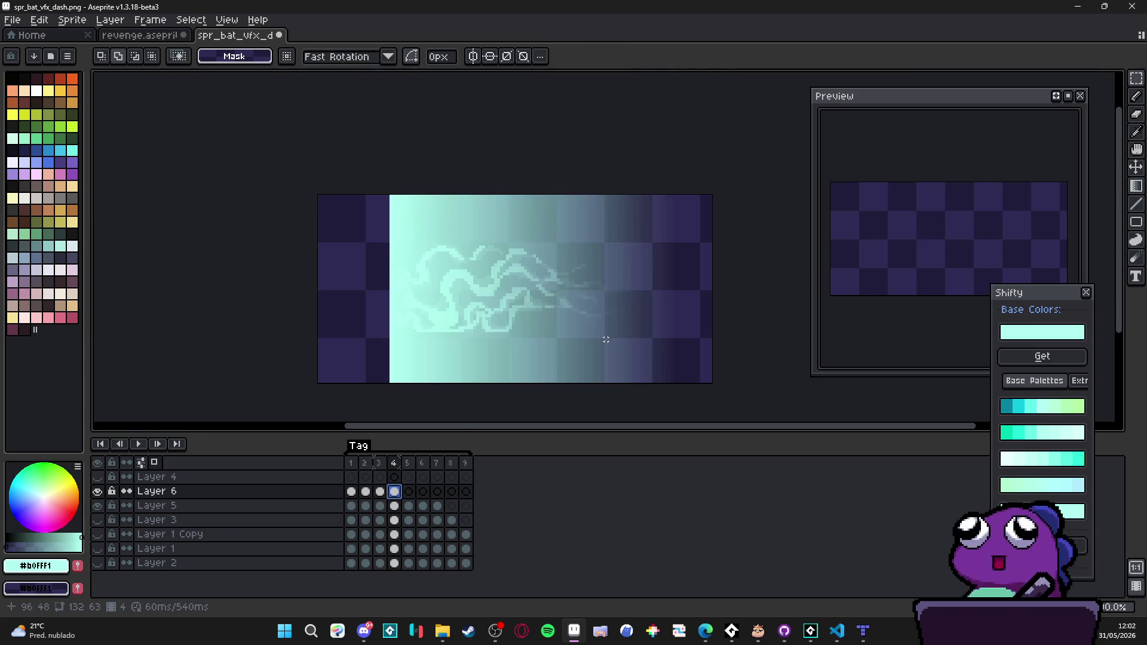
key(ctrl+shift+d)
drag(678, 296, 624, 312)
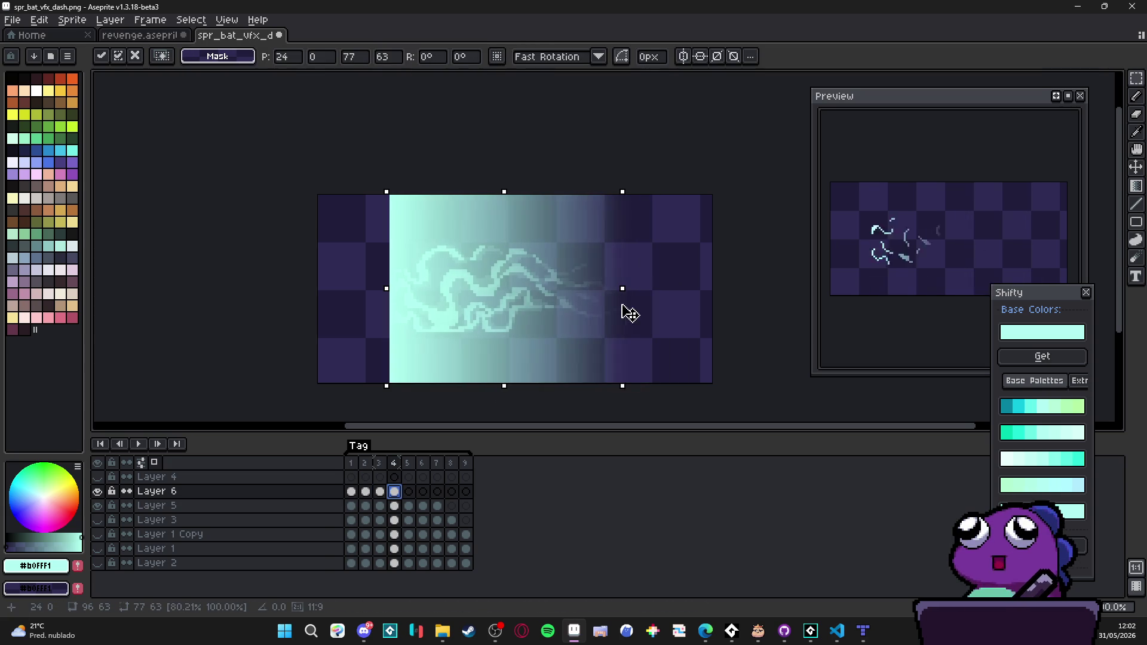
key(Return)
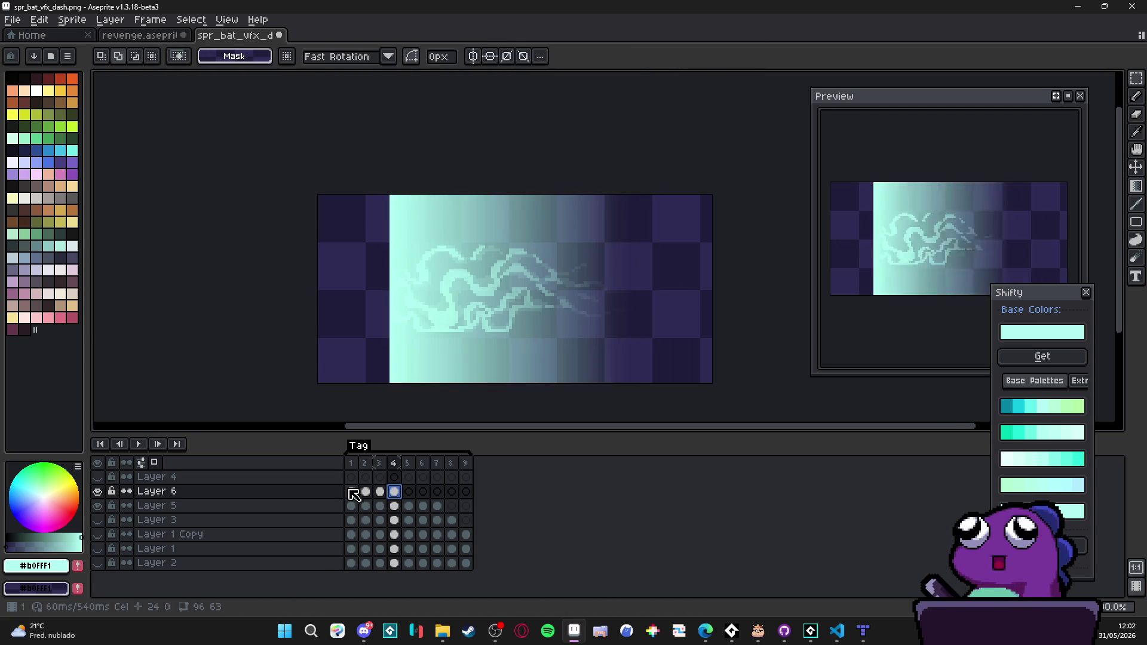
click(409, 491)
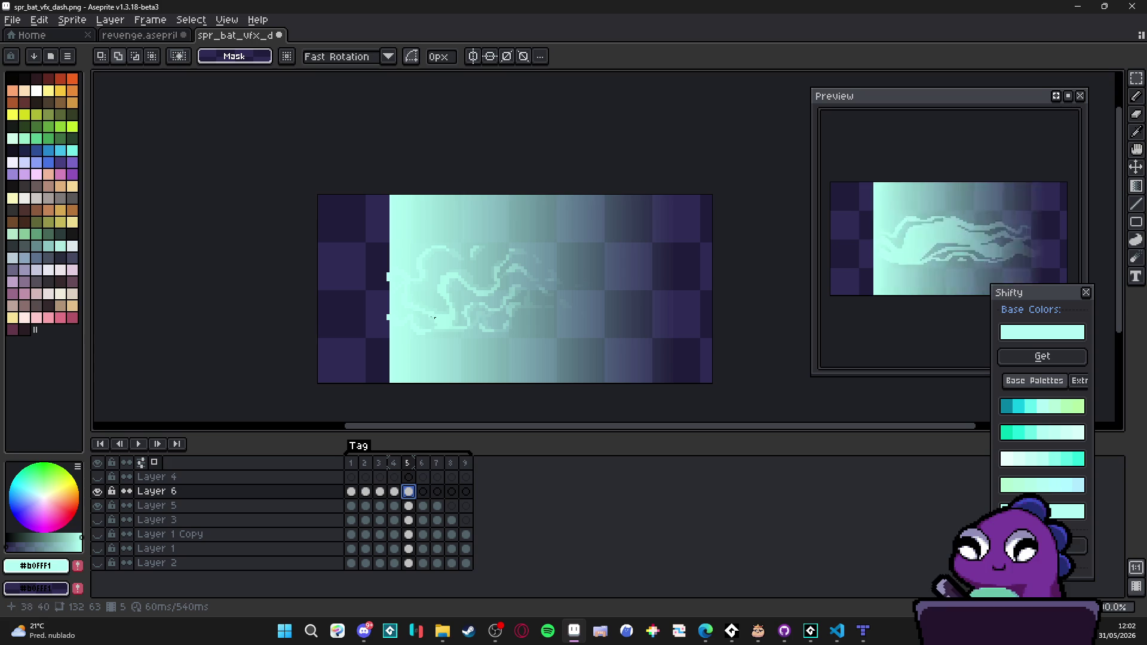
drag(471, 317, 463, 317)
key(ctrl+shift+d)
drag(666, 289, 550, 294)
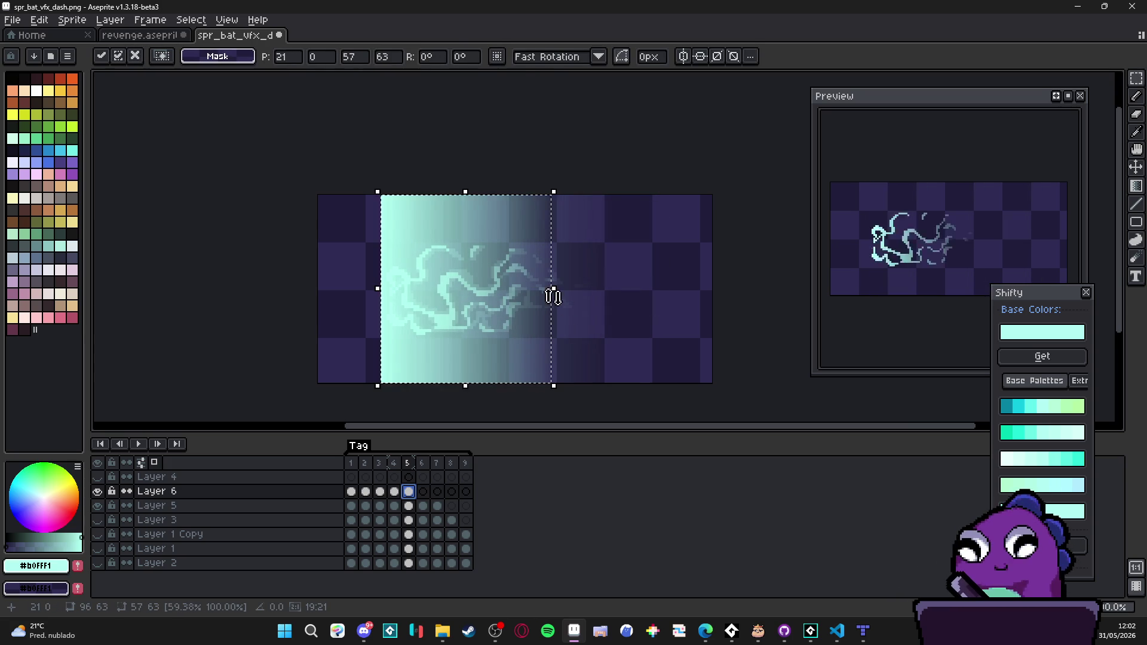
key(Return)
Step: Shift frame 6's gradient left and squash it to 43 px, then copy frame 1's gradient
key(Right)
key(Right)
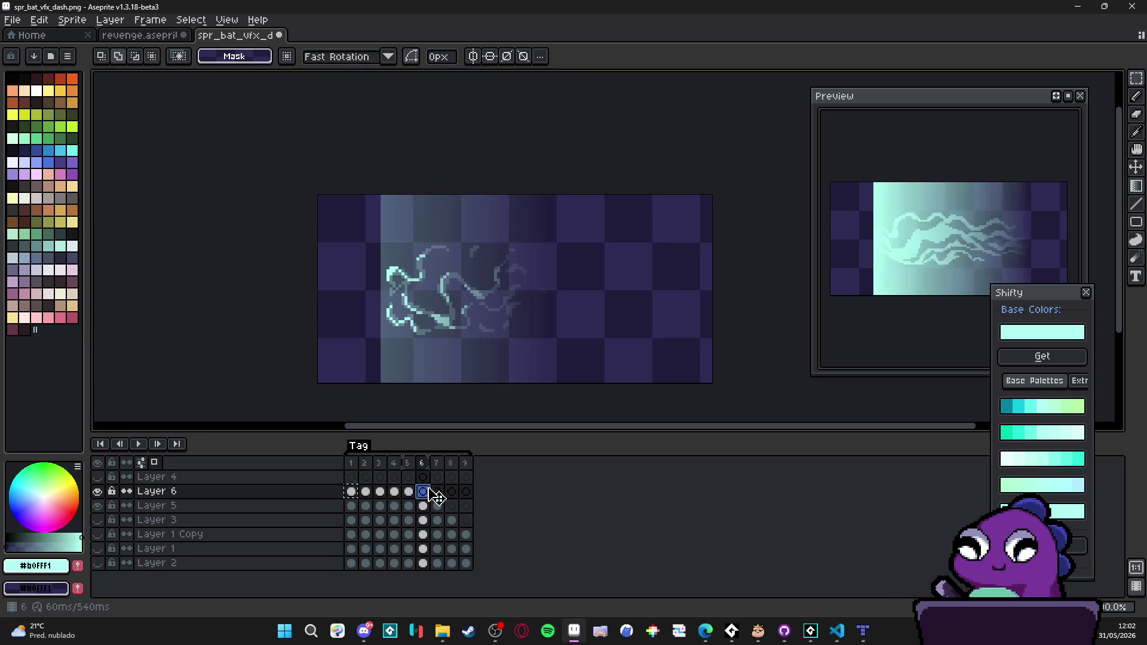
key(Left)
mouse_move(502, 322)
mouse_down()
mouse_move(520, 328)
mouse_move(509, 328)
mouse_up()
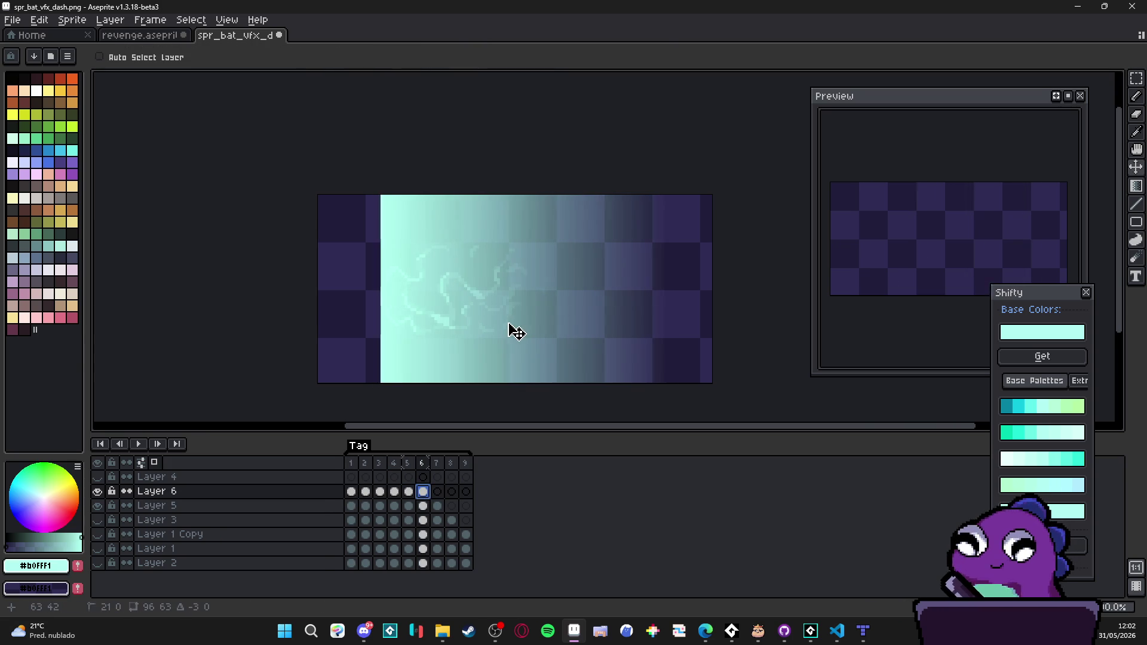
mouse_move(673, 291)
mouse_down()
mouse_move(489, 315)
mouse_move(511, 313)
mouse_up()
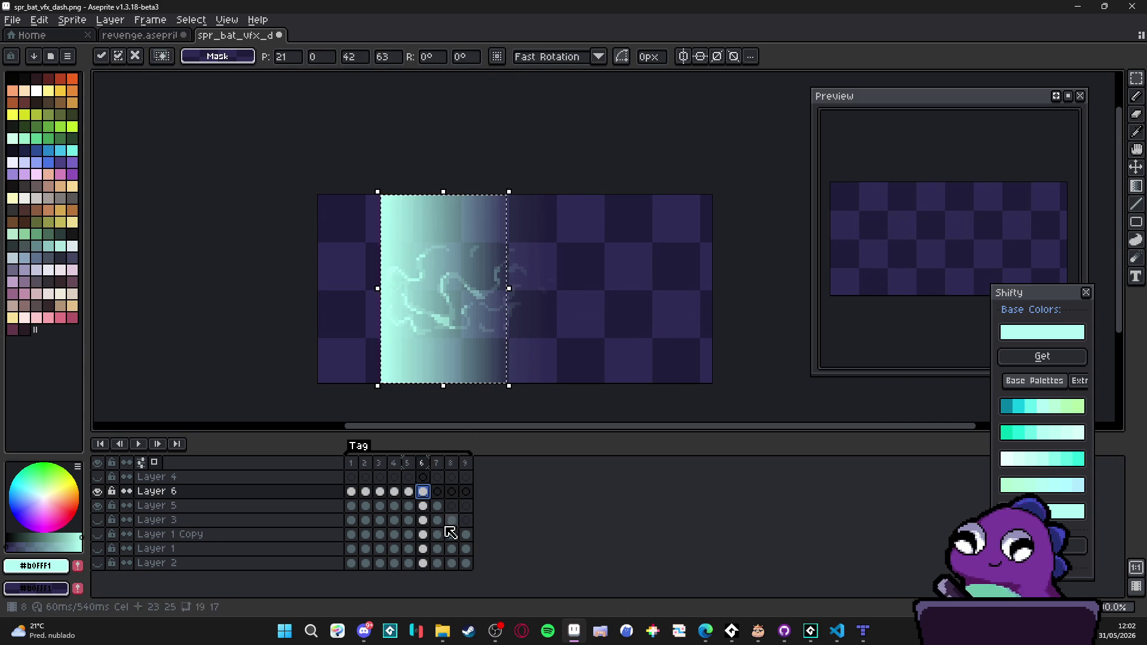
key(Return)
click(437, 491)
click(351, 491)
key(ctrl+c)
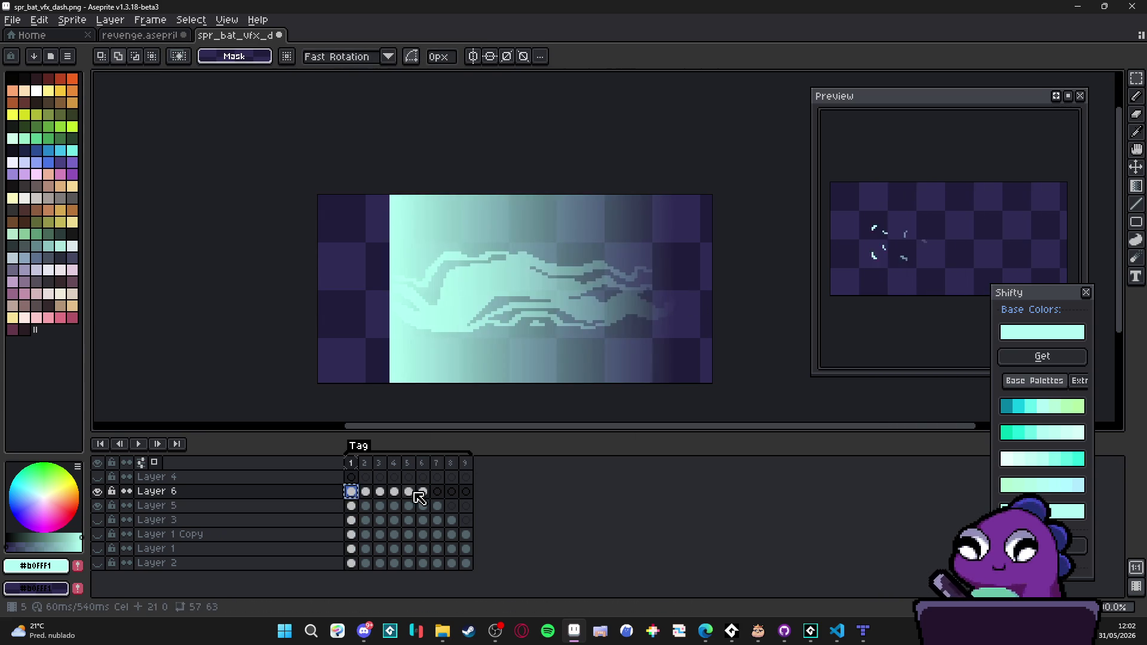
Step: Paste the gradient into frame 7, shift it left and squeeze it much narrower
click(437, 491)
key(ctrl+v)
drag(545, 322, 525, 320)
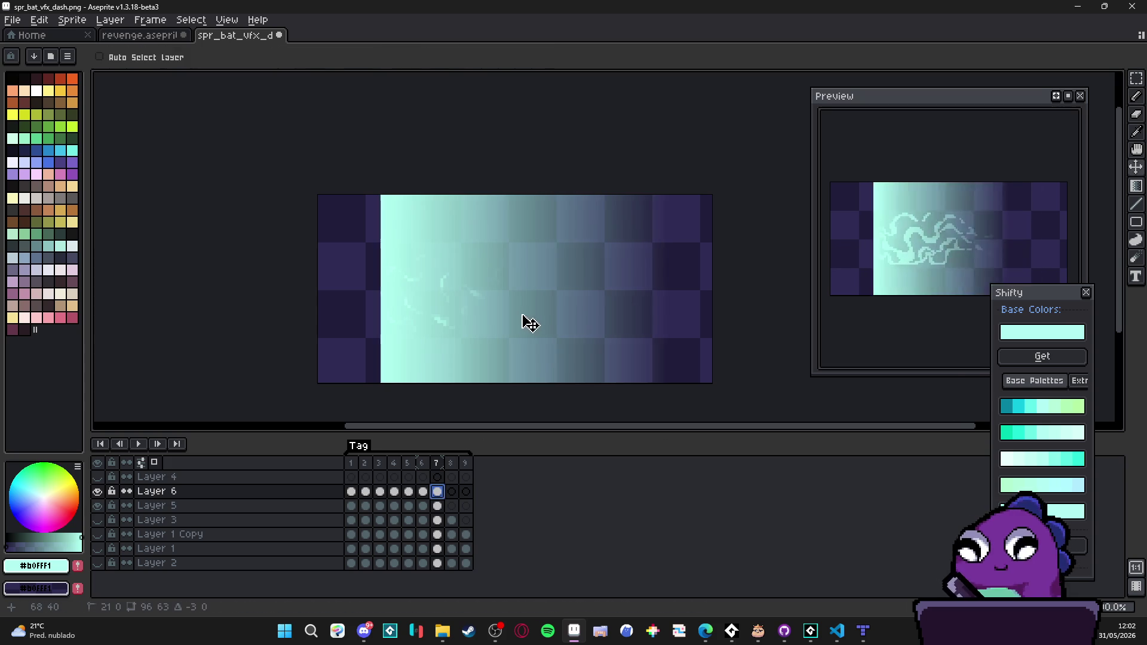
mouse_move(671, 289)
mouse_down()
mouse_move(448, 298)
mouse_move(492, 295)
mouse_up()
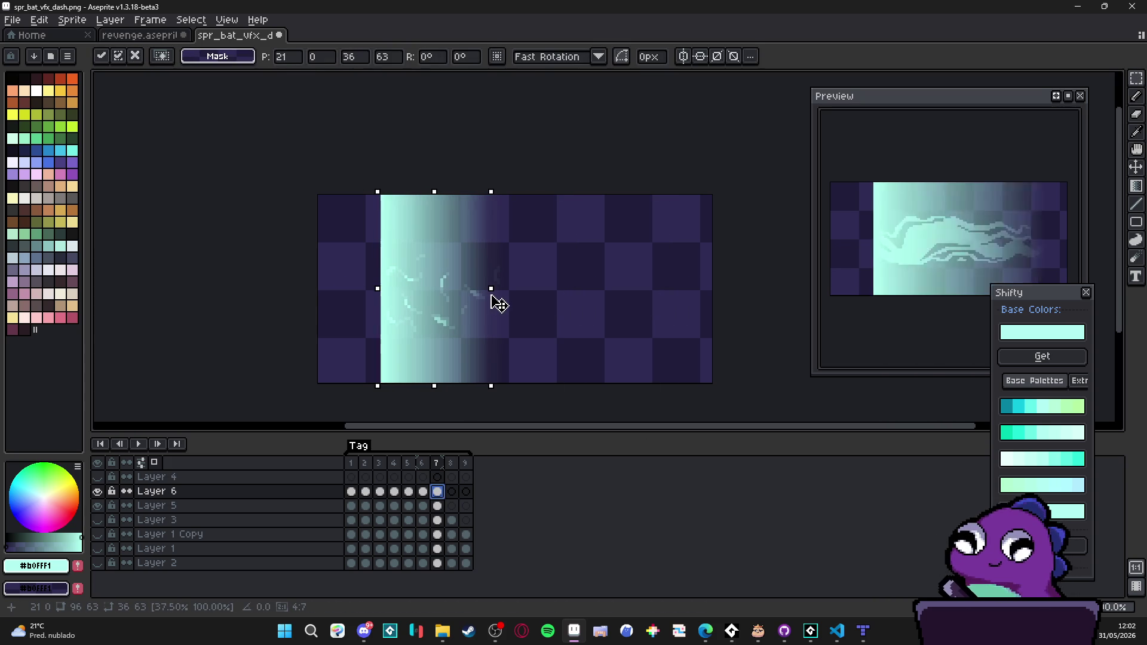
key(Return)
key(Right)
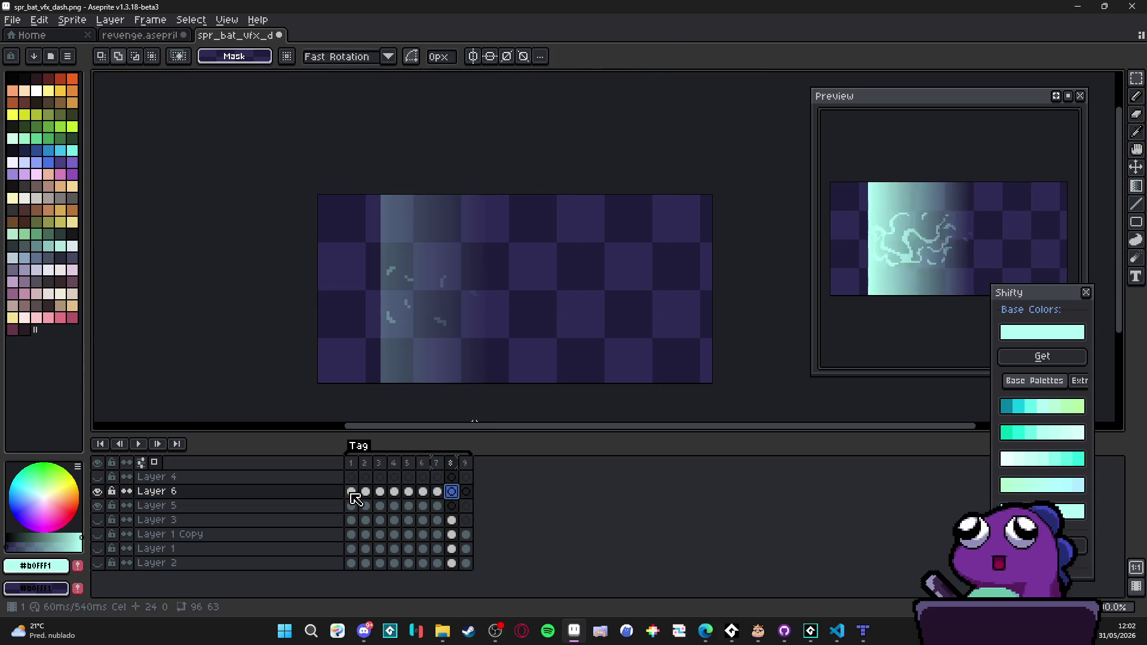
Step: Paste the gradient into frame 8 and squeeze it to 21 px wide
click(352, 490)
click(452, 492)
key(ctrl+v)
key(Left)
drag(674, 289, 456, 284)
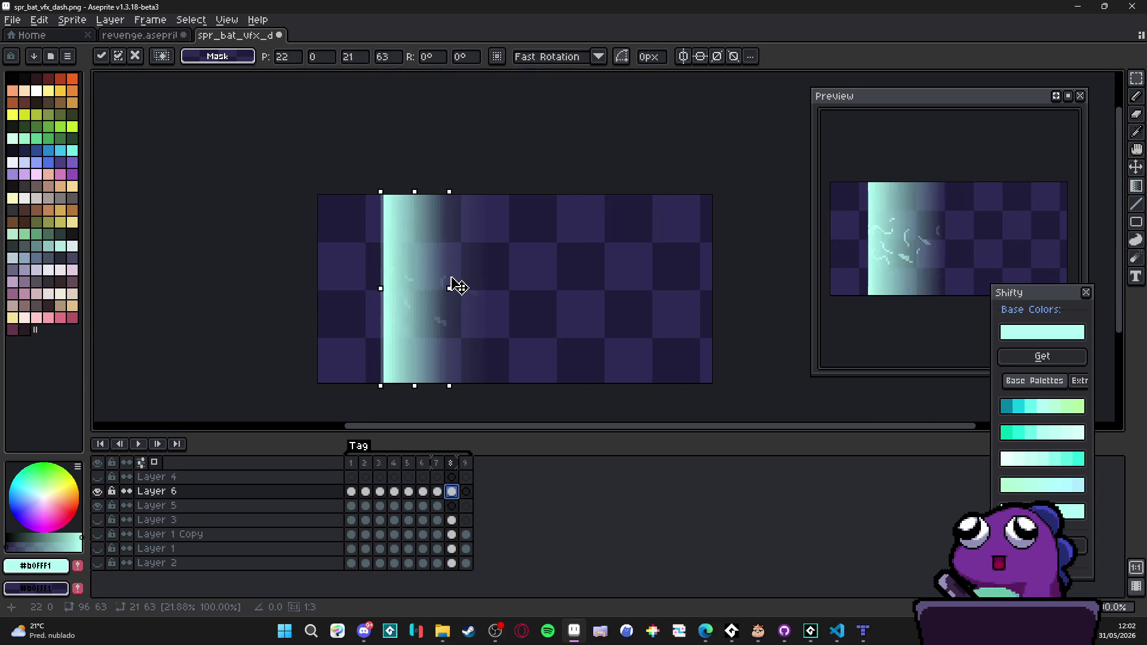
key(Return)
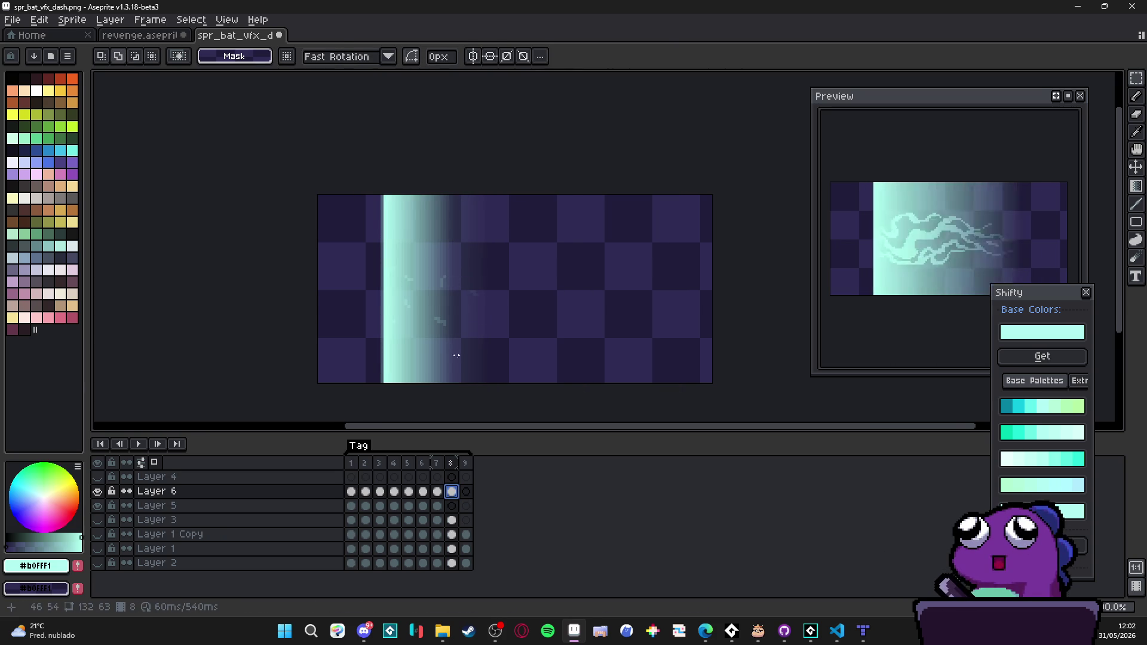
drag(444, 306, 468, 301)
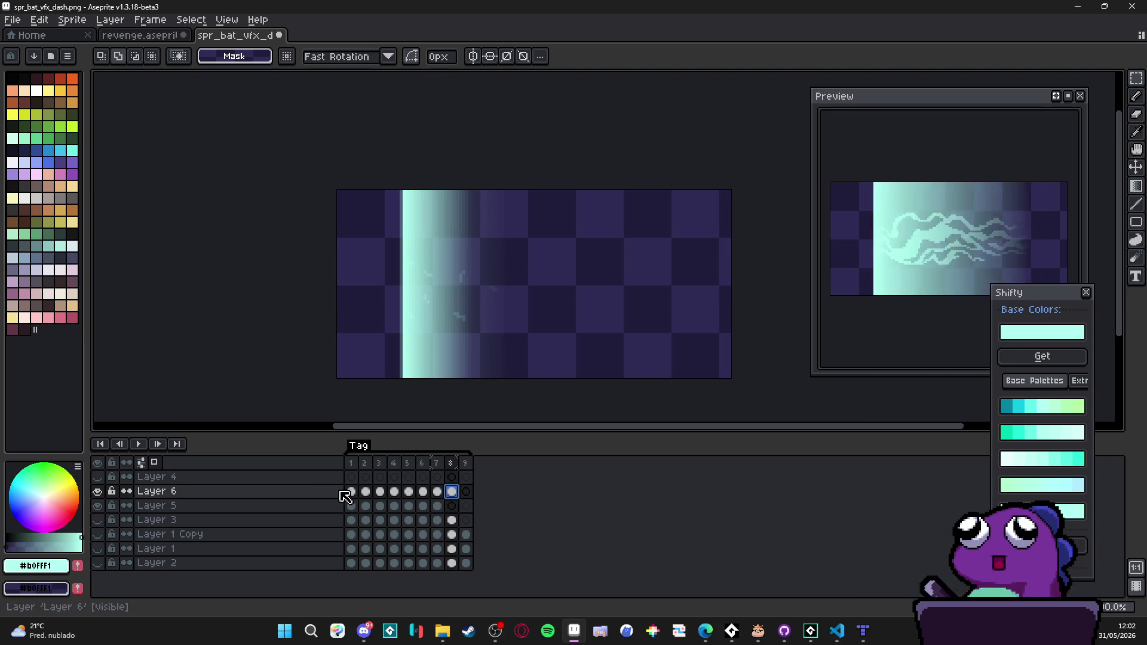
ctrl+click(354, 505)
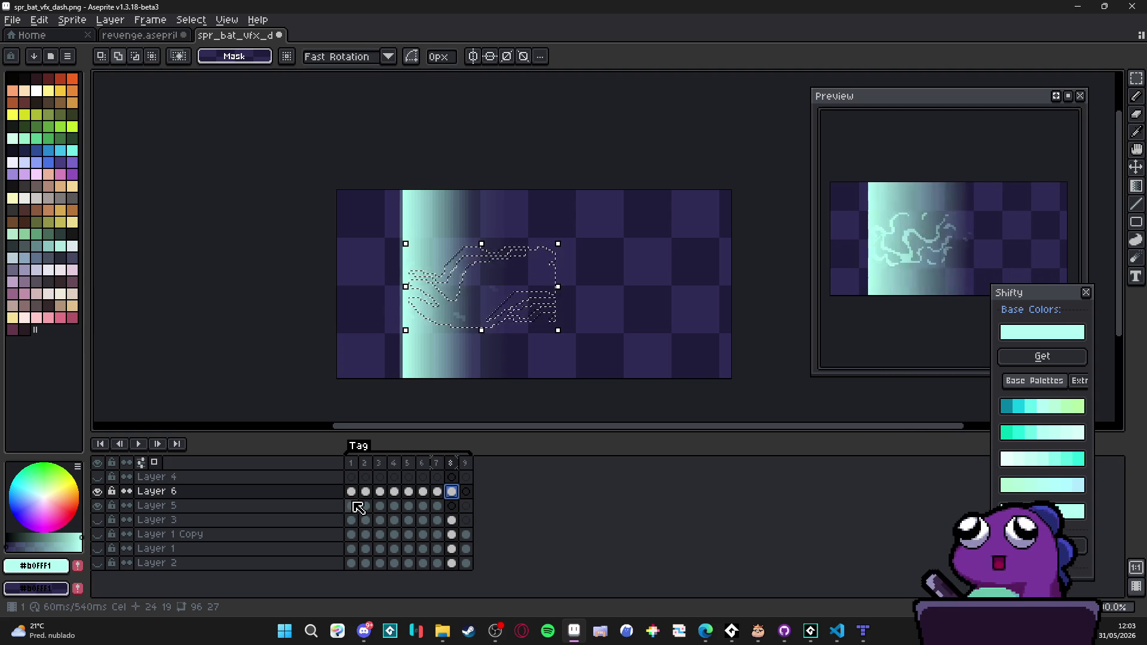
Step: Hide Layer 5, show Layer 6 on frame 1, and select the bat shape from Layer 3's frame 1
click(99, 513)
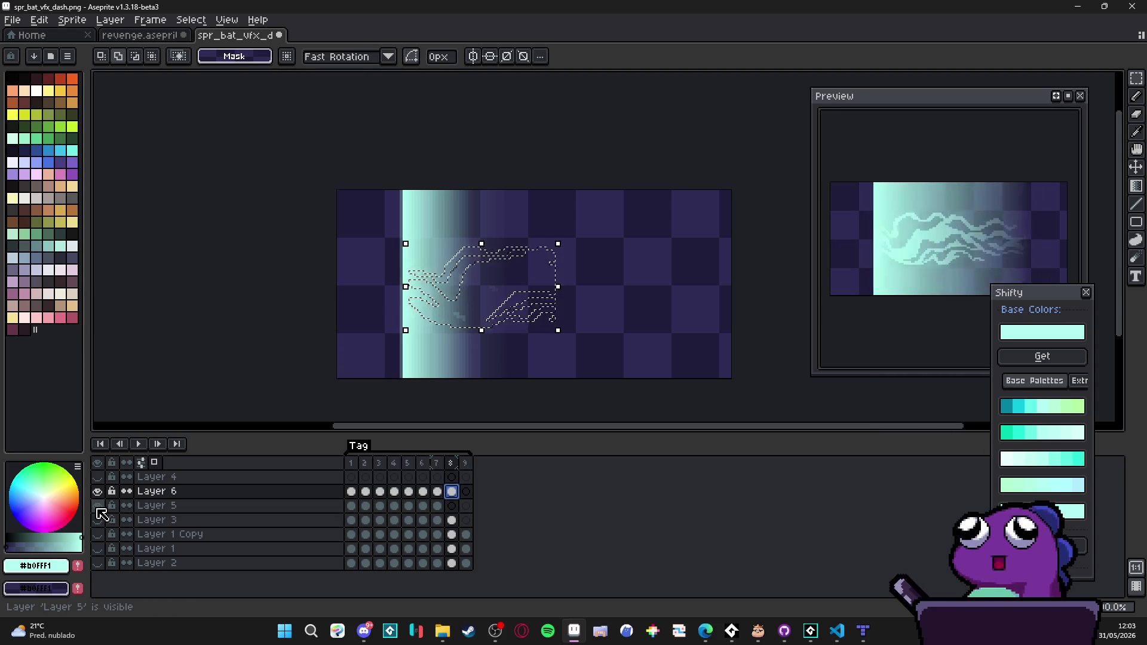
click(351, 491)
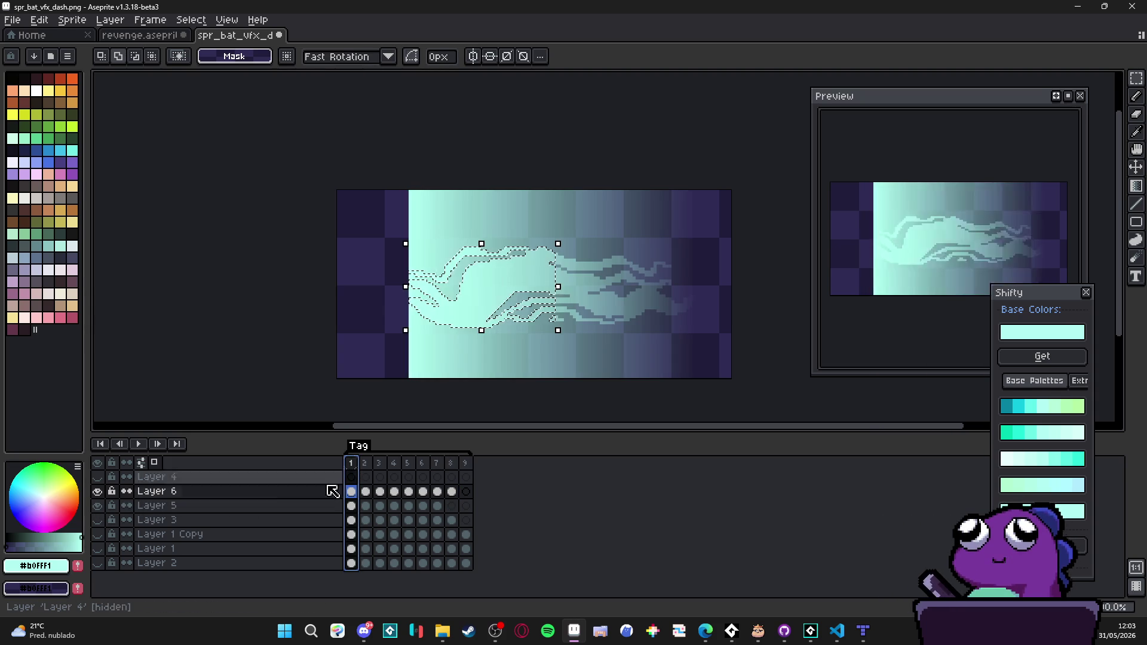
click(100, 492)
click(100, 506)
click(100, 507)
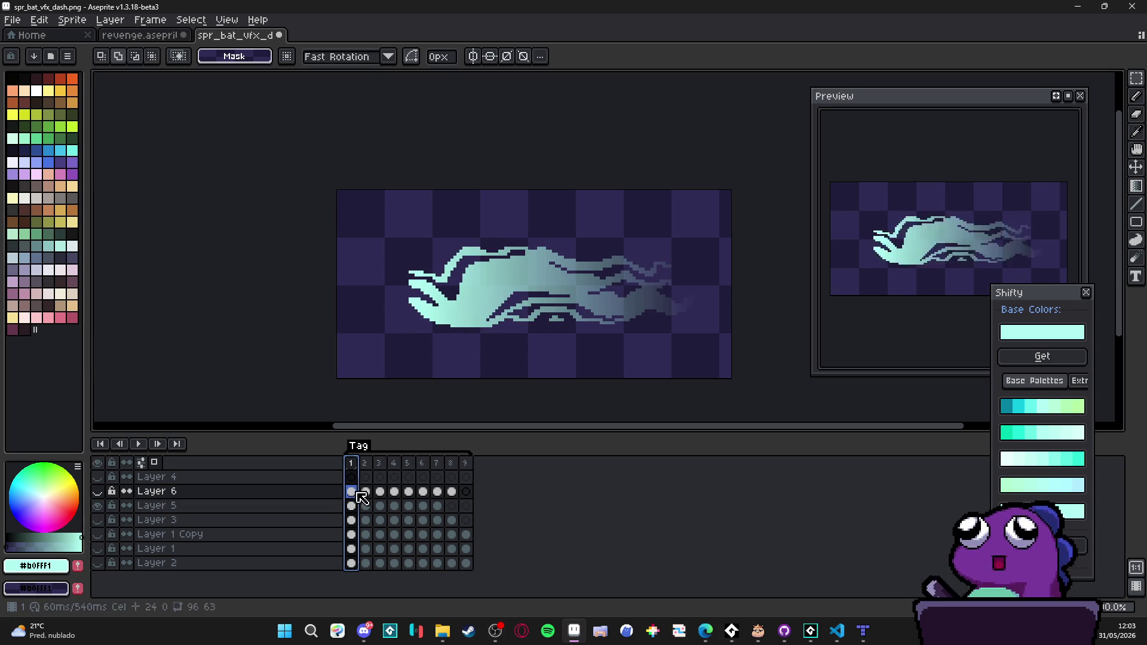
click(97, 491)
click(98, 505)
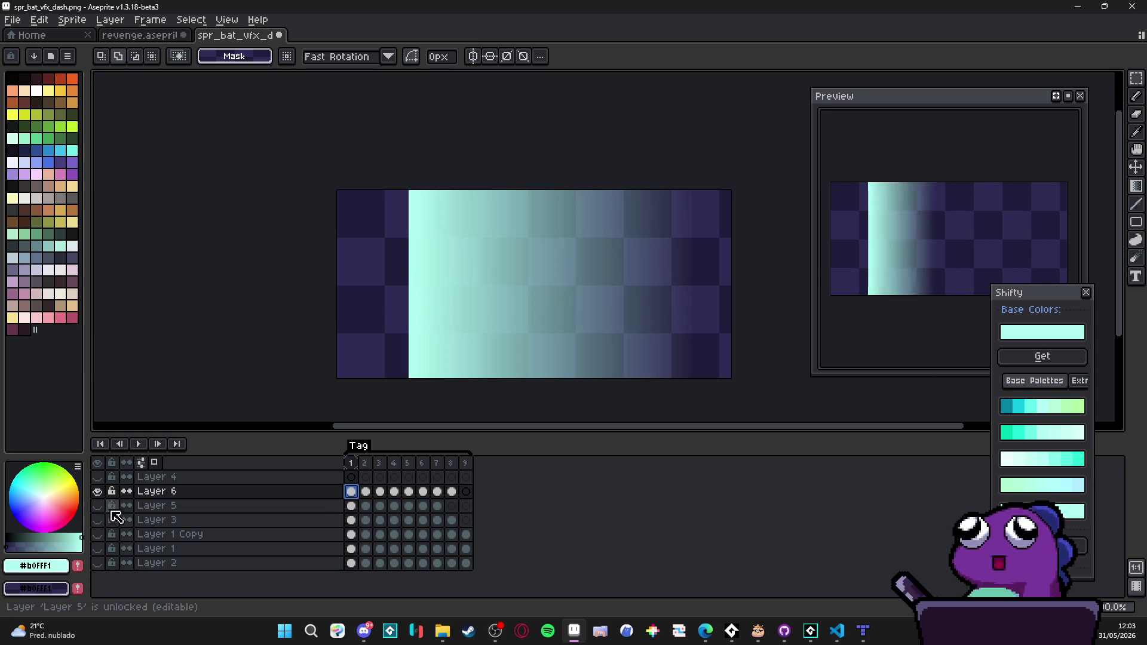
ctrl+click(355, 525)
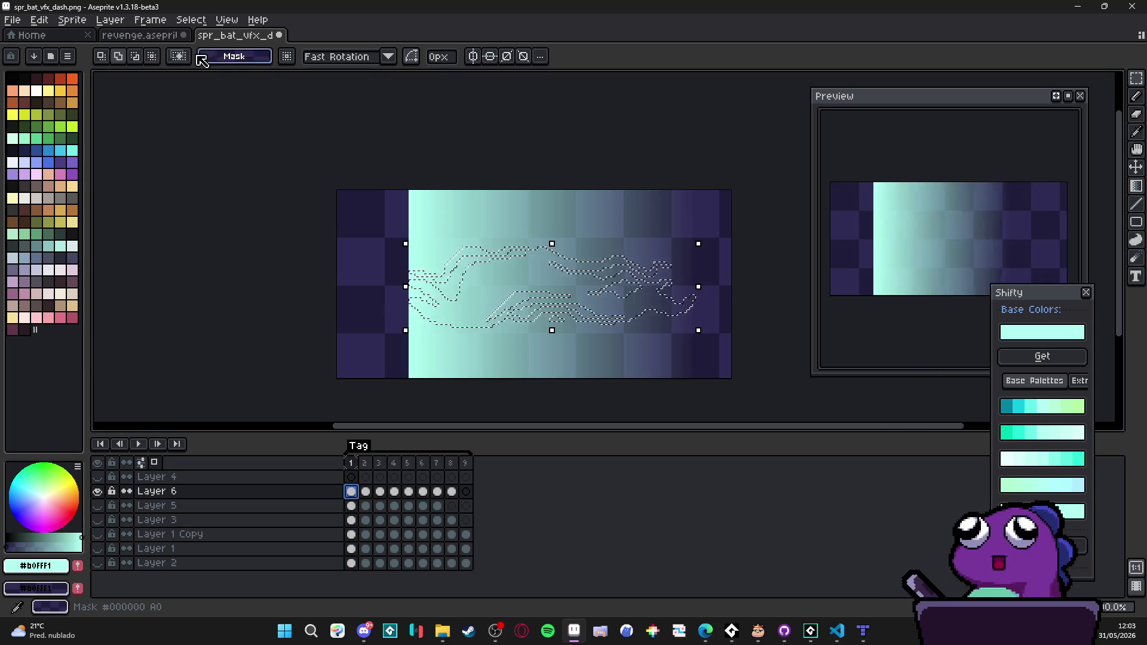
Step: Expand the selection by 1 px, invert, delete the outside gradient, then undo the trim
click(156, 25)
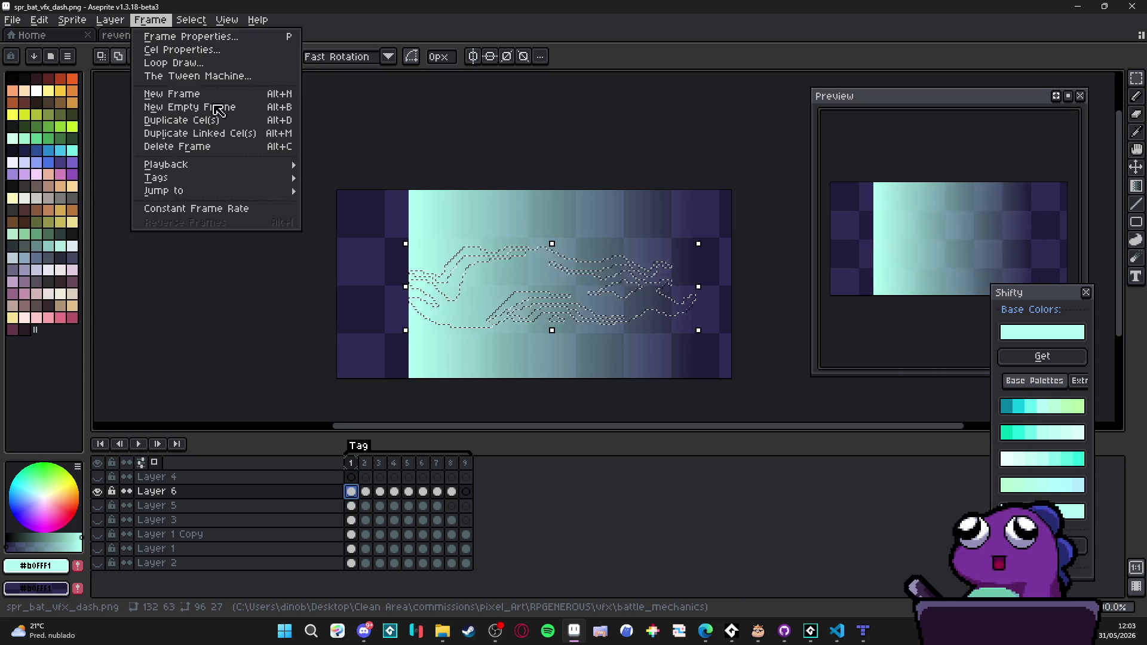
mouse_move(266, 108)
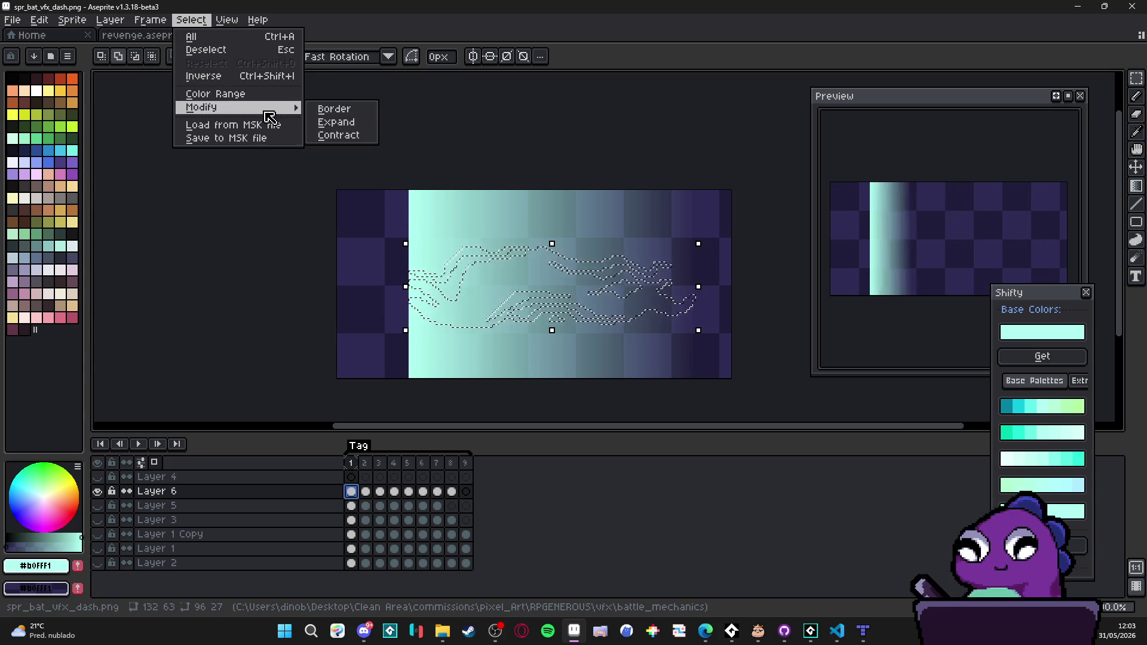
click(340, 121)
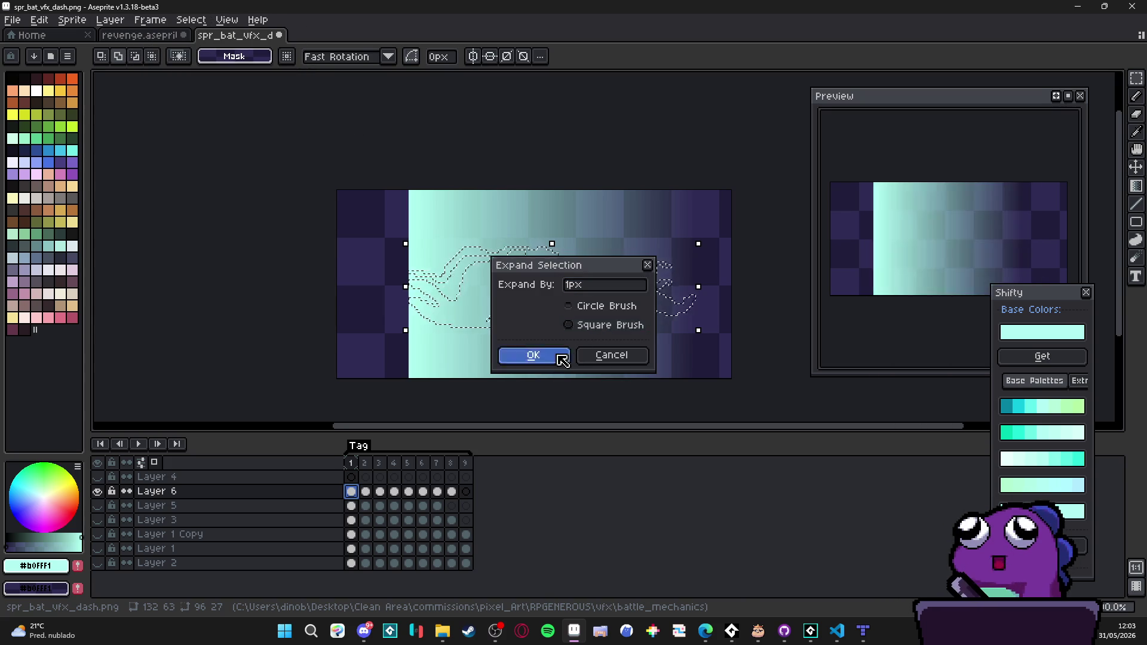
click(562, 361)
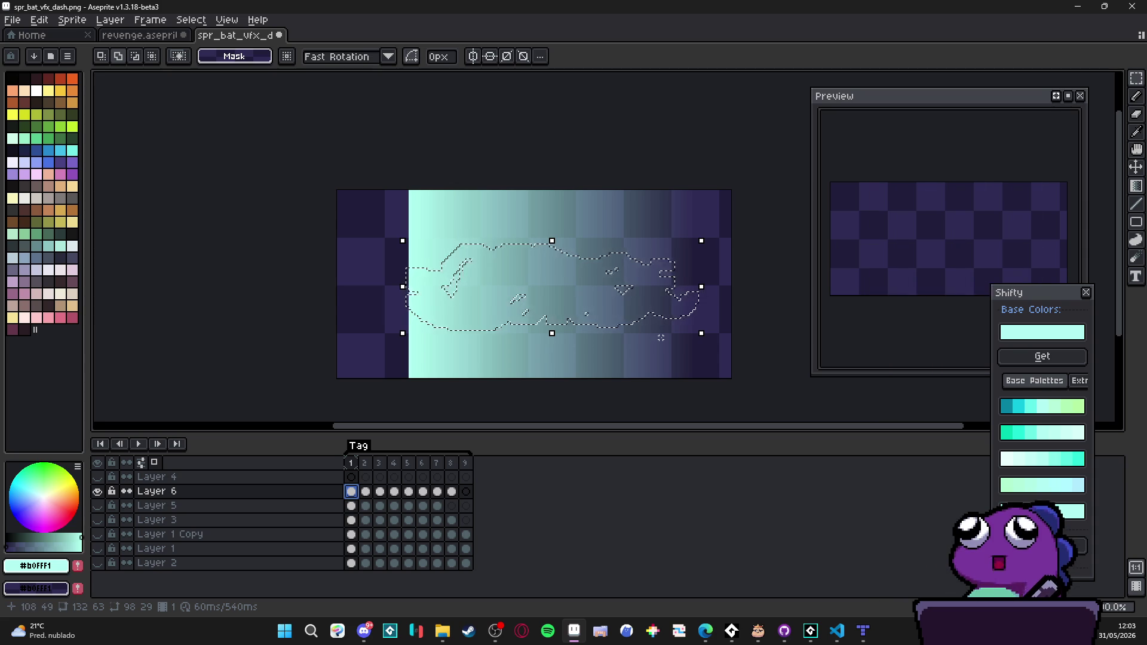
key(ctrl+shift+i)
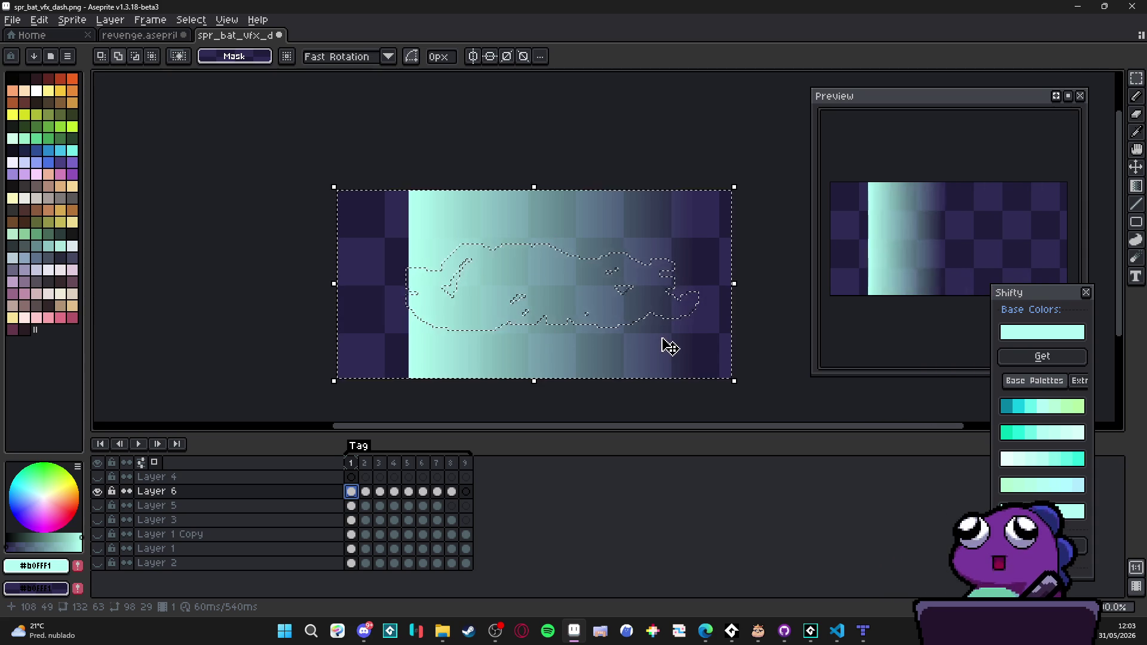
key(Delete)
key(ctrl+d)
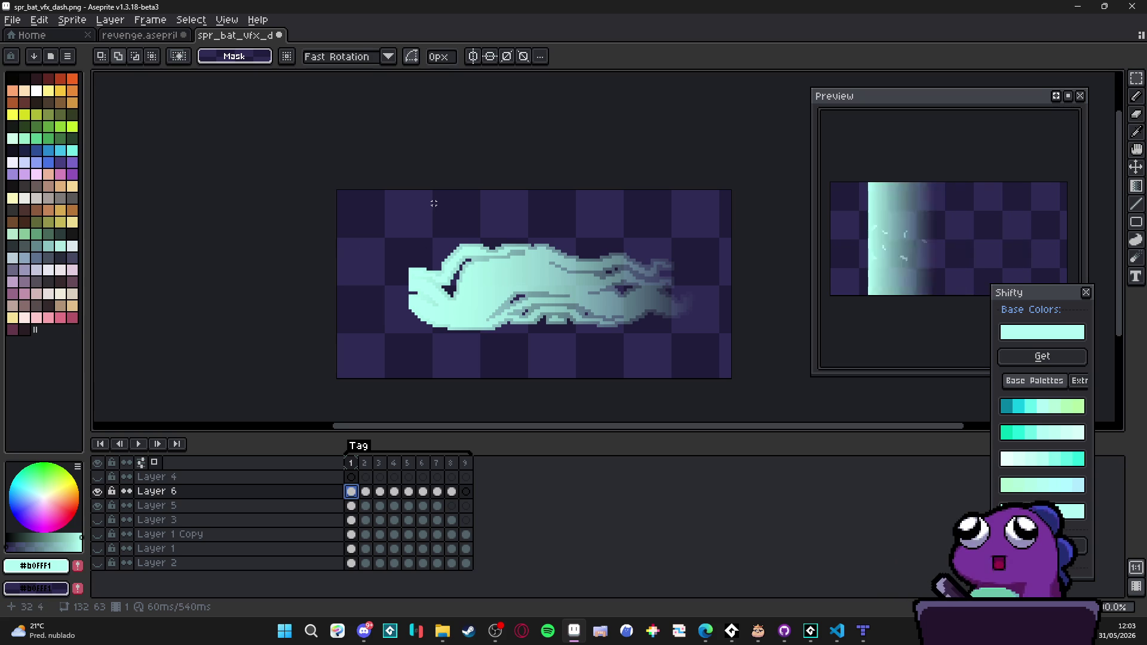
key(ctrl+z)
key(ctrl+z)
key(ctrl+z)
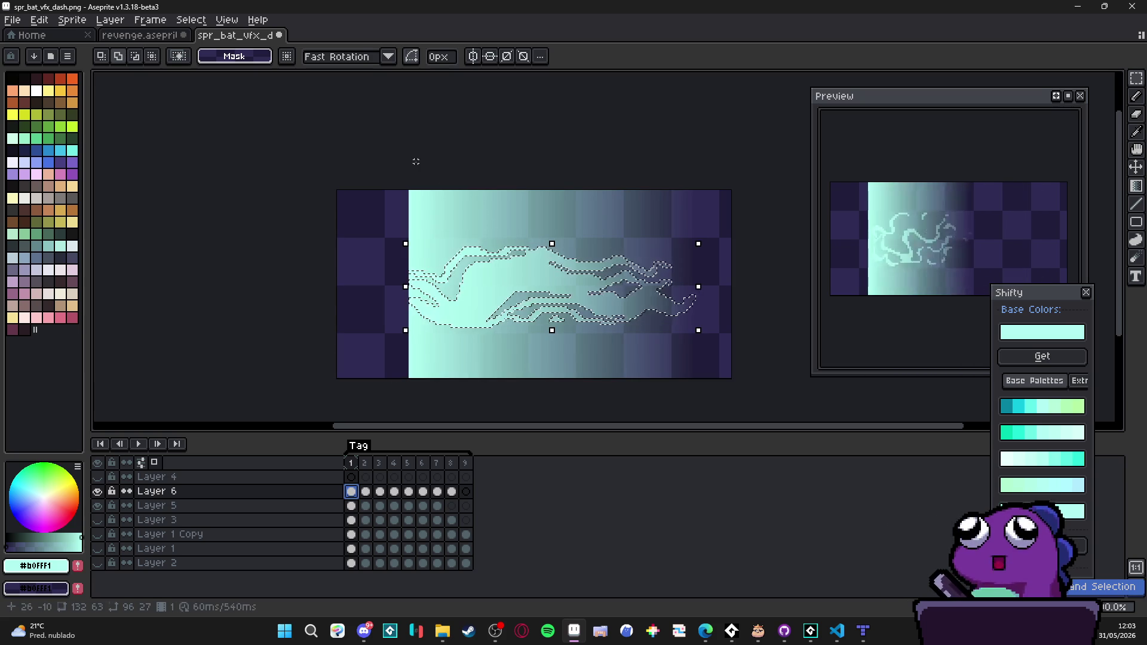
Step: Expand the selection by 1 px again and erase the gradient outside the bat silhouette
click(150, 20)
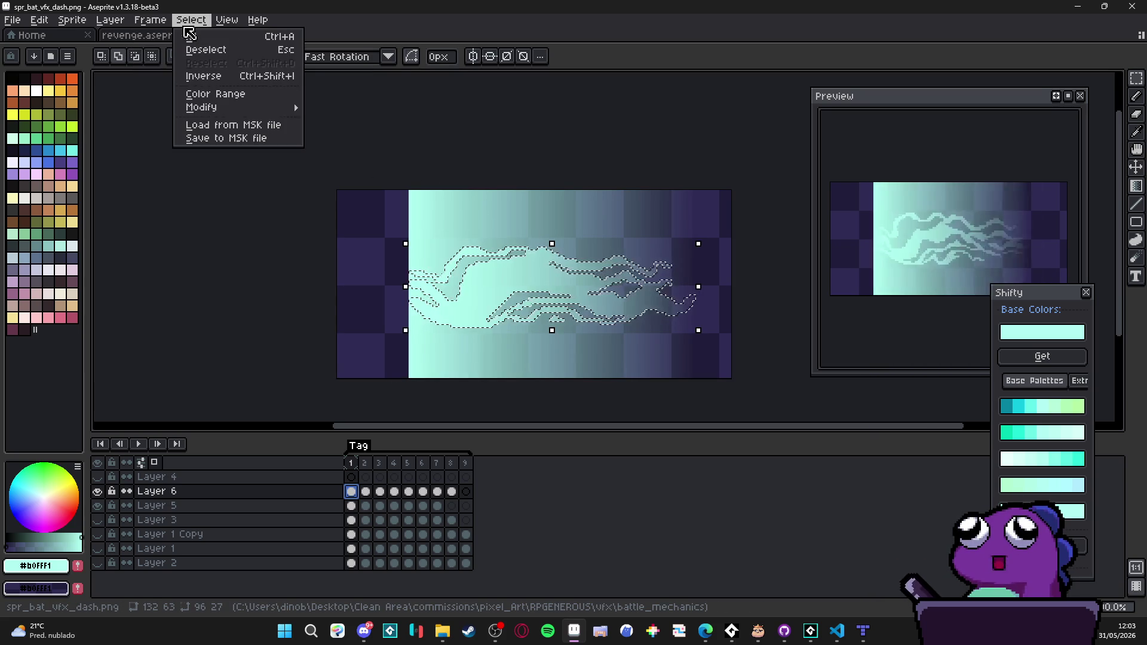
mouse_move(239, 108)
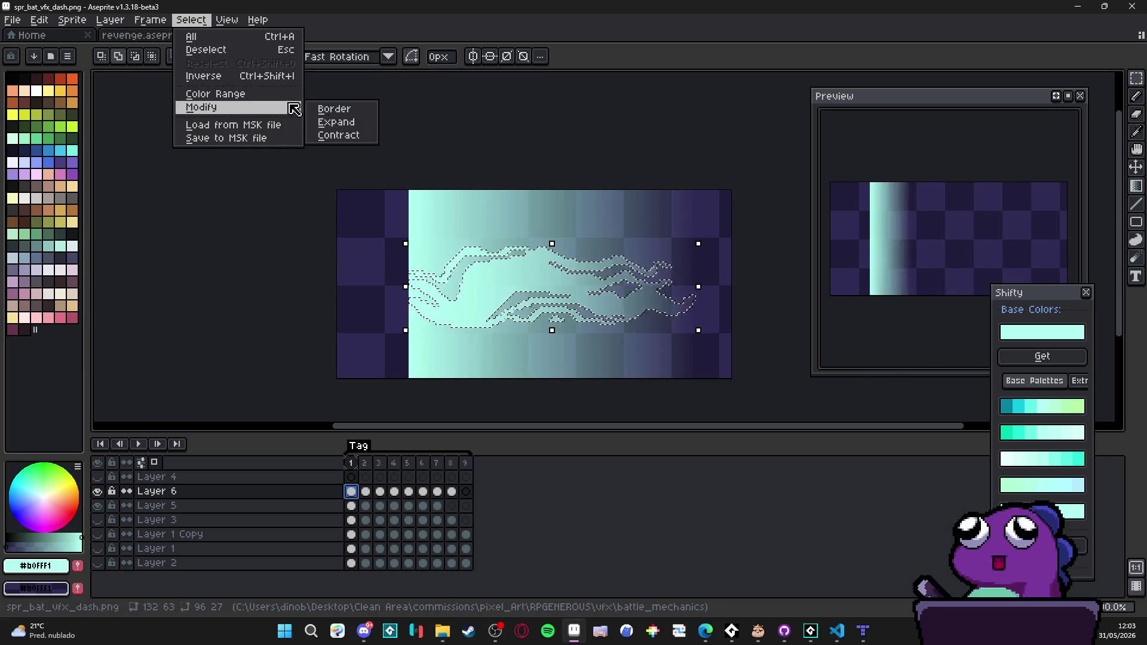
click(358, 122)
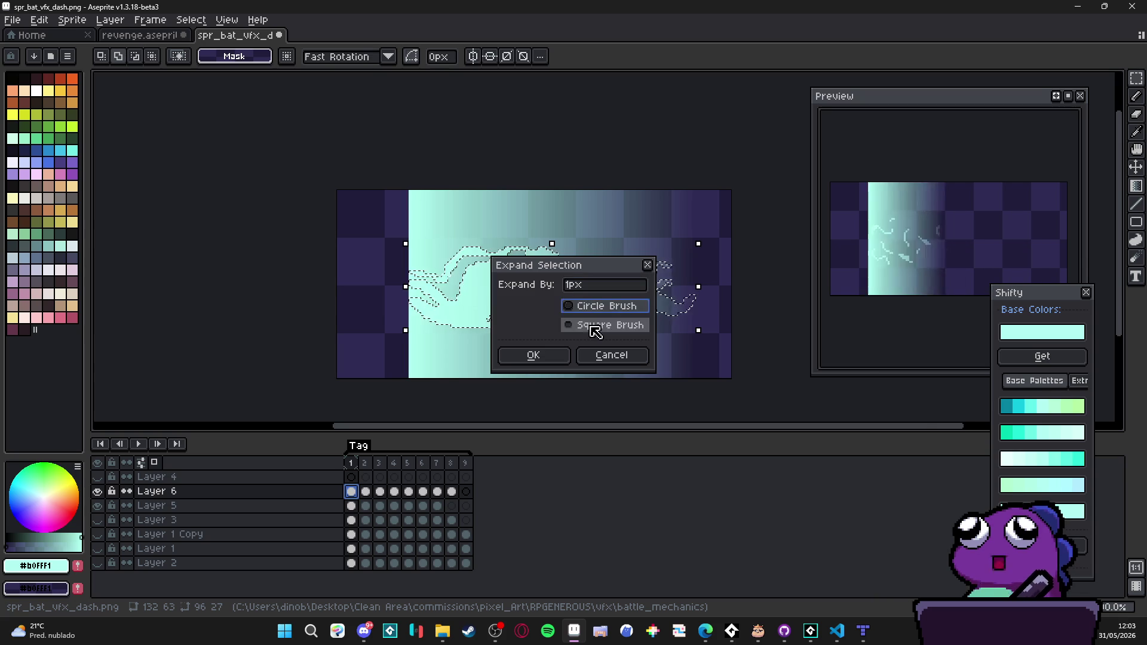
click(553, 355)
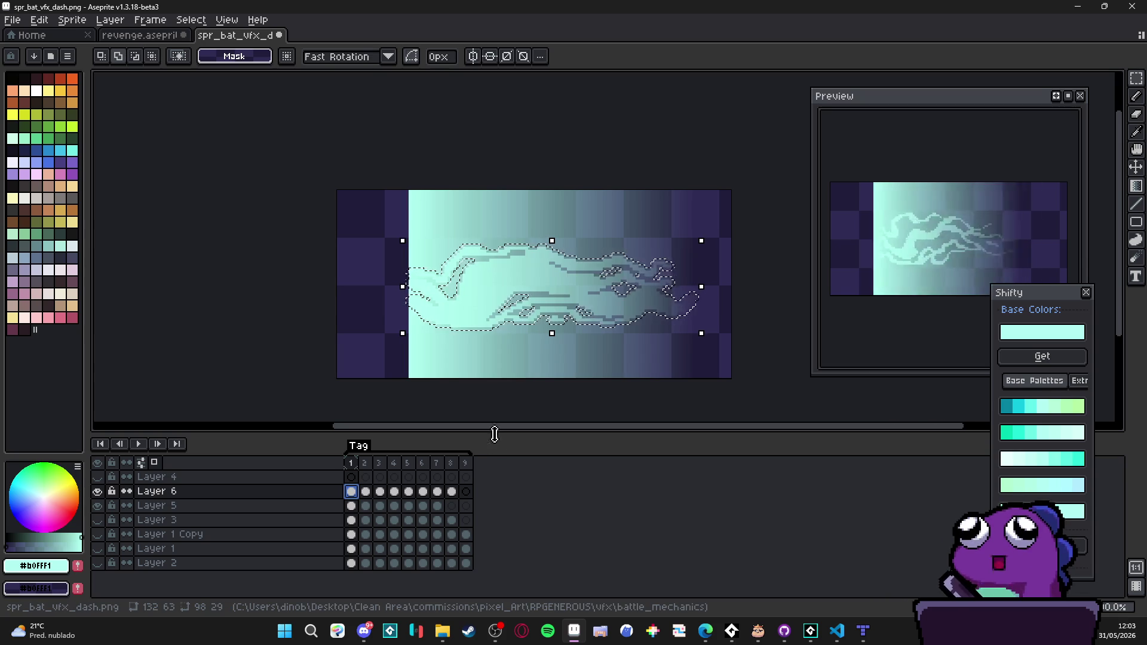
click(97, 492)
click(98, 491)
key(ctrl+shift+i)
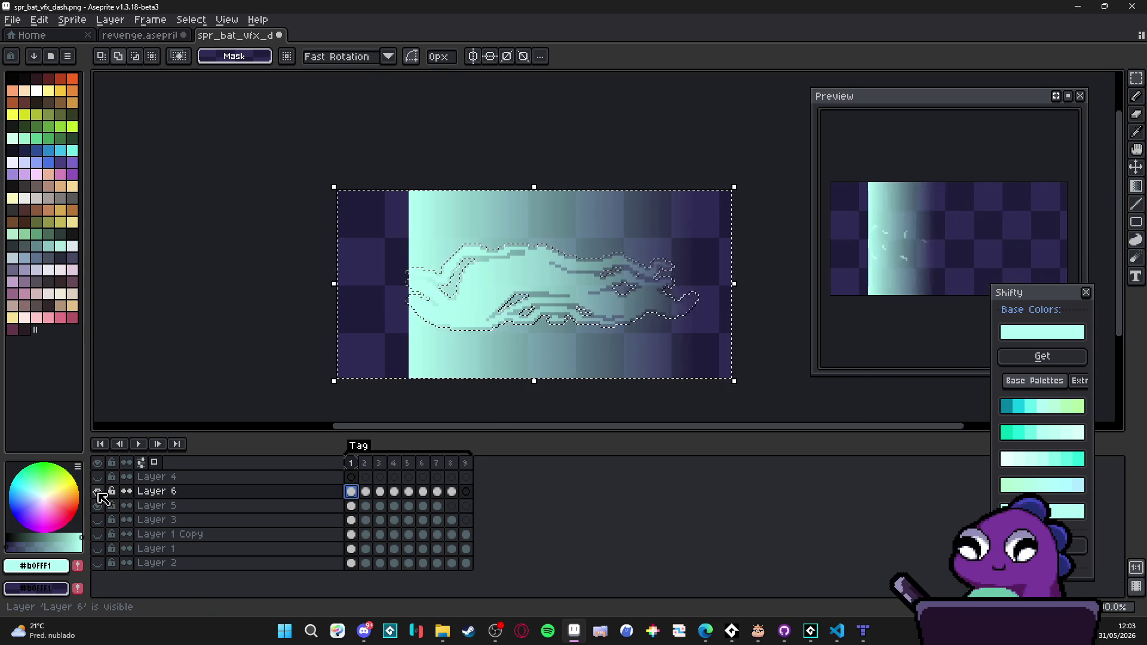
key(Delete)
key(ctrl+d)
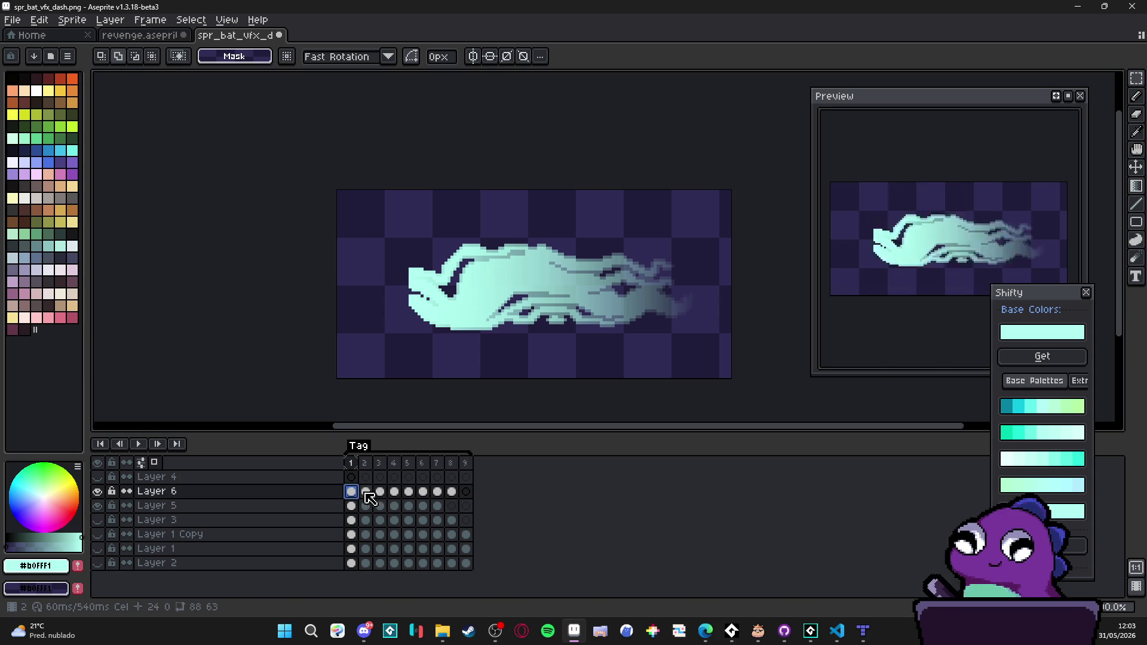
Step: Lower Layer 6's opacity to about 18% in Layer Properties, then go to frame 2
double_click(156, 491)
click(859, 418)
drag(800, 420, 806, 421)
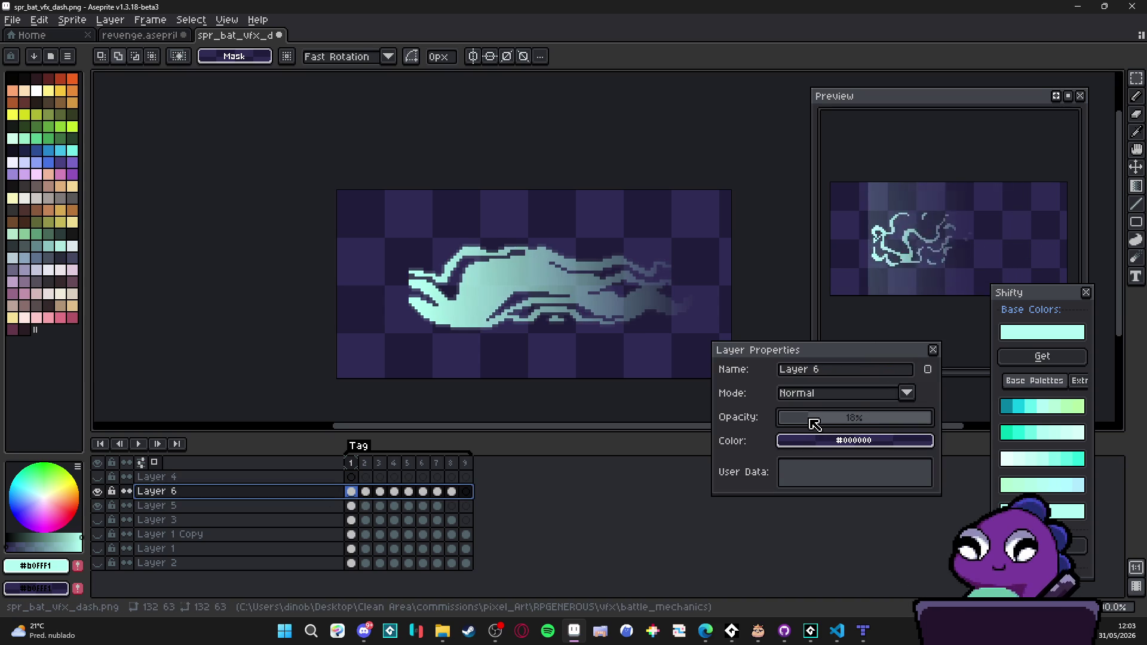
click(932, 350)
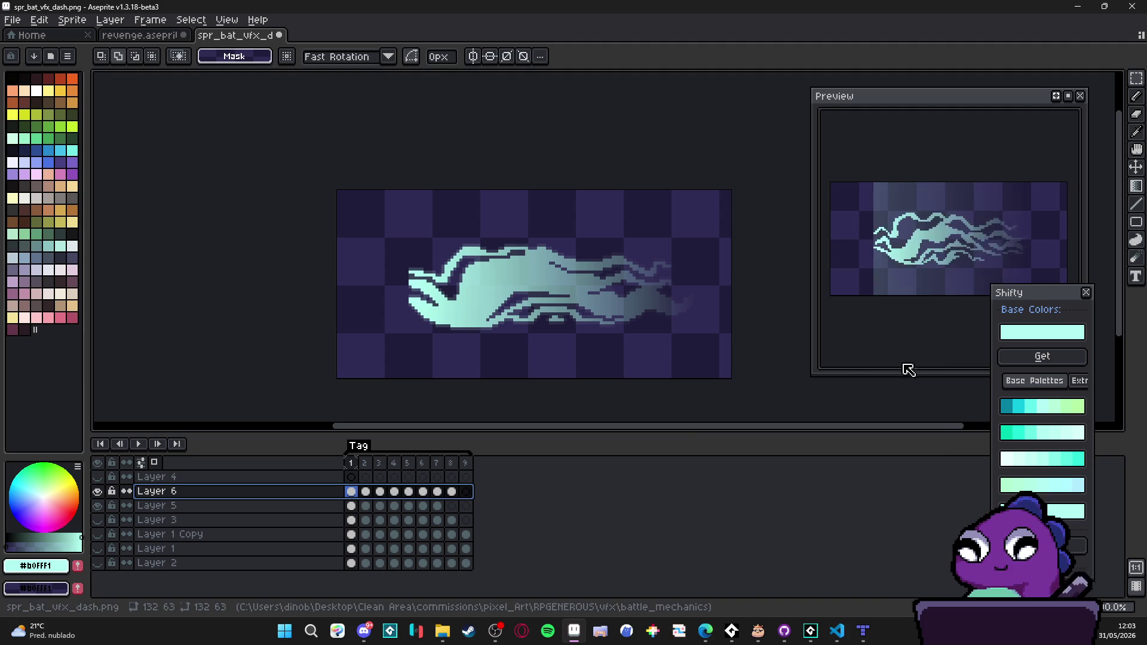
click(365, 491)
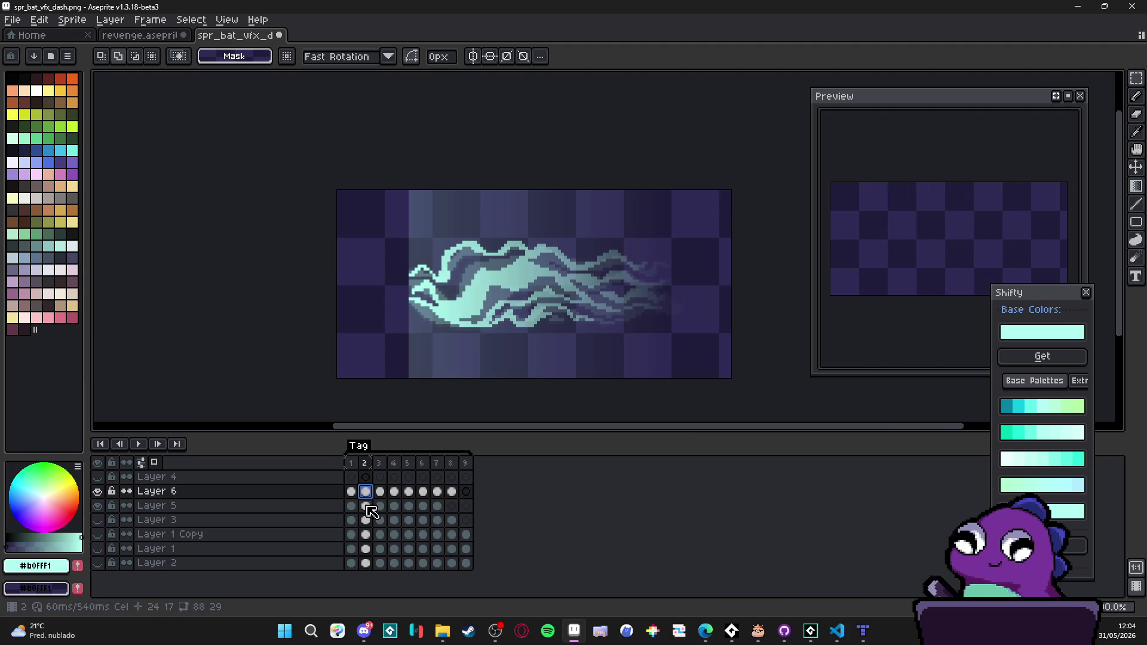
Step: With Layer 5 hidden, expand frame 2's trail selection and then deselect
click(97, 505)
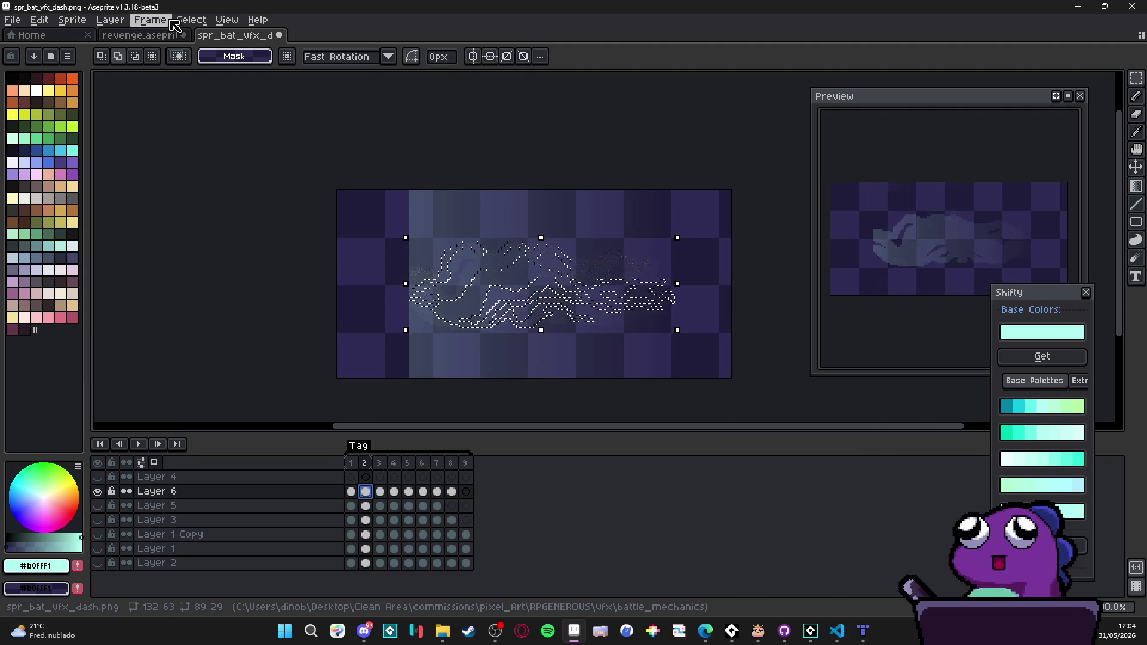
click(226, 20)
mouse_move(191, 20)
mouse_move(287, 107)
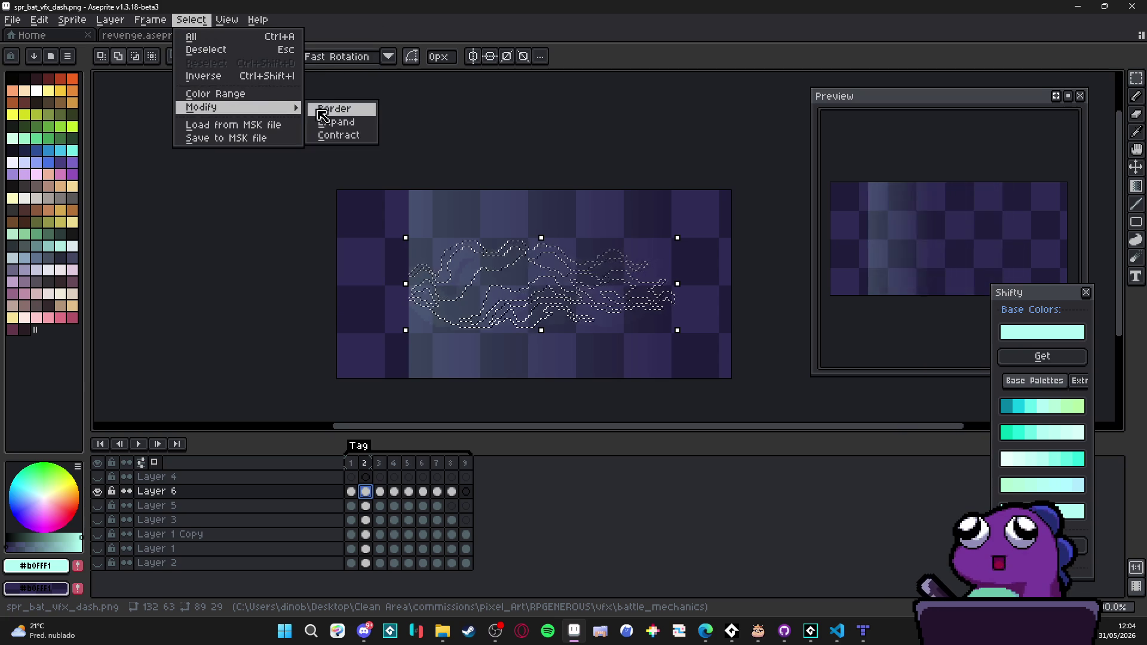
click(365, 120)
key(Return)
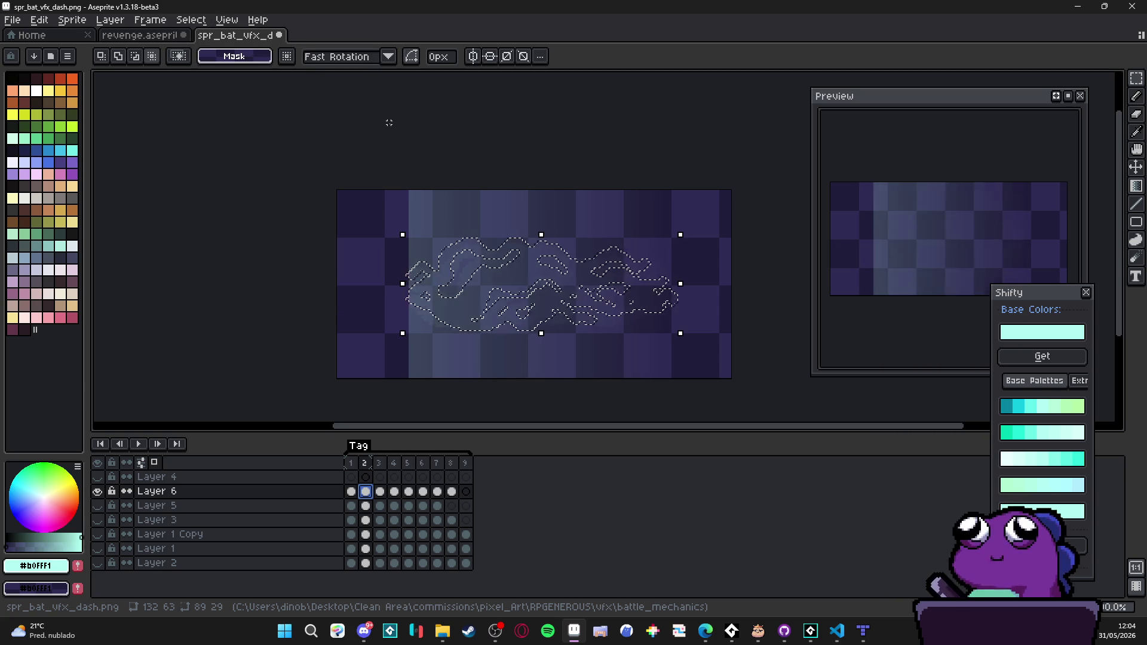
key(ctrl+d)
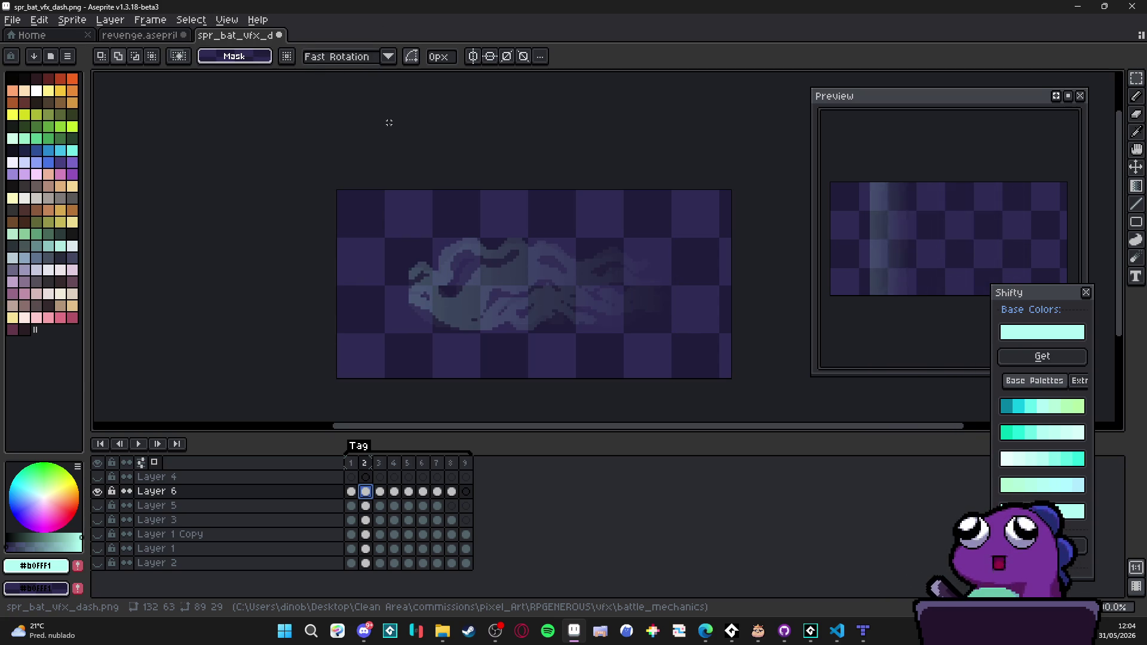
Step: Expand the trail selection on frame 3 and commit the trimmed gradient
click(380, 491)
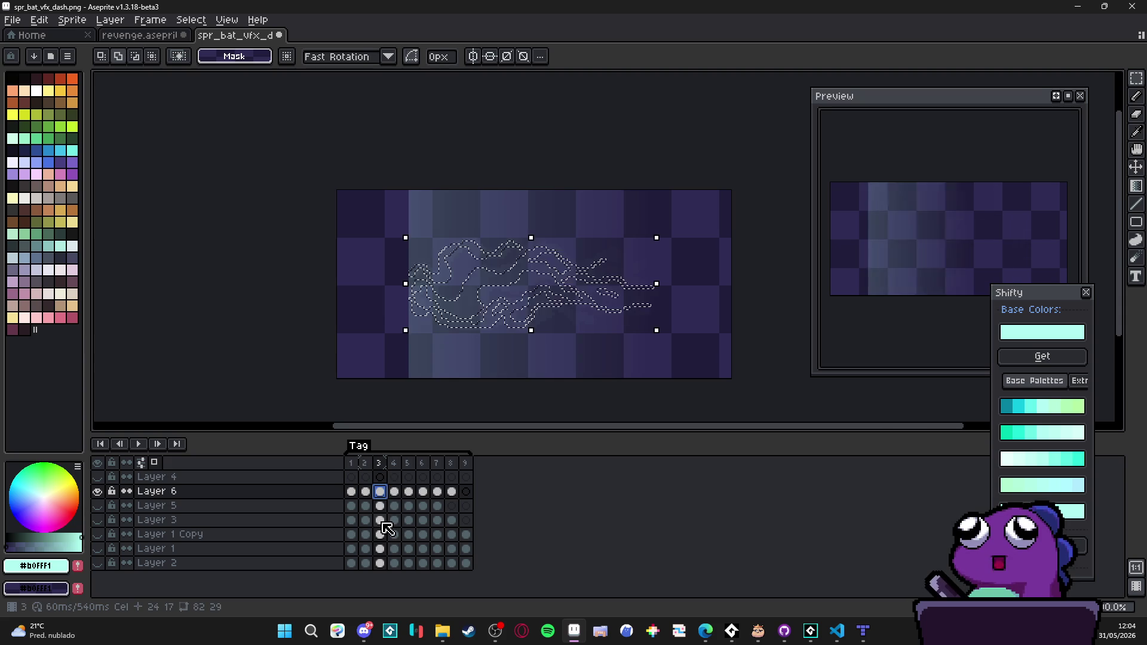
click(191, 20)
mouse_move(295, 108)
click(359, 122)
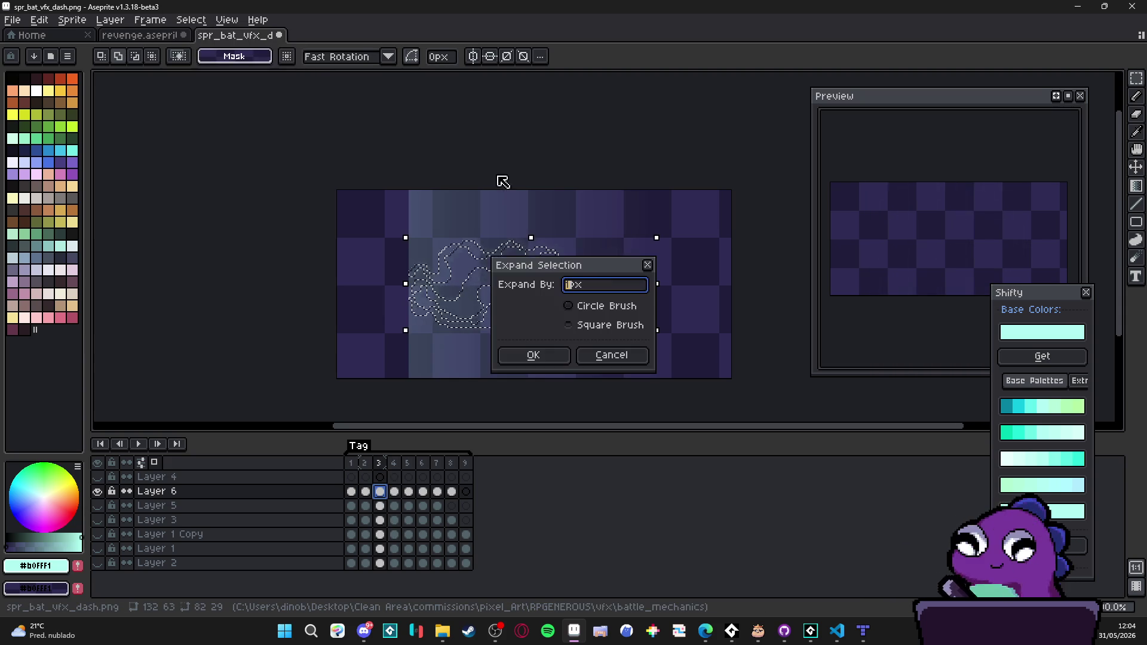
click(544, 359)
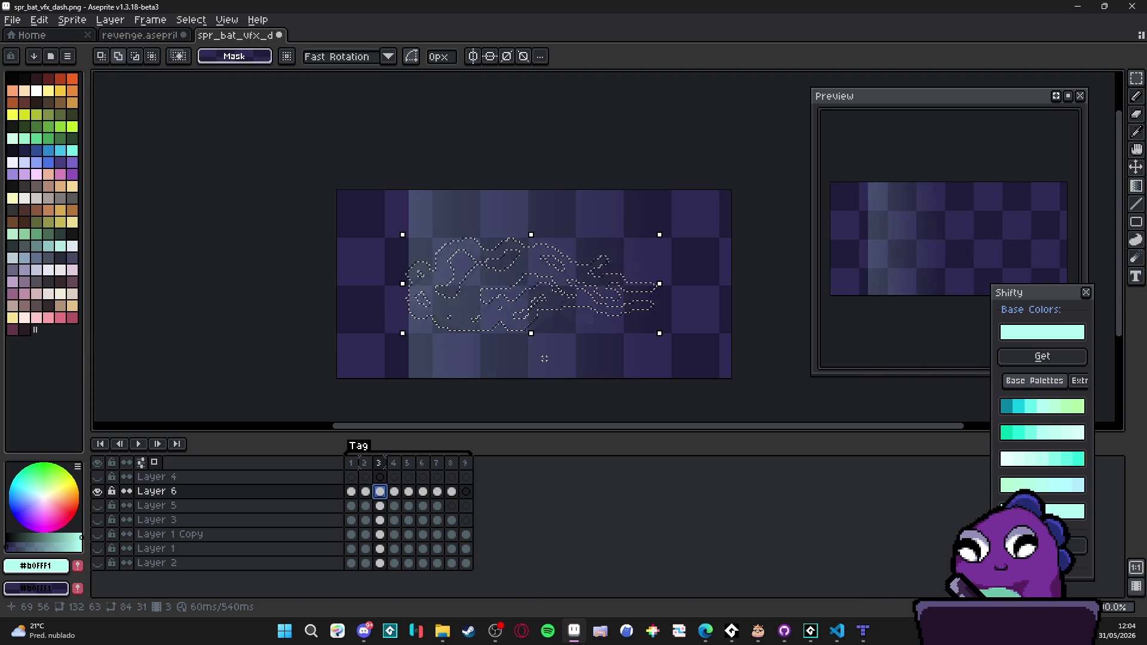
click(543, 358)
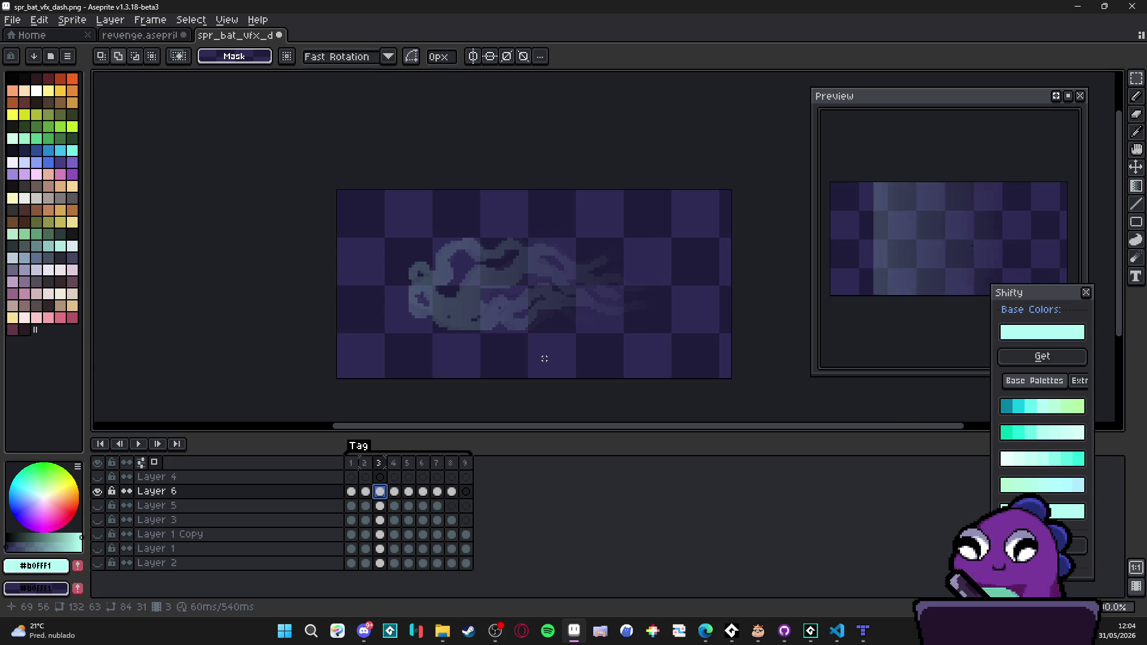
Step: On frame 4, grow the selection, invert it and delete the stripes outside the trail
click(394, 492)
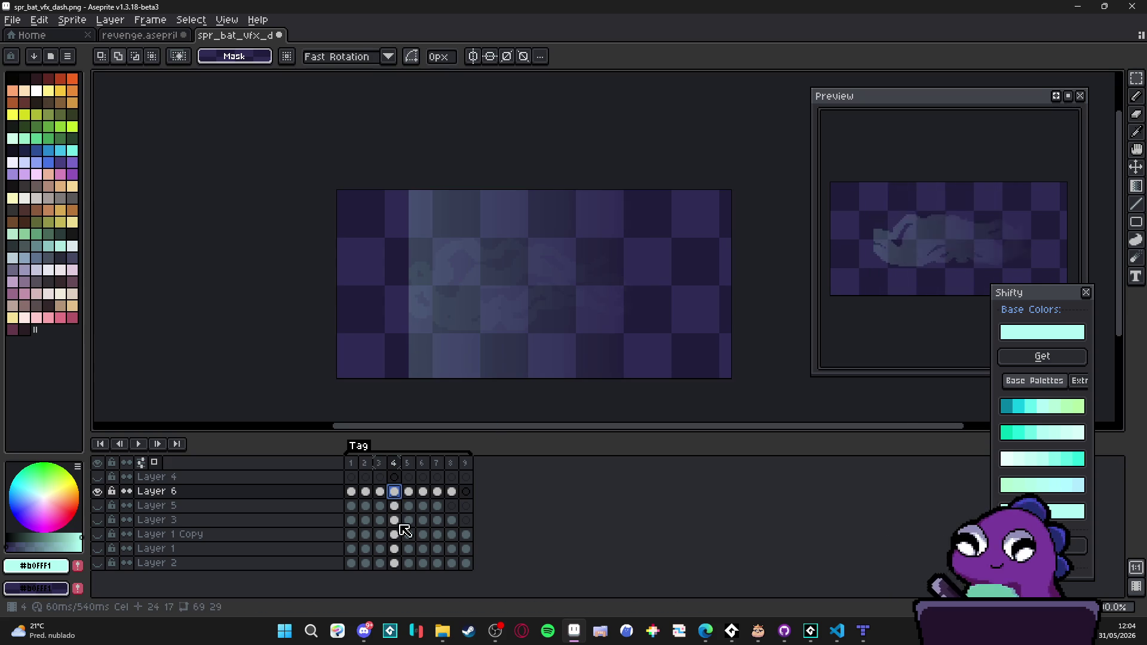
click(191, 20)
mouse_move(257, 110)
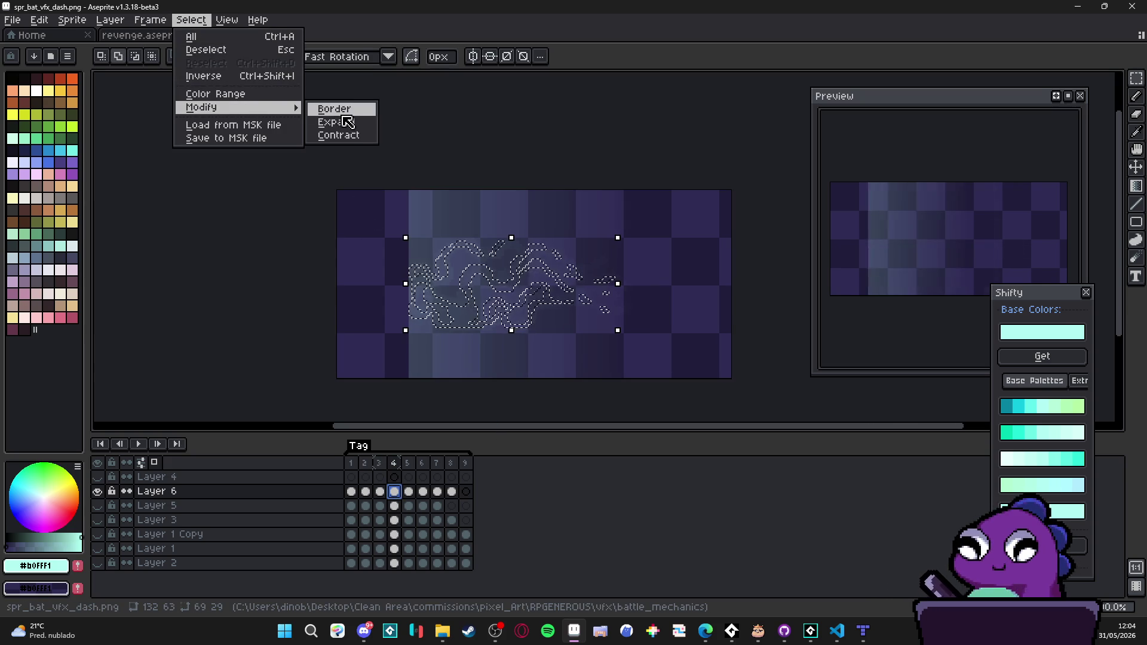
click(325, 108)
key(Return)
key(ctrl+shift+i)
key(Delete)
key(ctrl+d)
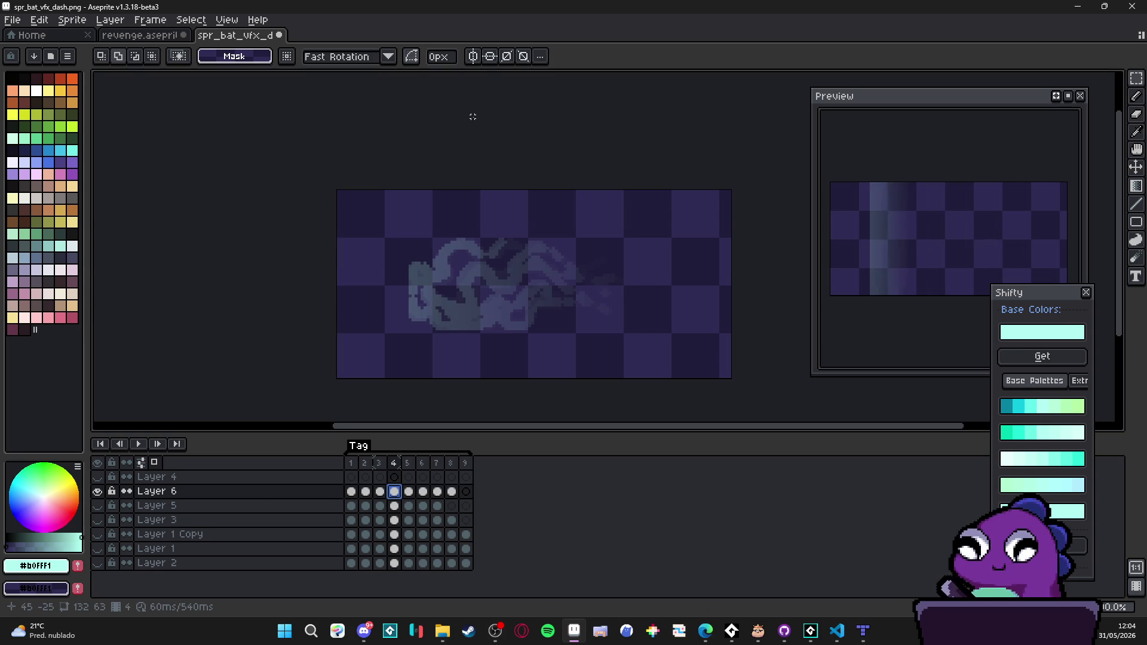
click(410, 493)
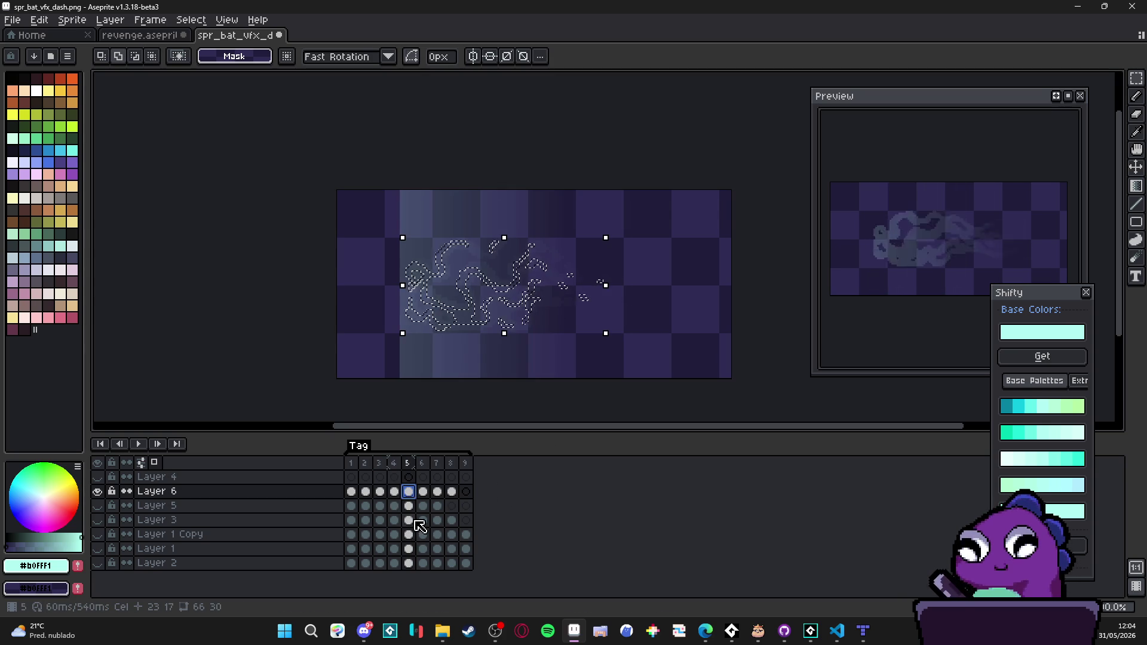
Step: Grow frame 5's trail selection and clear the stripes outside it
click(191, 20)
mouse_move(281, 112)
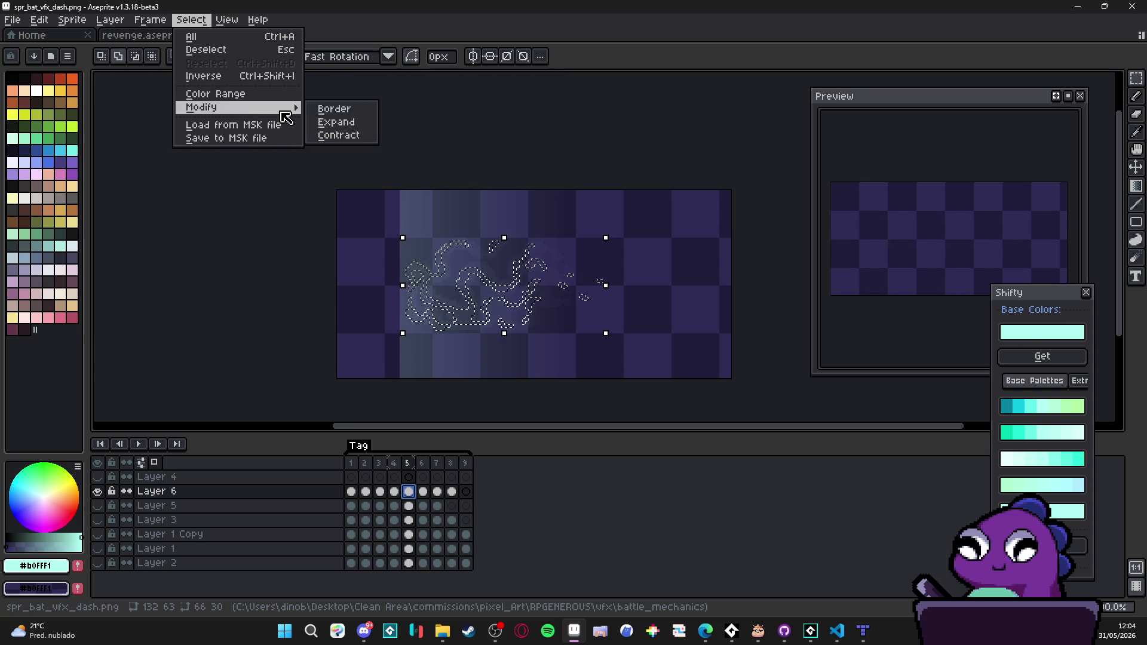
click(359, 131)
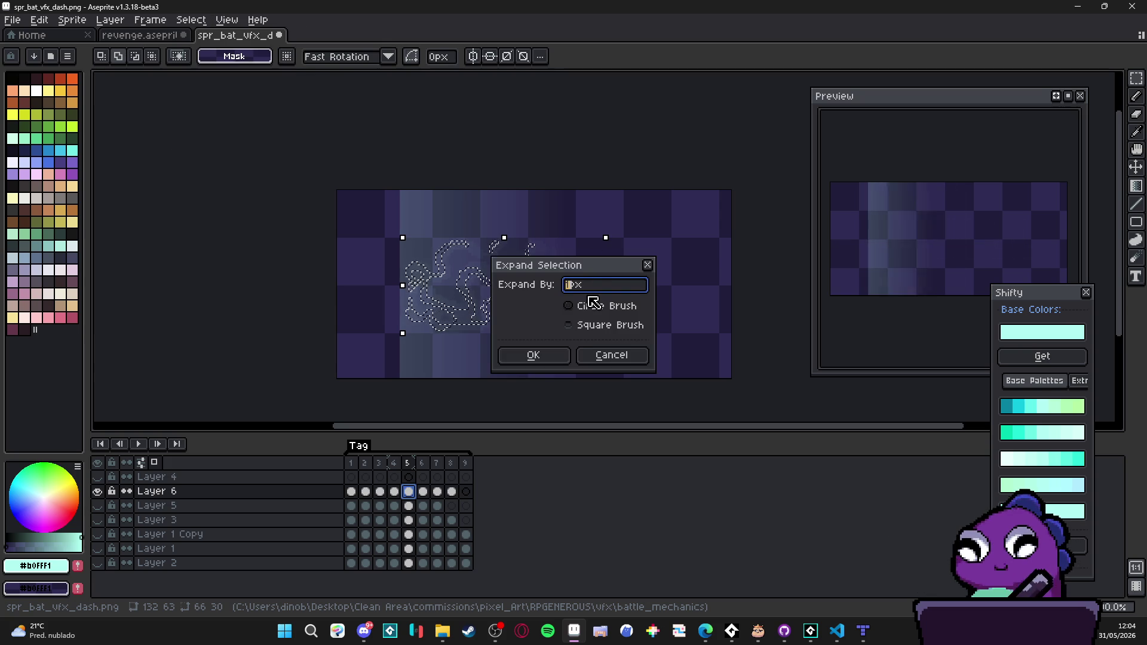
click(553, 354)
click(553, 349)
key(Right)
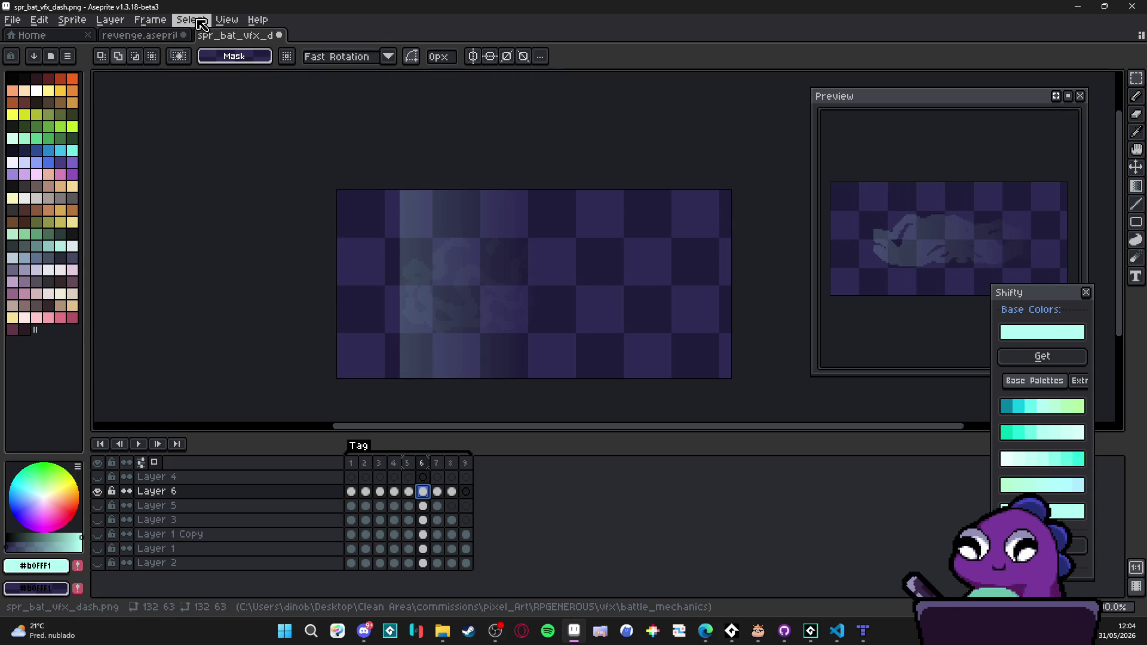
Step: On frame 6, grow the selection and delete the stripes outside the trail shapes
click(200, 22)
mouse_move(263, 107)
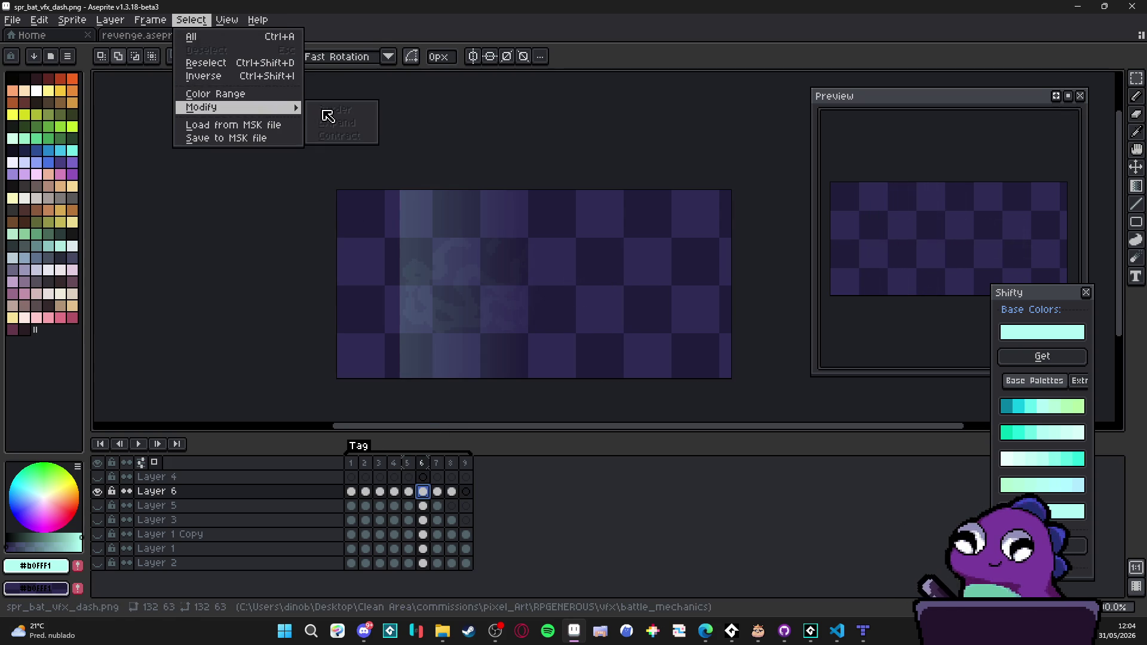
click(430, 506)
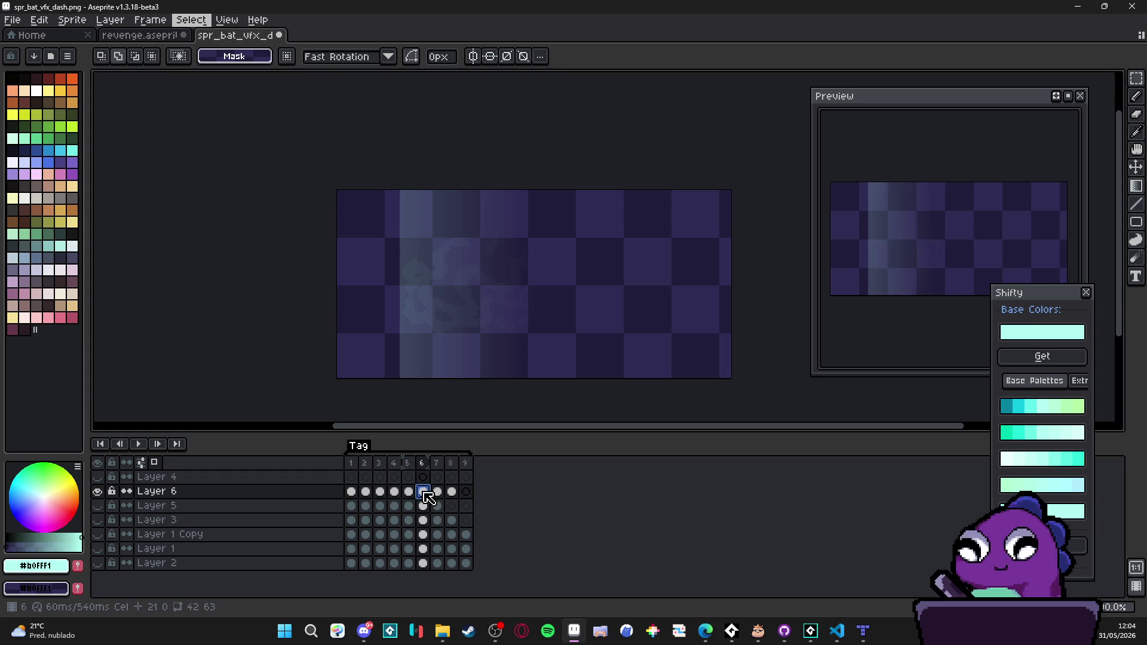
click(191, 20)
mouse_move(257, 108)
click(372, 122)
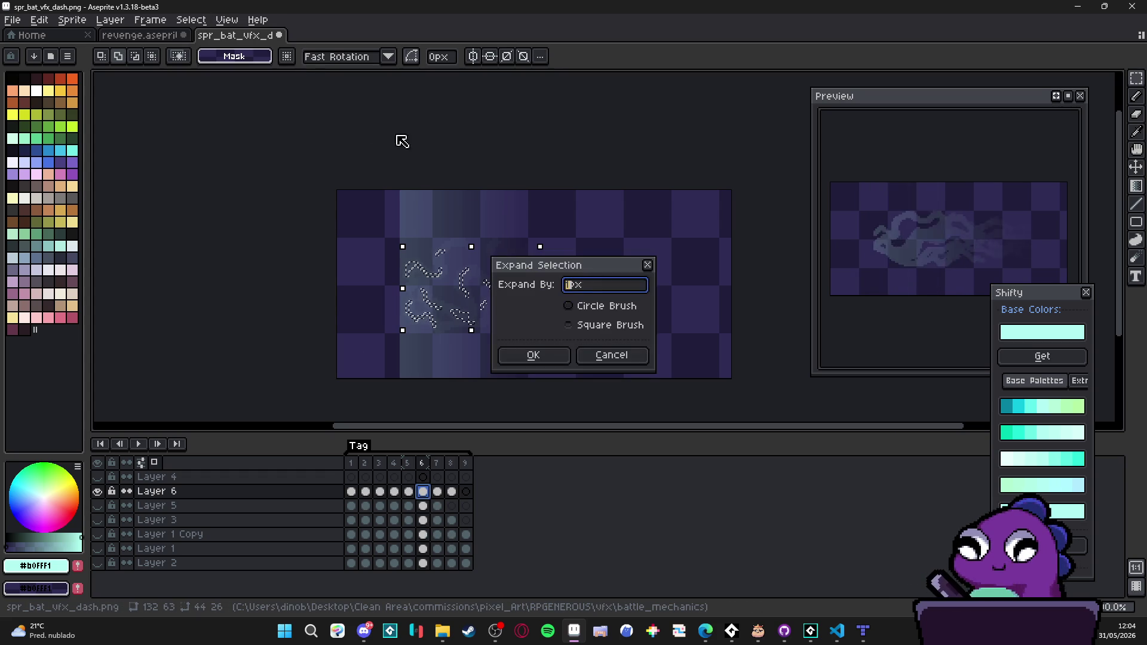
click(542, 353)
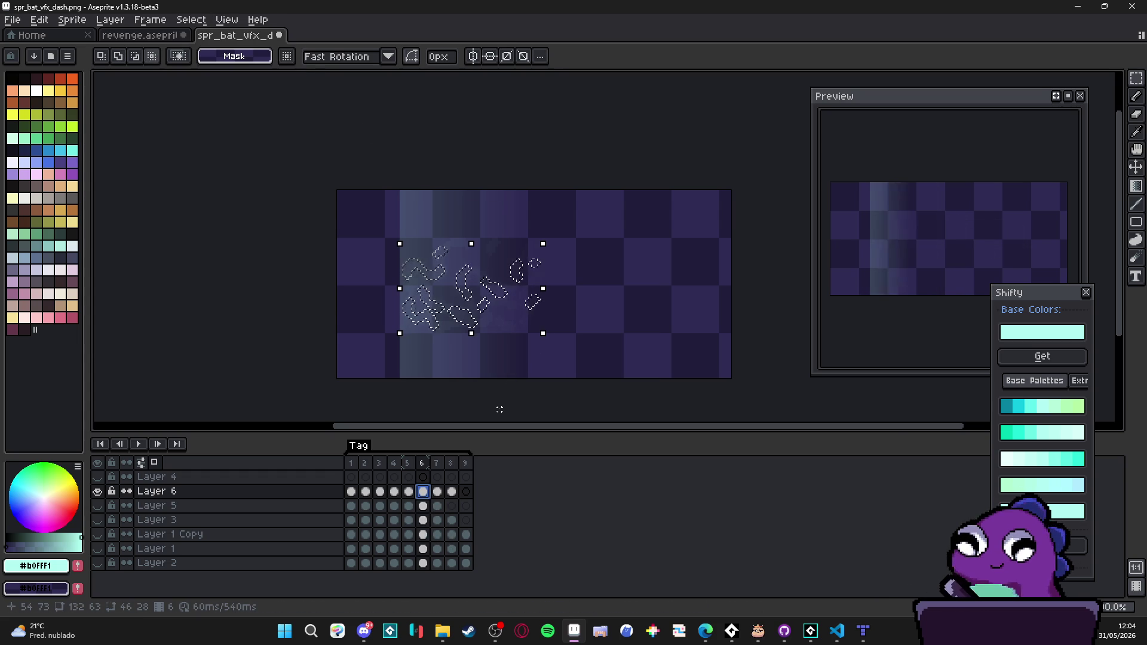
key(Delete)
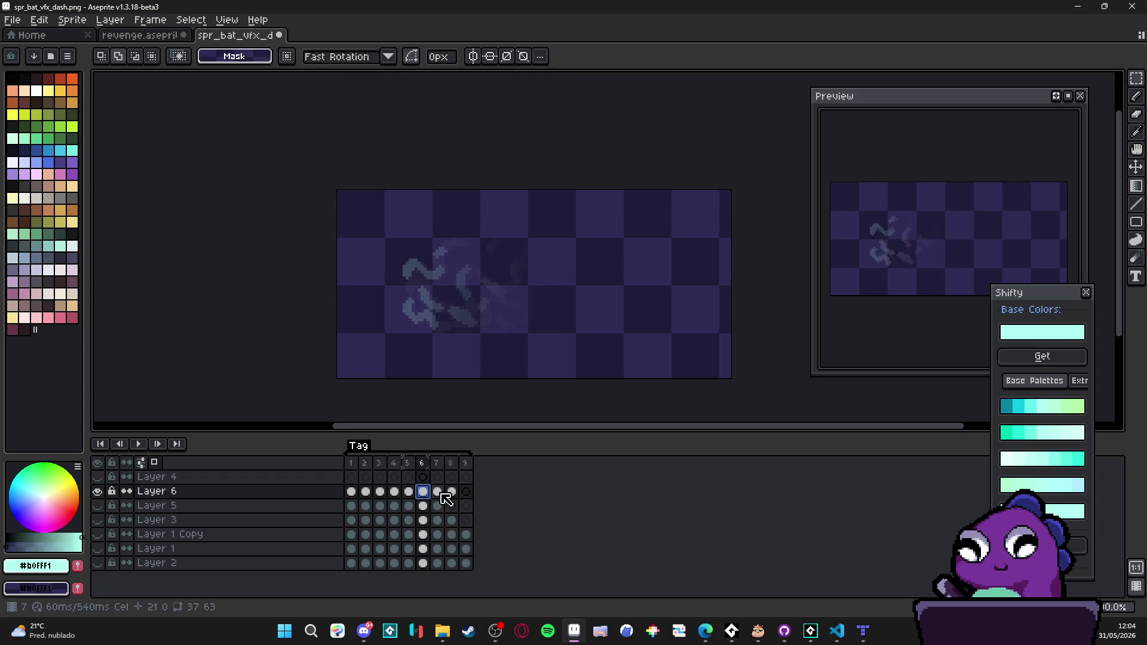
Step: On frame 7, grow the selection and clear the stripes around the trail pieces
click(439, 492)
click(191, 20)
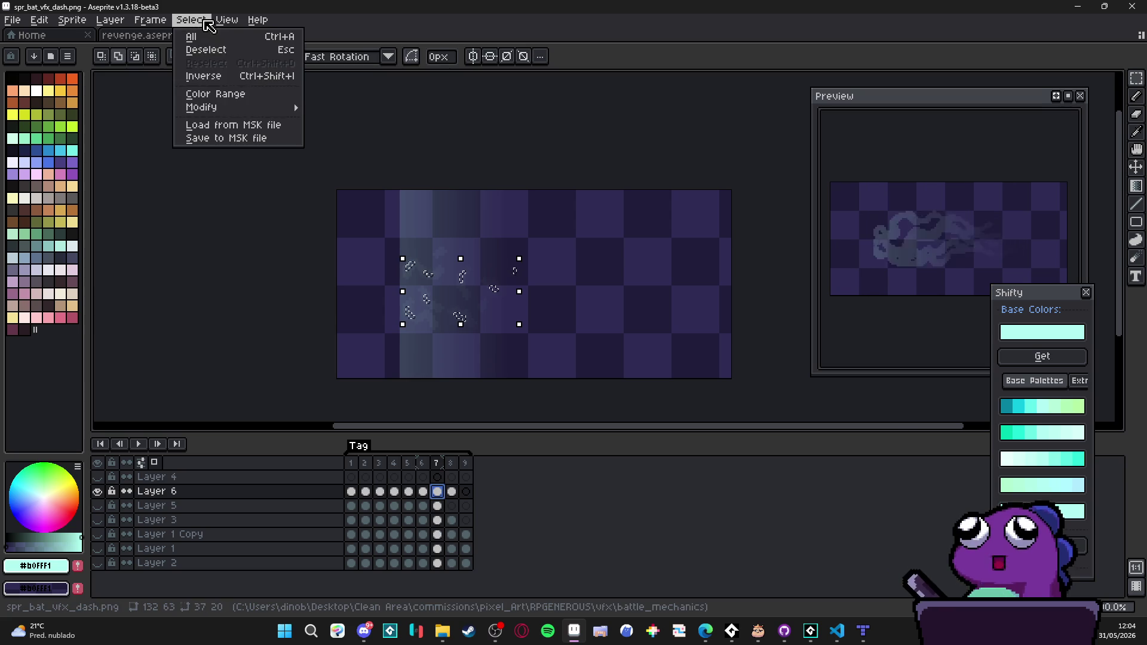
mouse_move(282, 107)
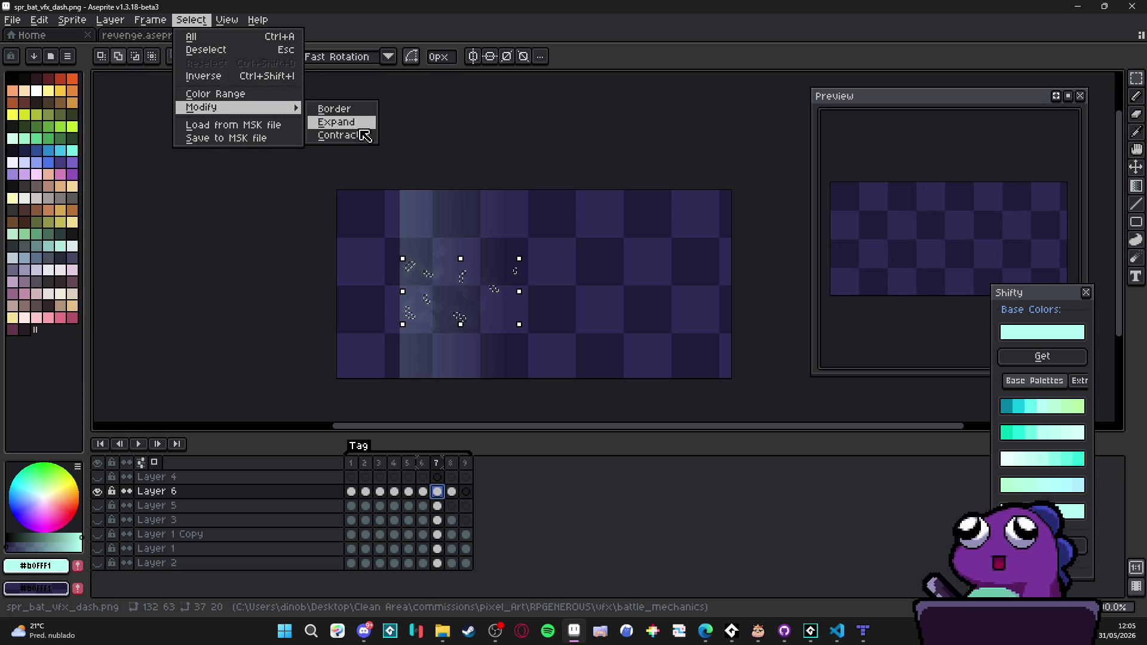
click(356, 122)
click(553, 355)
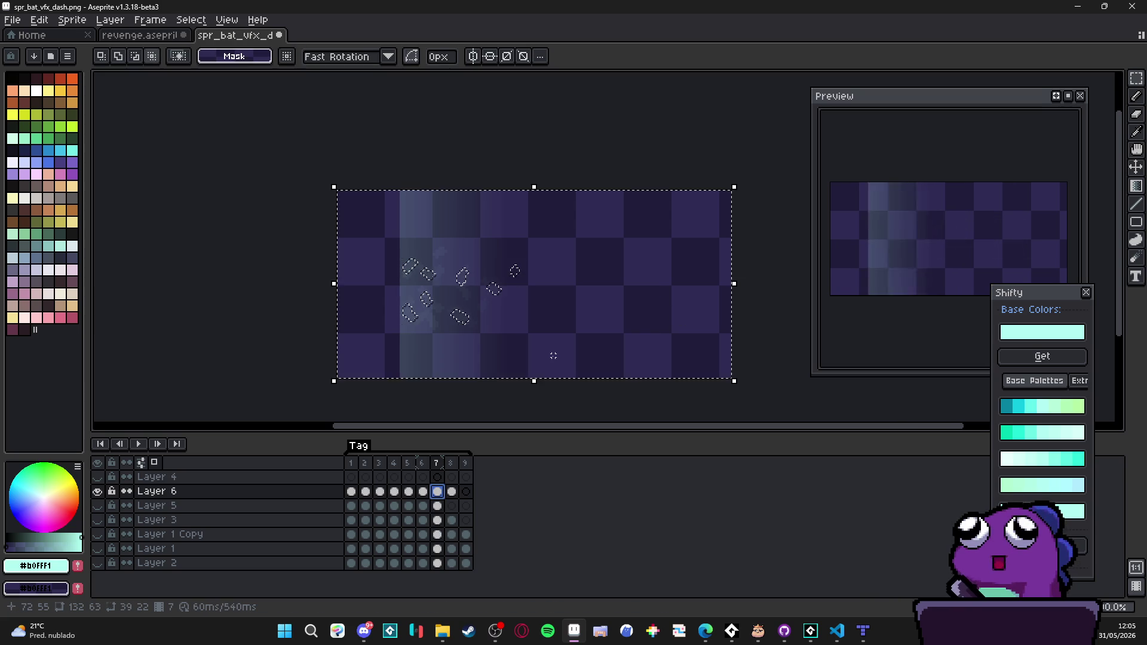
key(ctrl+d)
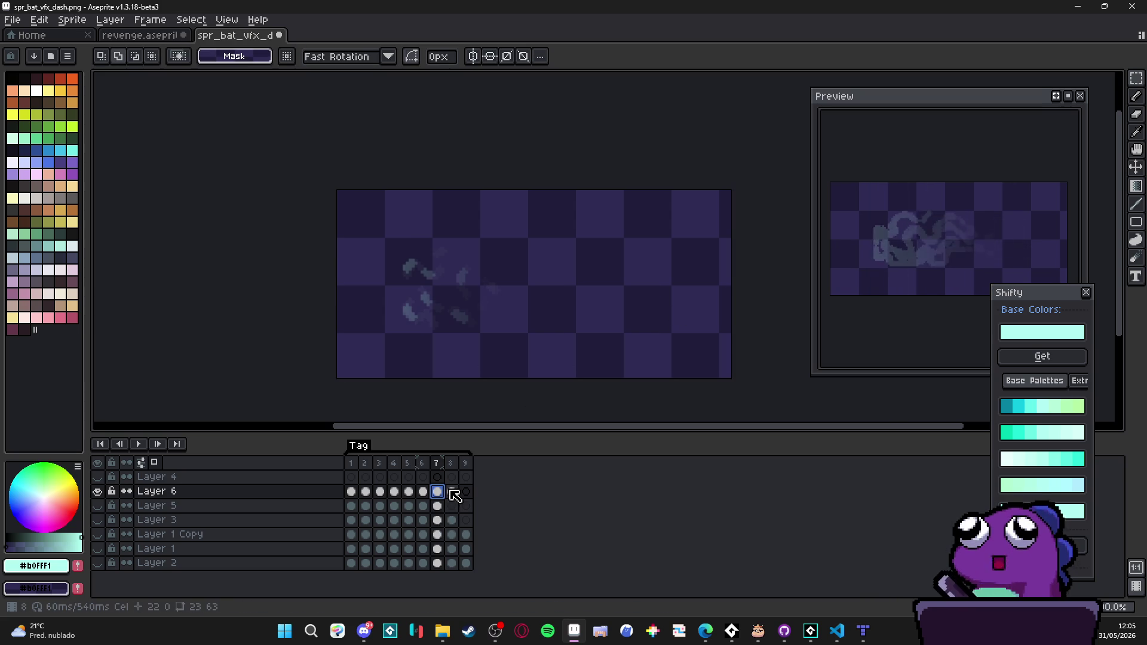
click(451, 491)
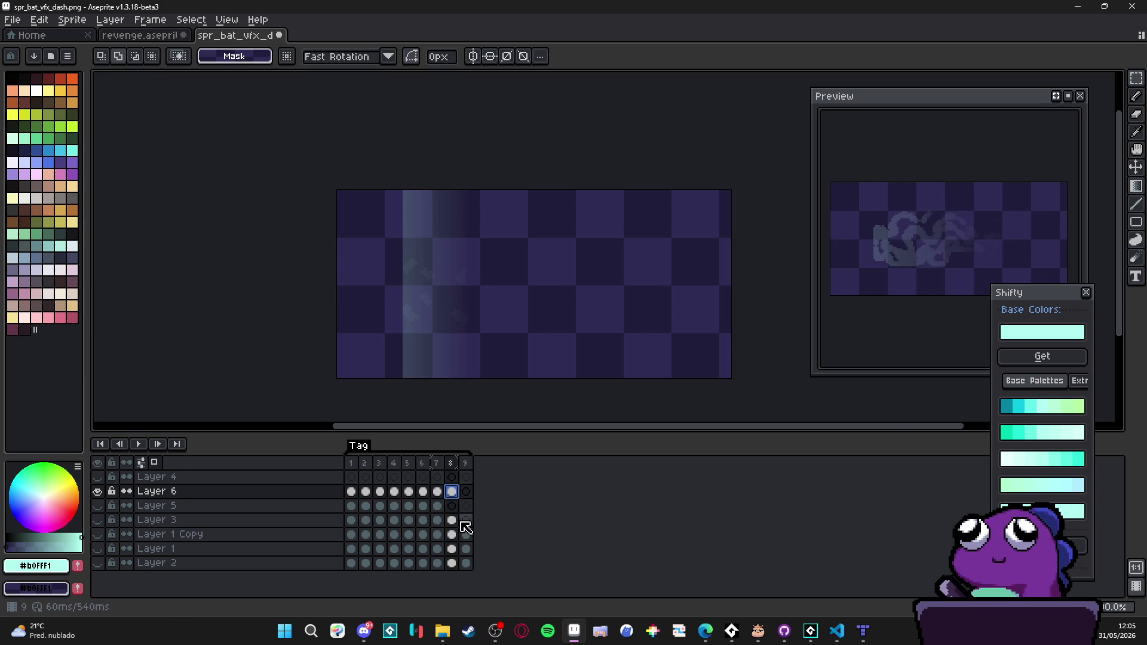
click(226, 20)
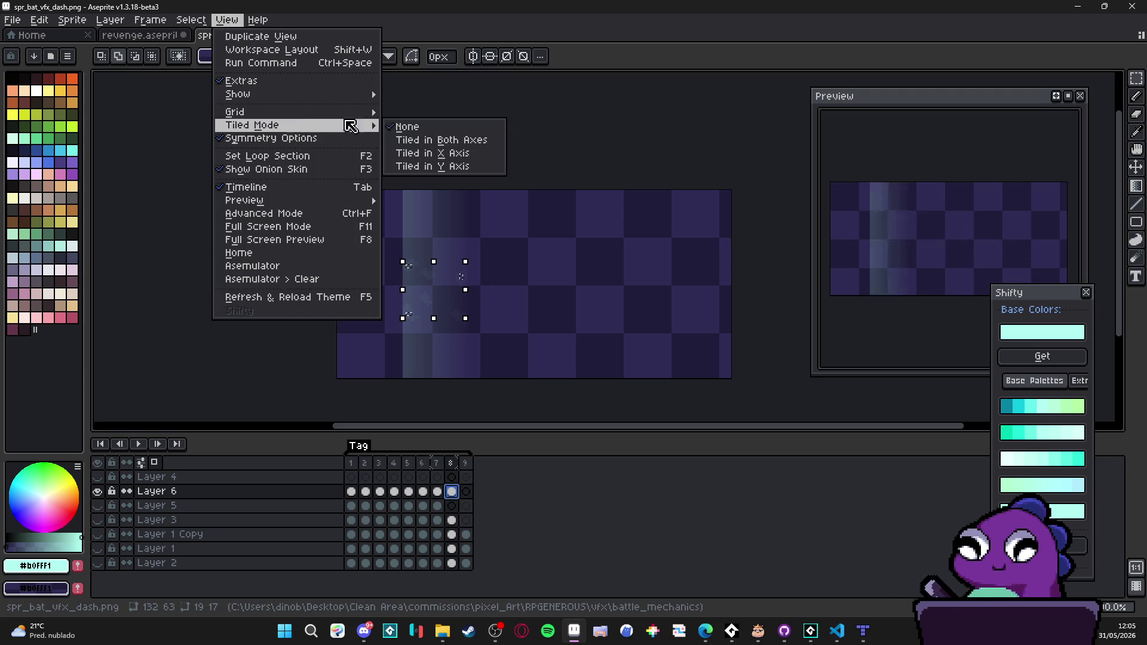
Step: Return to frame 2 and compare it with Layer 5 toggled off and on
click(643, 72)
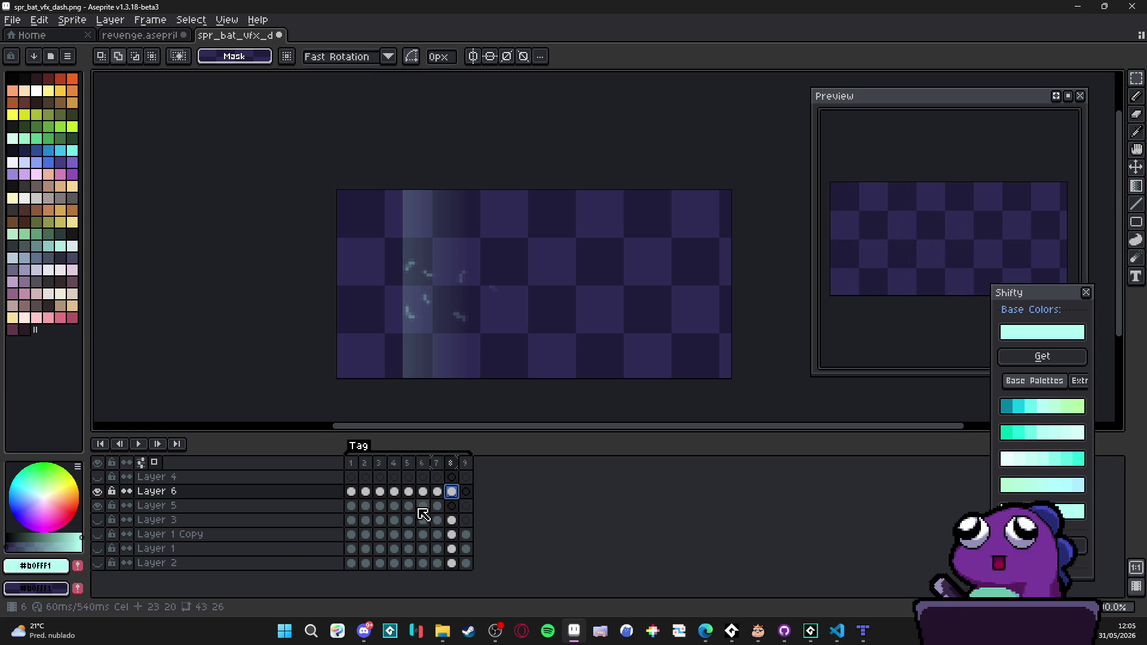
click(352, 491)
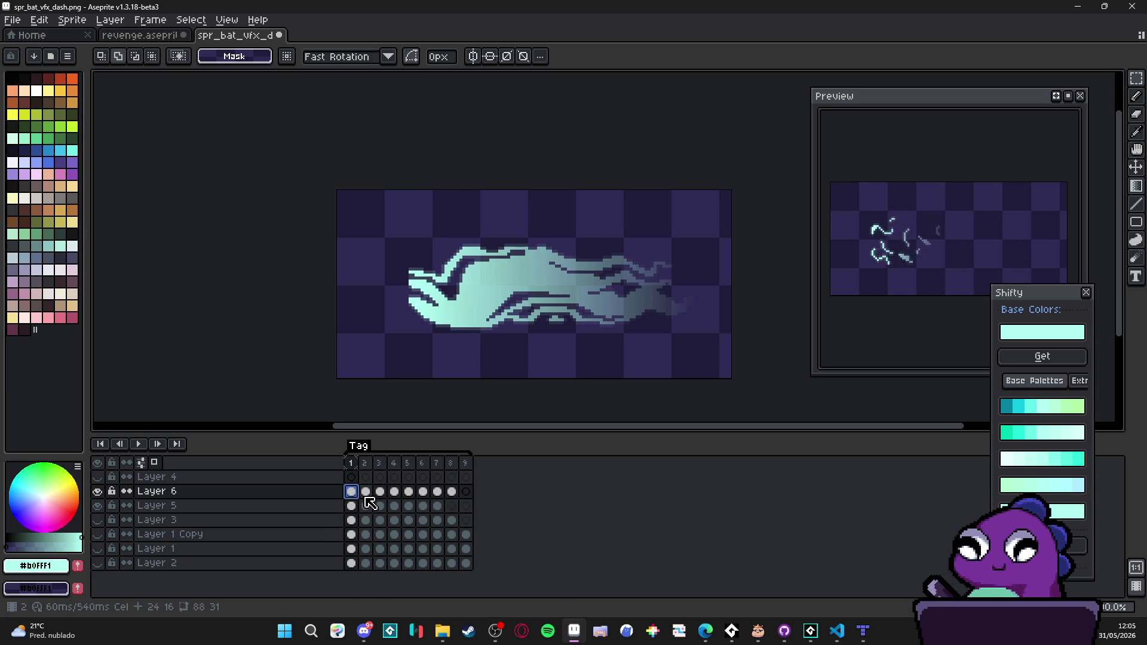
click(366, 492)
click(98, 506)
click(97, 507)
click(99, 507)
click(100, 507)
Step: Check frame 2 with Layer 3 shown, then leave Layers 5 and 3 hidden
click(99, 520)
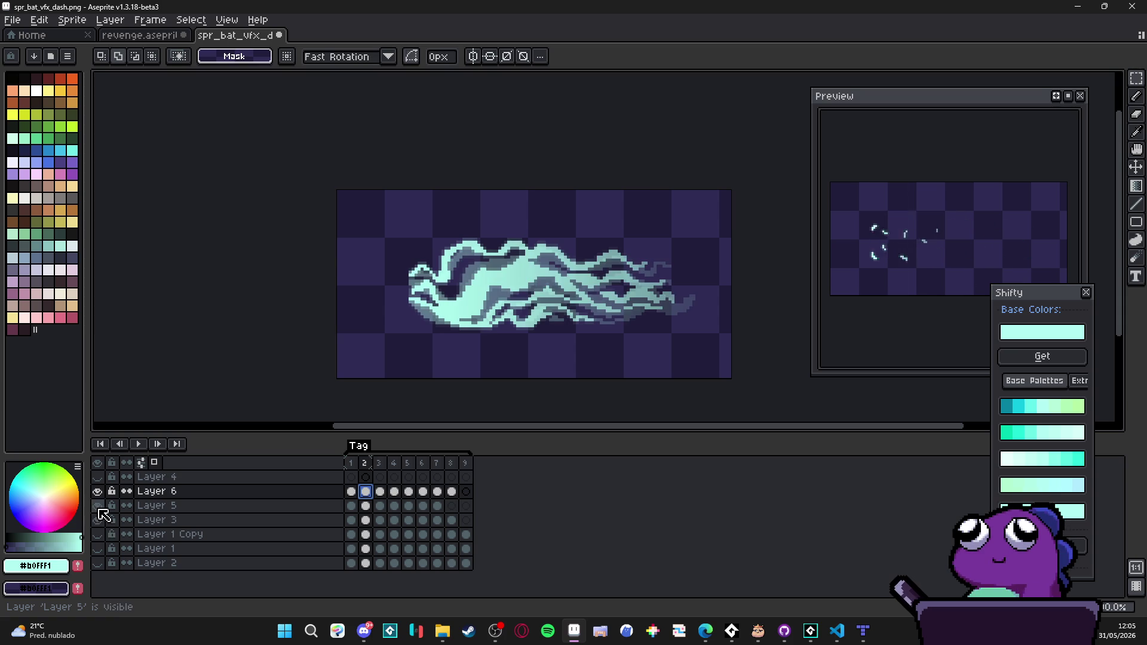
click(98, 506)
click(98, 520)
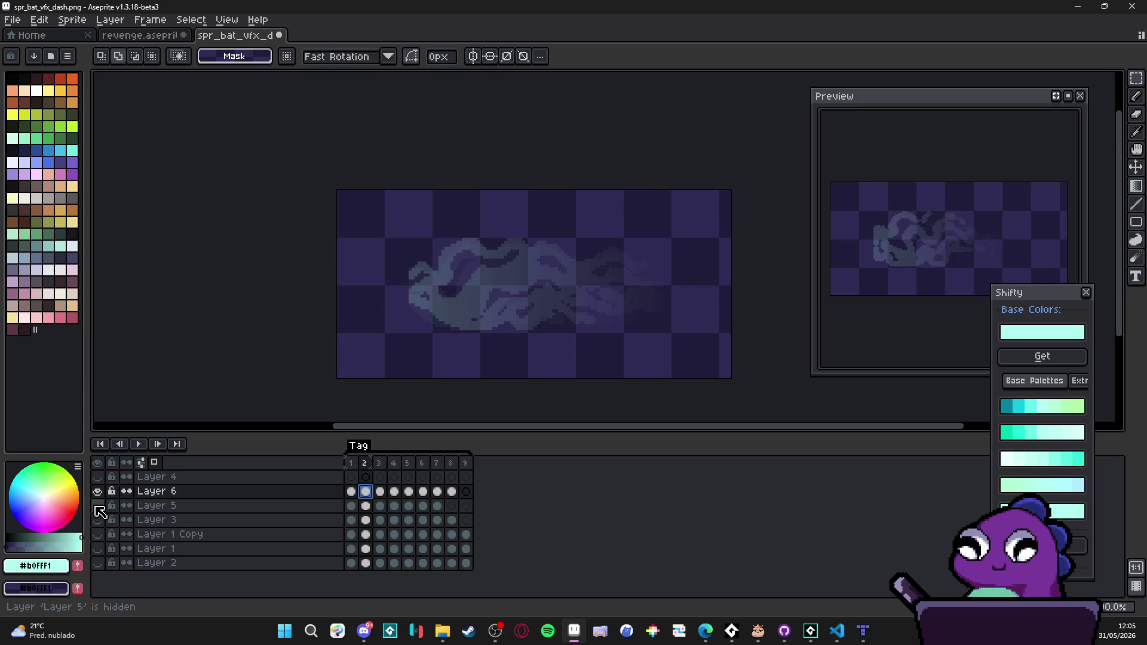
click(97, 506)
click(96, 506)
click(97, 521)
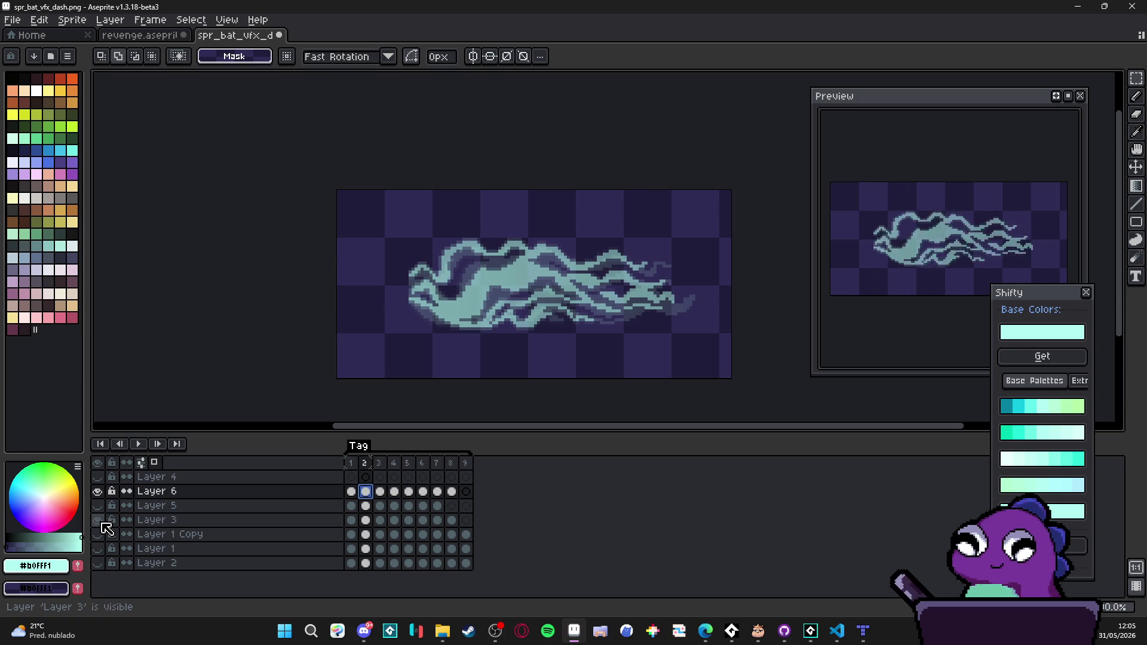
click(99, 519)
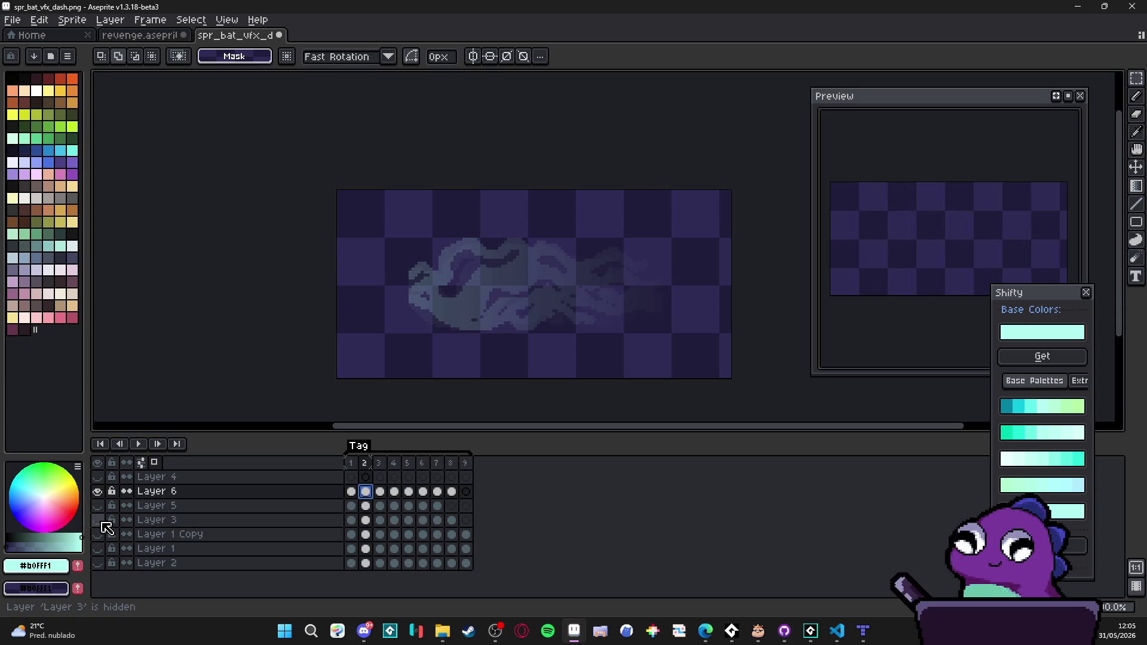
Step: Check Layer 6's pixels on frame 9 and empty its frame 9 cel
click(351, 463)
click(466, 465)
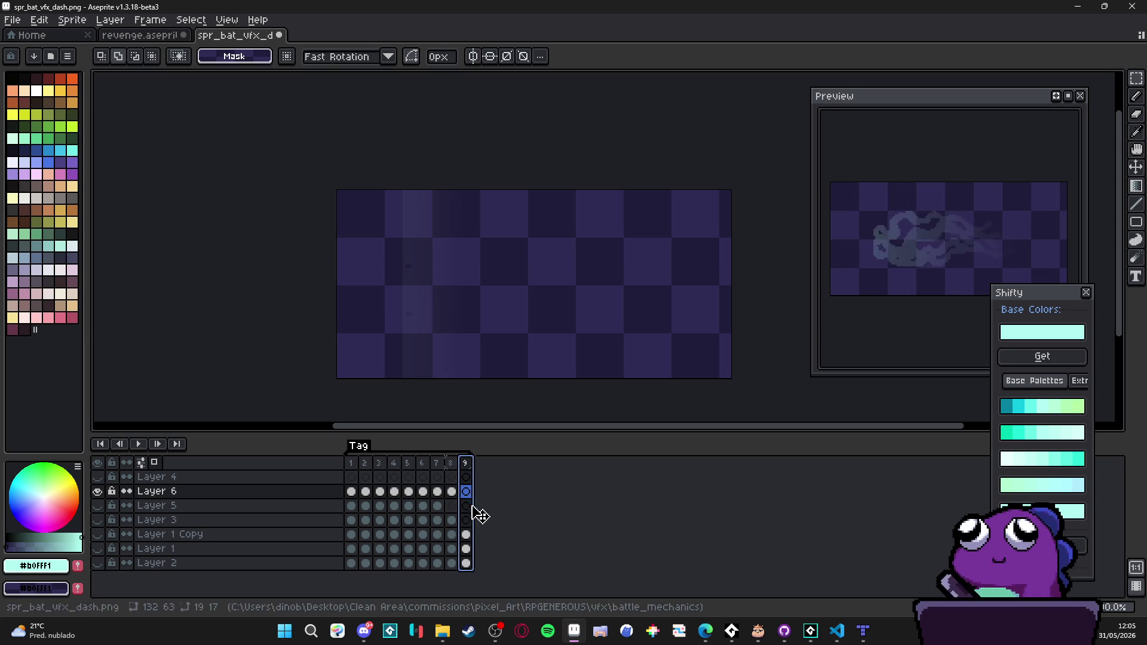
click(466, 534)
click(466, 491)
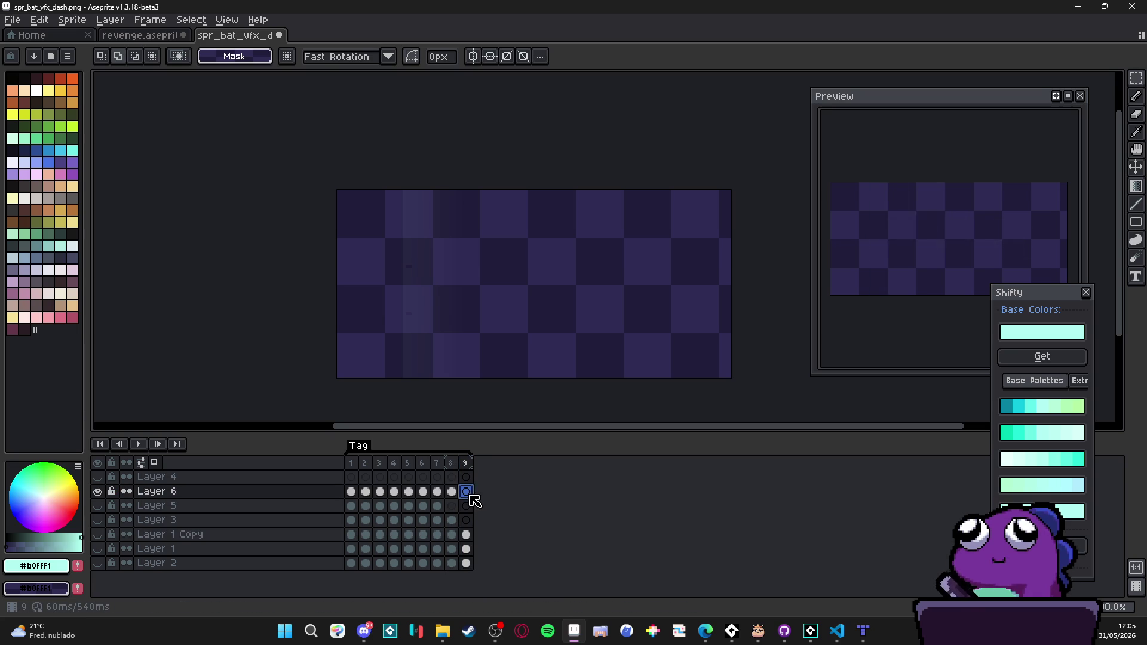
key(v)
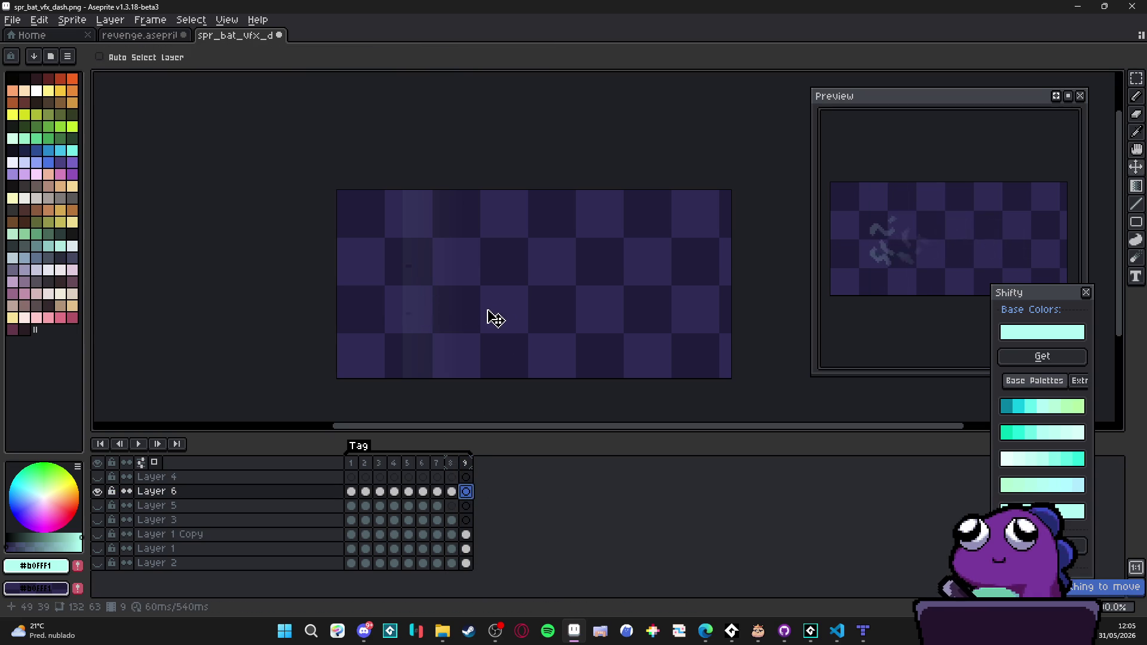
click(97, 491)
click(97, 491)
click(452, 491)
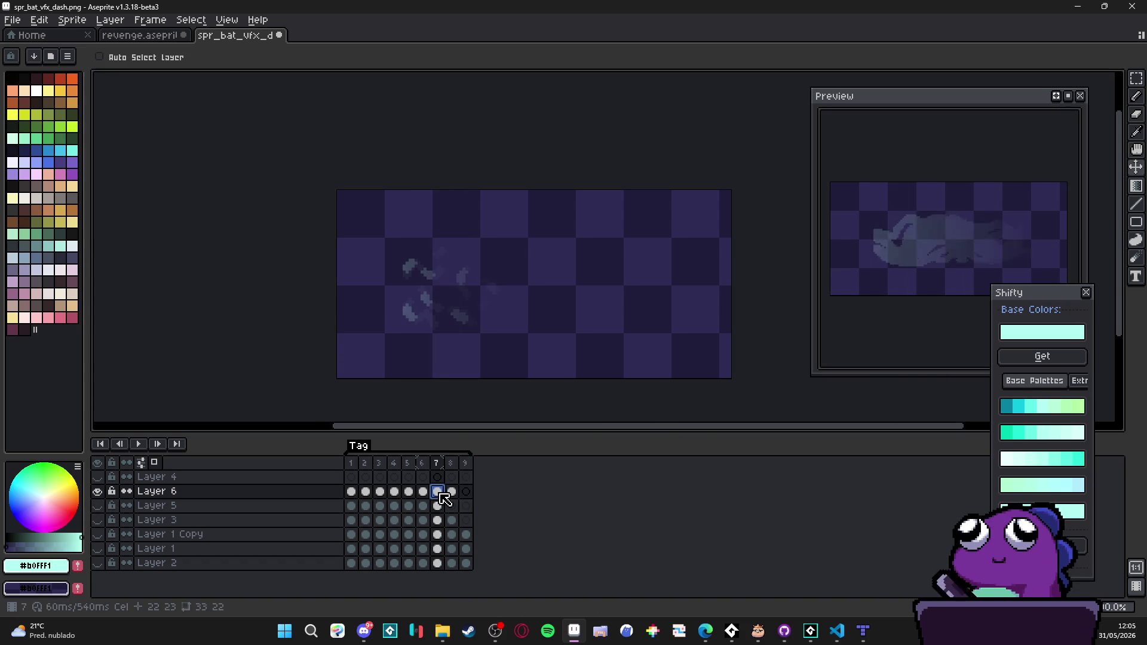
click(466, 491)
key(Delete)
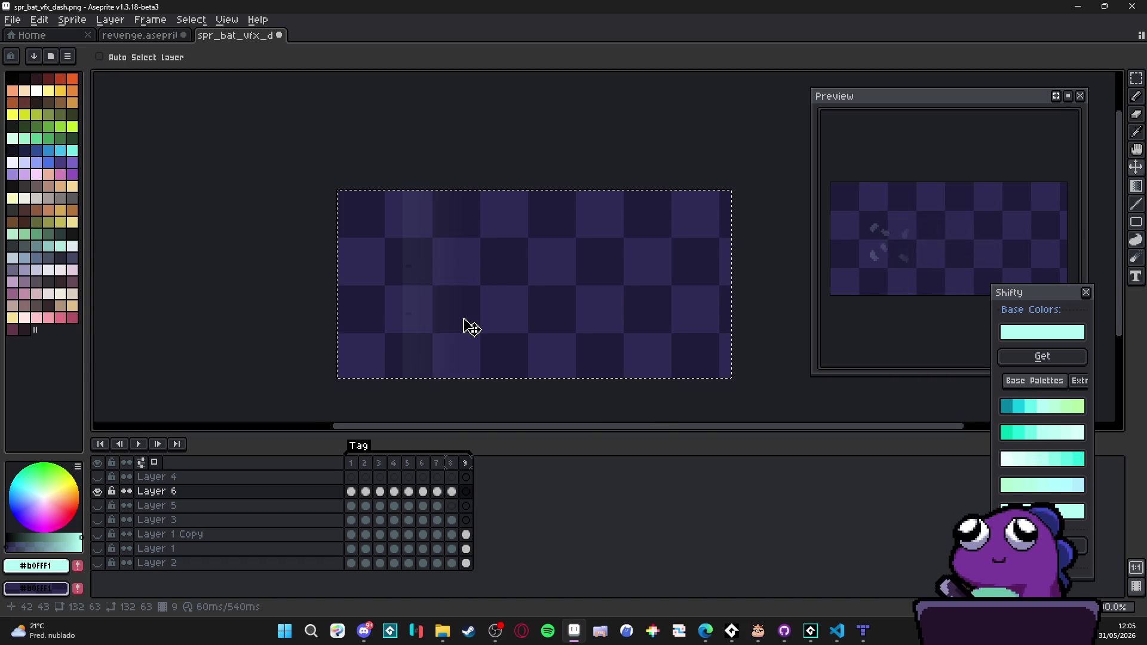
Step: Select the whole canvas and erase the stray vertical band from frame 8
key(ctrl)
ctrl+click(437, 315)
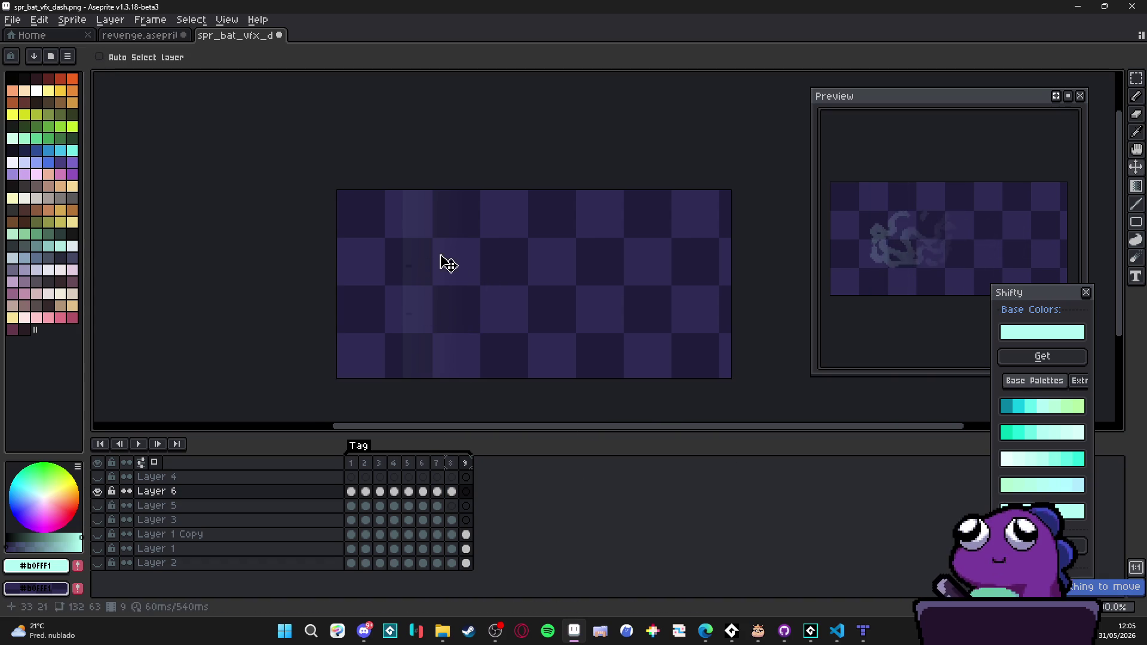
key(ctrl+a)
click(365, 491)
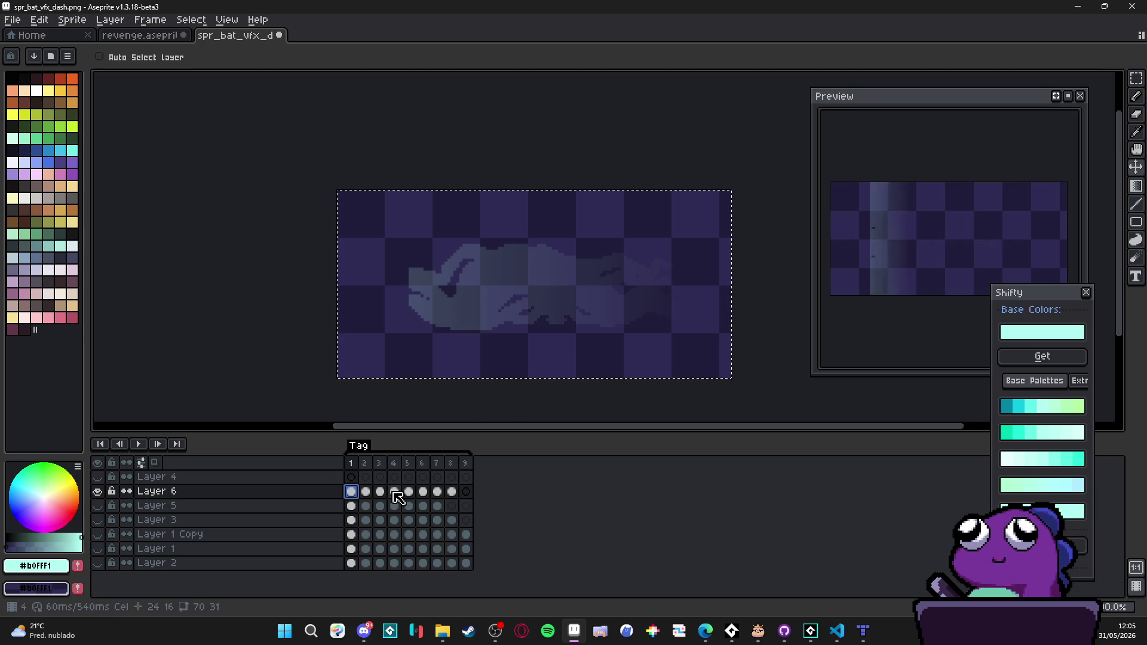
key(Right)
key(Right)
key(Right)
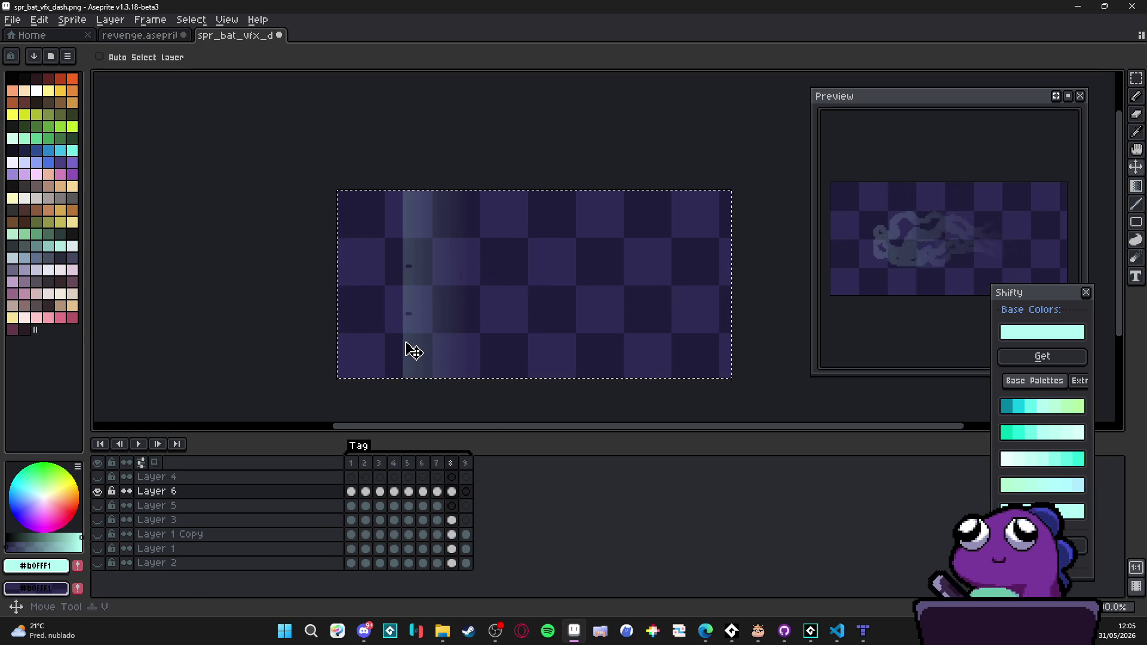
key(Delete)
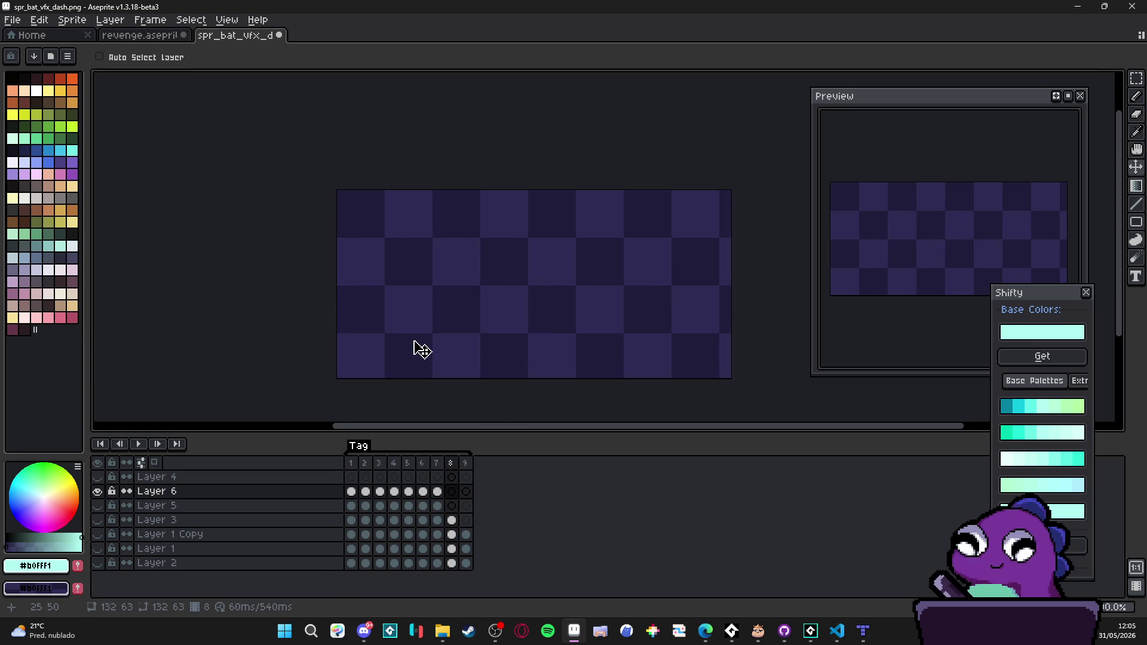
Step: Make Layers 4 and 5 visible again and compare the effect across frames 1–8
click(98, 477)
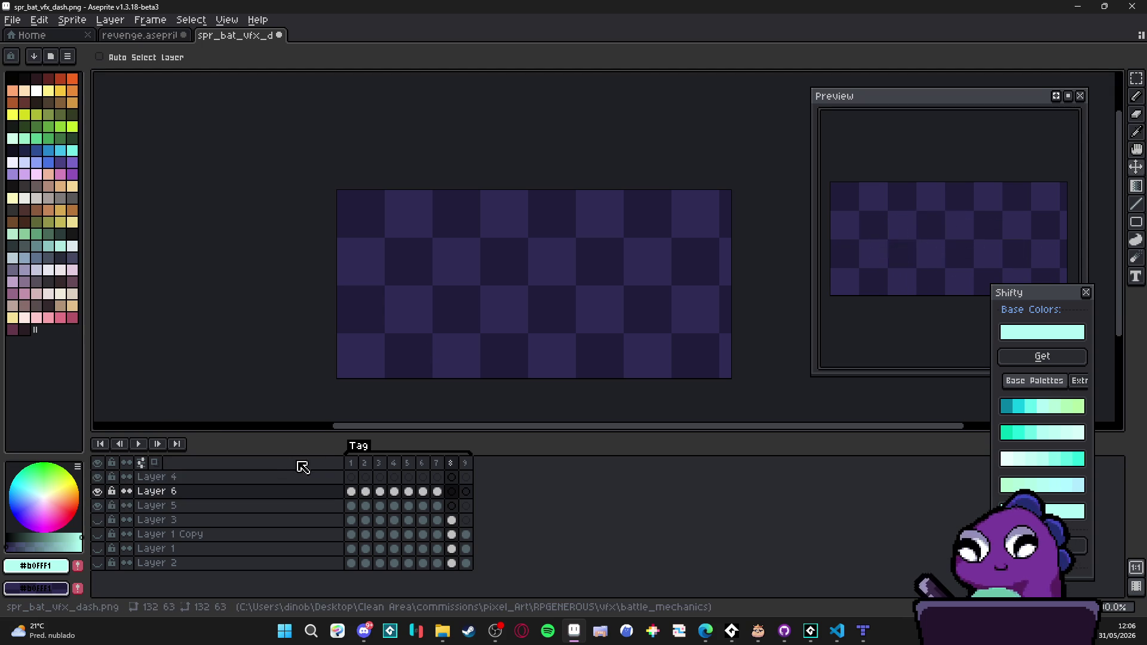
click(356, 465)
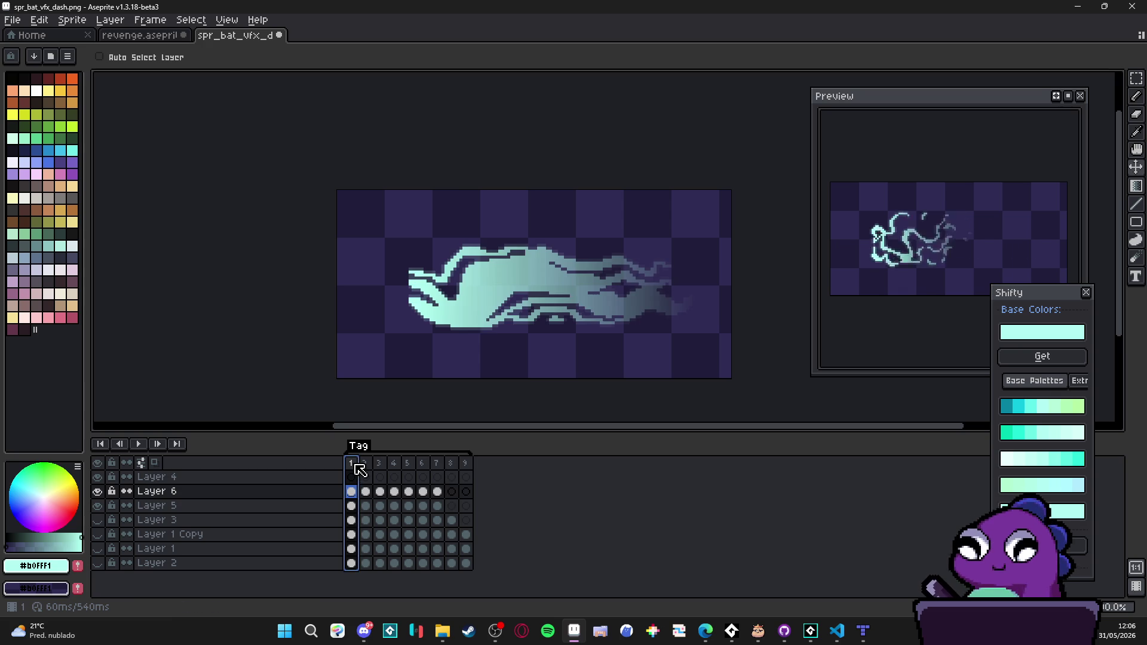
key(Right)
key(Right)
key(Right)
key(Right)
key(Right)
key(Right)
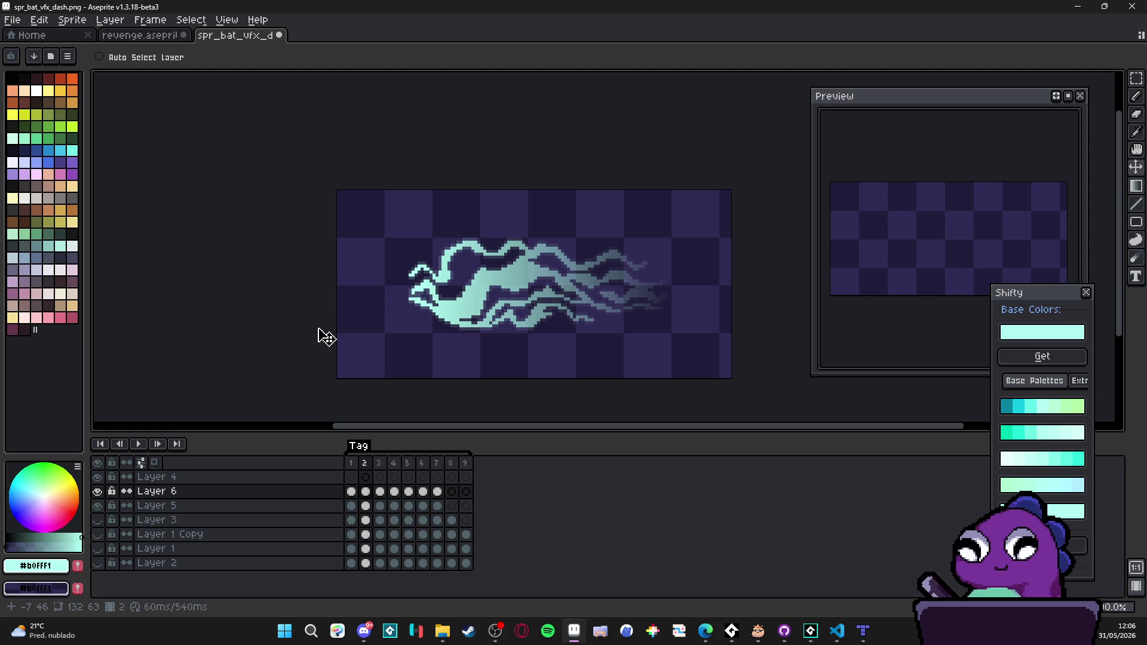
click(104, 505)
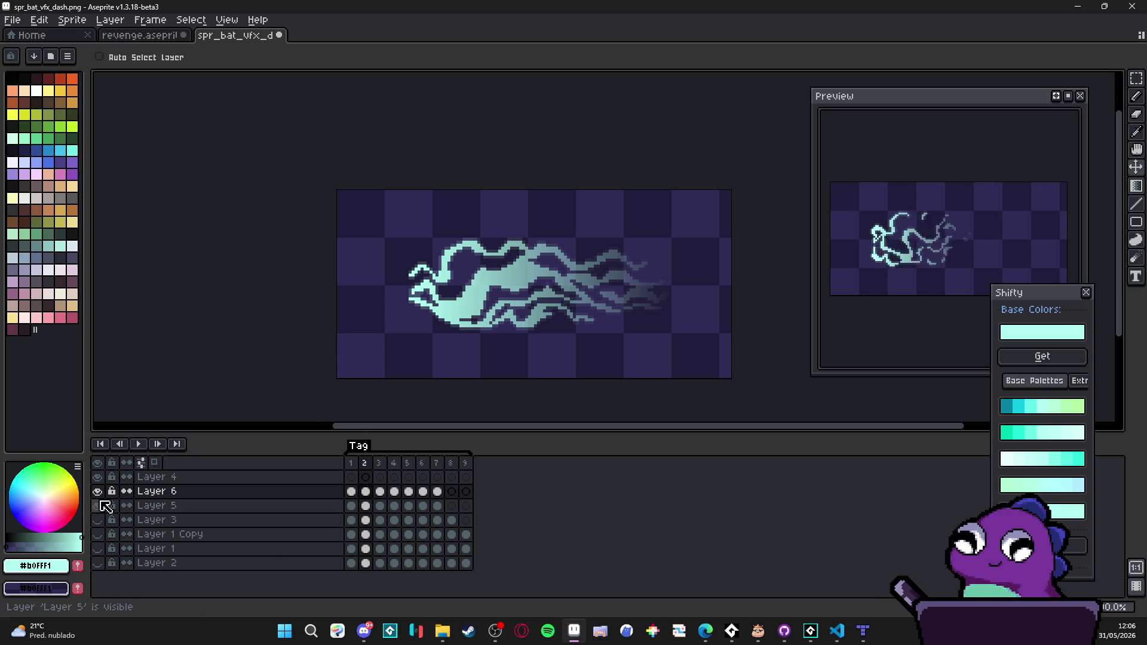
click(100, 508)
click(100, 508)
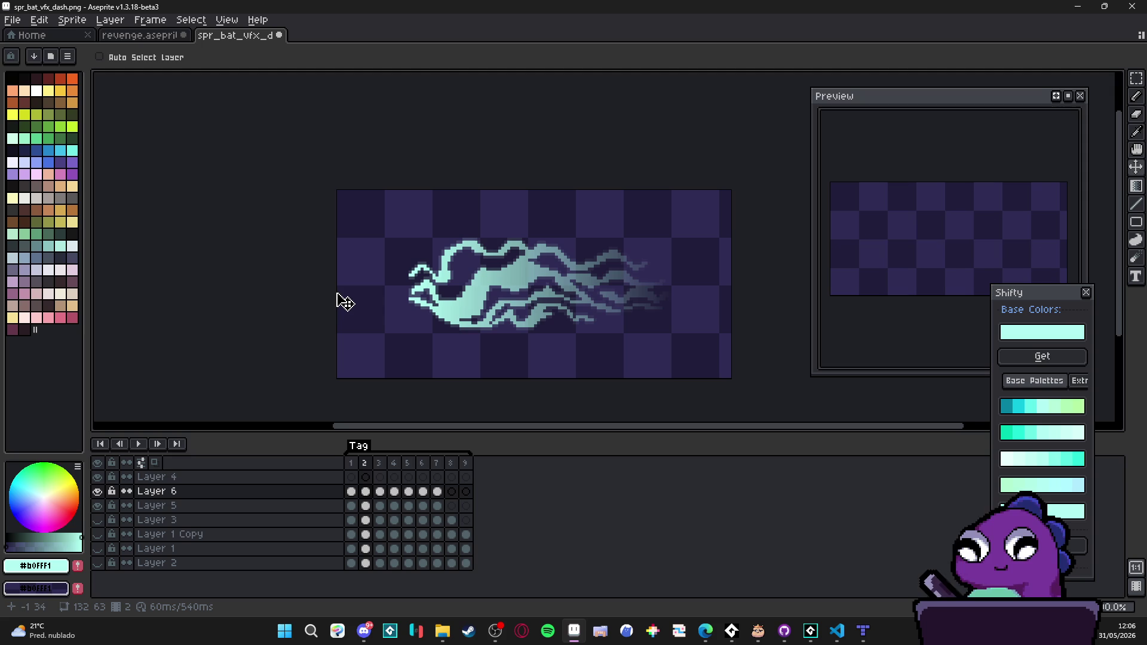
scroll(346, 302, down, 1)
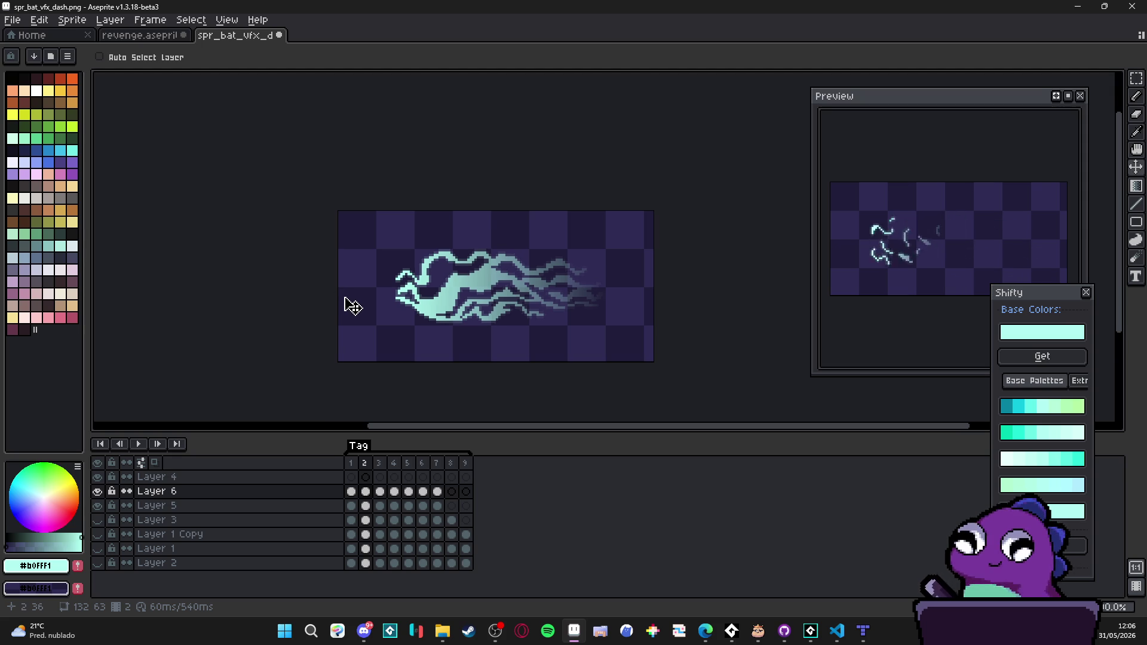
click(72, 20)
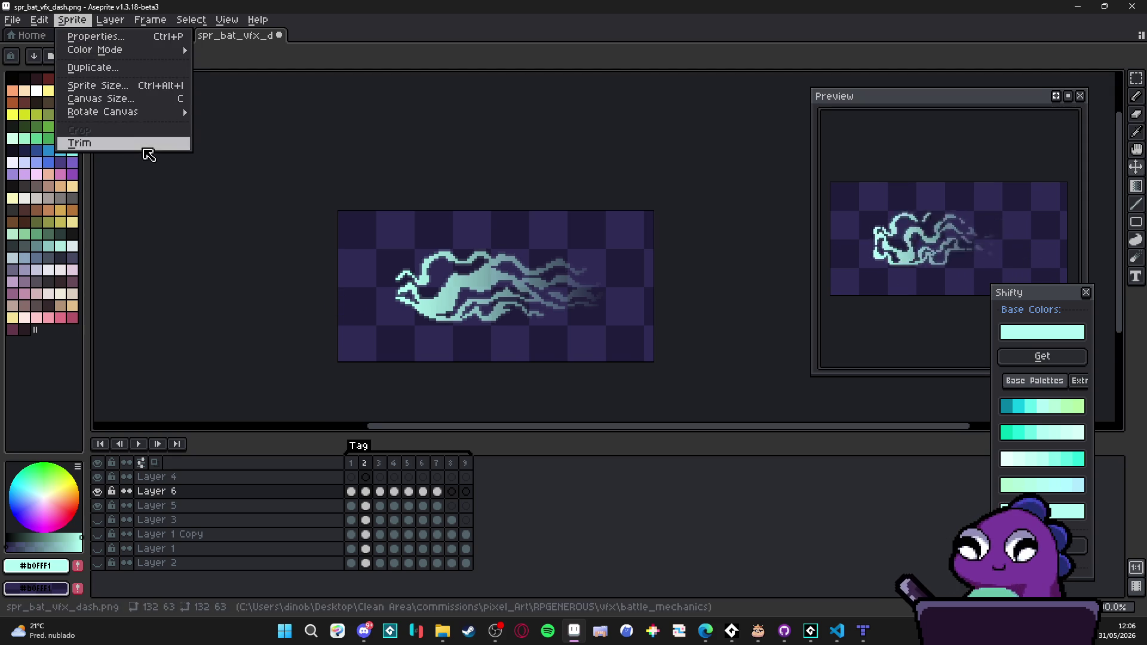
Step: Trim the canvas to the effect and set the sheet output to PNG spr_bat_vfx_dash_strip7.png
click(149, 143)
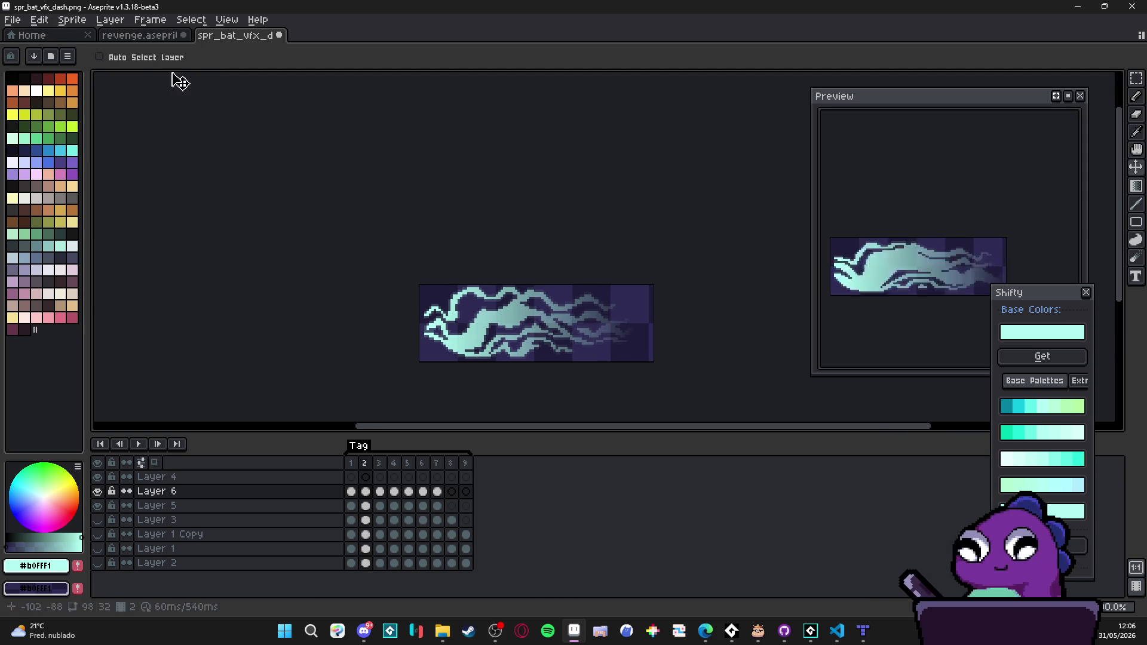
click(16, 21)
click(96, 94)
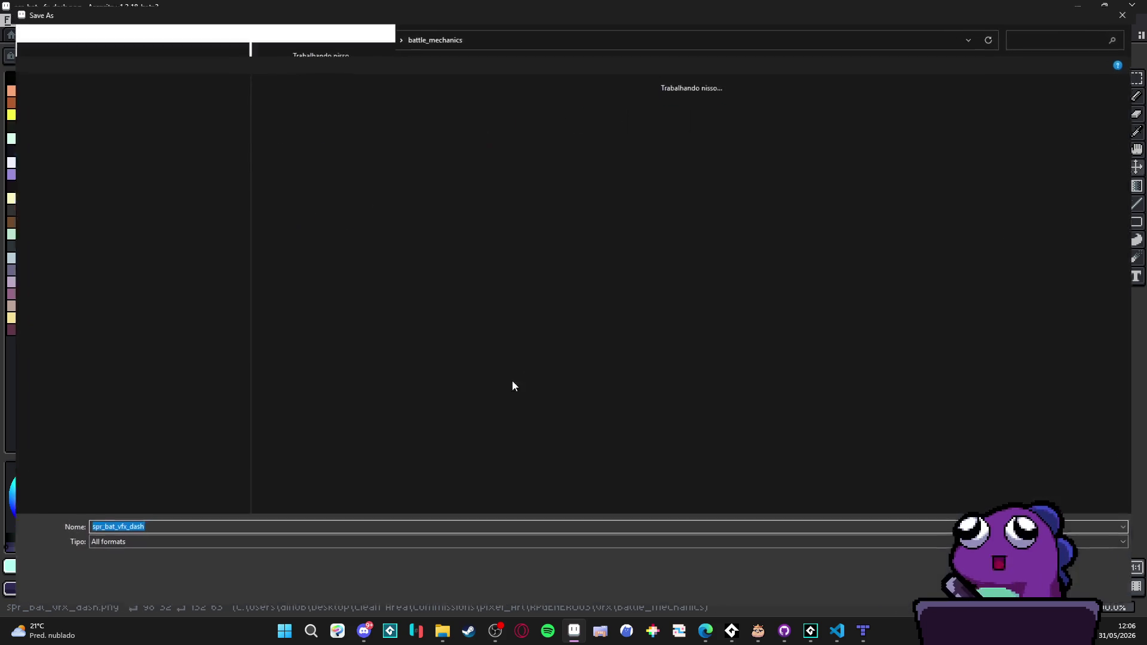
click(154, 548)
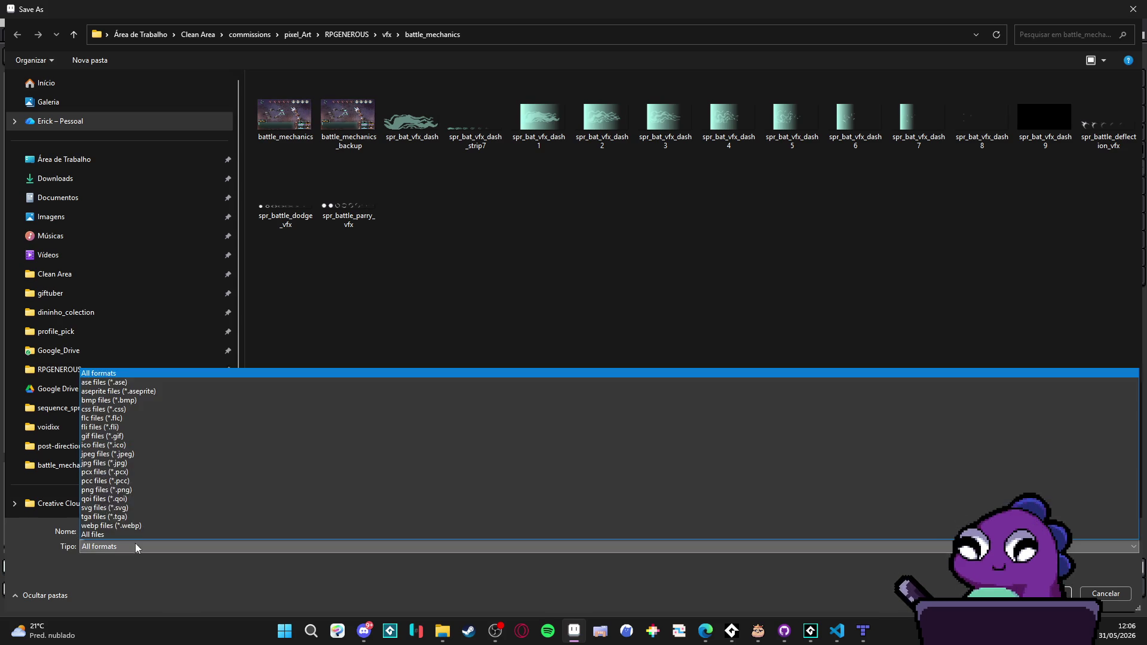
click(267, 534)
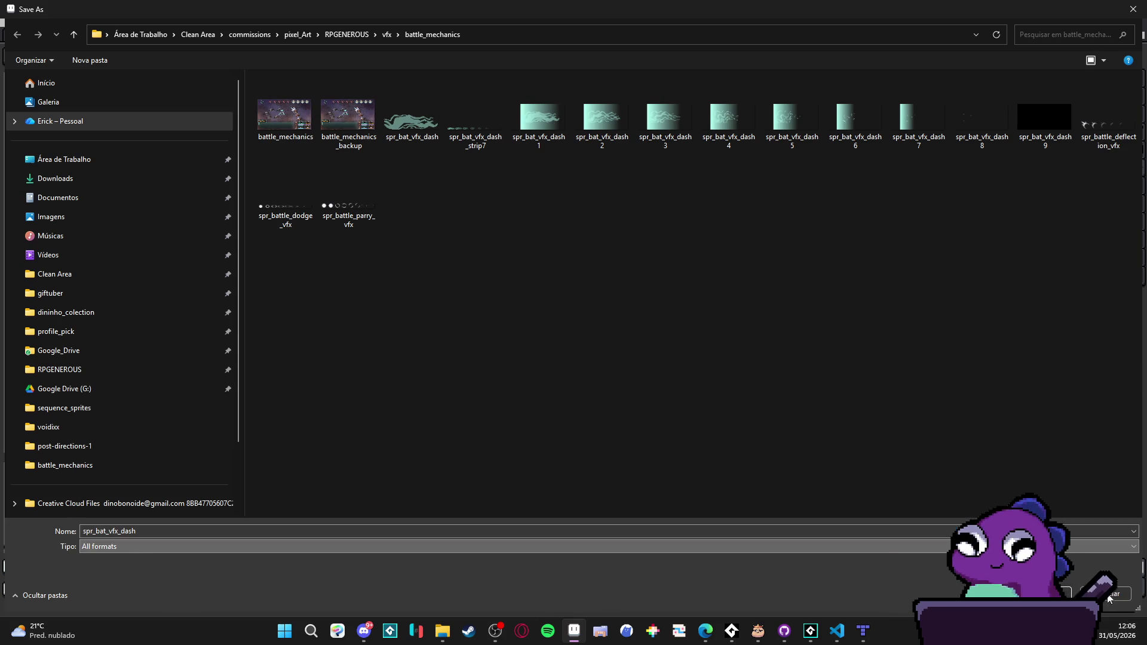
click(1119, 593)
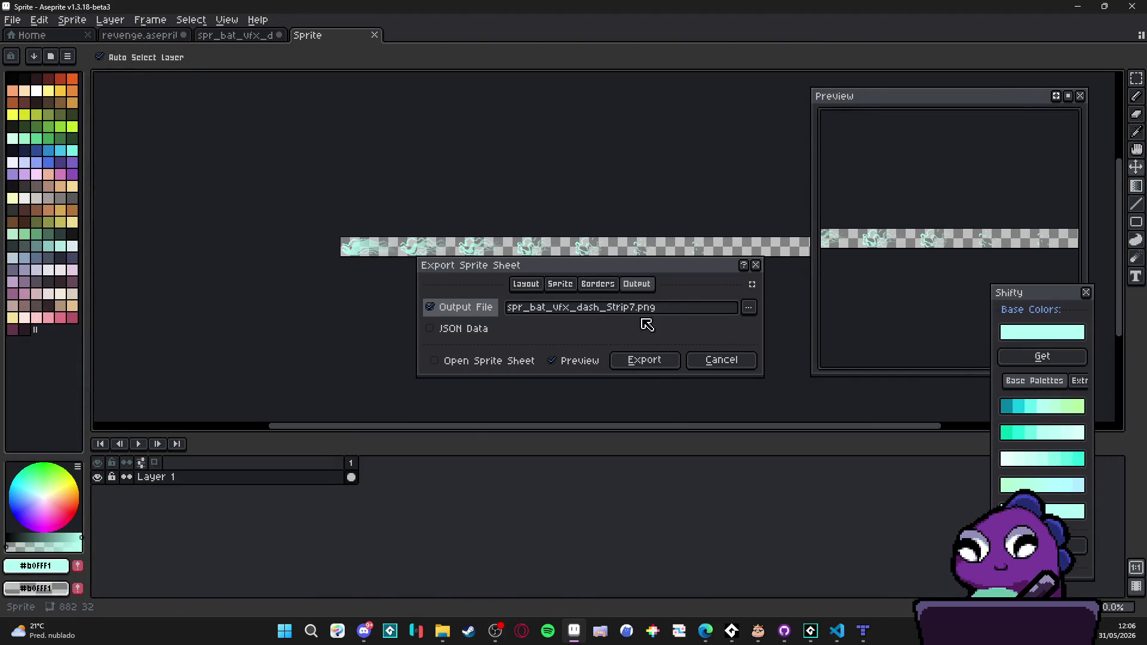
Step: Export the sprite sheet, overwrite the existing strip file, and go back to GameMaker
click(657, 364)
click(552, 353)
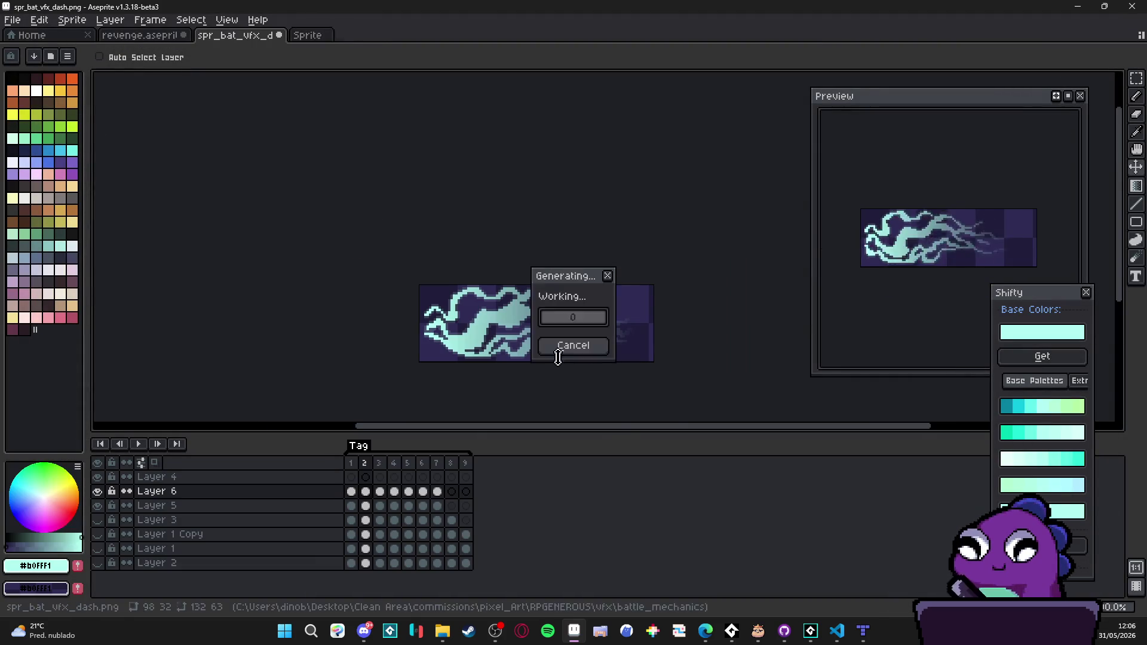
click(811, 631)
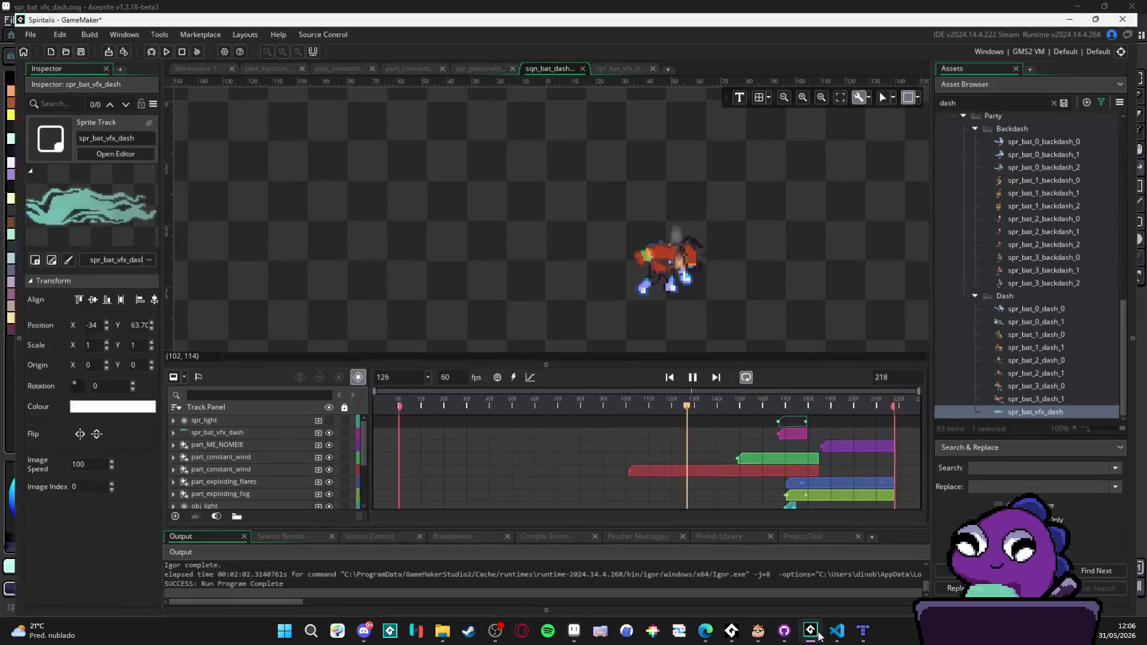
Step: Open spr_bat_vfx_dash and import spr_bat_vfx_dash_strip7 into it, then recheck the Aseprite file
double_click(1028, 406)
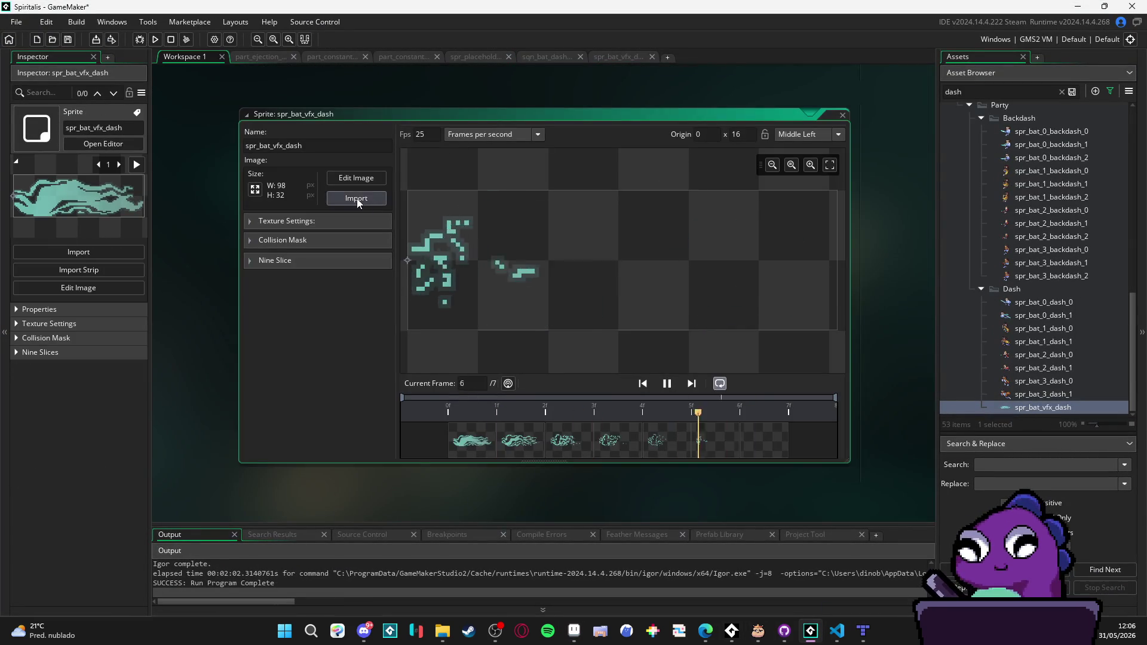
click(356, 198)
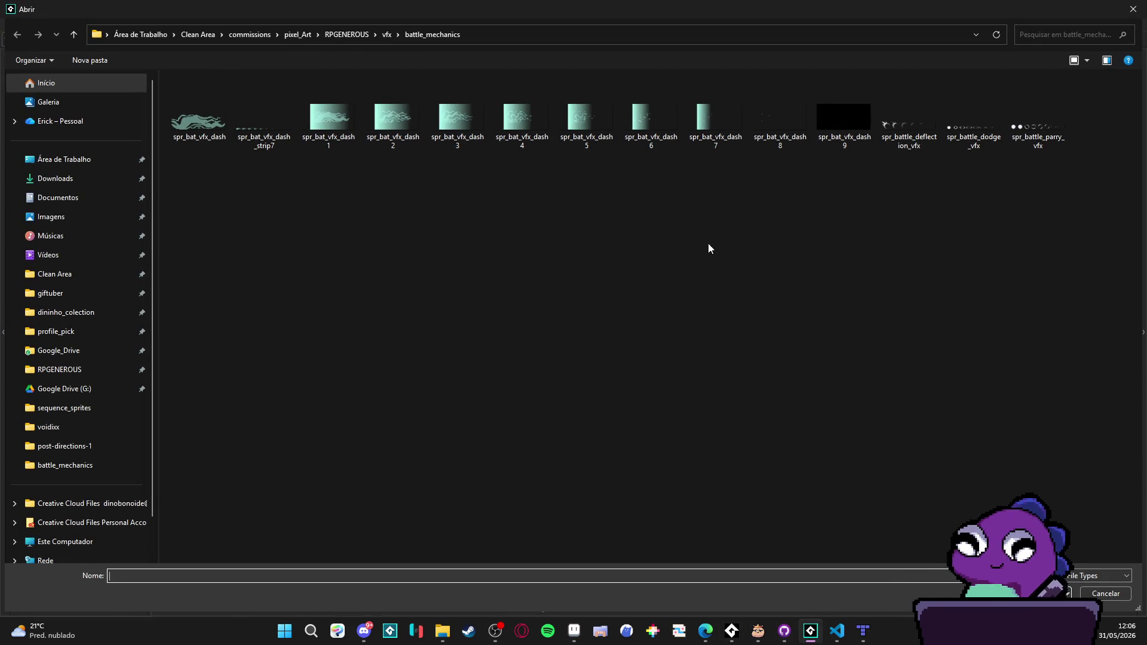
double_click(266, 142)
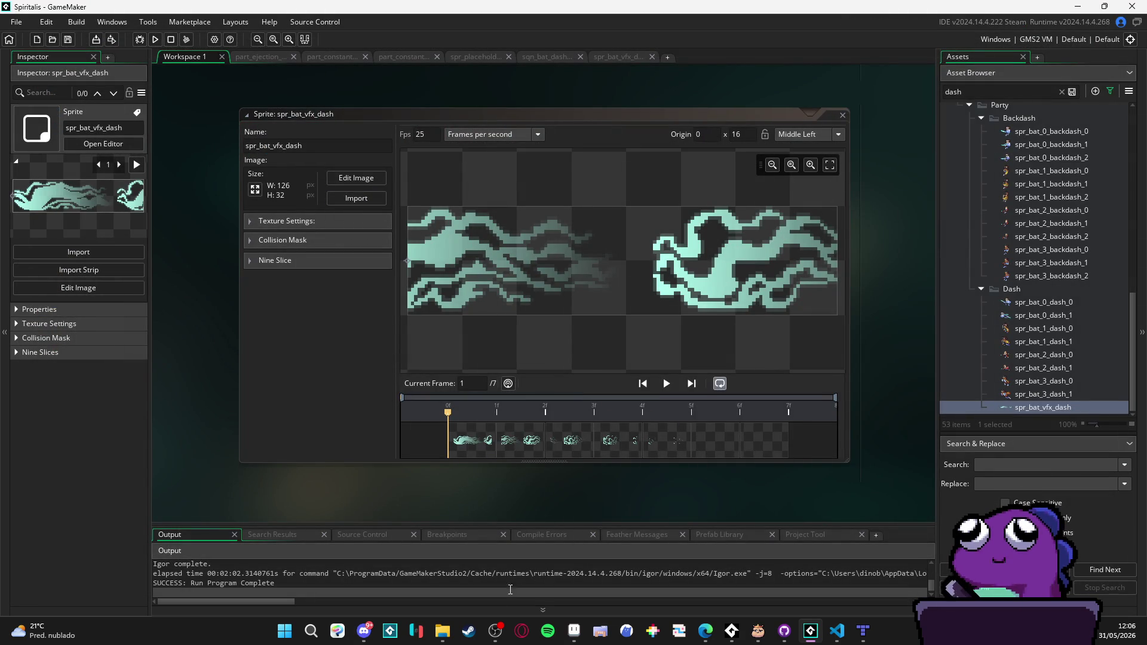
click(573, 631)
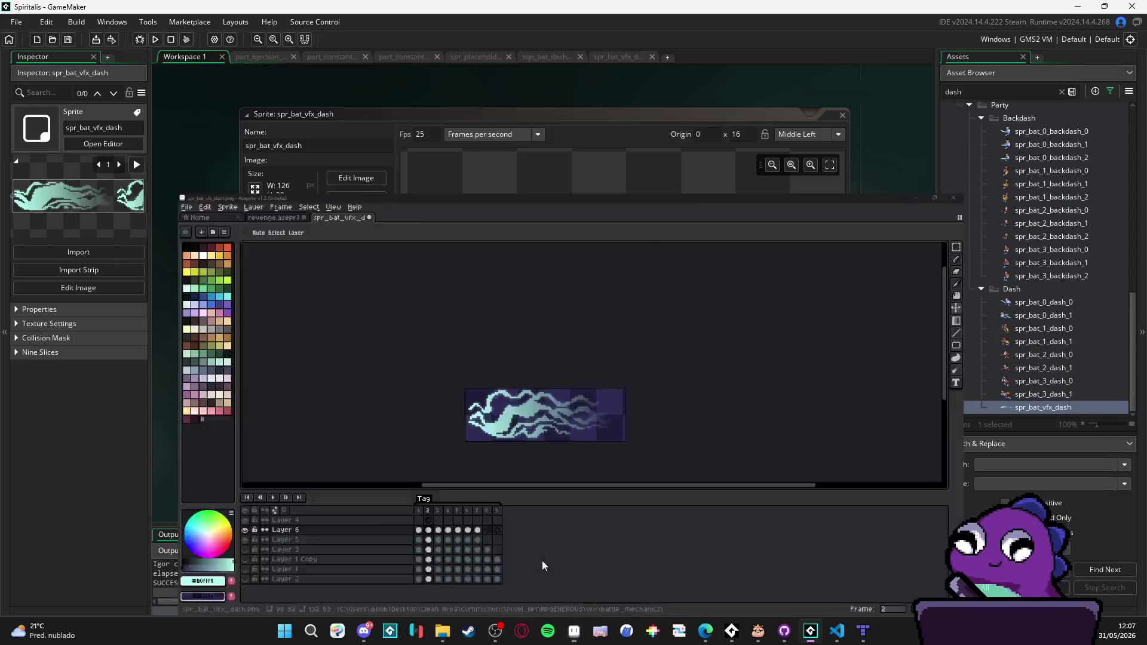
click(333, 204)
Step: Re-import the updated 9-frame dash strip into spr_bat_vfx_dash and play its animation
click(362, 198)
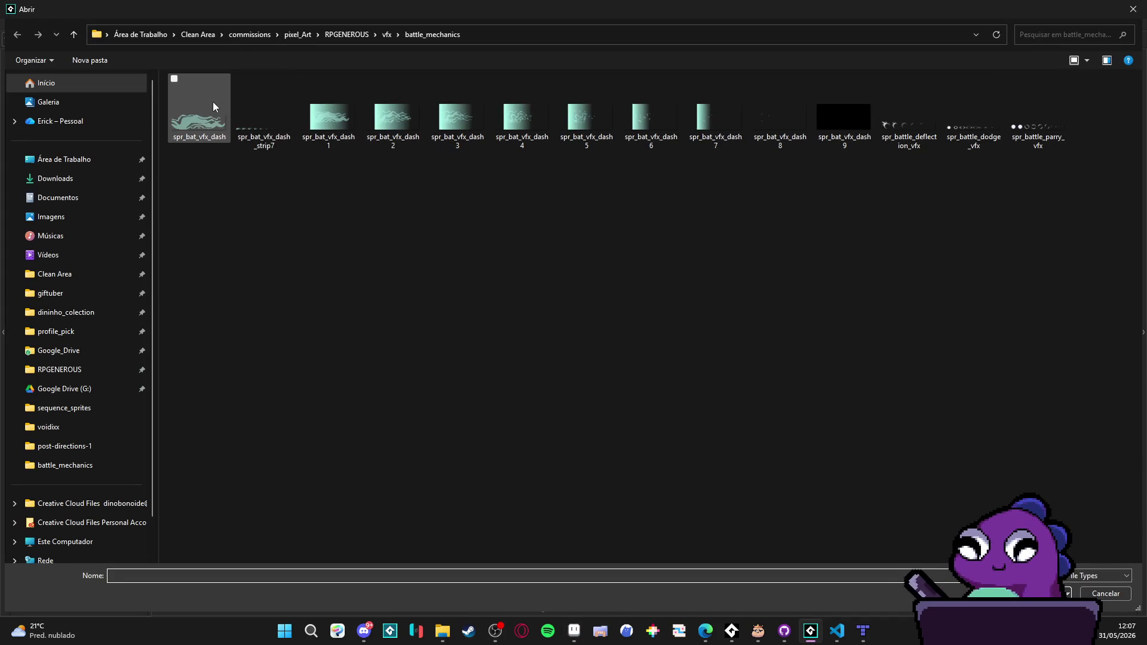
click(271, 143)
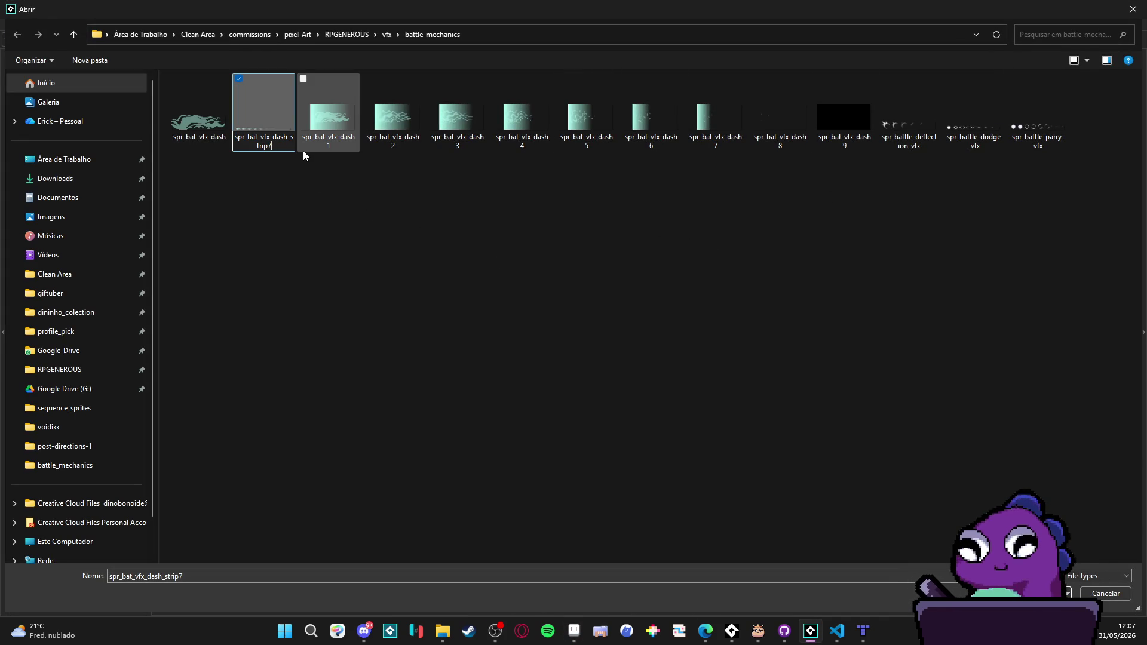
text(9)
double_click(266, 117)
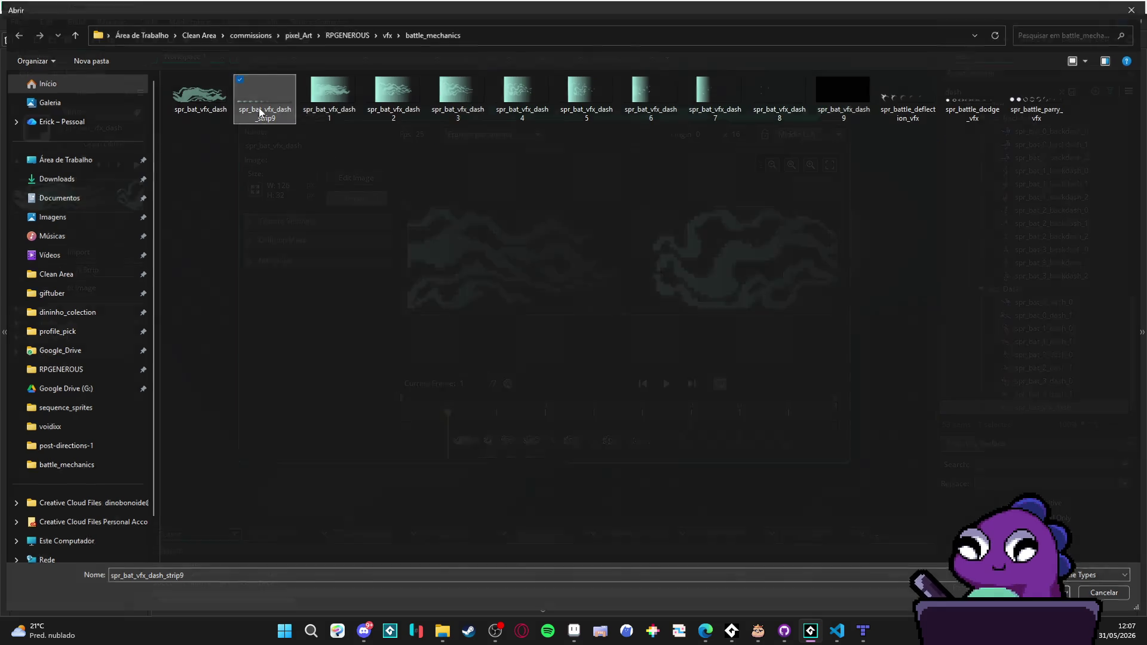
click(666, 384)
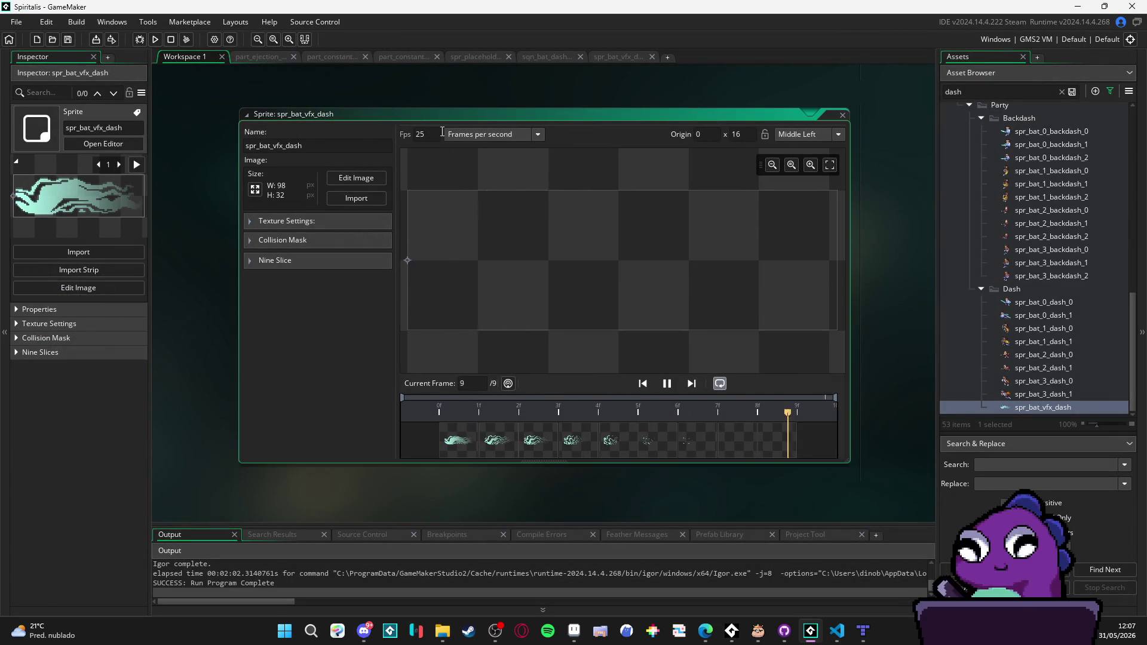
click(525, 57)
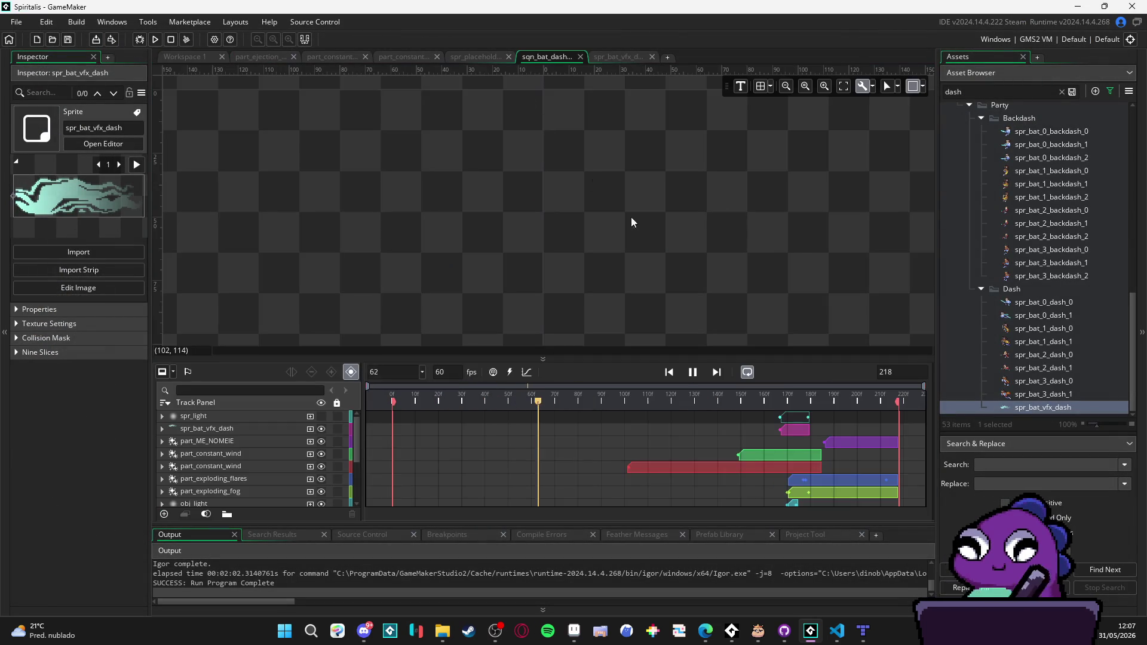
click(789, 401)
mouse_move(779, 400)
mouse_down()
mouse_move(813, 404)
mouse_move(784, 400)
mouse_up()
click(253, 429)
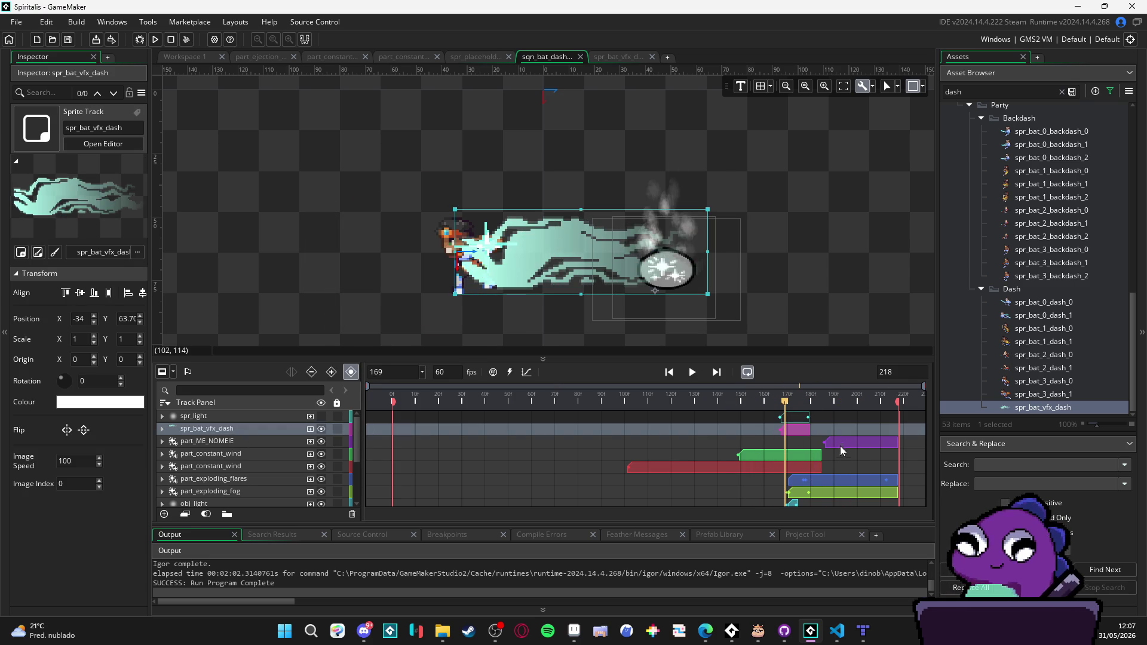
mouse_move(808, 430)
mouse_down()
mouse_move(818, 427)
mouse_move(770, 402)
mouse_move(818, 406)
mouse_move(774, 406)
mouse_move(826, 413)
mouse_move(840, 431)
mouse_move(826, 407)
mouse_up()
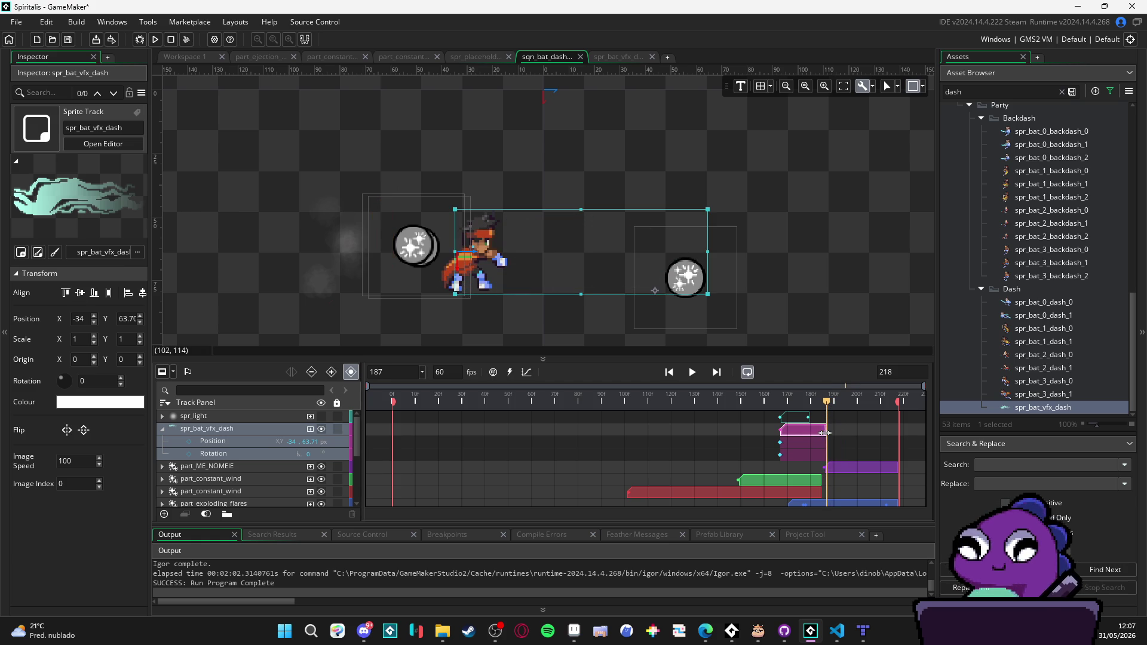
mouse_move(826, 432)
mouse_down()
mouse_move(701, 401)
mouse_move(395, 402)
mouse_up()
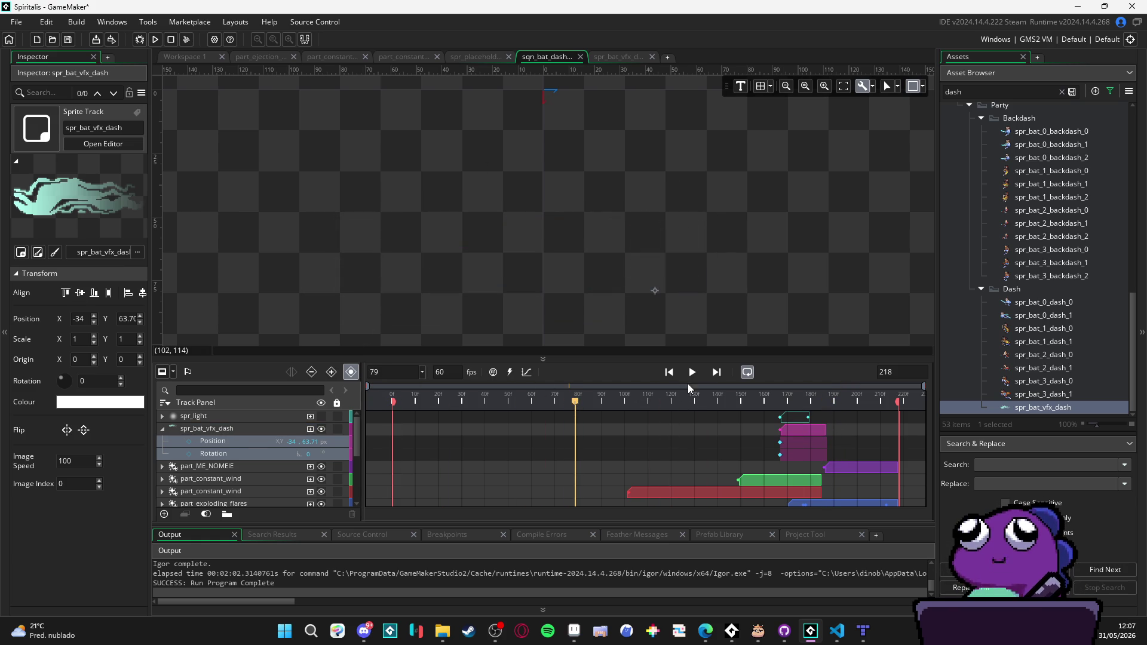
click(693, 373)
click(249, 430)
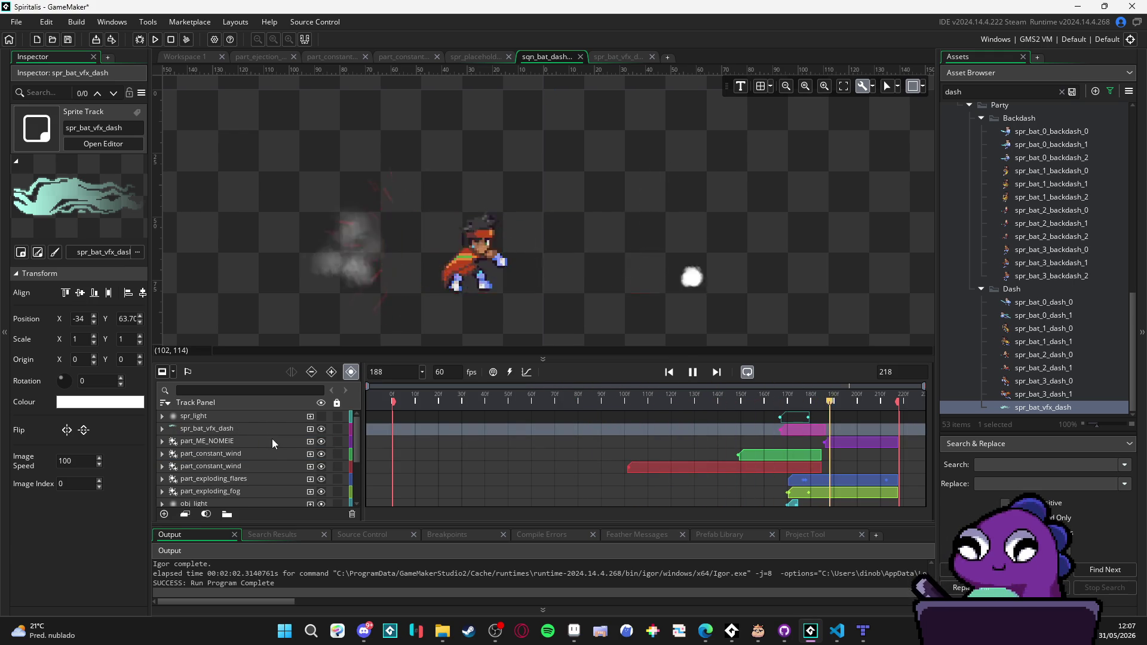
scroll(697, 271, down, 2)
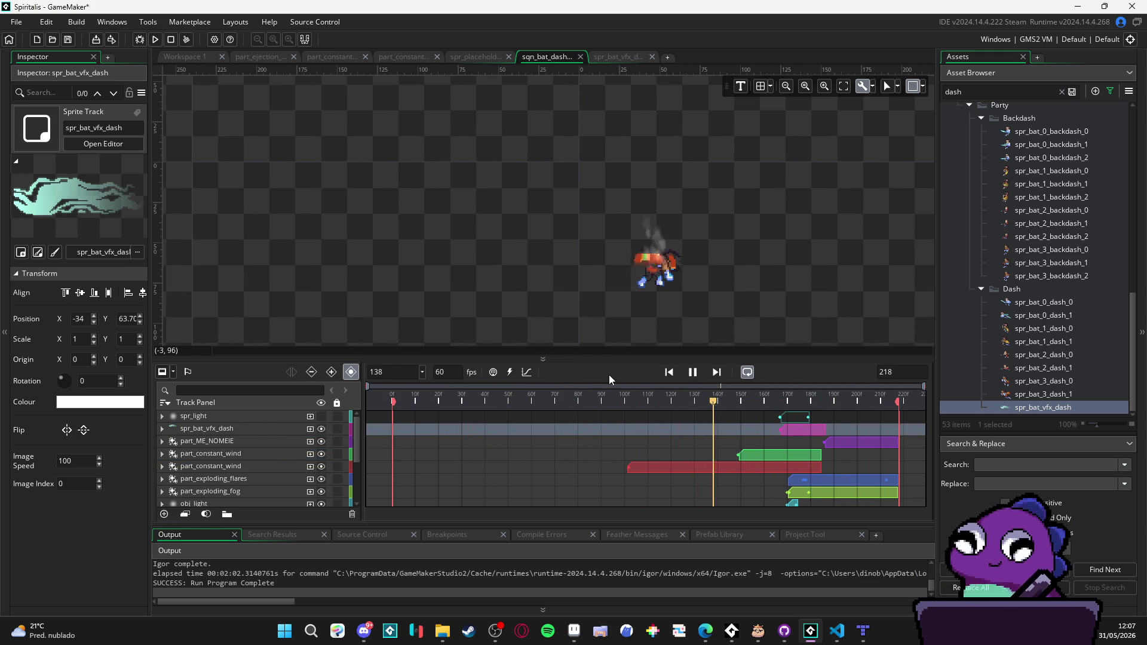
key(space)
scroll(260, 436, down, 3)
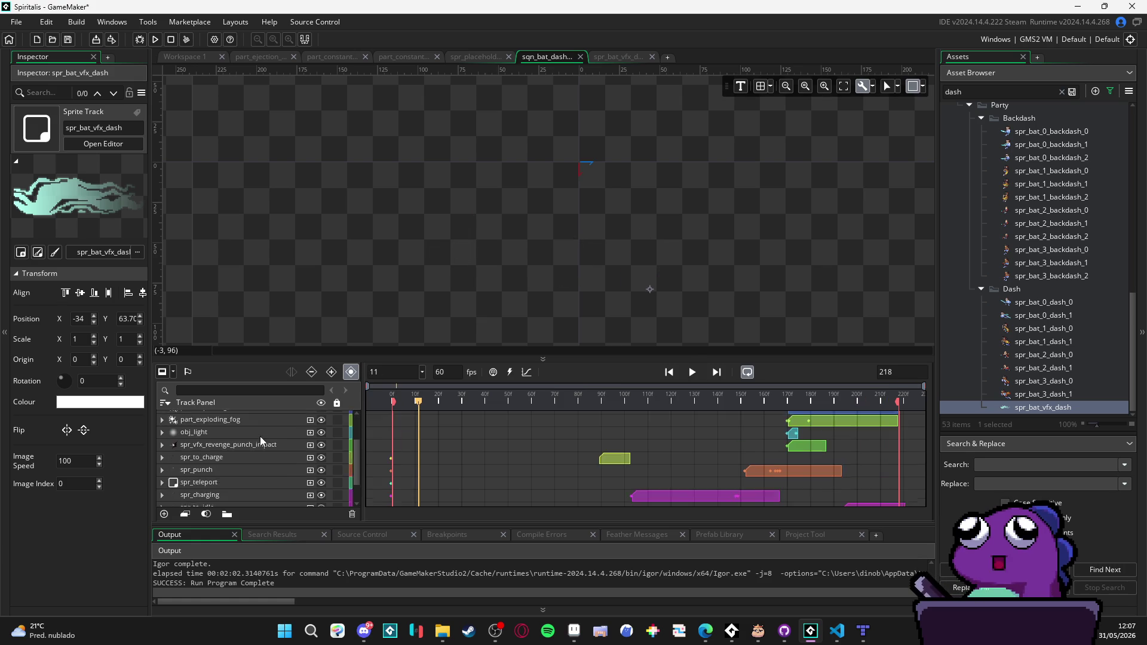
click(257, 461)
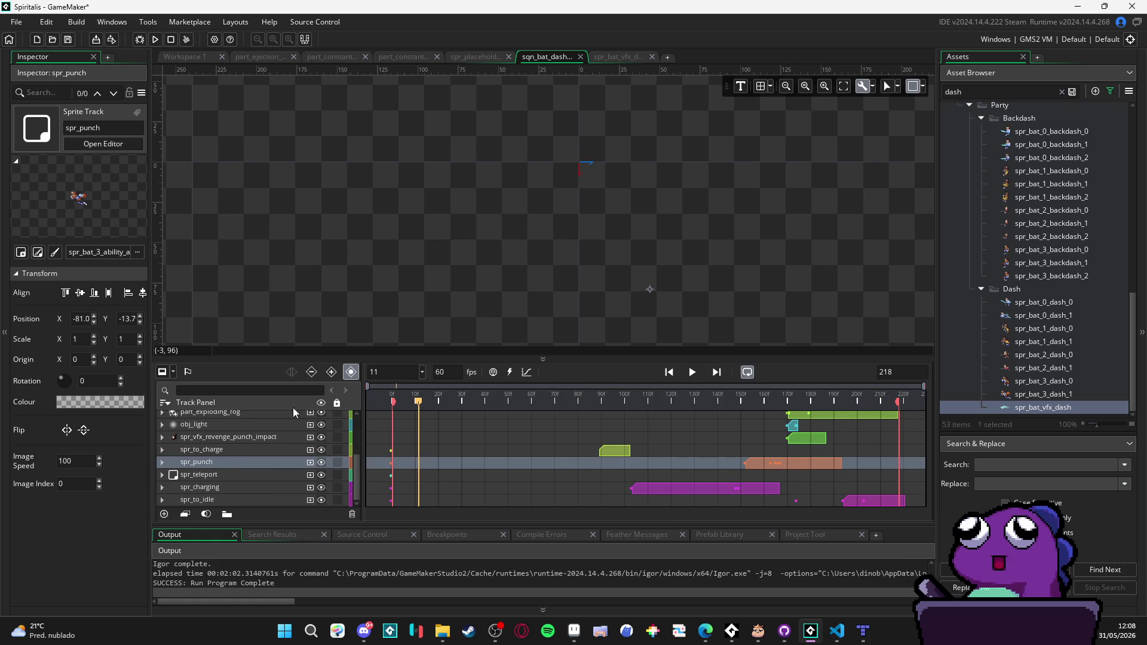
click(696, 374)
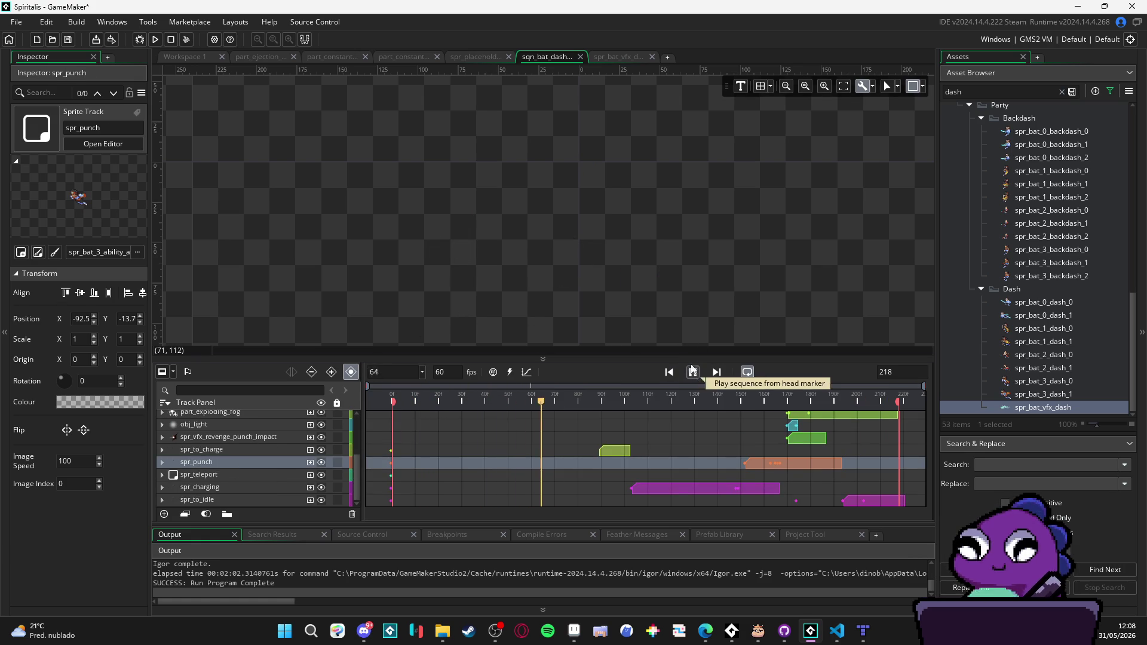
key(space)
click(709, 337)
scroll(665, 302, up, 2)
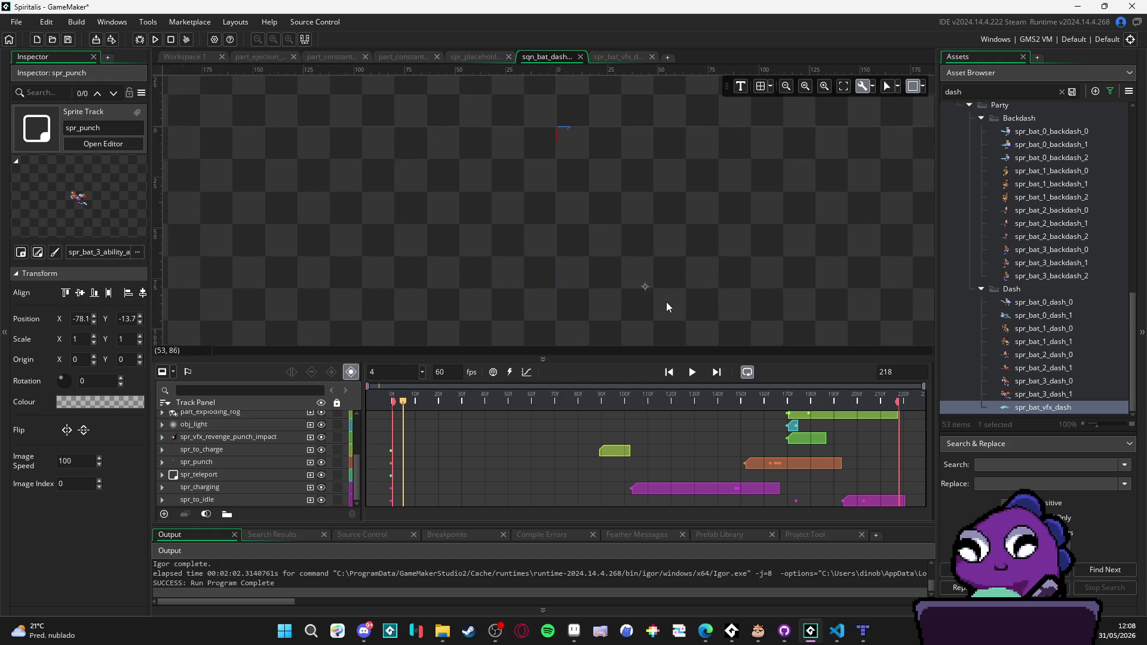
scroll(643, 440, up, 3)
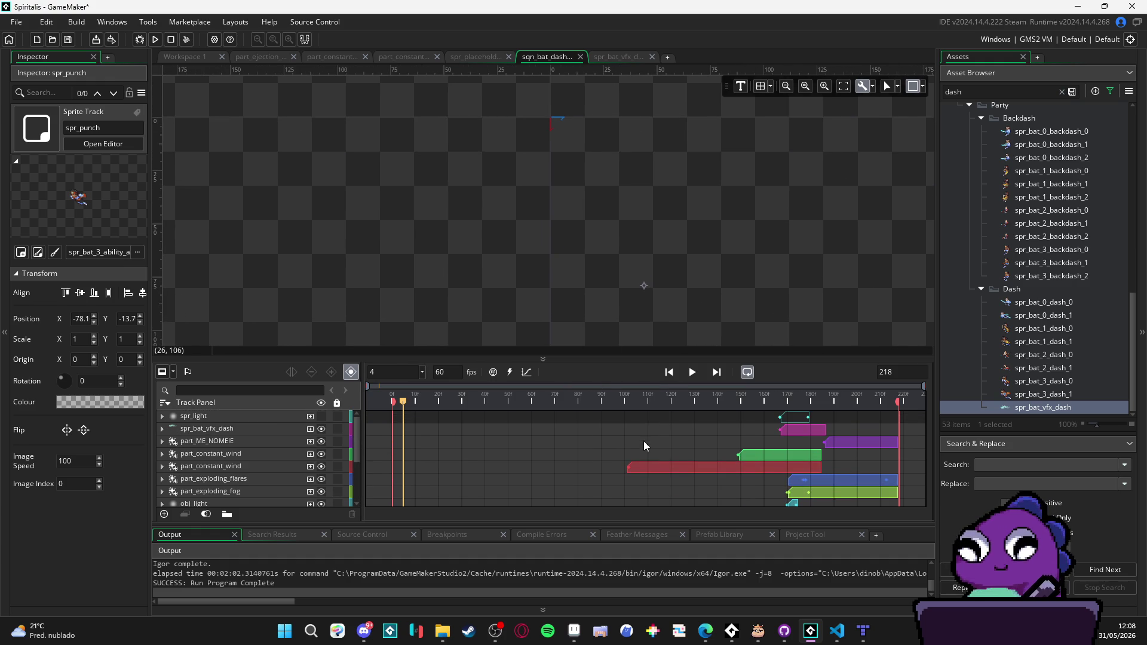
click(693, 374)
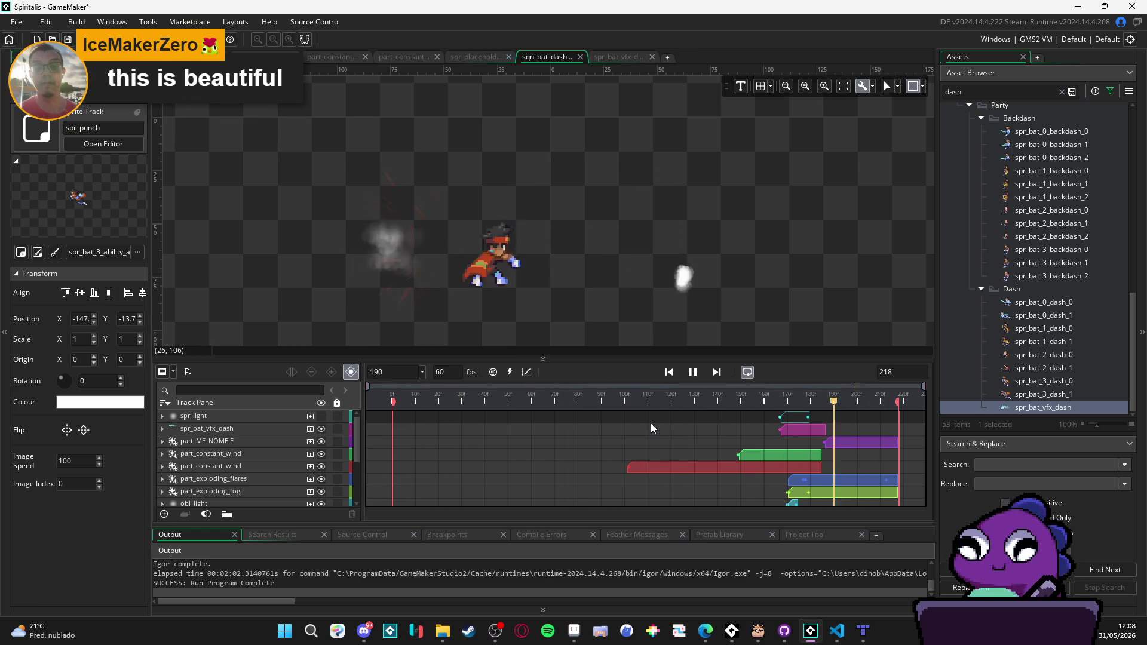
click(692, 372)
mouse_move(768, 409)
mouse_down()
mouse_move(714, 406)
mouse_move(824, 406)
mouse_move(744, 403)
mouse_move(797, 403)
mouse_move(747, 403)
mouse_move(782, 395)
mouse_up()
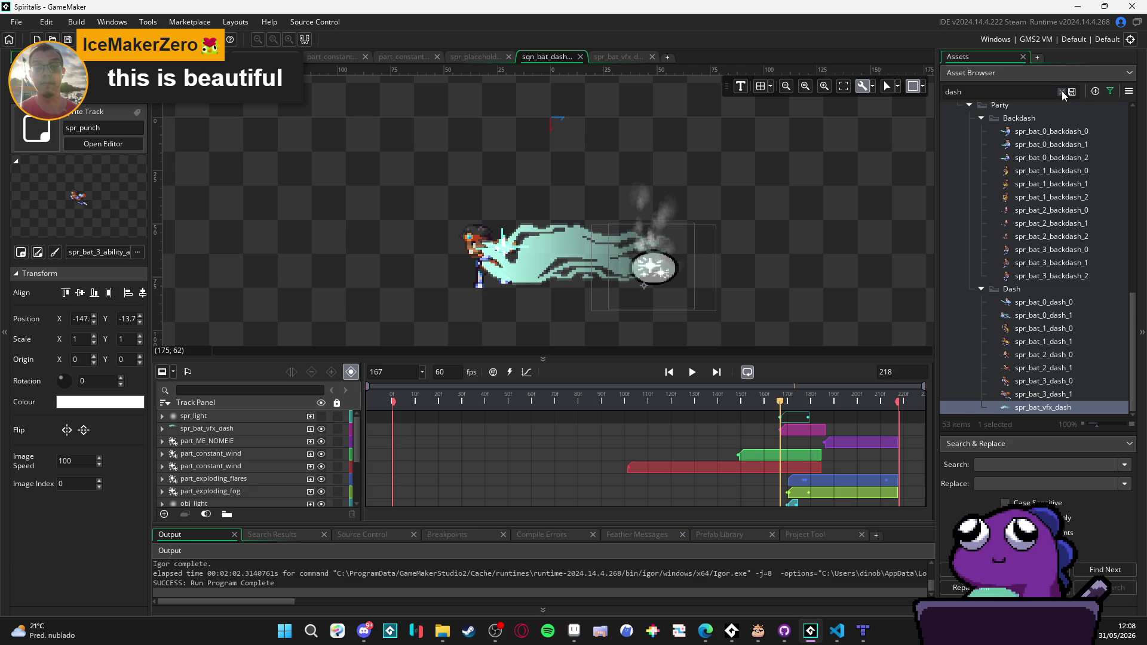
Step: Clear the dash asset filter and browse Particles > Battle > Abilities folders
click(1062, 91)
scroll(1013, 166, up, 5)
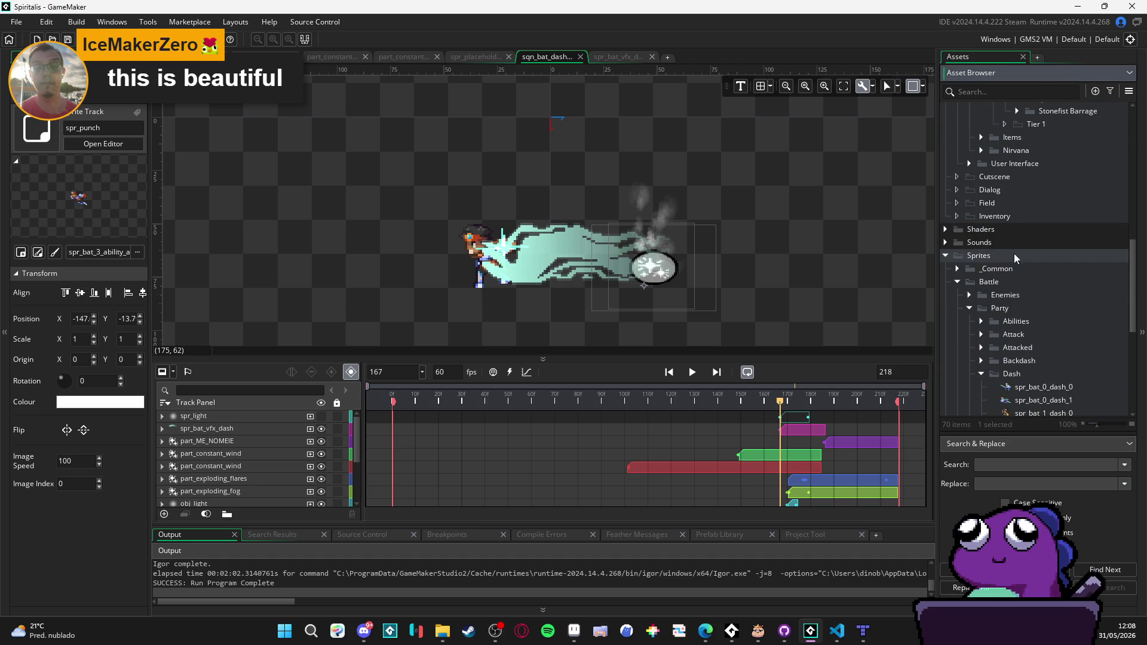
scroll(1028, 299, up, 10)
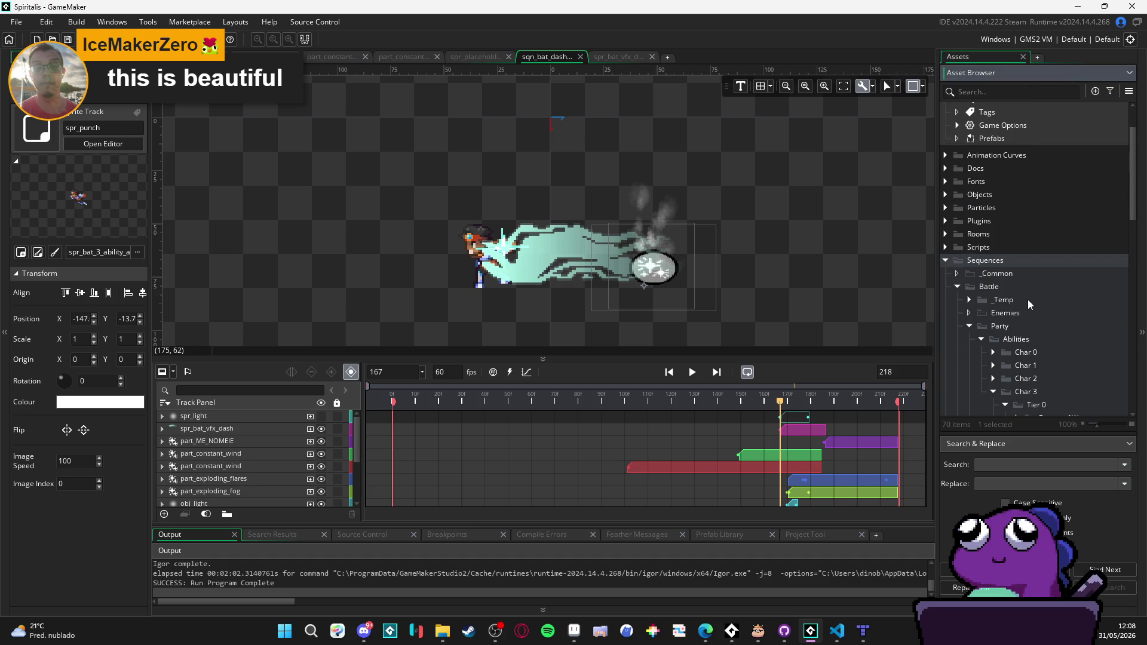
scroll(1028, 299, up, 3)
click(945, 270)
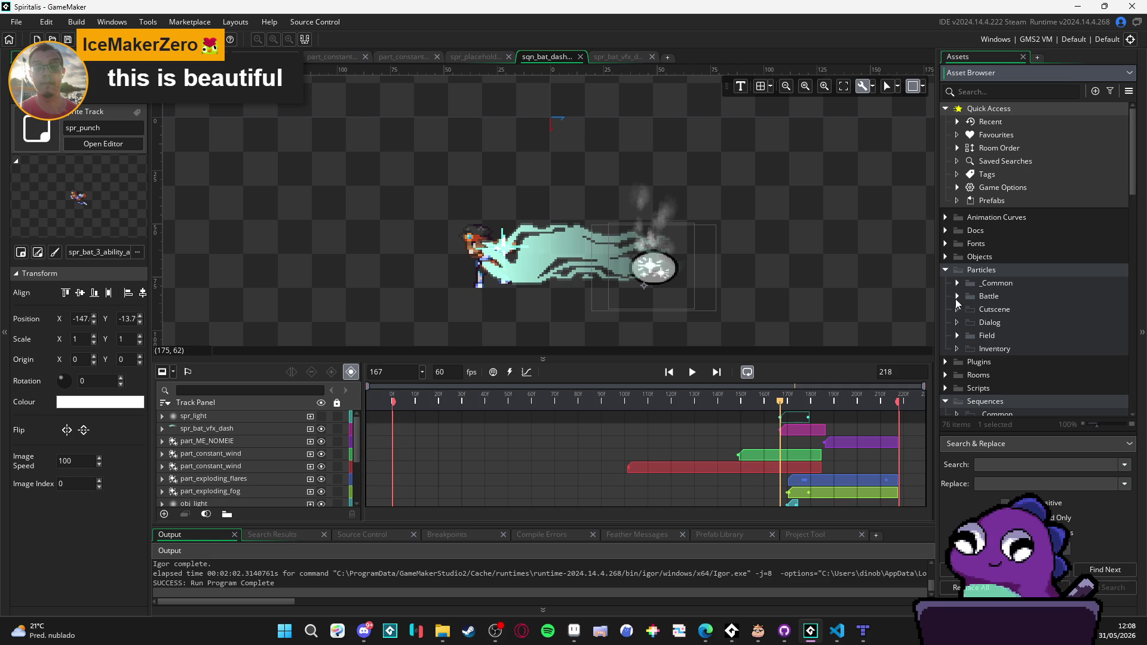
click(957, 296)
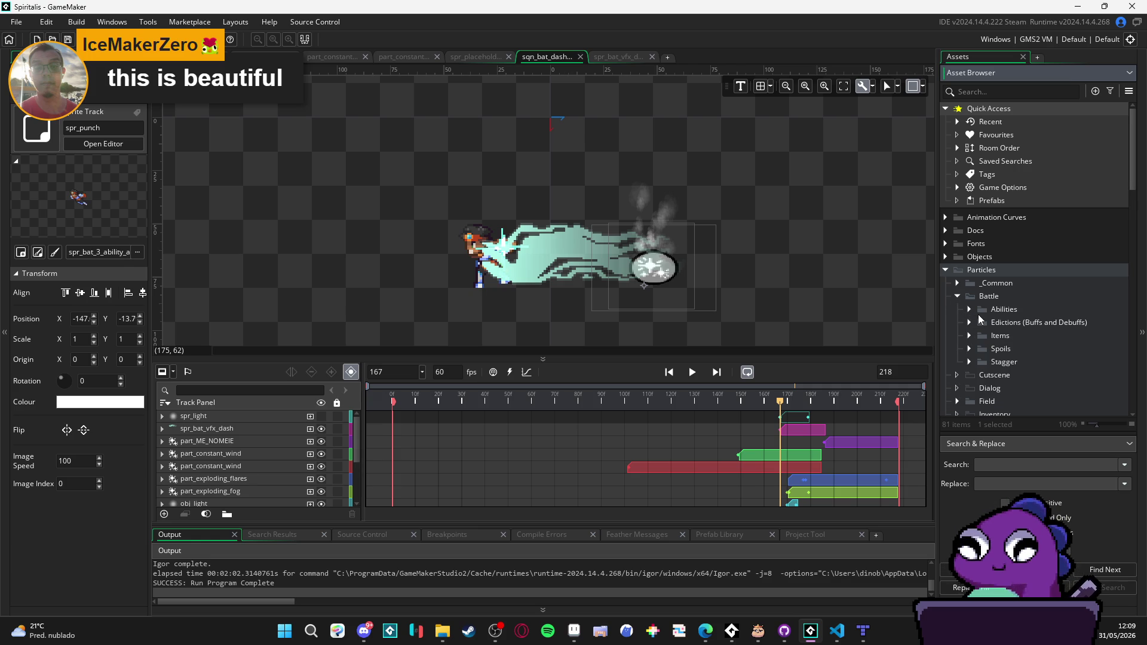
click(969, 310)
click(981, 323)
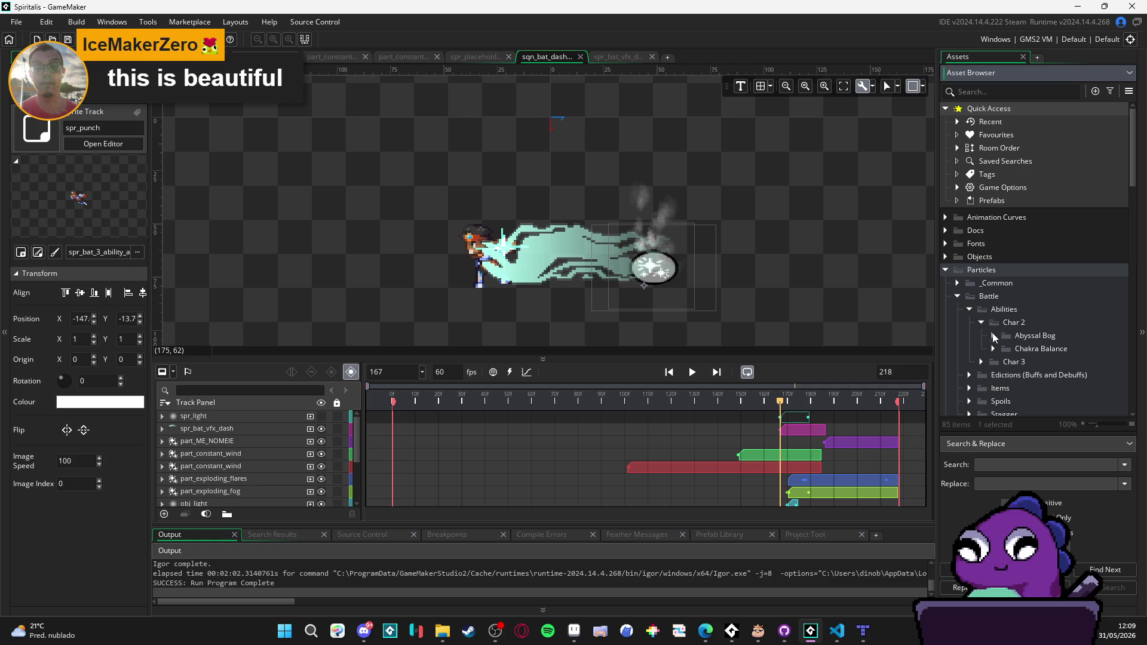
key(Left)
click(983, 335)
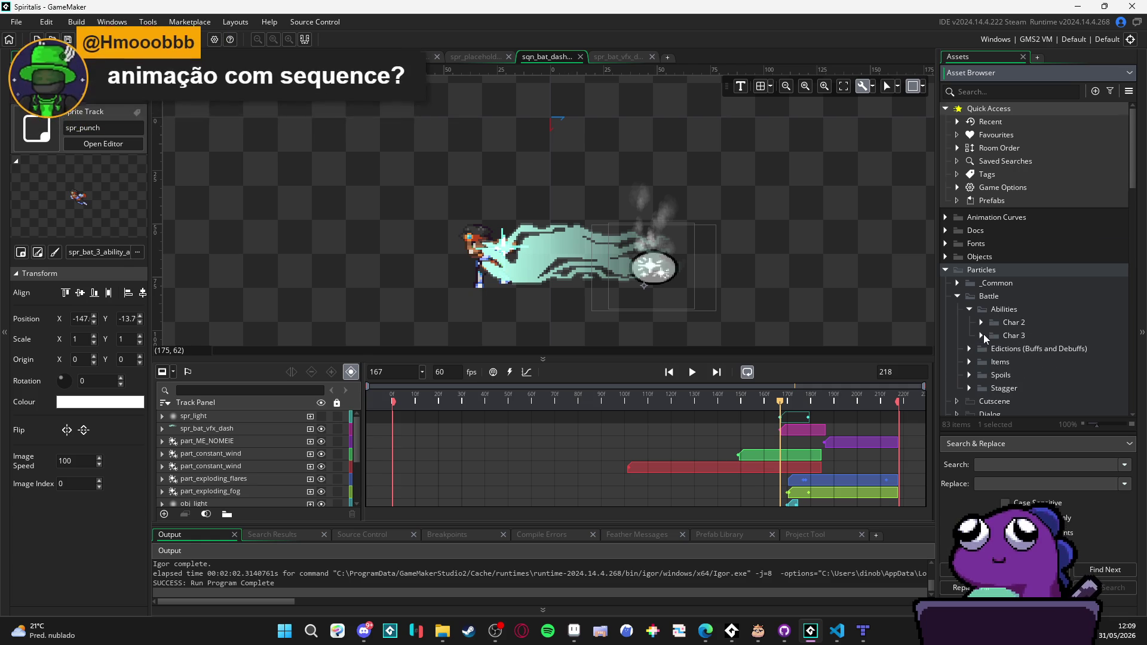
click(981, 335)
scroll(983, 335, down, 1)
Step: Expand Field > Biomes > Castle of Courage and inspect its particle systems
click(958, 380)
scroll(971, 370, down, 1)
click(969, 347)
click(981, 358)
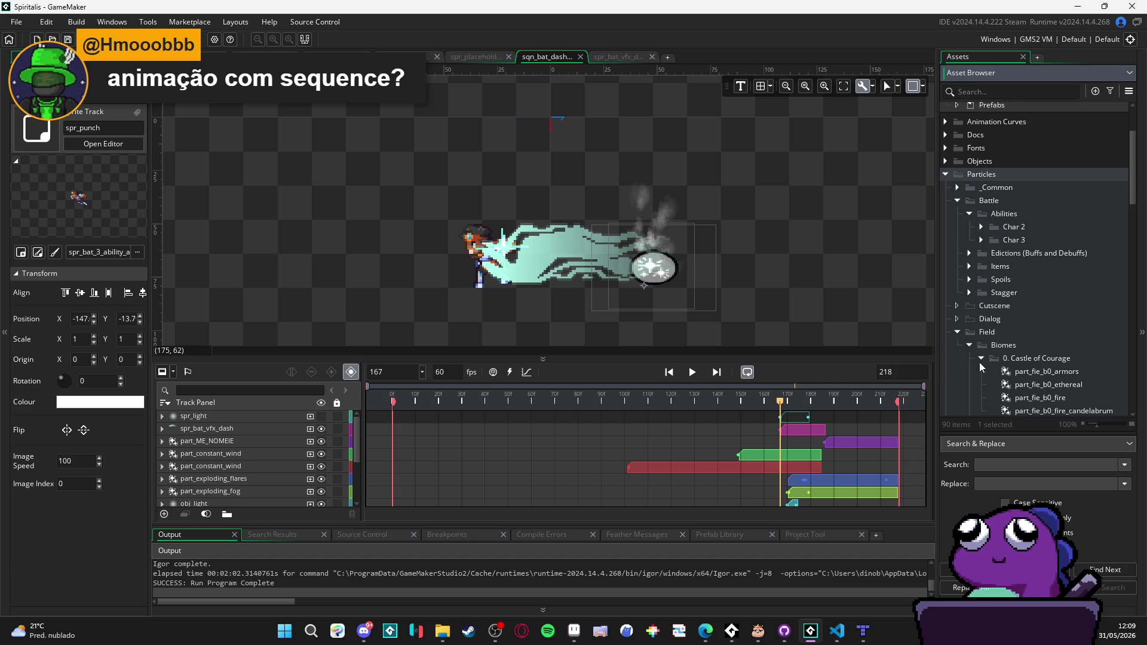
scroll(980, 362, down, 1)
click(1027, 344)
click(1036, 357)
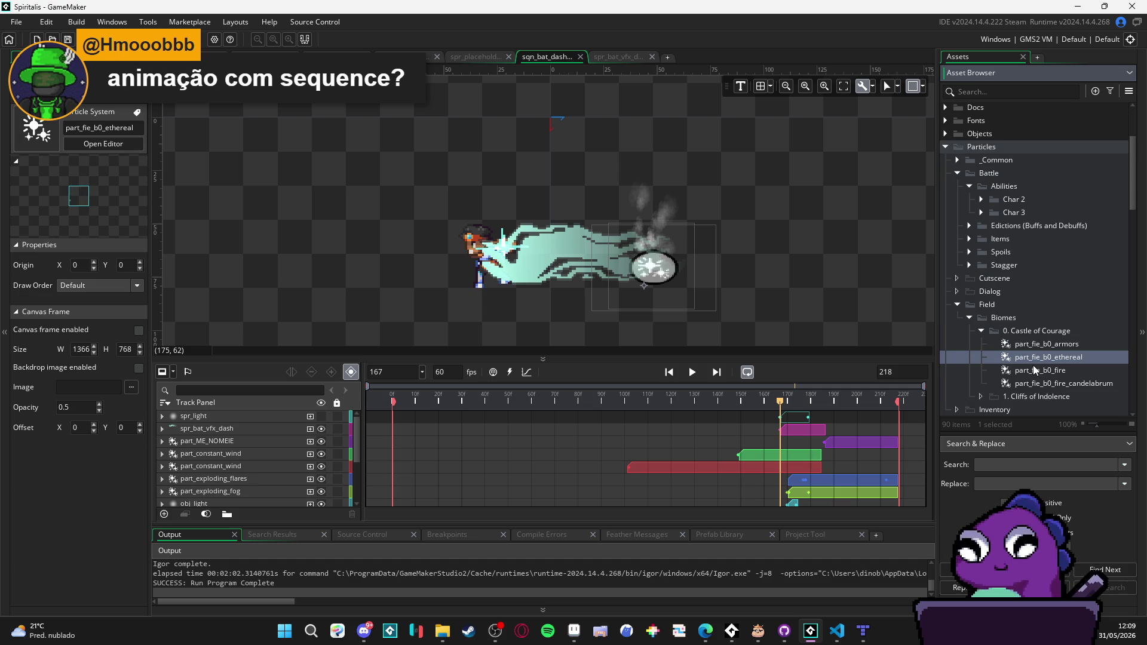
click(1036, 372)
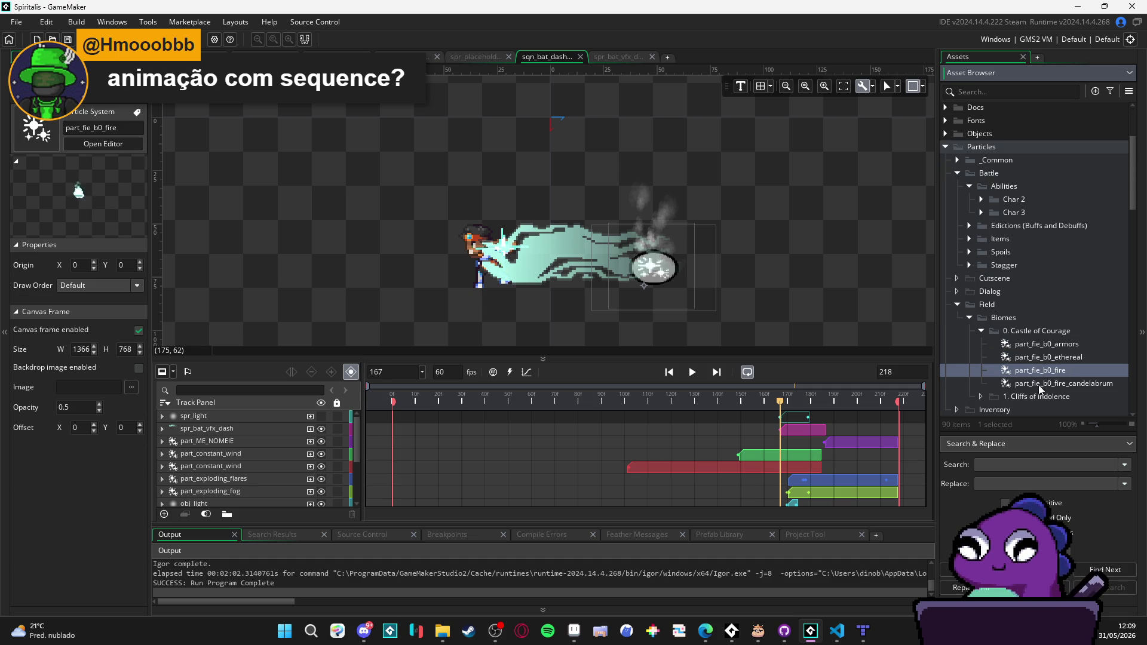
click(1039, 385)
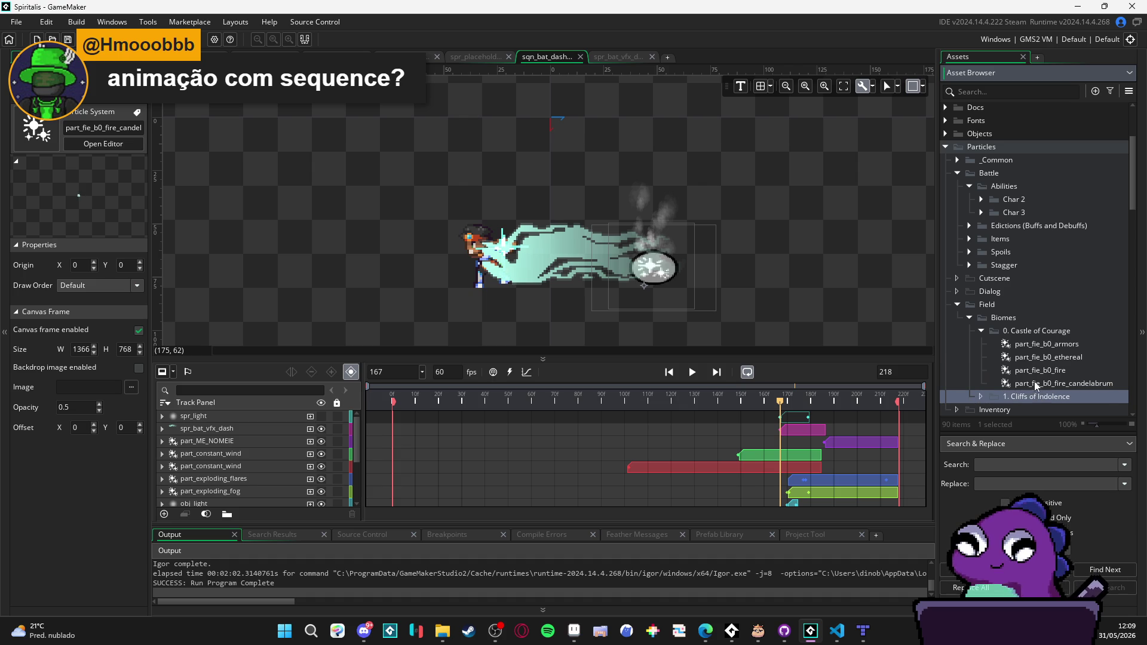
scroll(1005, 396, down, 1)
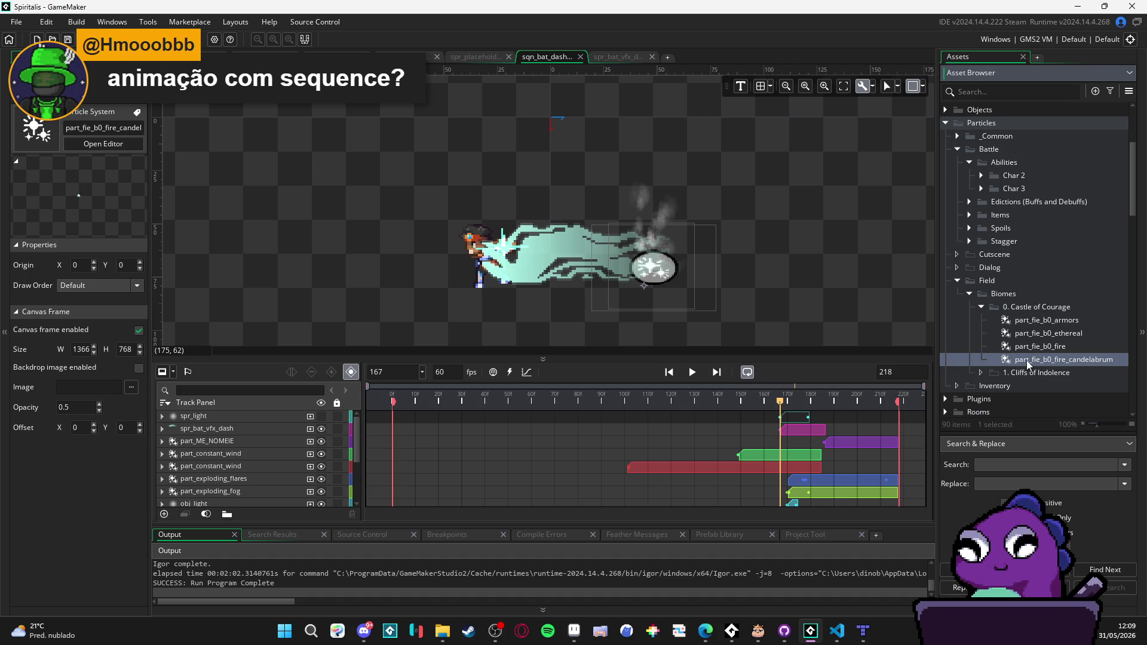
Step: Duplicate part_fie_b0_ethereal, then delete the copy part_fie_b0_ethereal_1
click(1056, 334)
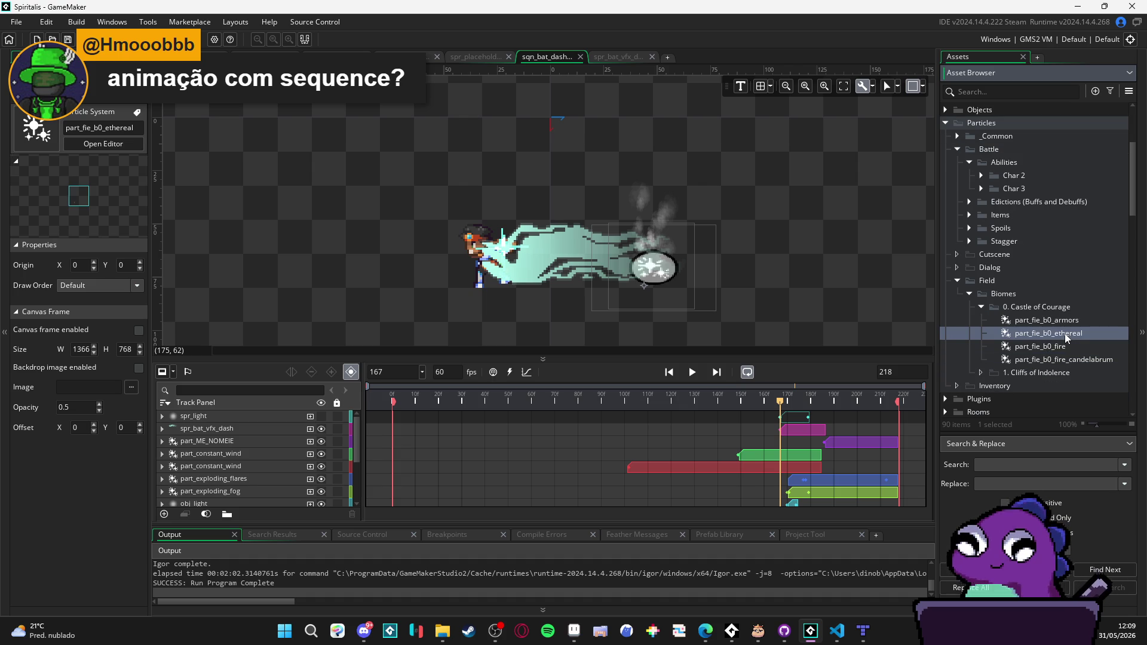
key(ctrl+d)
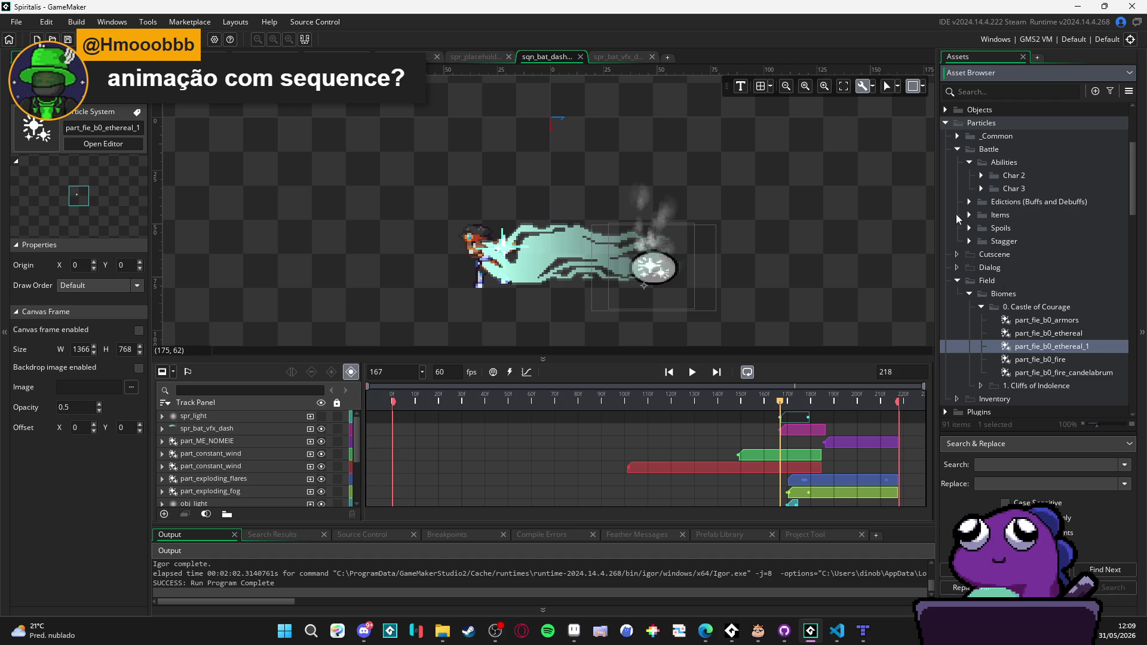
click(966, 163)
click(955, 137)
click(956, 137)
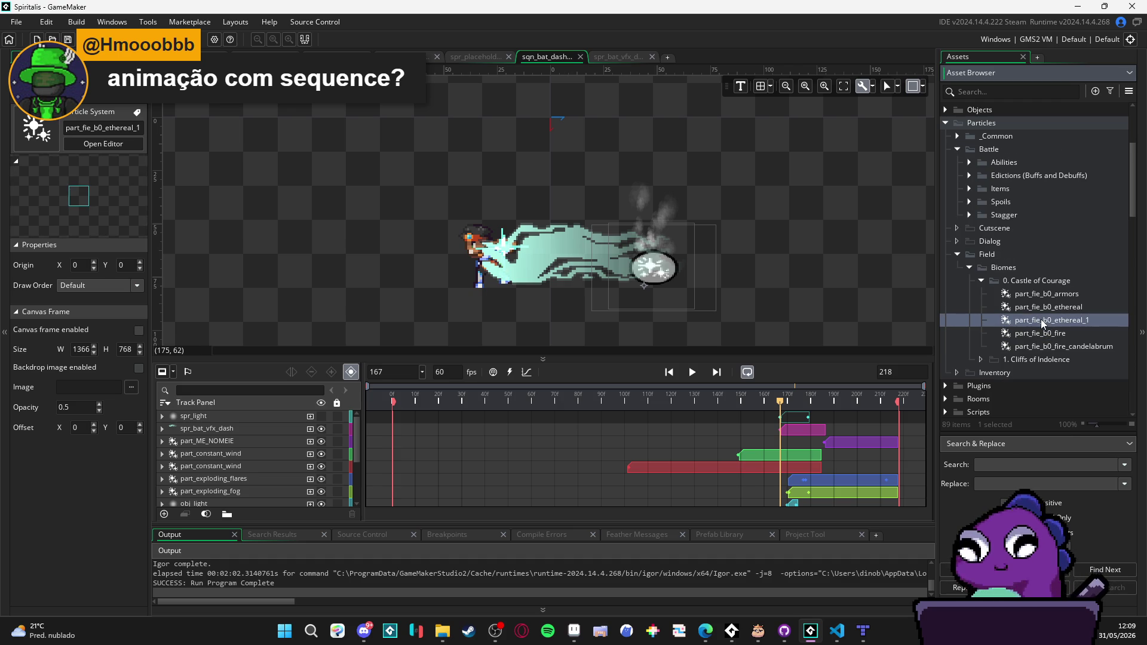
key(Delete)
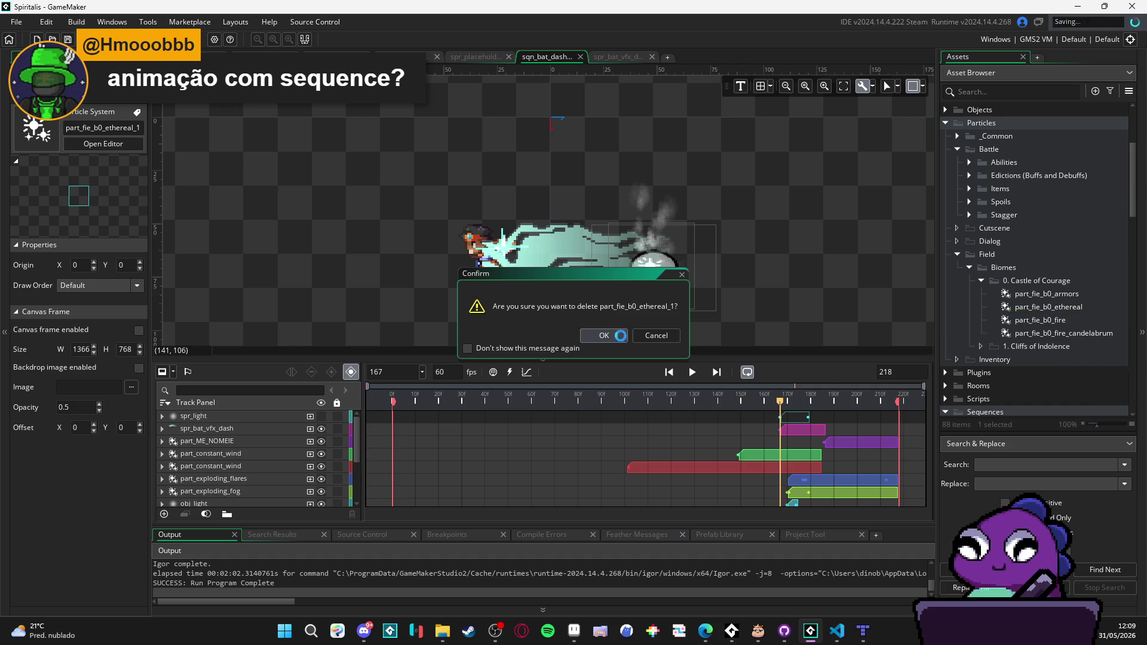
click(605, 336)
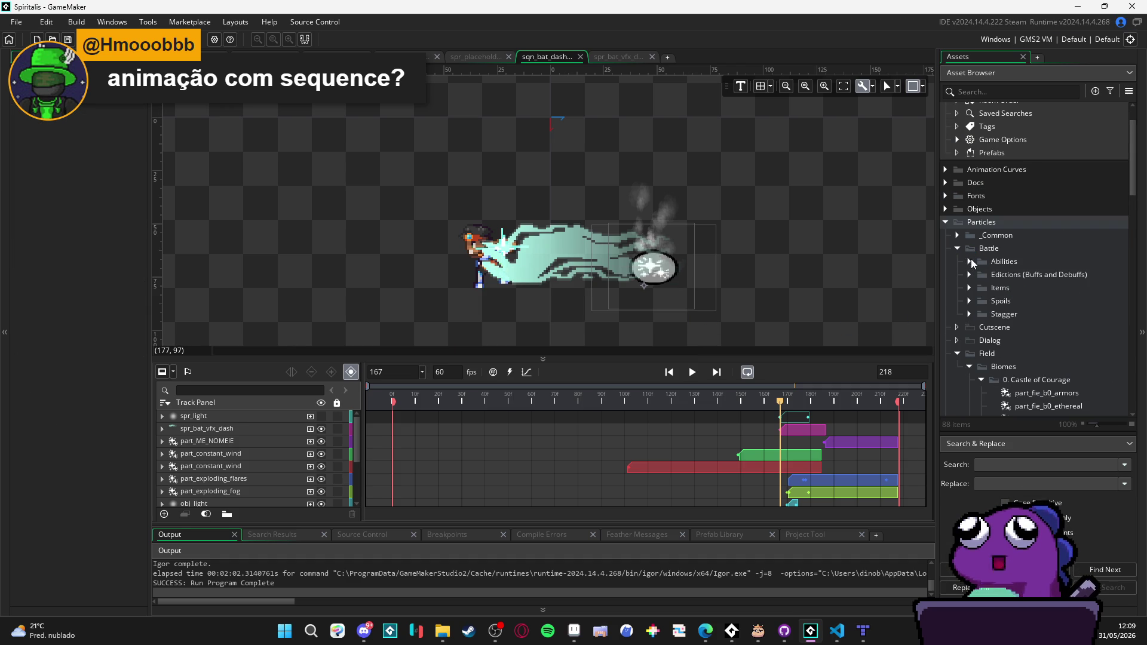
click(957, 236)
Step: Inspect the _Common particle systems from part_constant_fading through part_ejection_water
click(1018, 250)
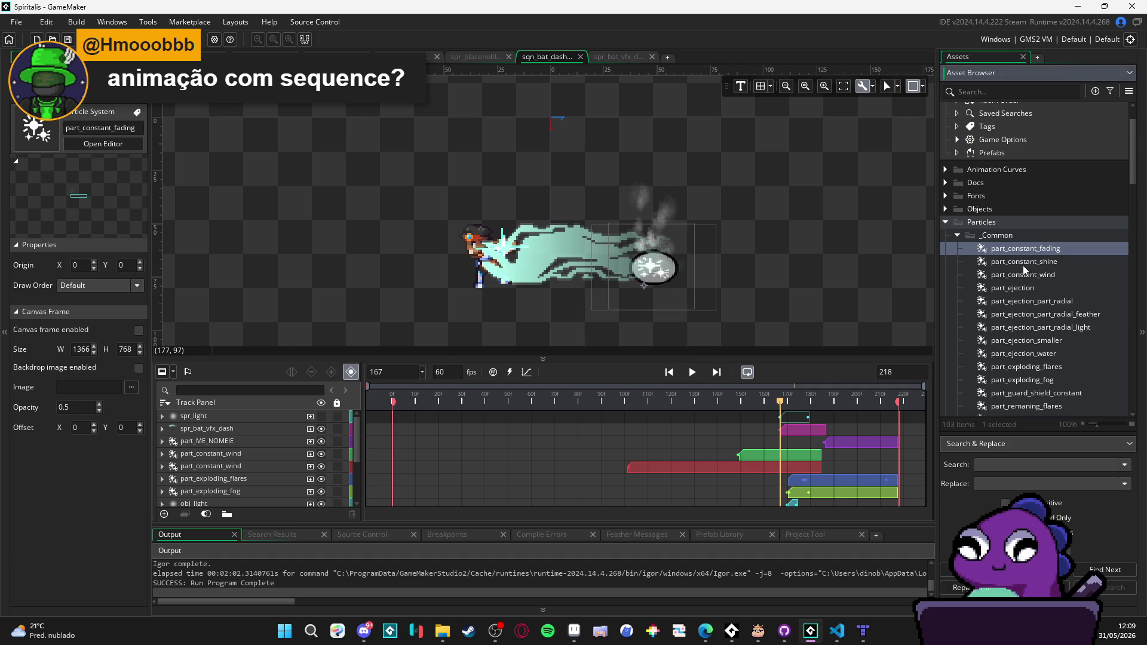
click(1030, 264)
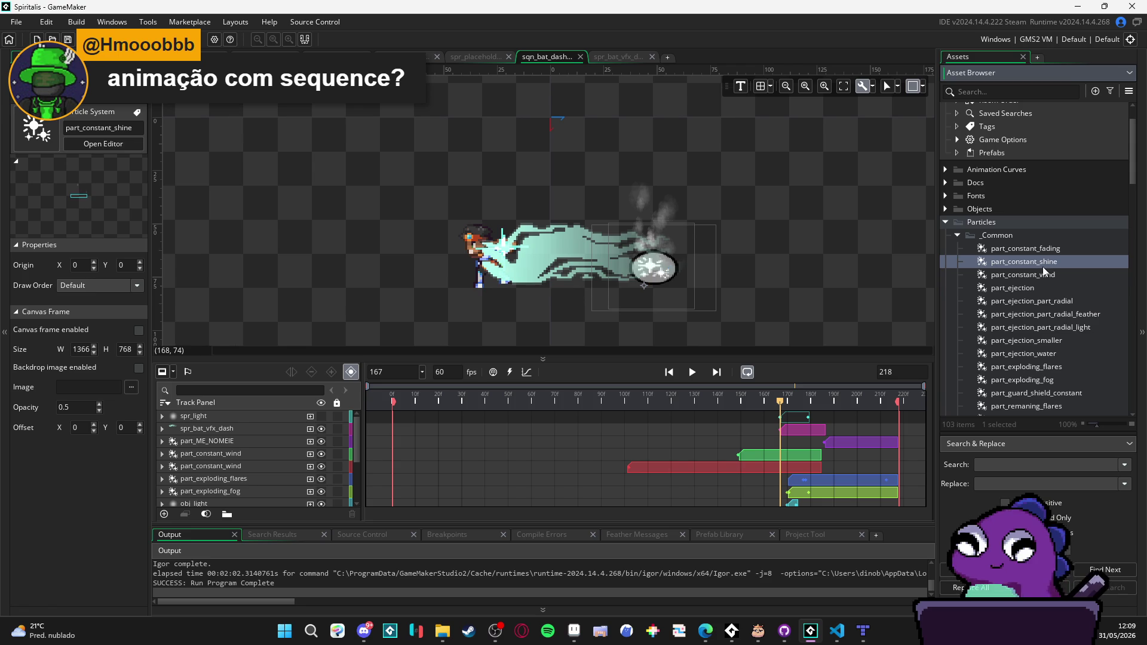
click(1022, 275)
click(1013, 287)
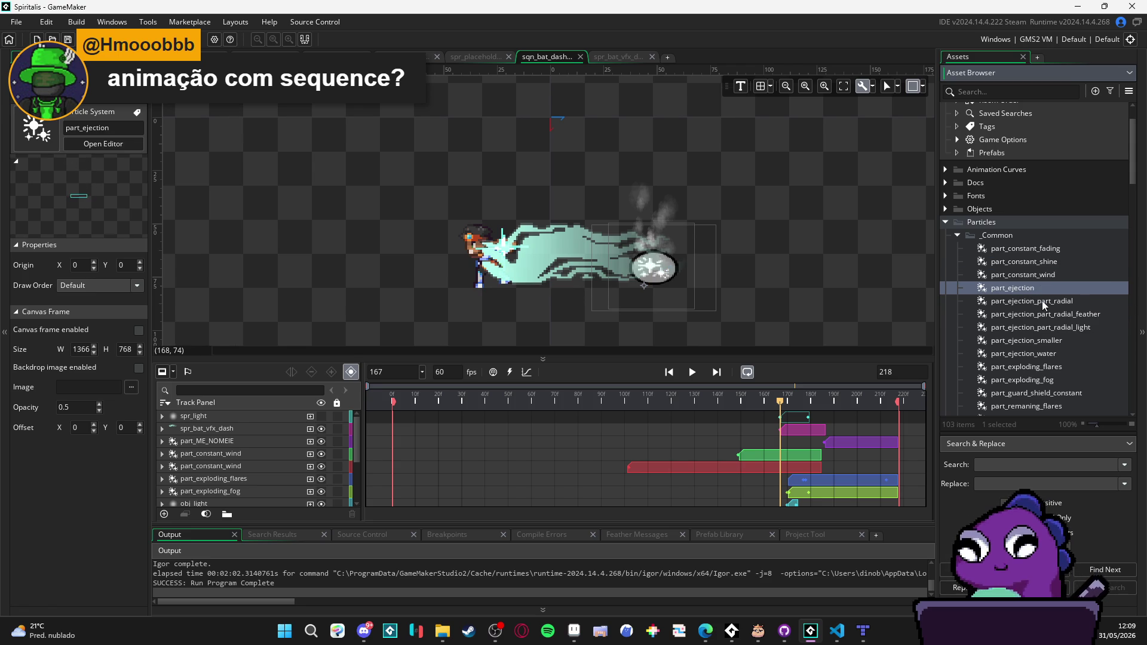
click(1041, 301)
click(1045, 314)
click(1059, 329)
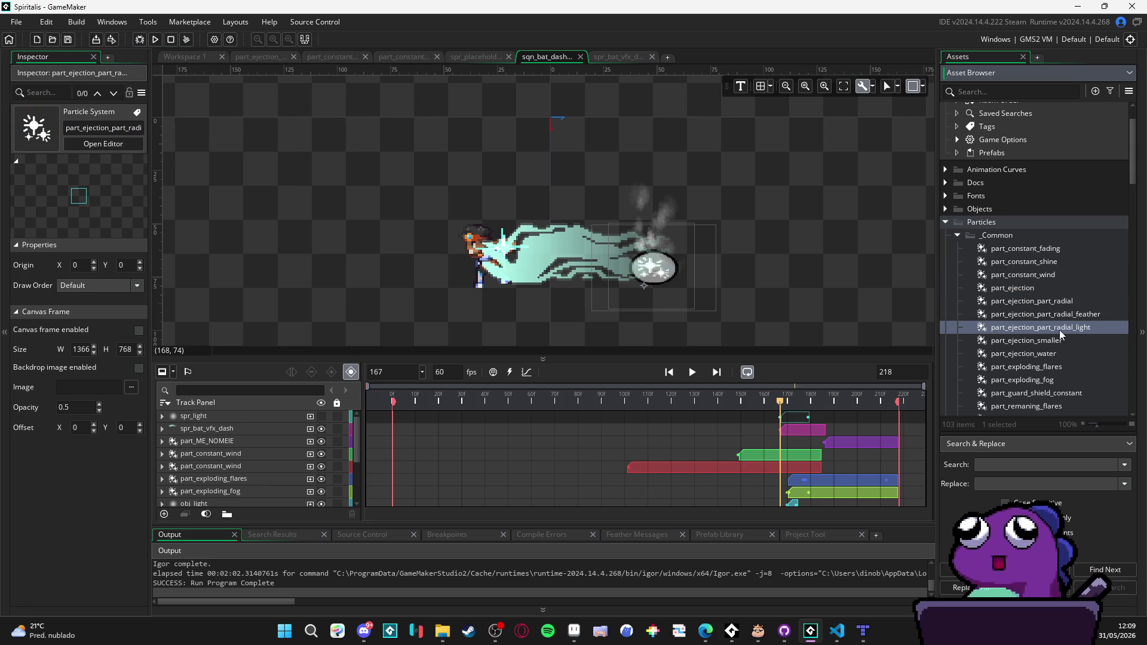
click(1045, 342)
click(1041, 353)
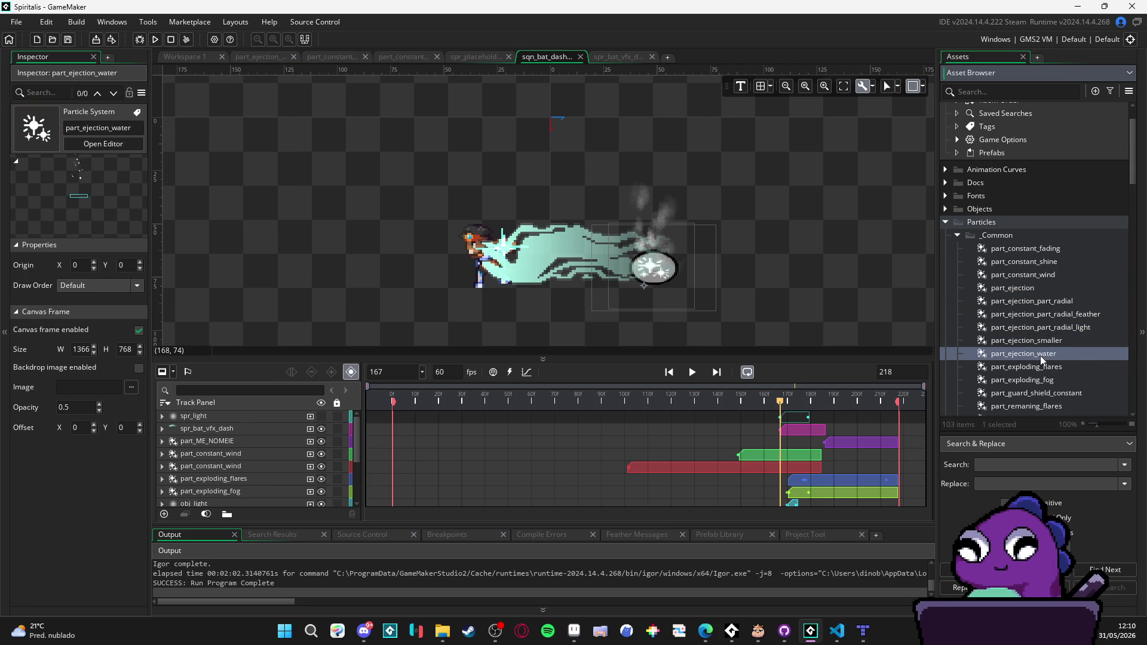
Step: Inspect the remaining flare and fog systems and select part_remaning_flares
scroll(1041, 356, down, 1)
click(1042, 345)
click(1043, 358)
scroll(1043, 360, down, 1)
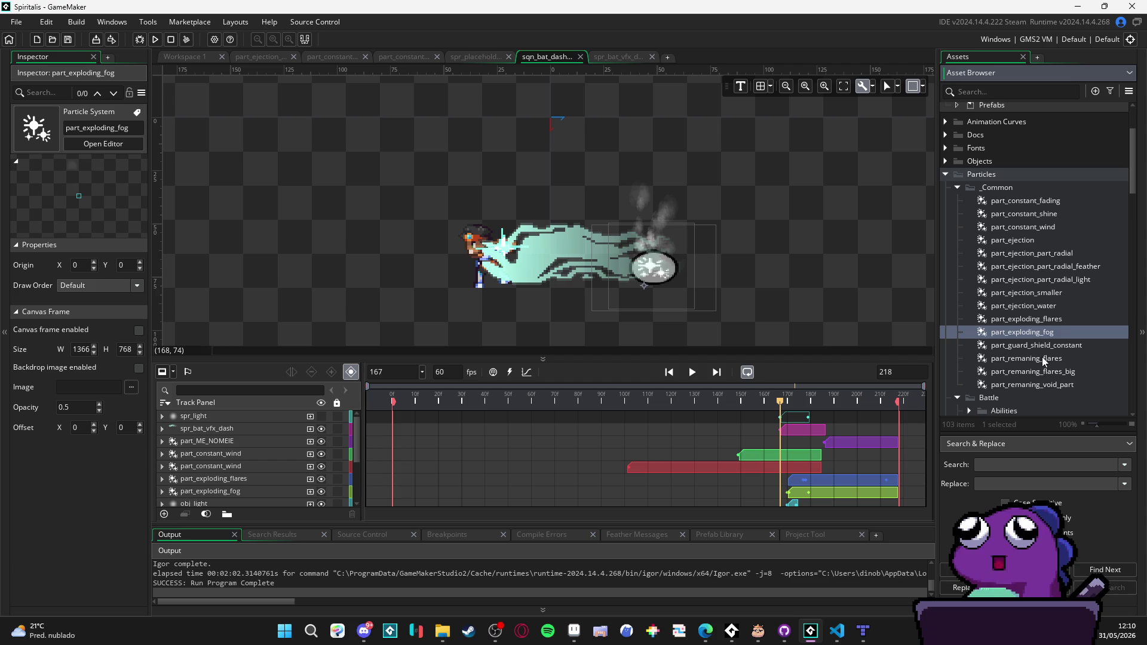
click(1050, 343)
click(1039, 358)
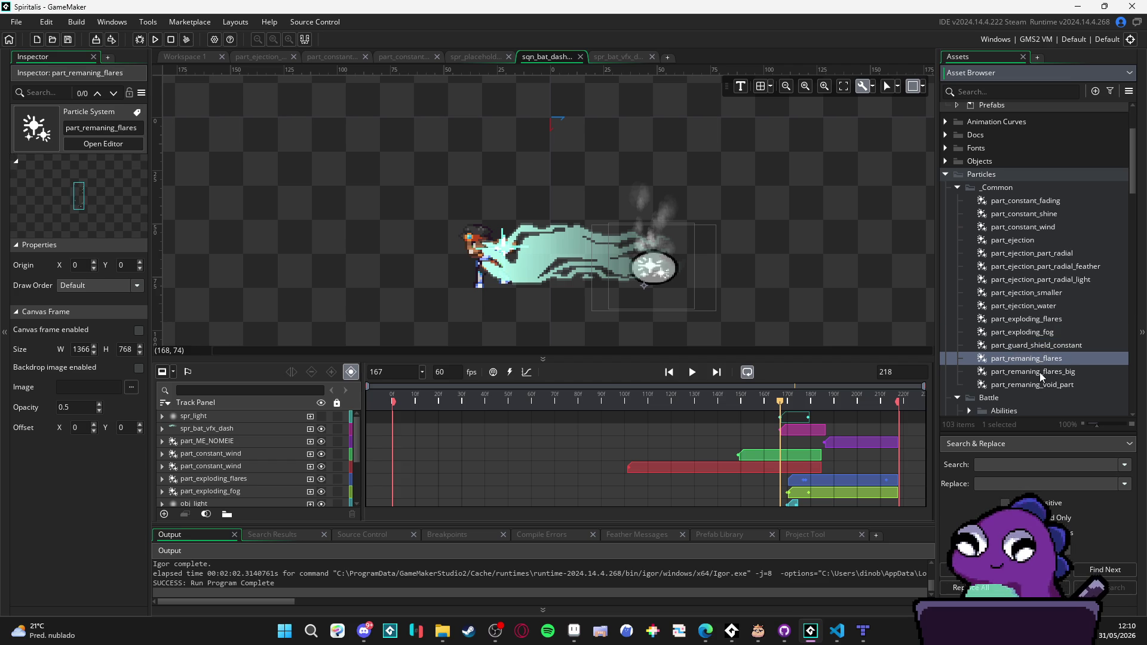
click(1039, 372)
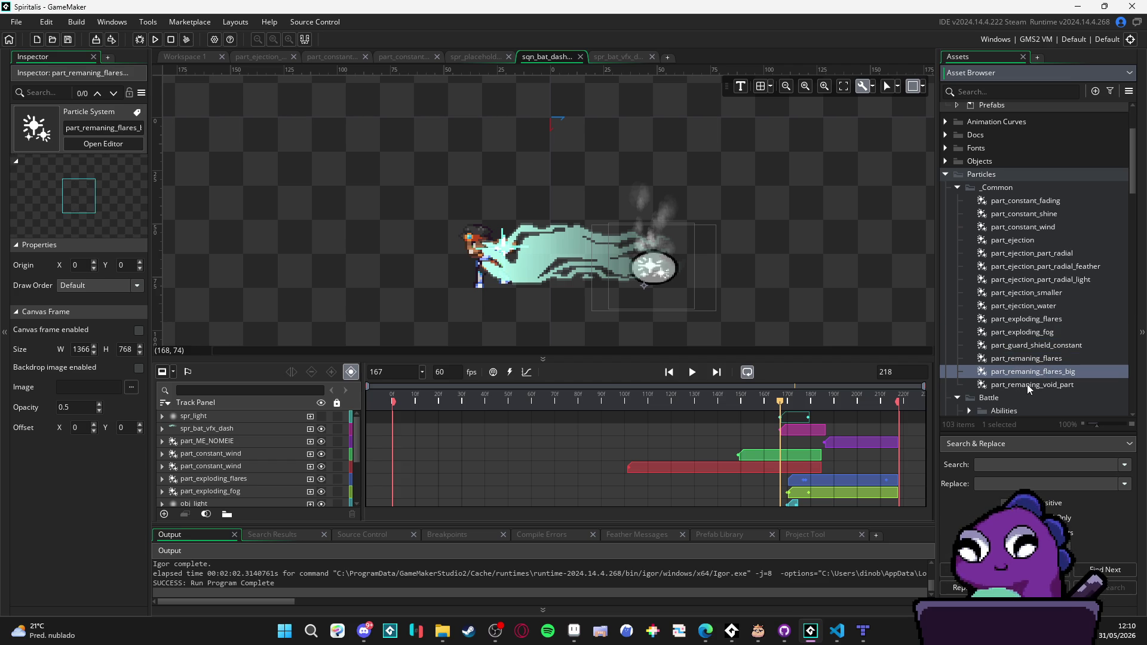
click(1027, 359)
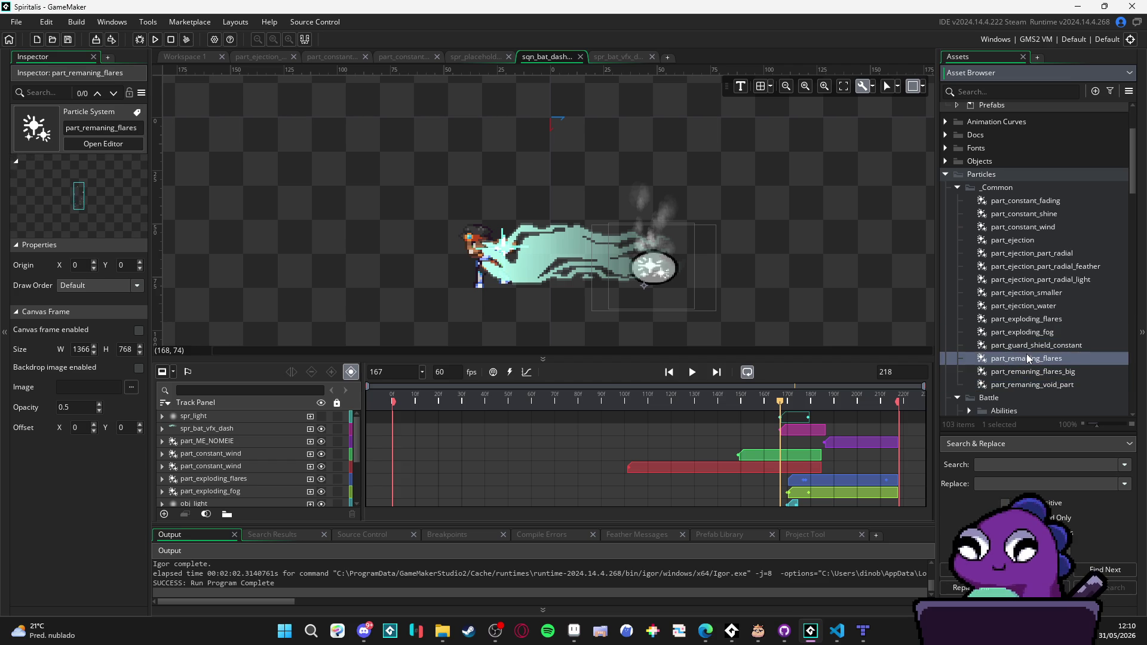
Step: Duplicate part_remaning_flares and remove the trailing 1 from the copy's name
click(574, 630)
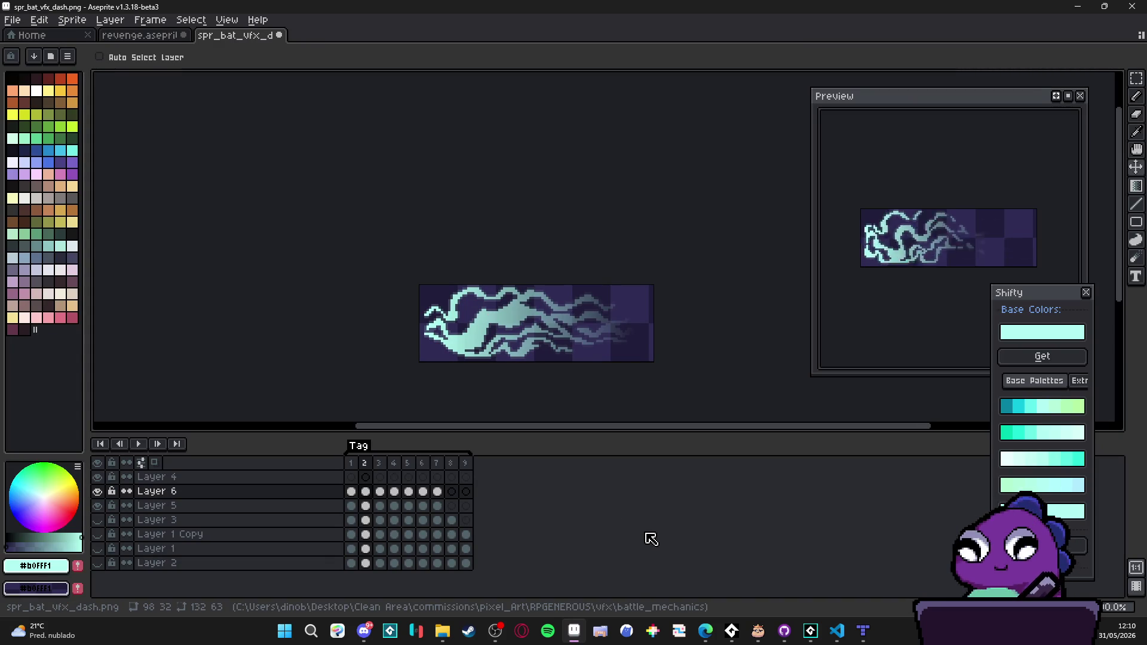
click(1086, 6)
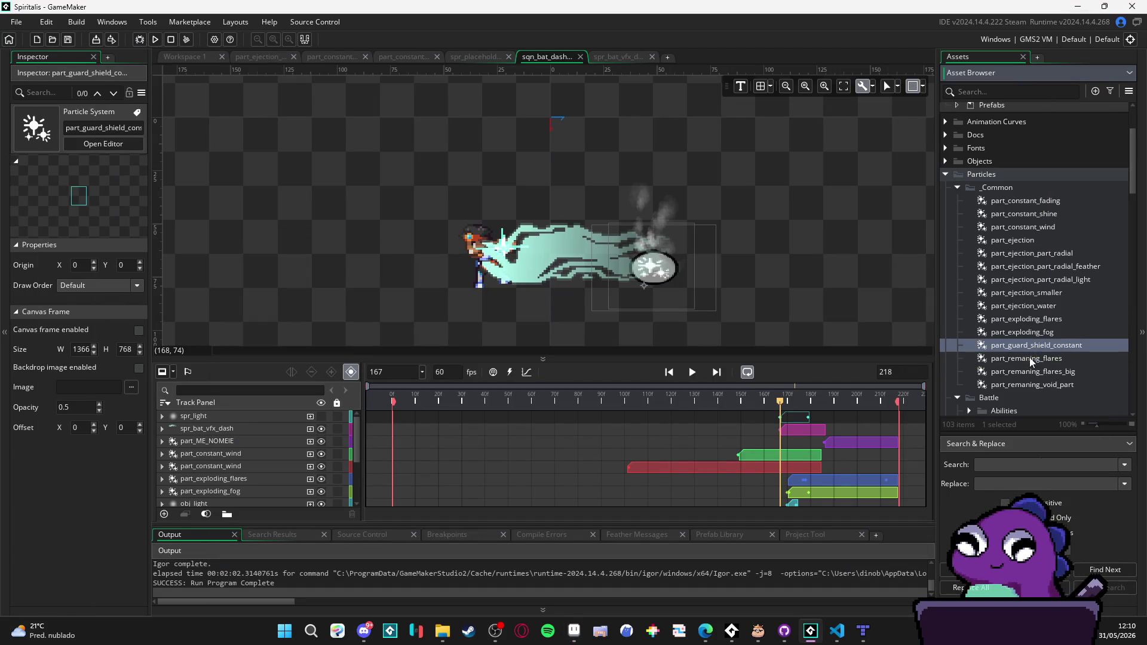
key(ctrl+d)
key(BackSpace)
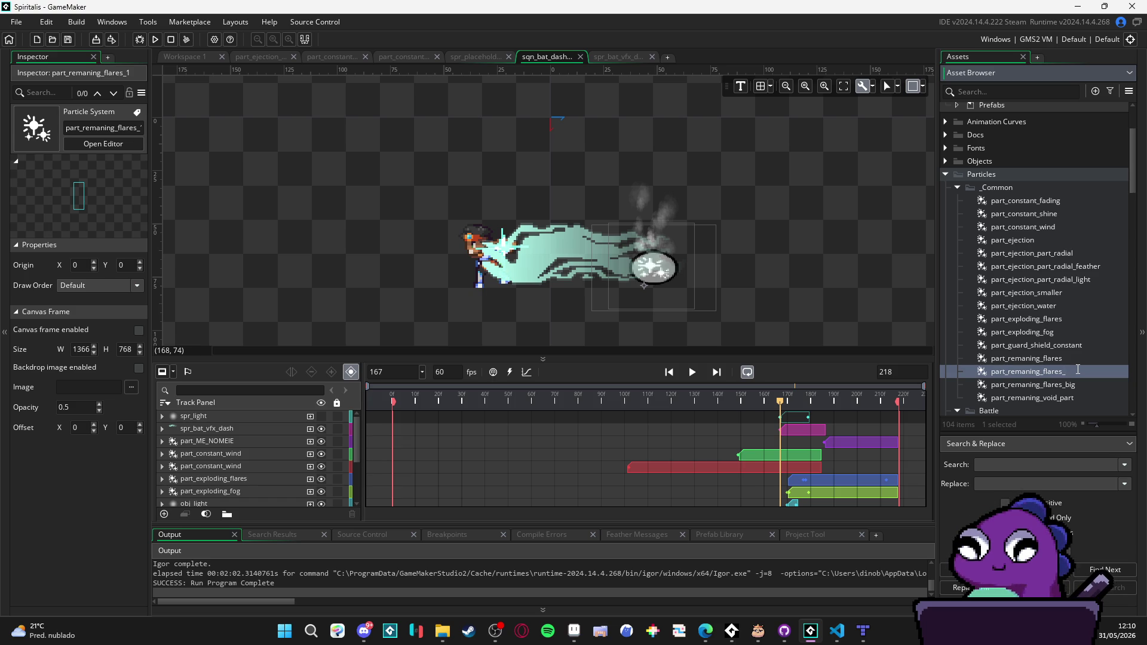
Step: Name the copy part_remaning_flares_dash and open it in the particle editor
text(dash)
key(Return)
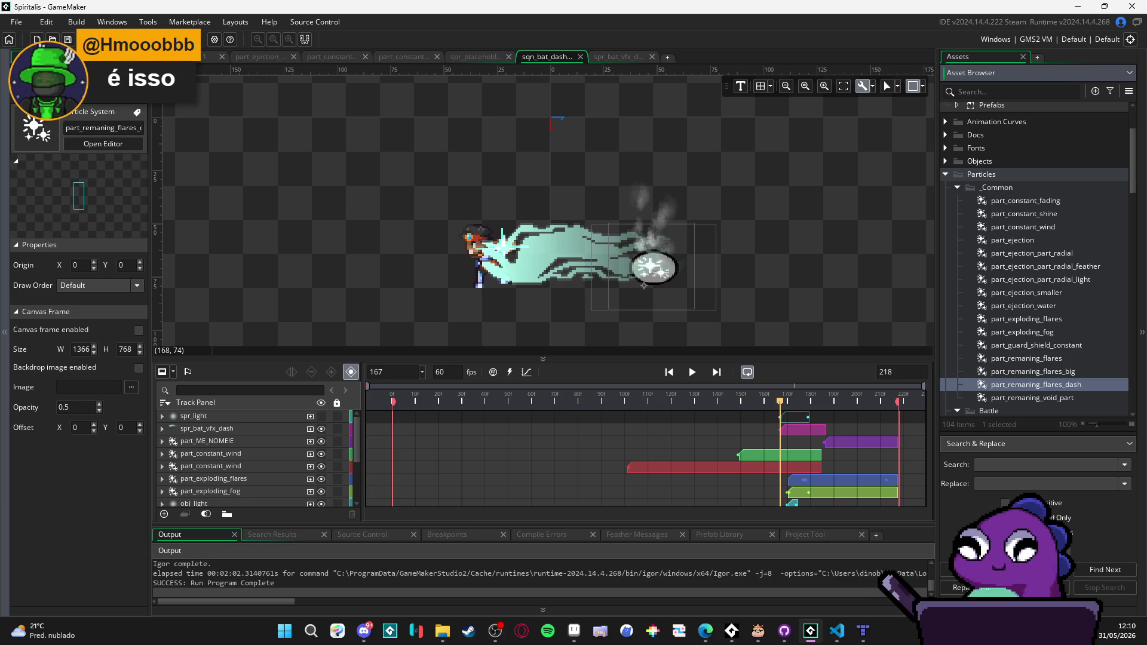
double_click(1027, 385)
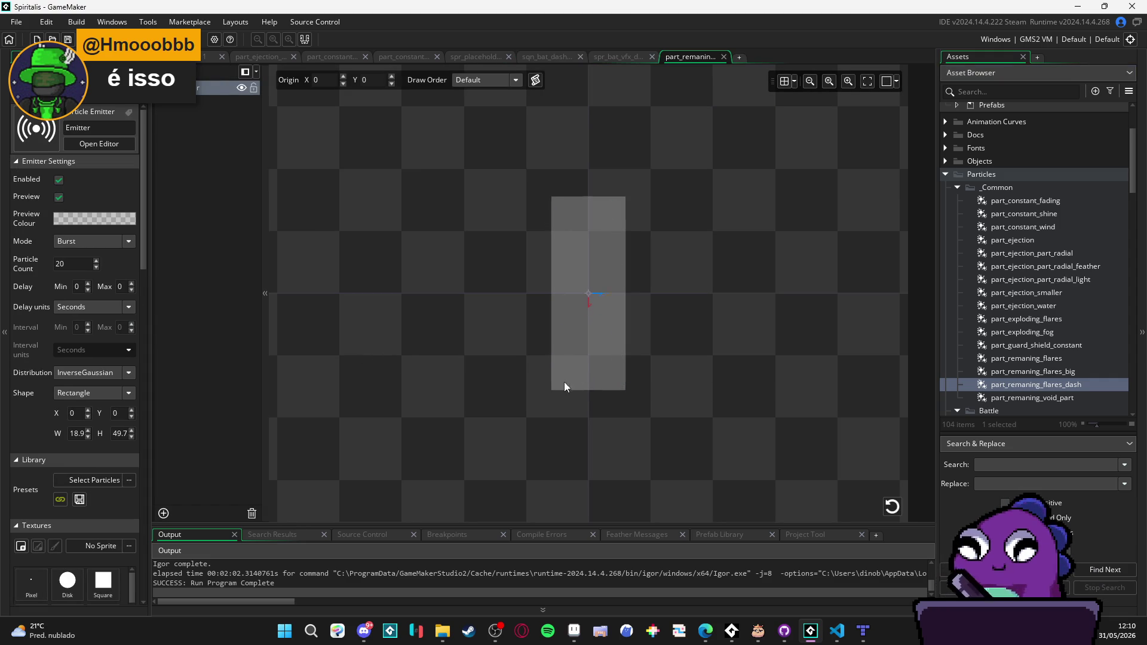
Step: Set the dash flares emitter rectangle to W 98 and H 32, then replay the burst
click(1015, 384)
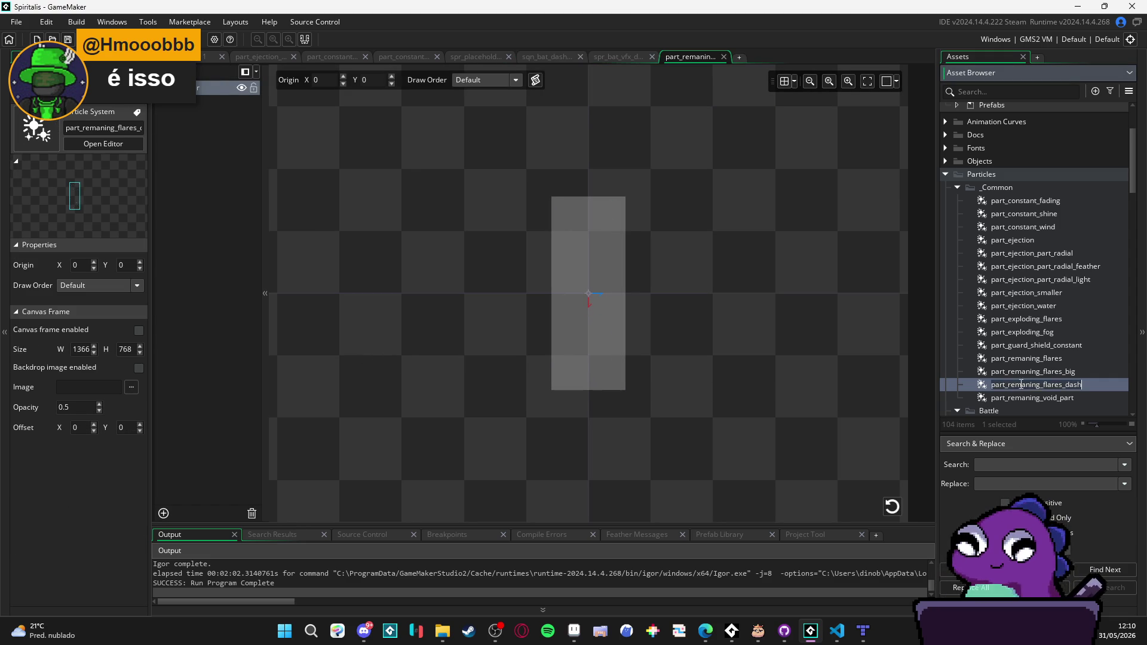
click(203, 398)
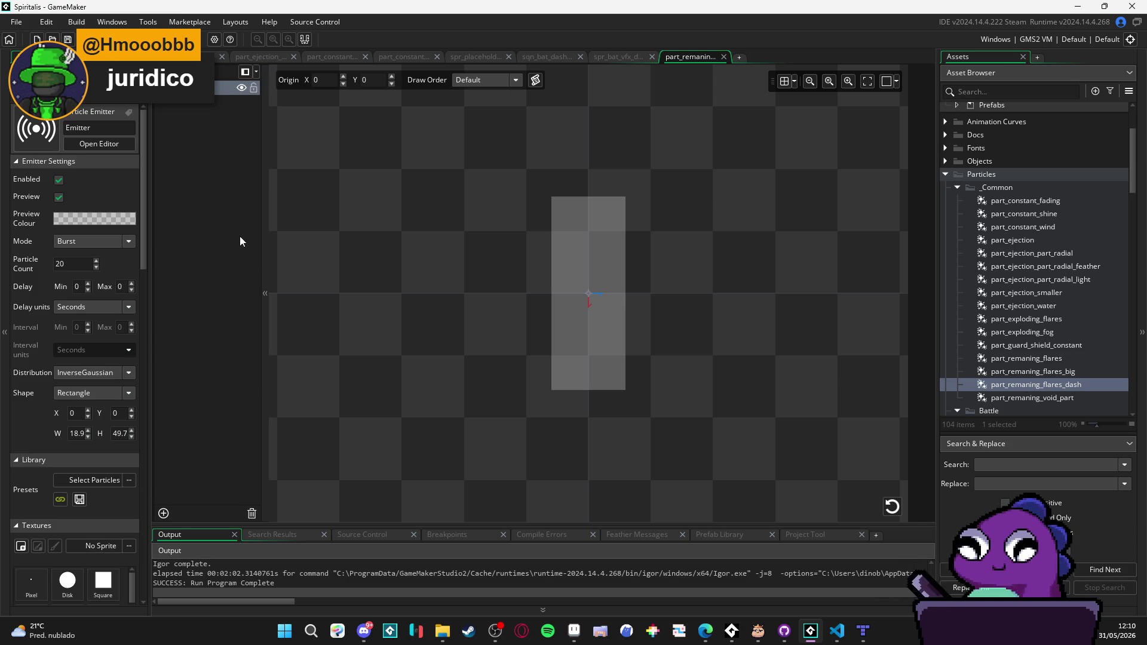
click(573, 631)
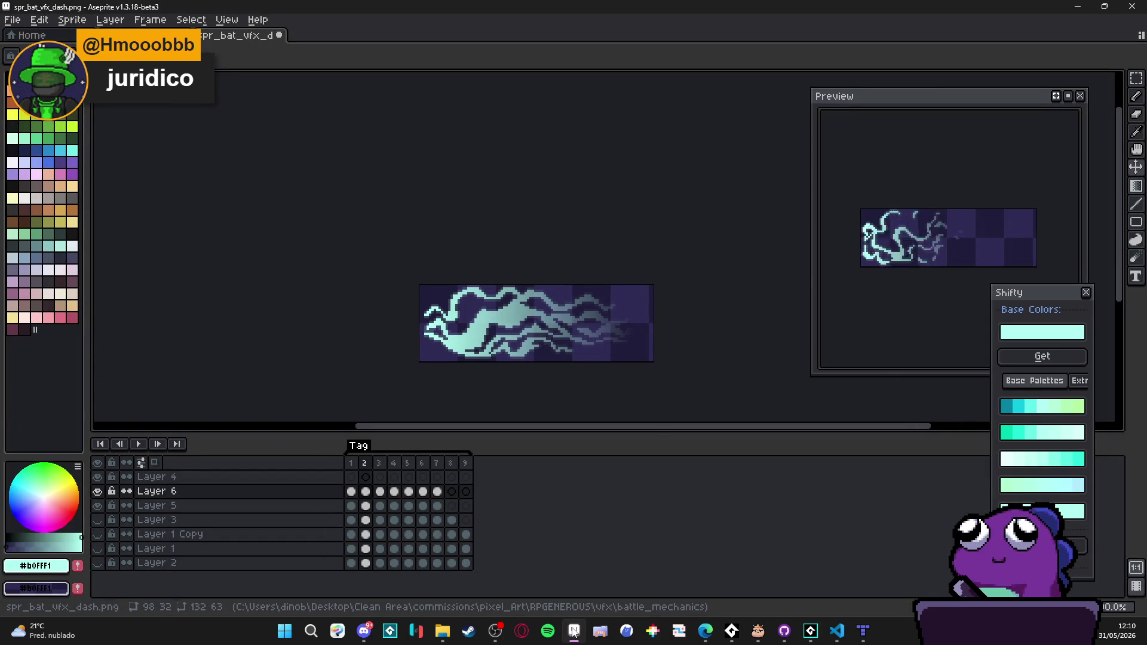
click(574, 631)
text(8)
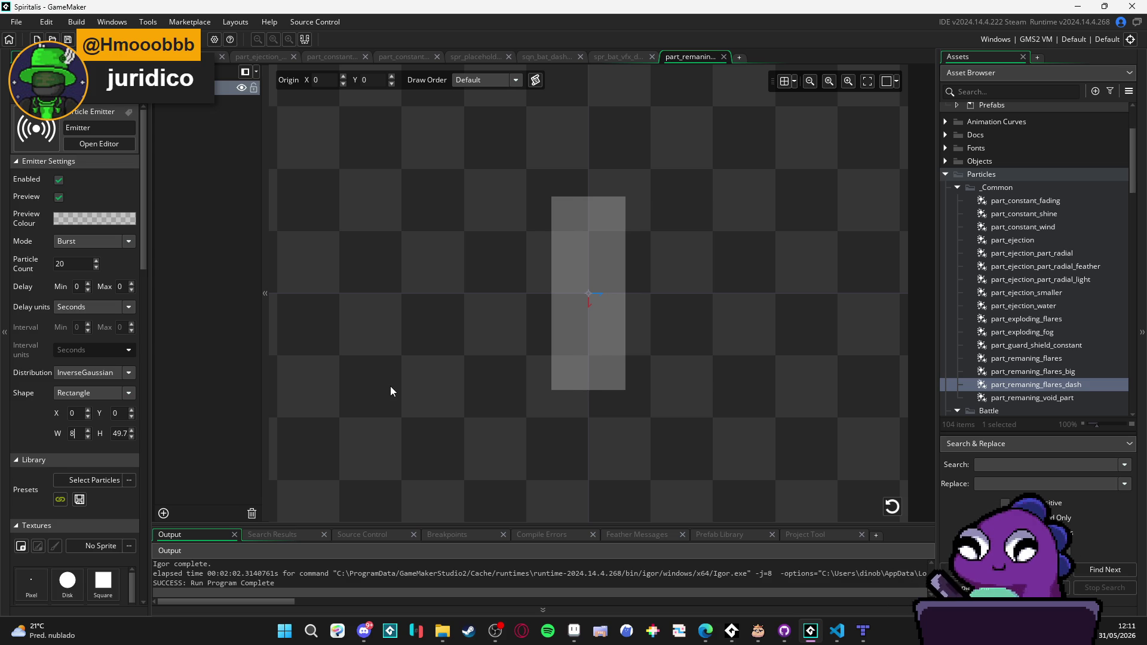
key(Tab)
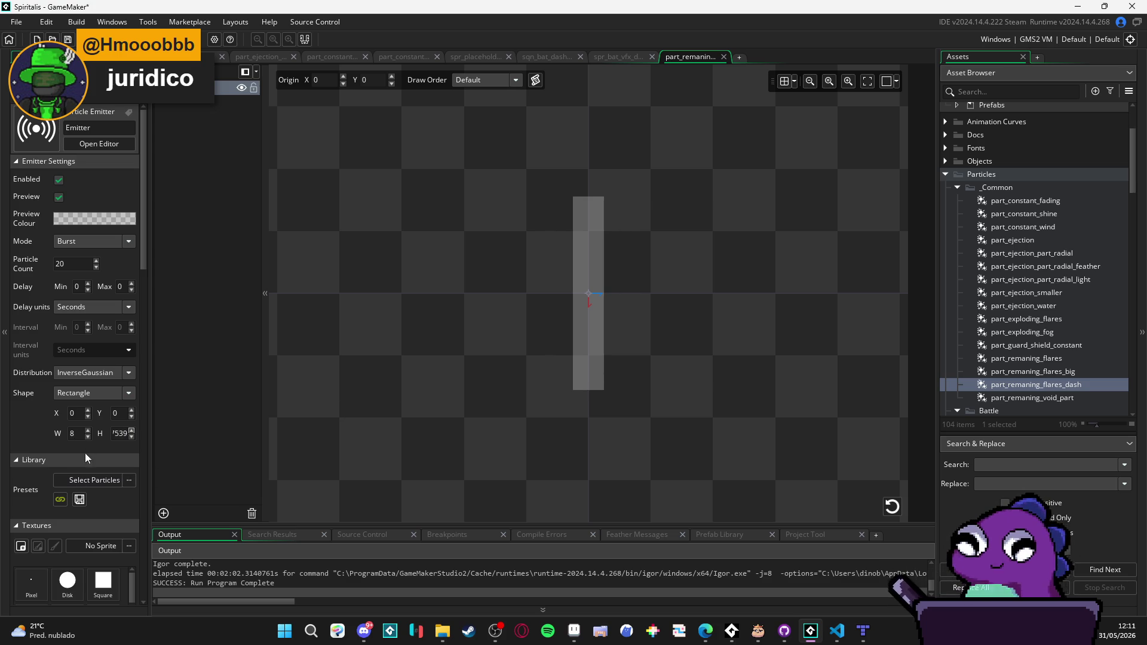
click(71, 433)
text(9)
key(Tab)
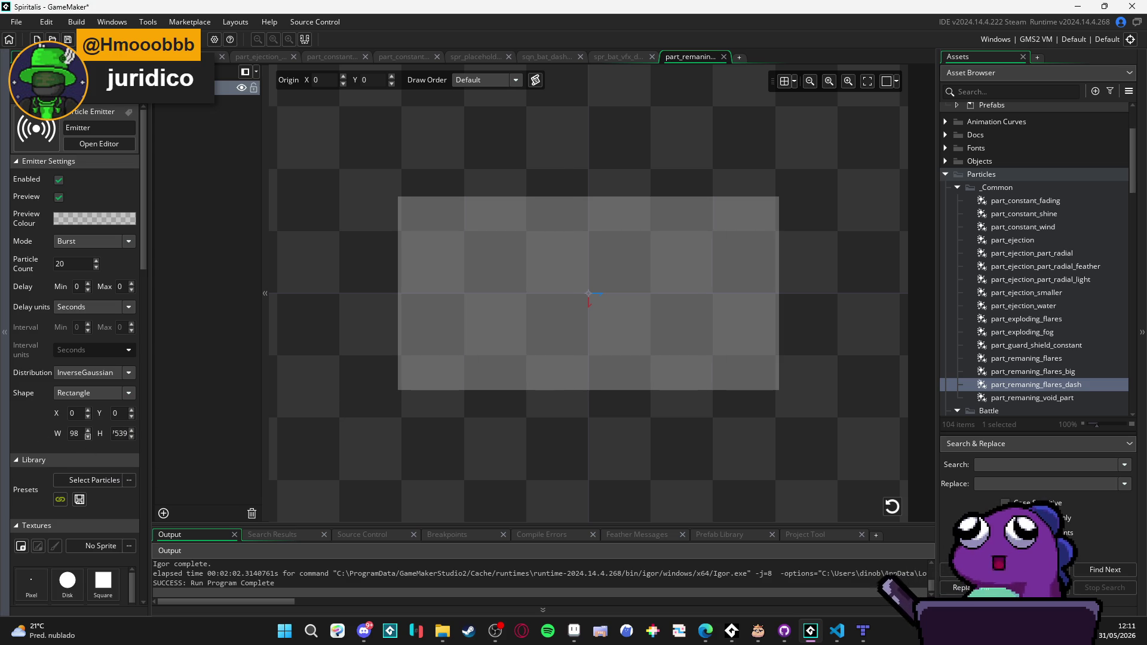
text(32)
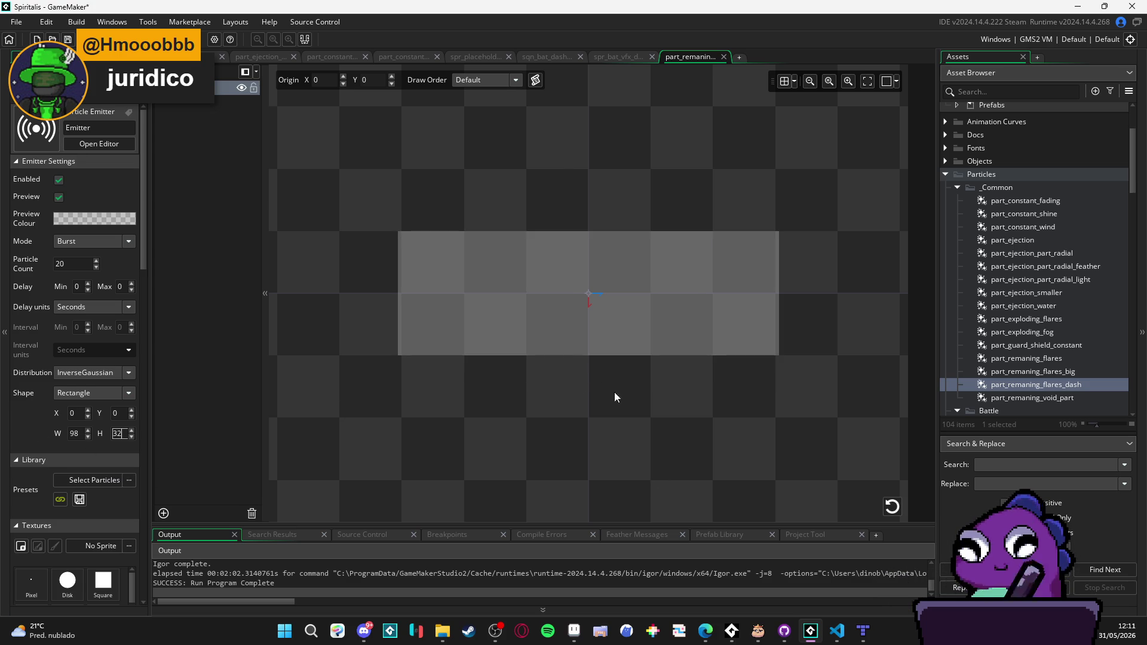
click(892, 507)
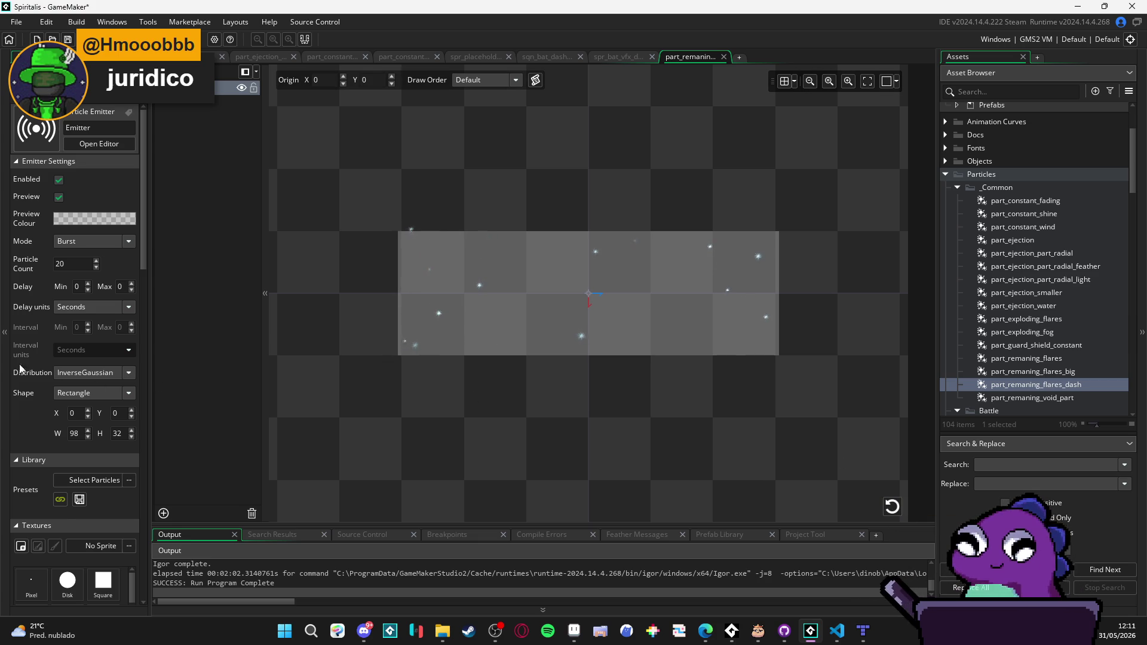
Step: Set the emitter gravity direction to 180, replay the burst, and nudge the angle slightly higher
scroll(20, 369, down, 3)
scroll(21, 369, up, 3)
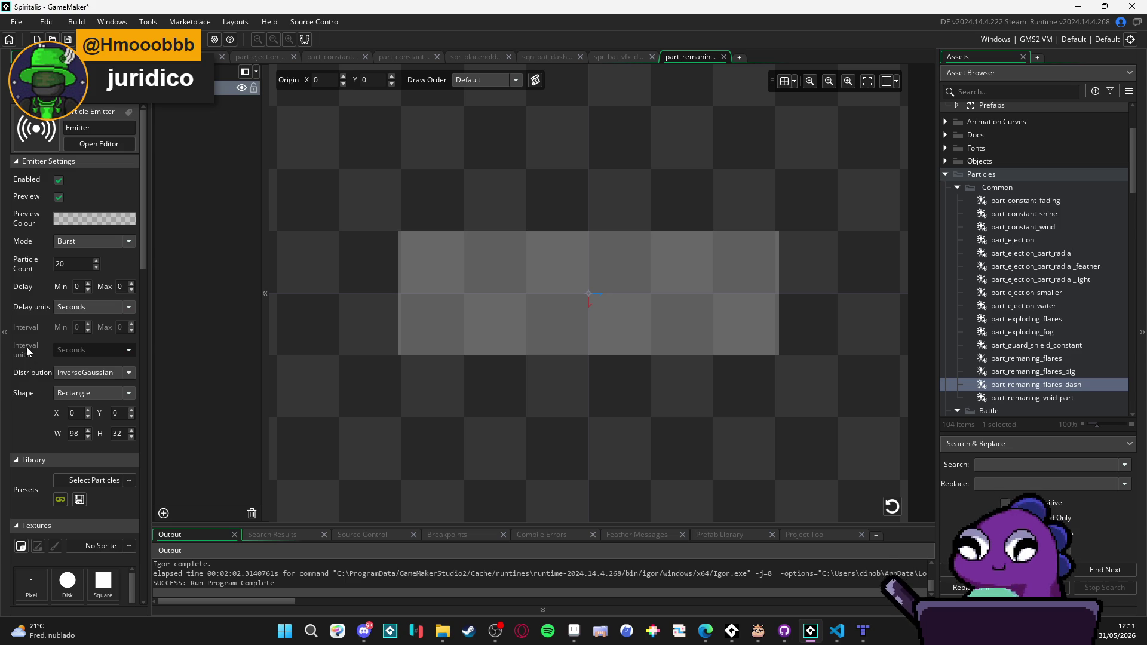
scroll(26, 346, down, 3)
scroll(23, 354, down, 5)
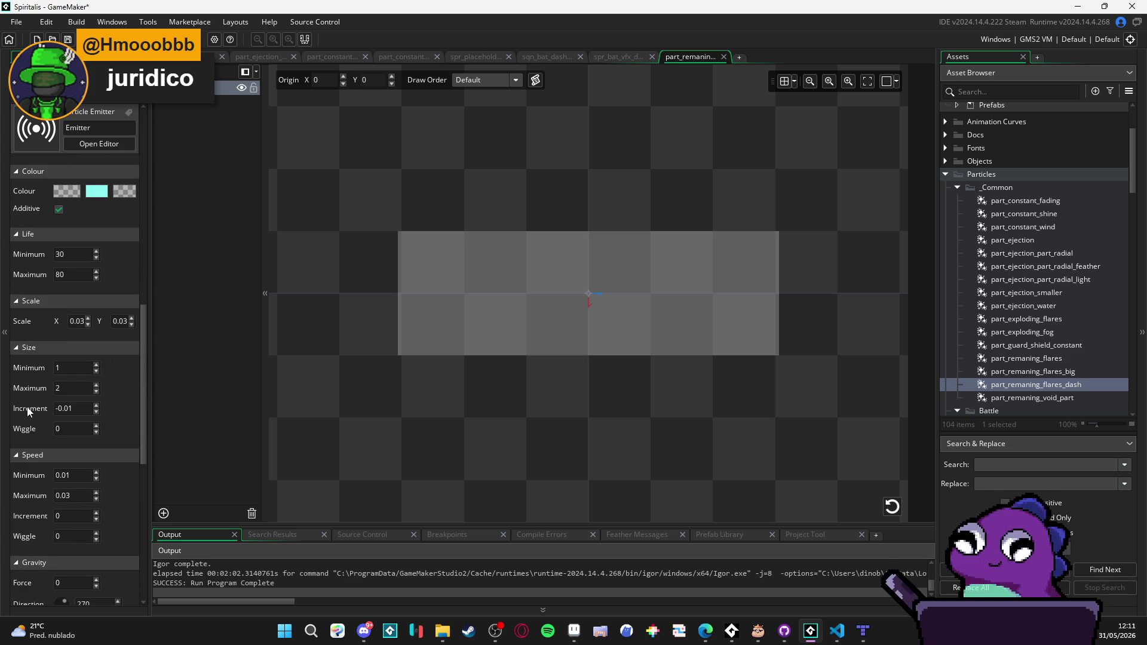
scroll(37, 487, down, 2)
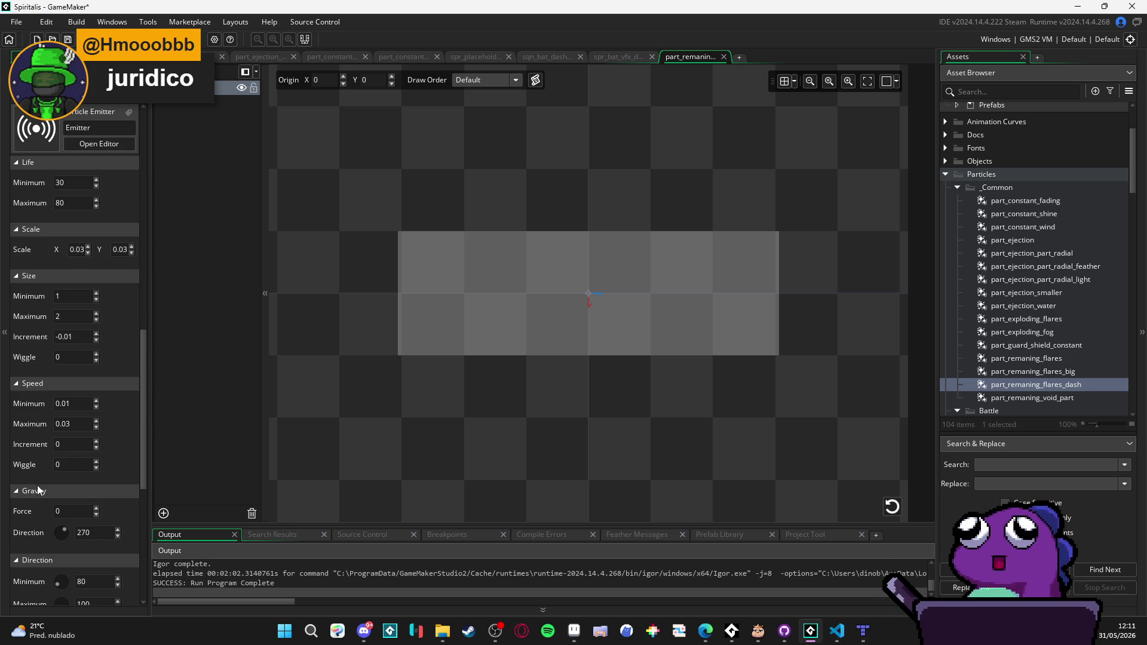
scroll(38, 489, down, 2)
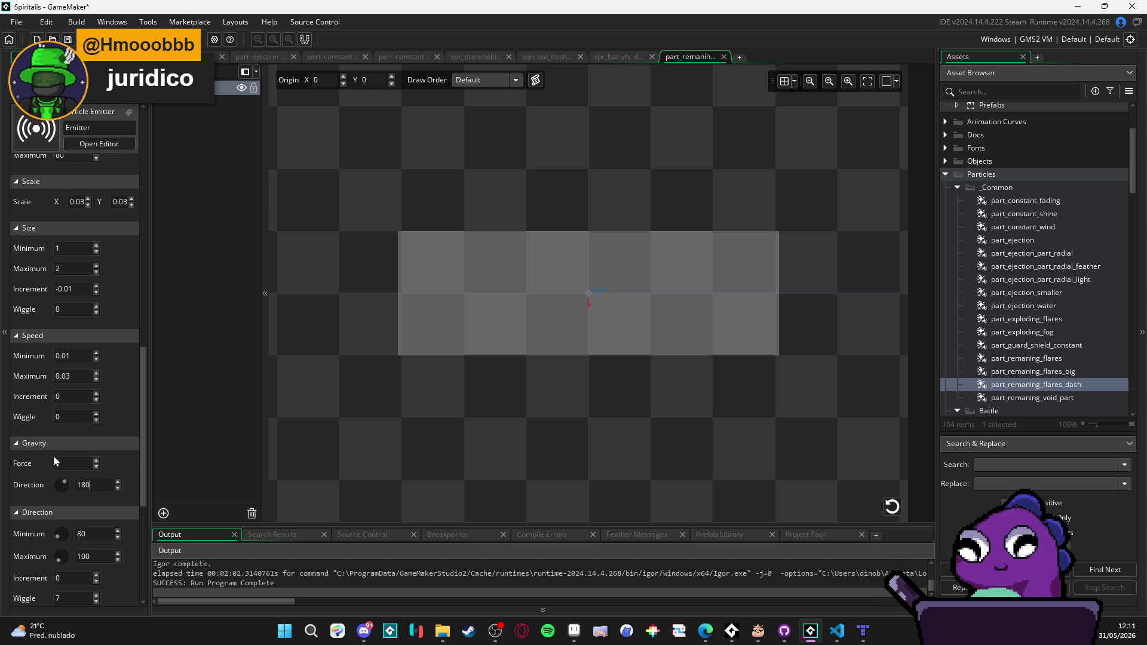
click(892, 507)
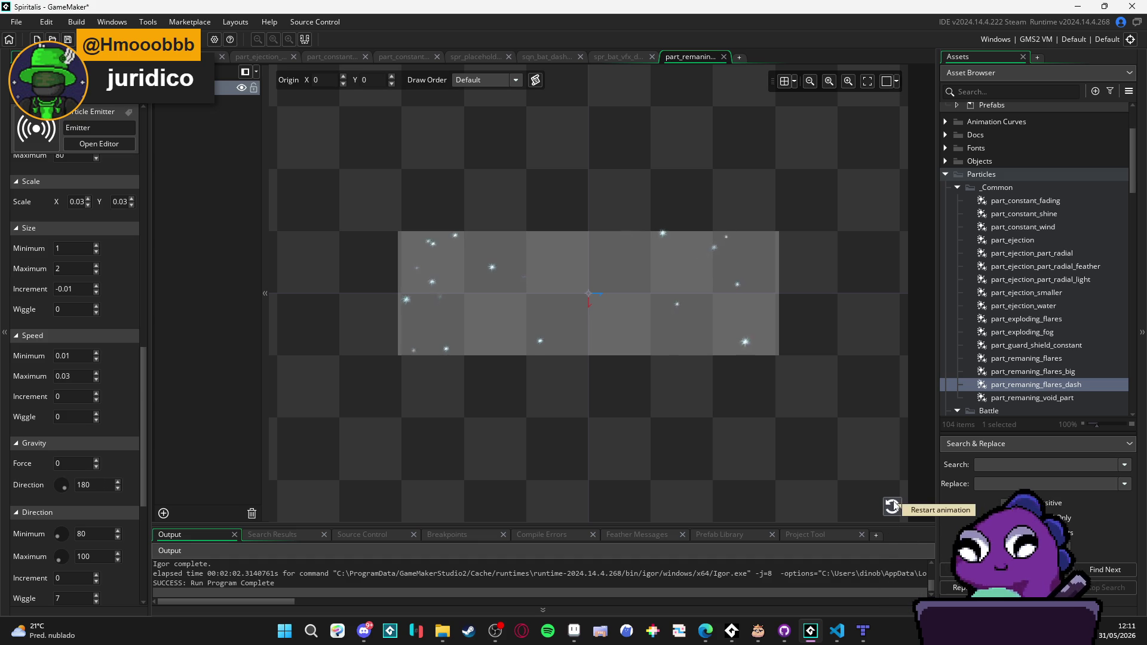
click(892, 507)
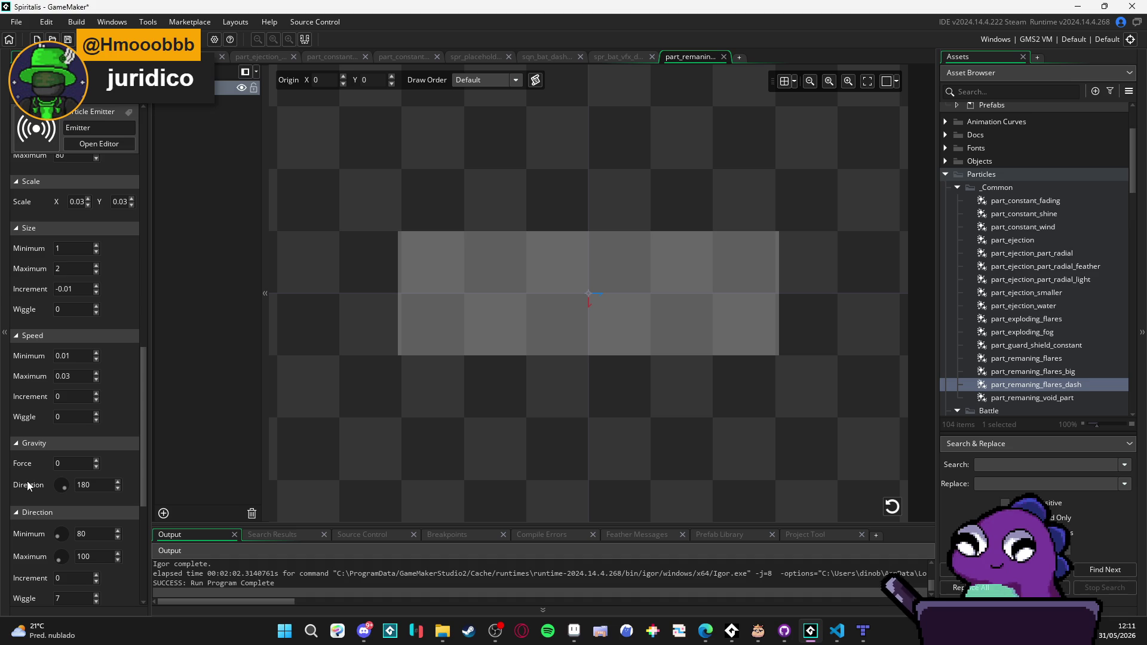
click(893, 506)
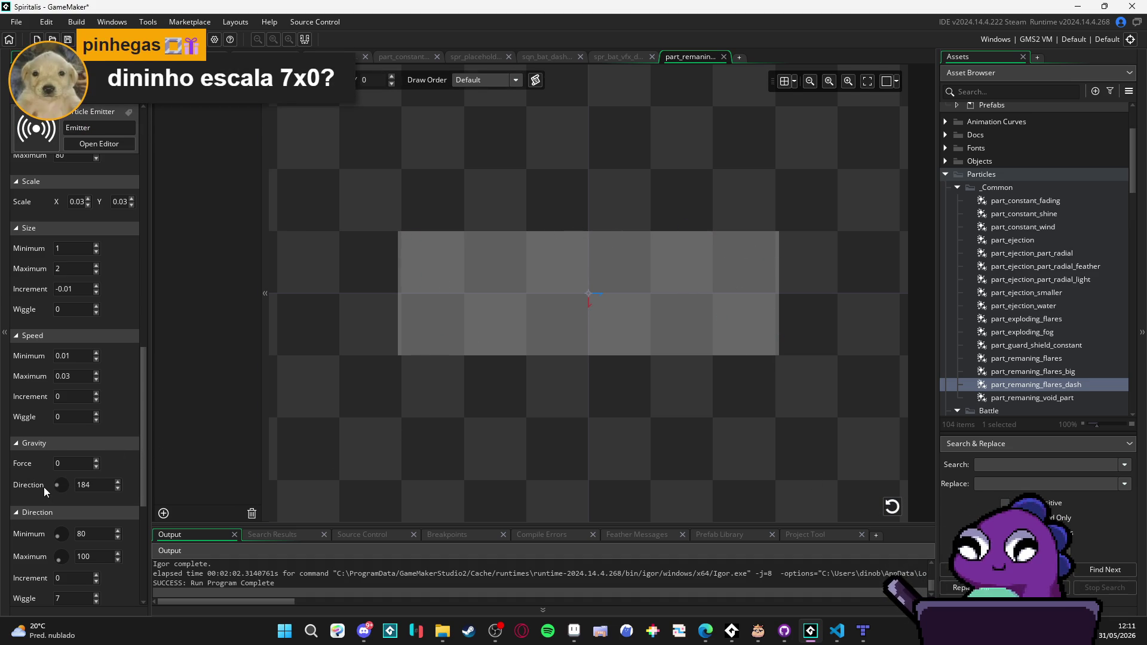
drag(37, 488, 19, 486)
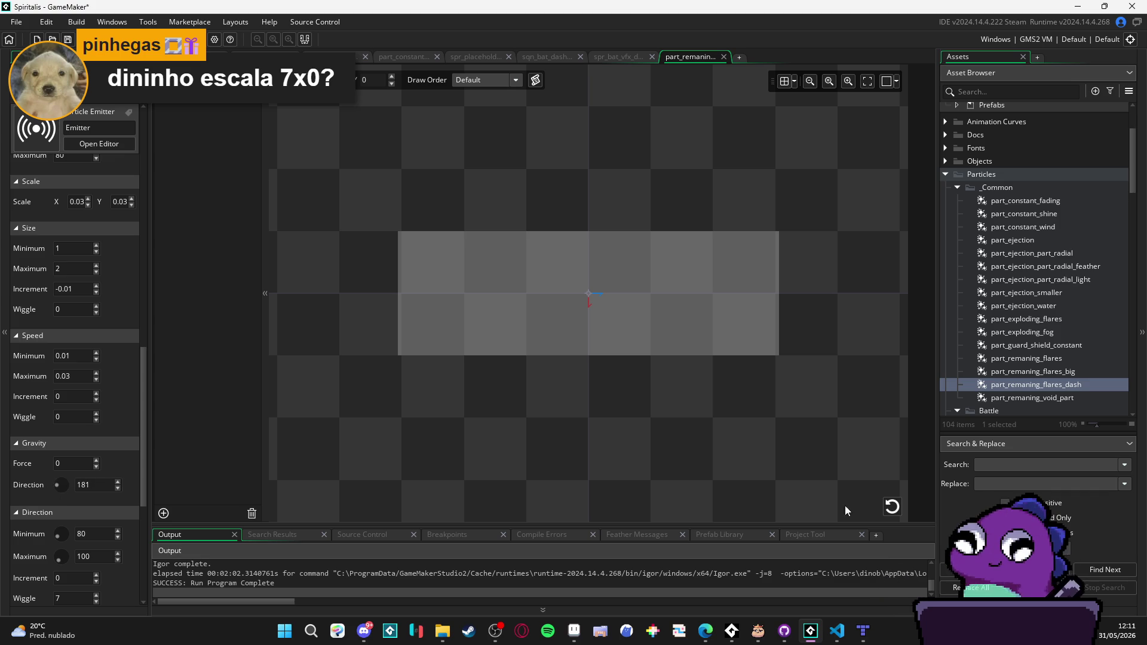
Step: Replay the dash particle burst to check the gravity change
click(890, 507)
click(890, 508)
click(890, 508)
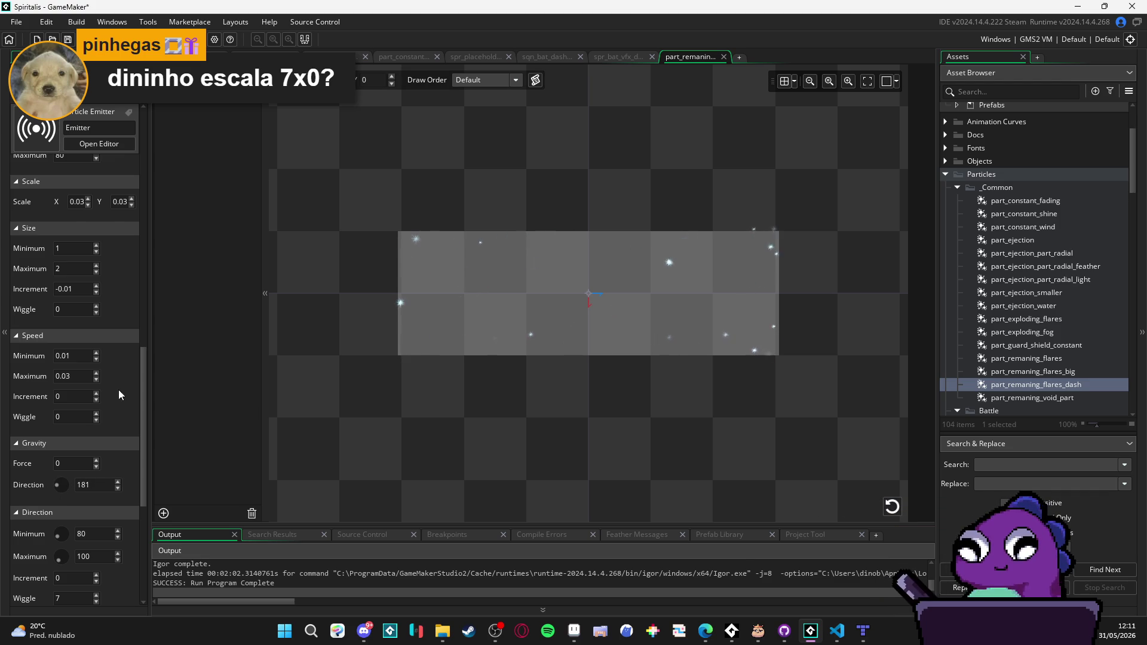
scroll(131, 383, up, 1)
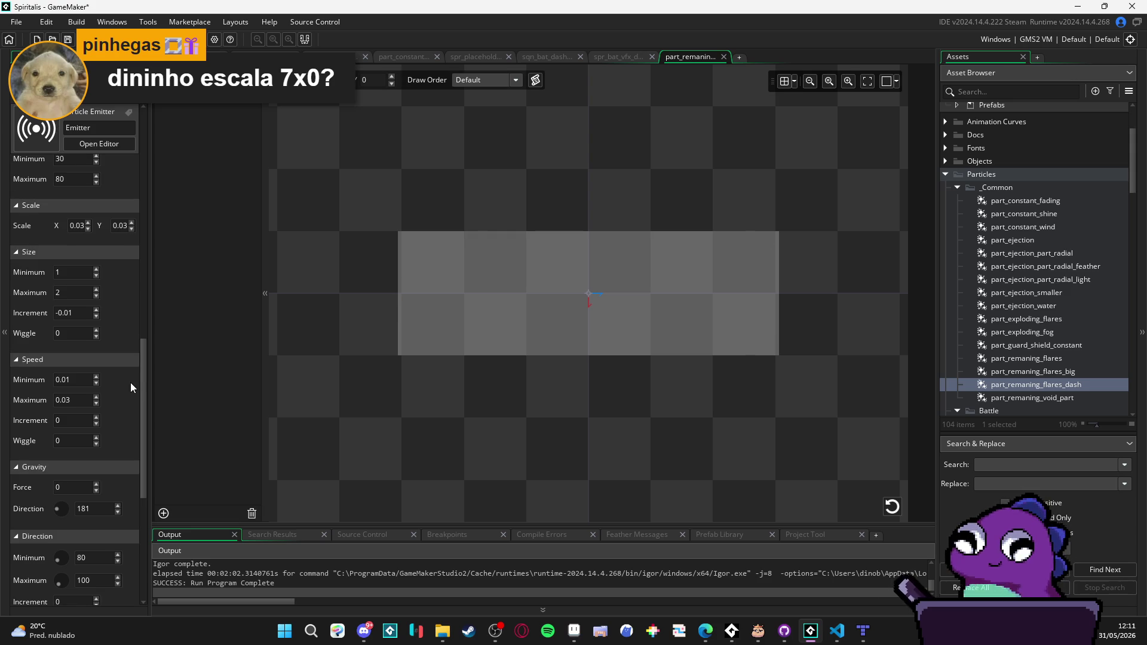
scroll(126, 390, down, 1)
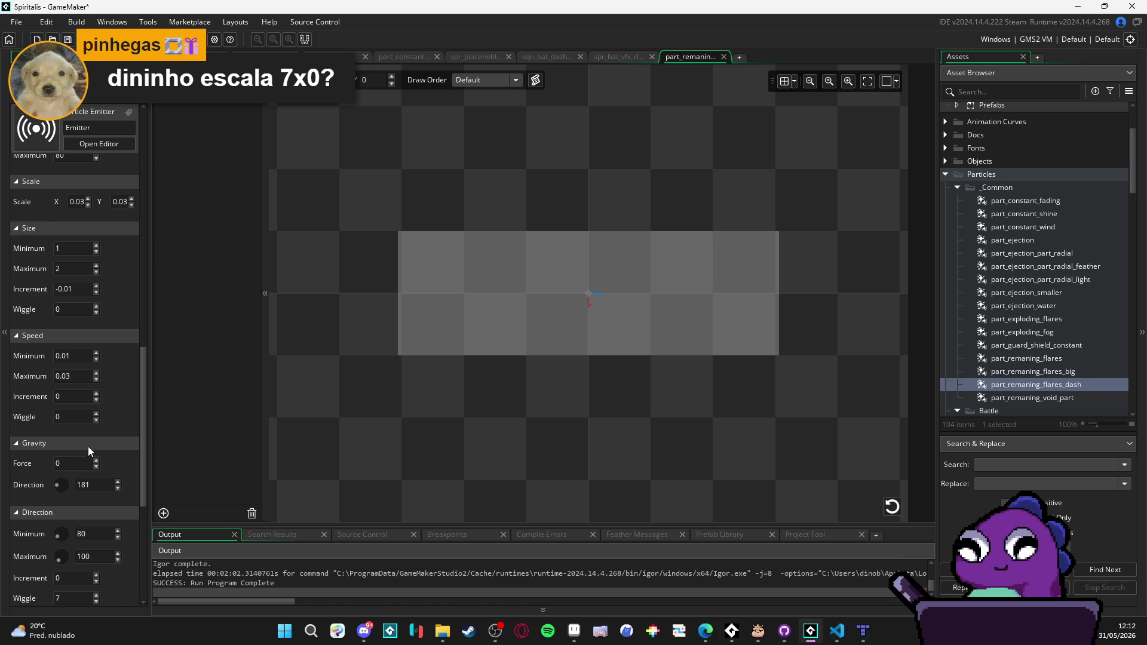
scroll(118, 424, down, 3)
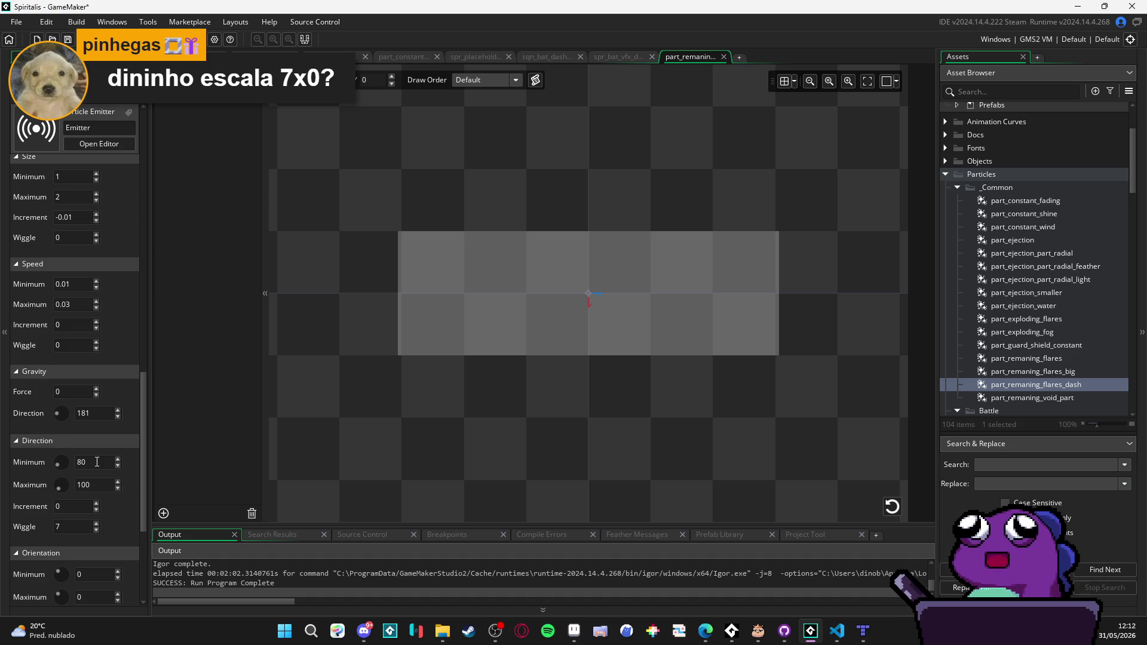
Step: Set the particle direction minimum and maximum to 180
text(1)
key(Tab)
text(180)
click(892, 506)
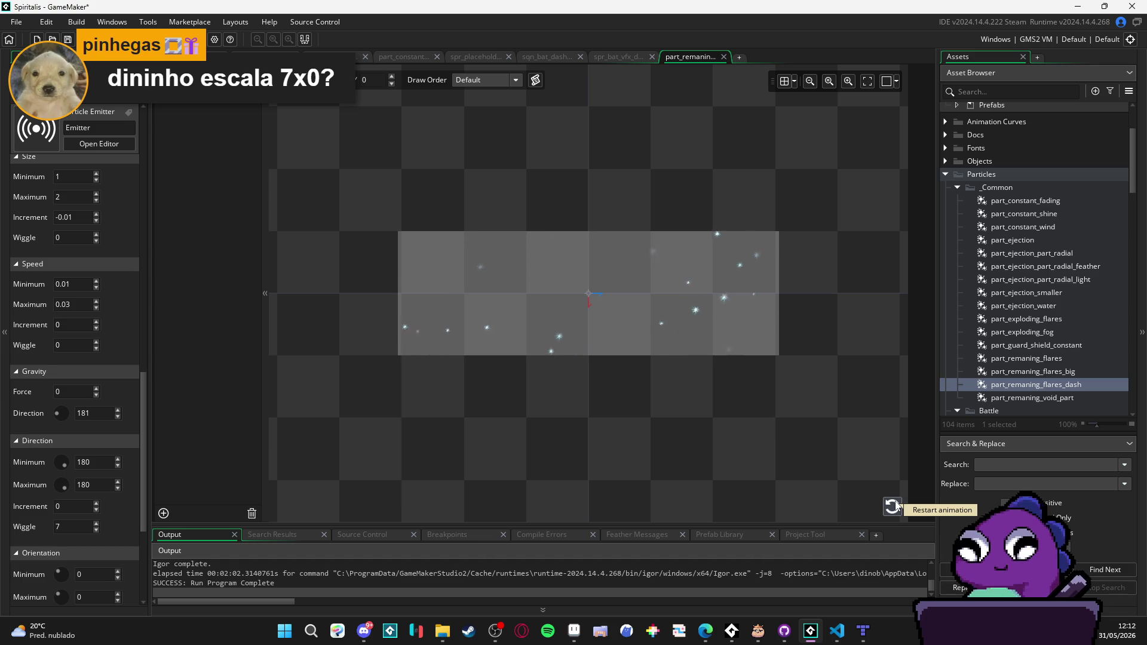
scroll(111, 370, down, 2)
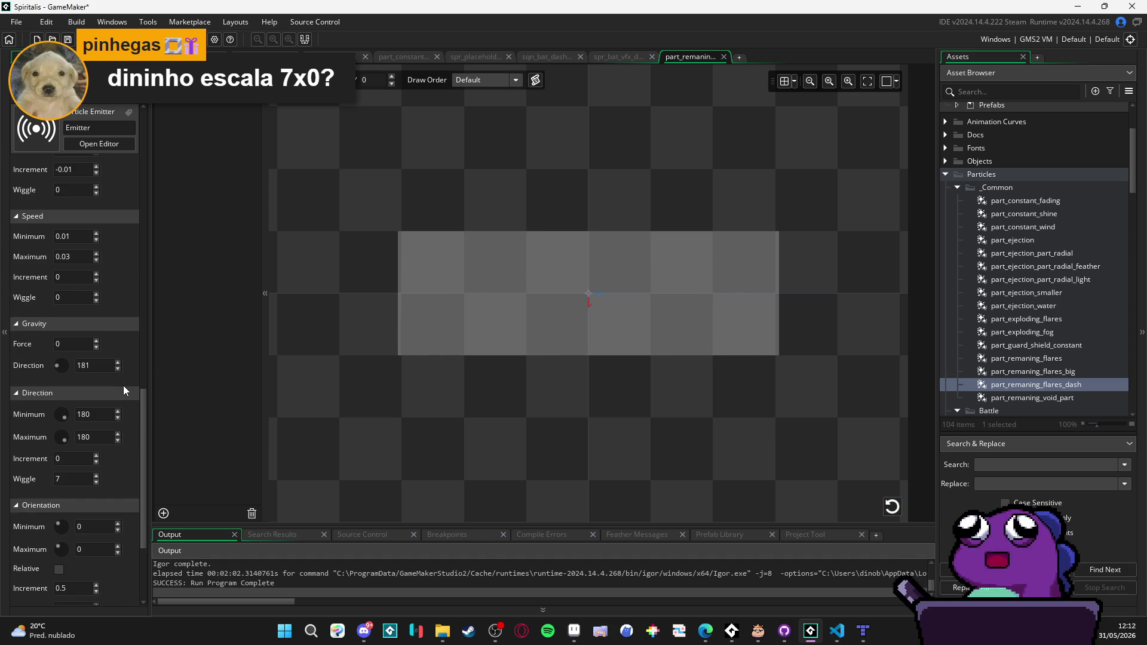
scroll(124, 390, up, 10)
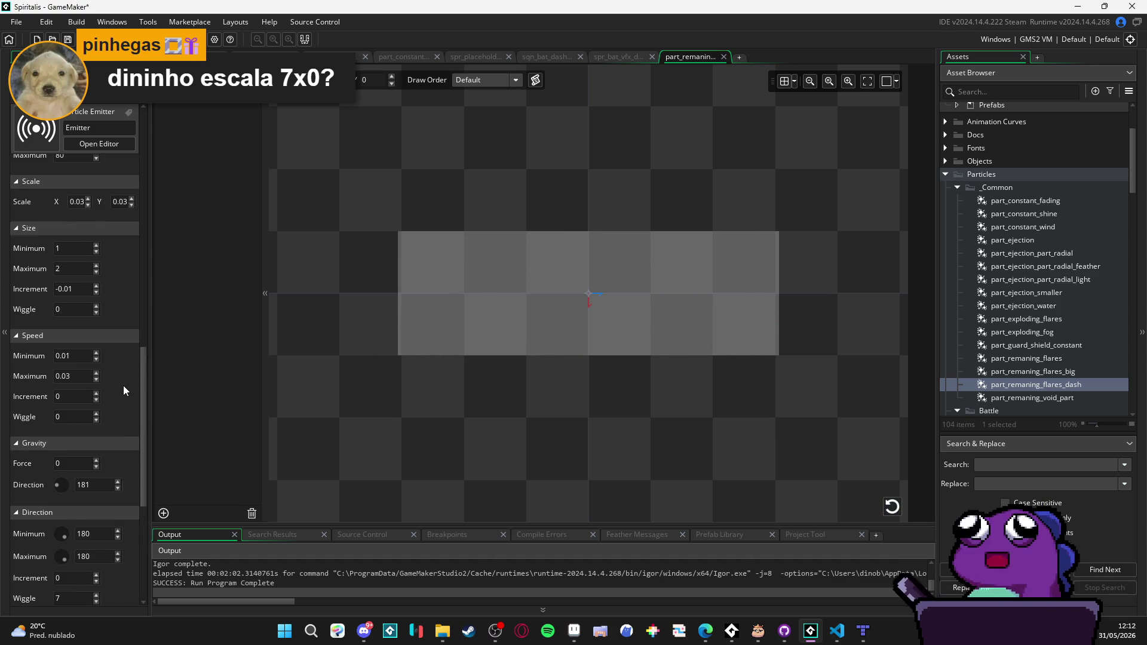
scroll(123, 385, up, 9)
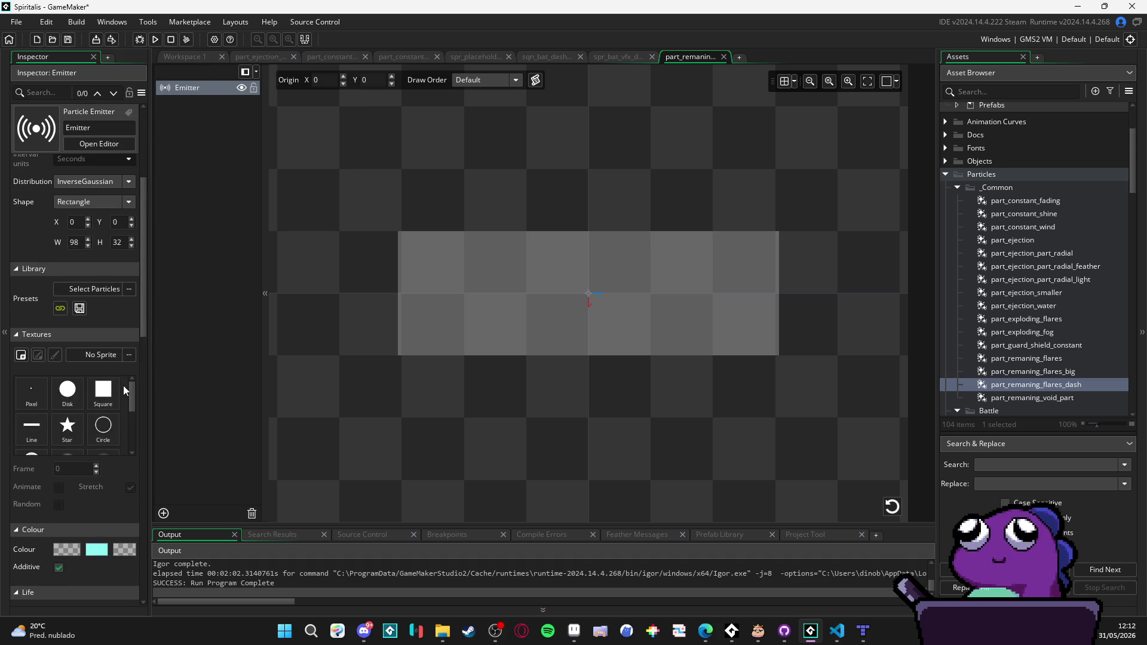
Step: Switch the dash particles' texture to Flare and replay the preview
click(893, 512)
click(892, 508)
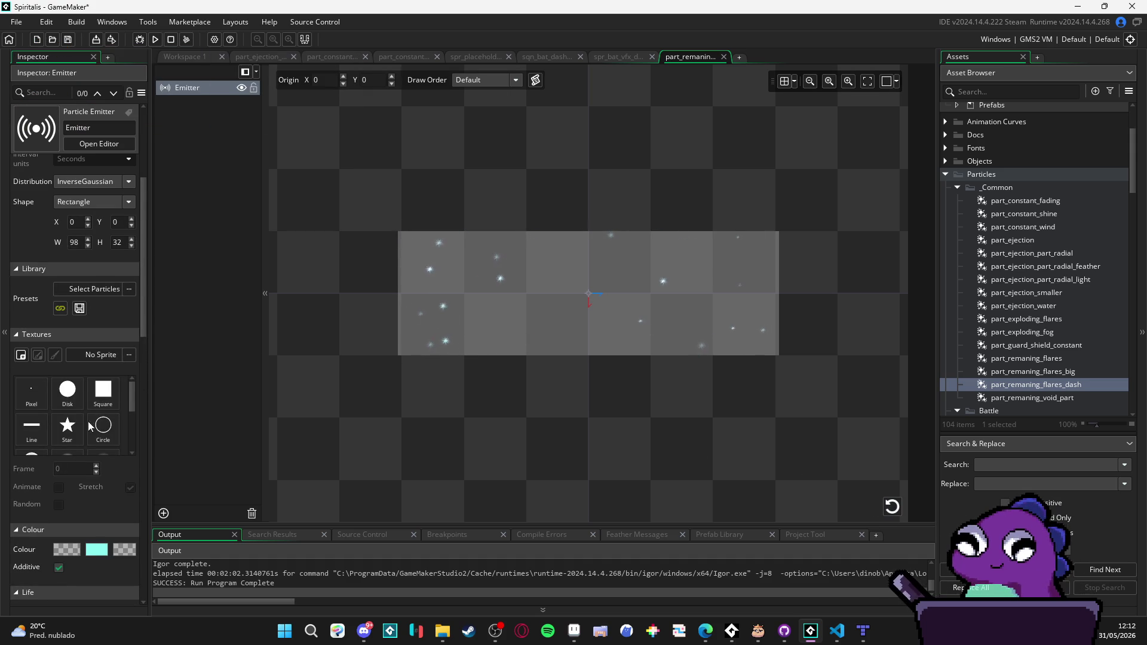
scroll(102, 465, down, 2)
scroll(102, 464, up, 3)
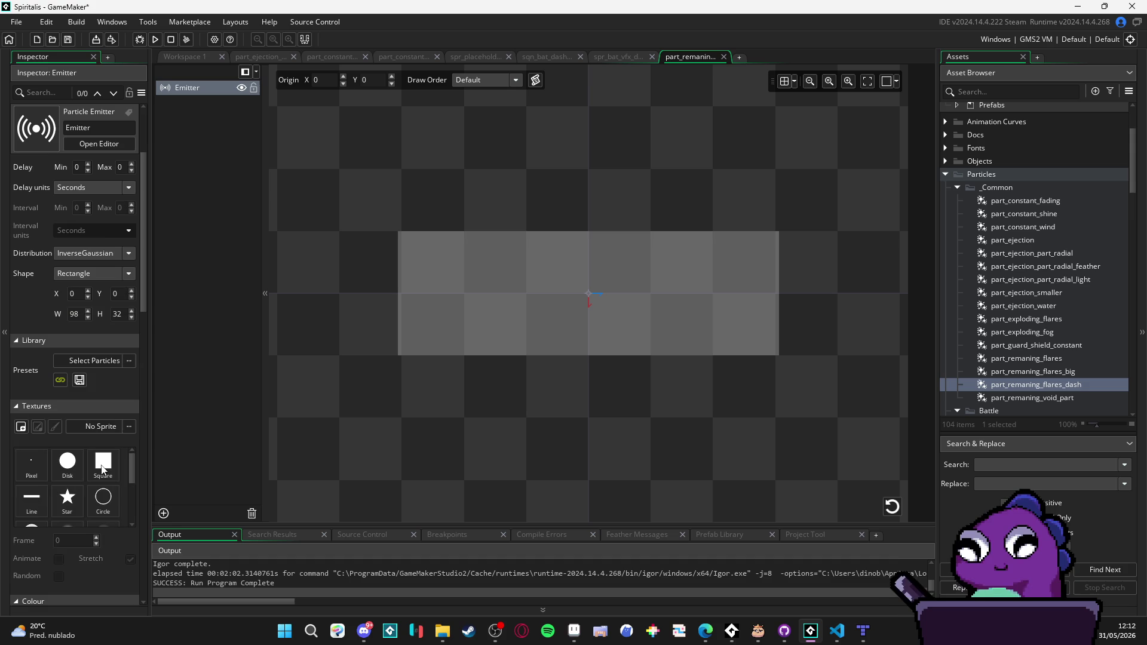
scroll(102, 465, down, 3)
scroll(107, 511, up, 2)
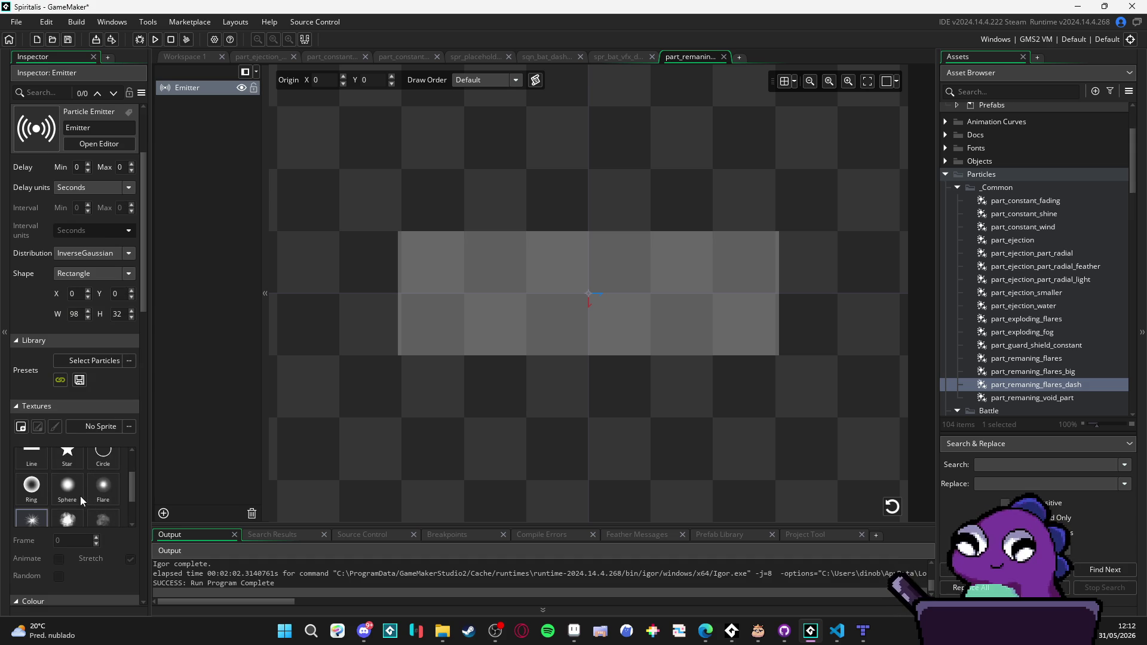
click(80, 495)
click(119, 484)
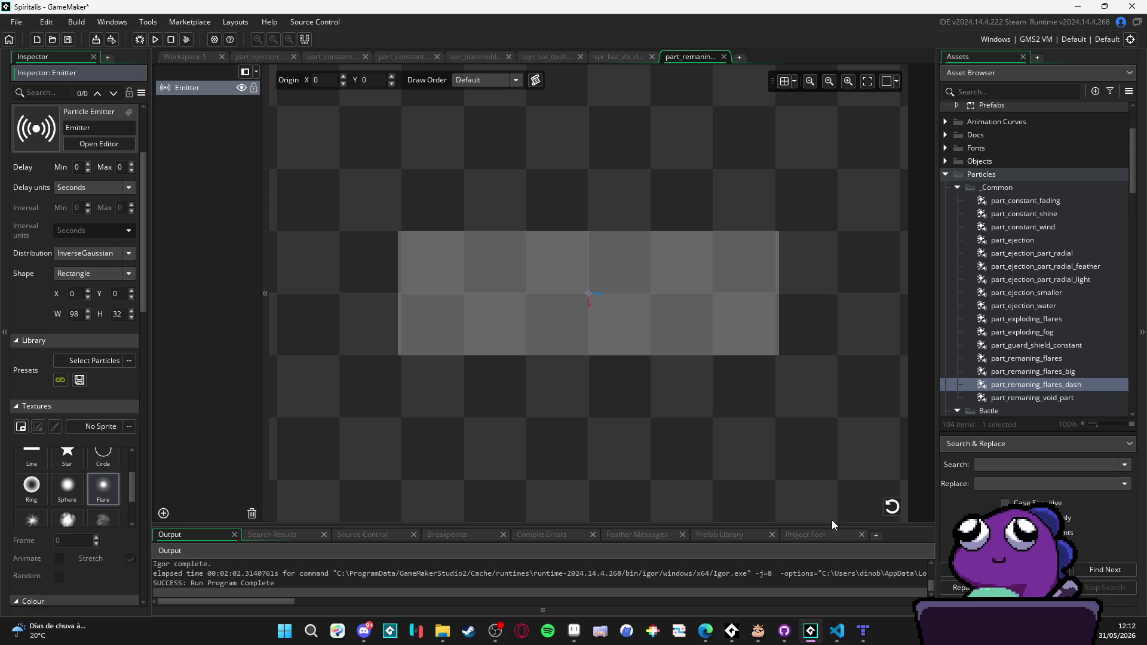
click(892, 507)
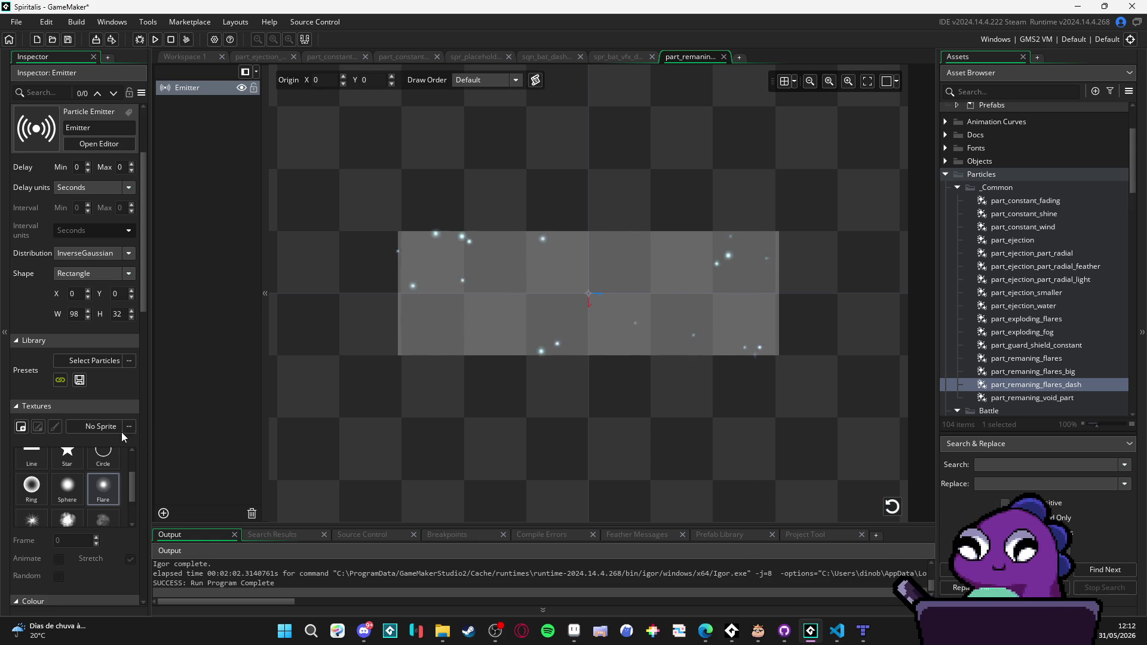
Step: Change the spawn distribution from InverseGaussian to Gaussian and replay the burst
click(93, 255)
click(91, 280)
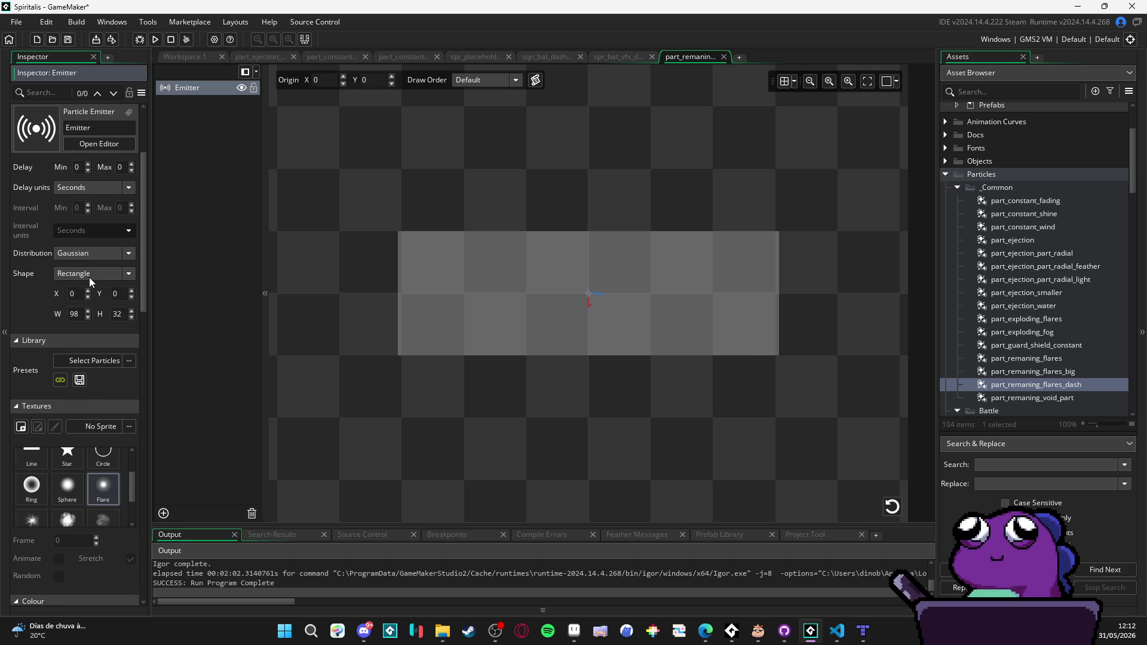
click(892, 506)
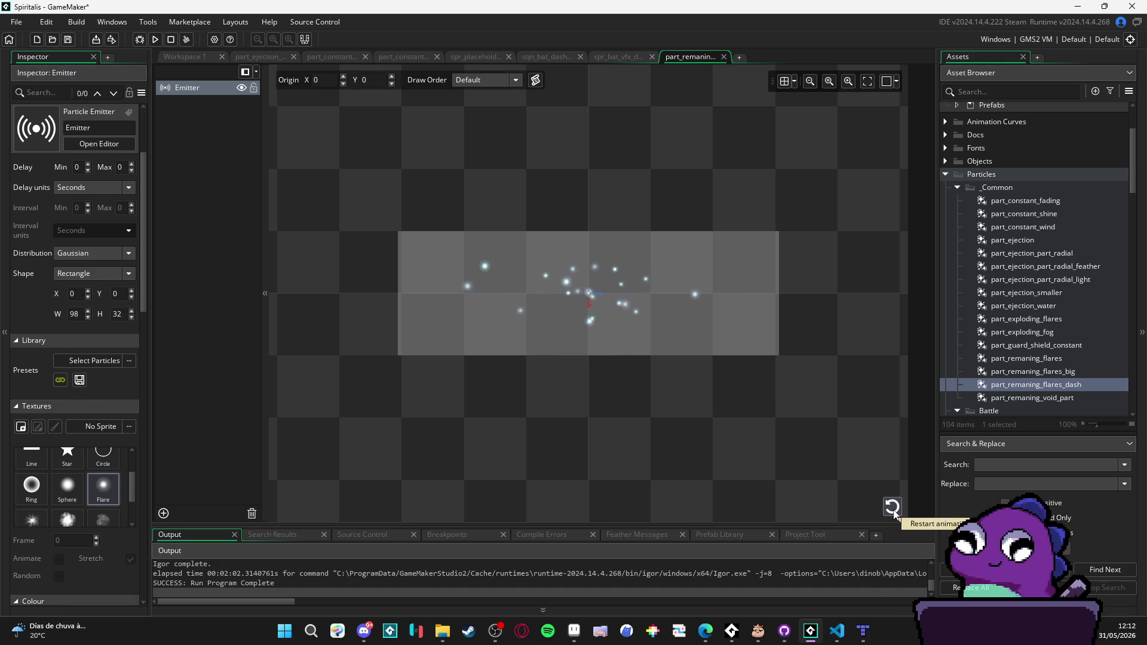
click(894, 513)
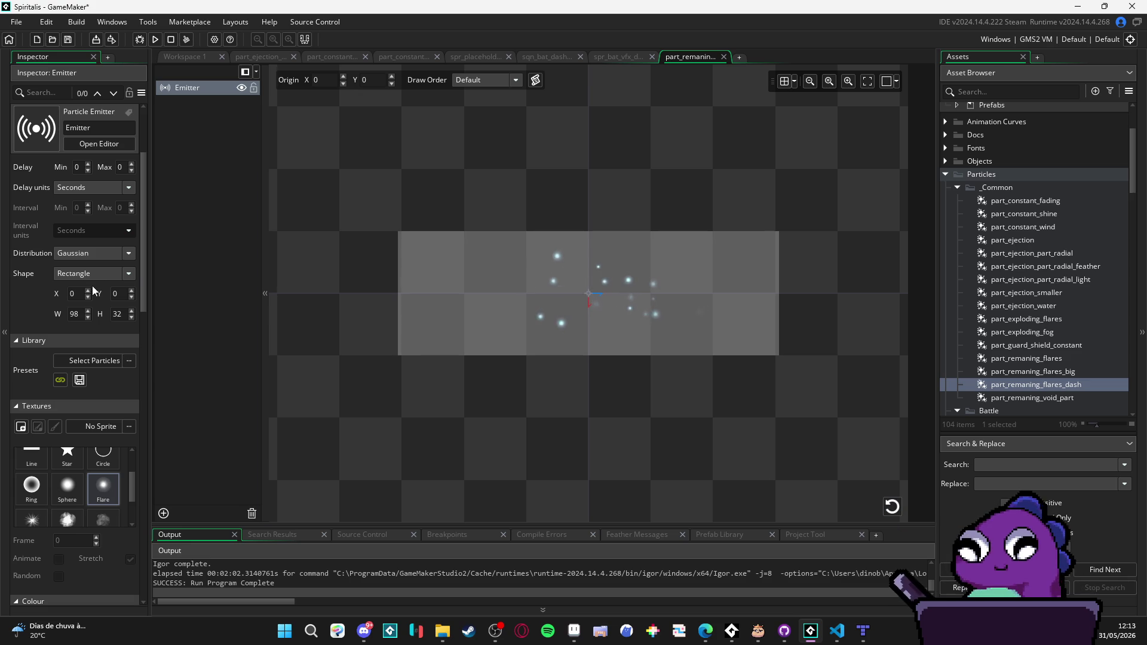
scroll(34, 234, up, 4)
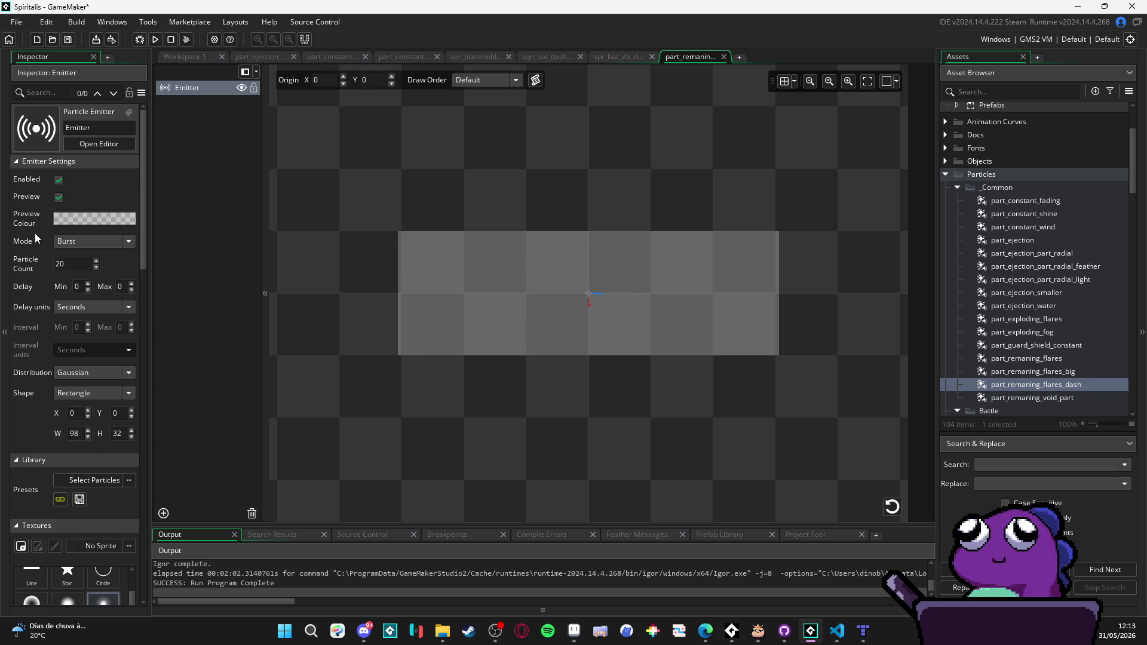
Step: Raise the particle count to 40 and replay the larger burst
double_click(90, 265)
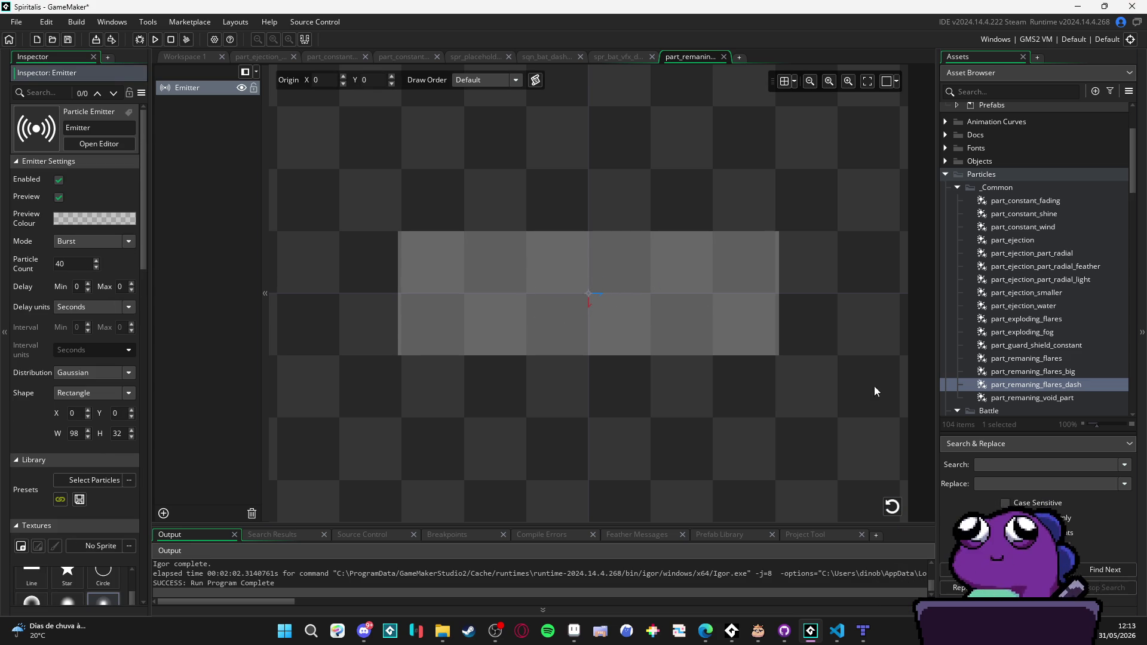
click(891, 506)
click(892, 506)
scroll(78, 401, down, 2)
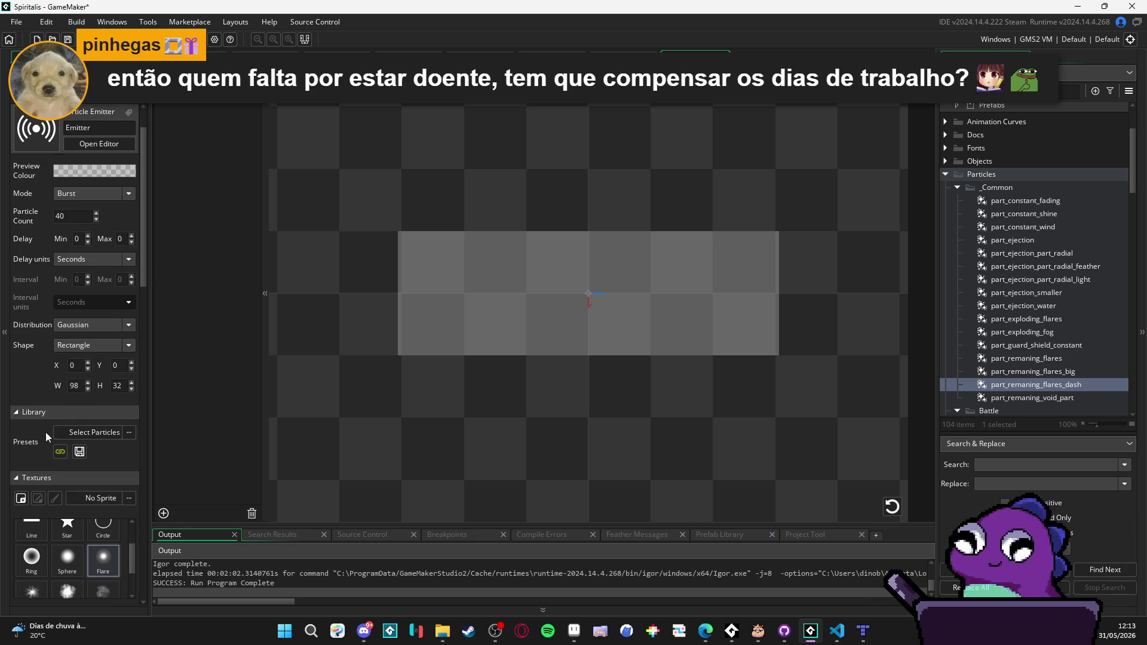
scroll(49, 543, up, 1)
click(890, 506)
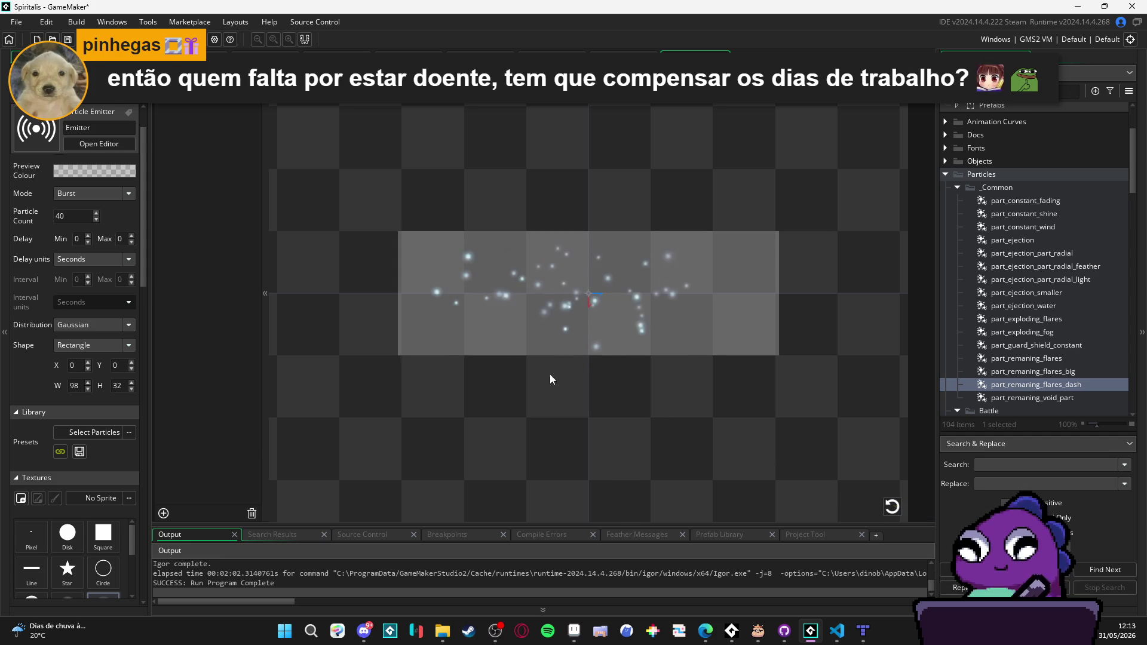
Step: Replay the part_remaning_flares_dash burst several times while reviewing the emitter settings
scroll(33, 358, down, 4)
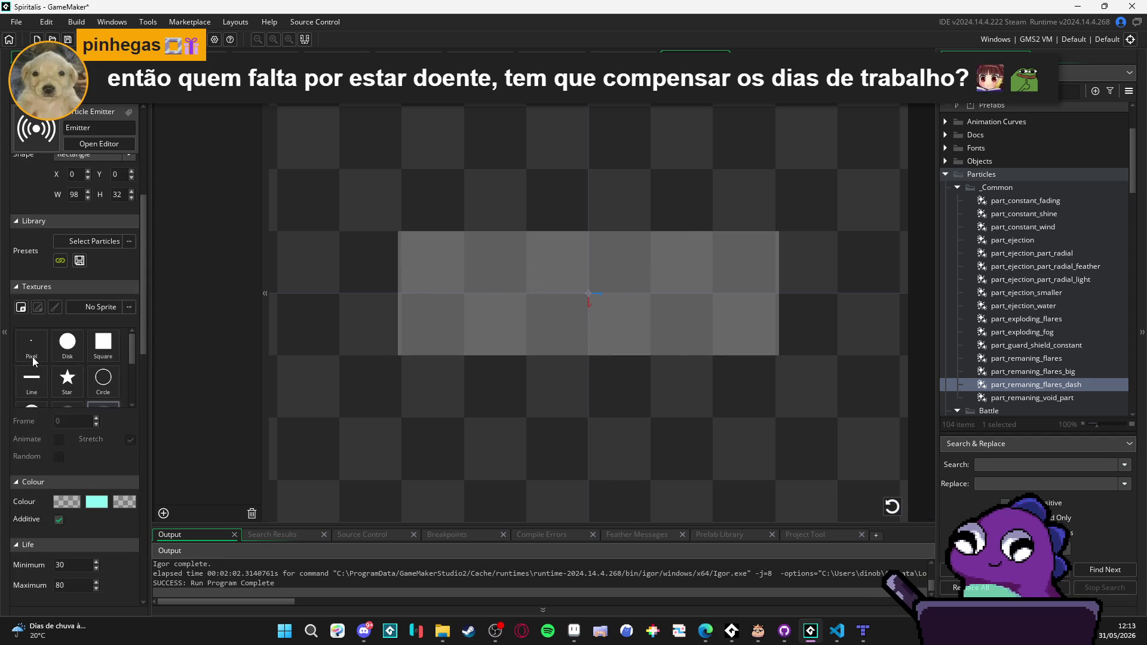
scroll(32, 357, down, 2)
click(893, 507)
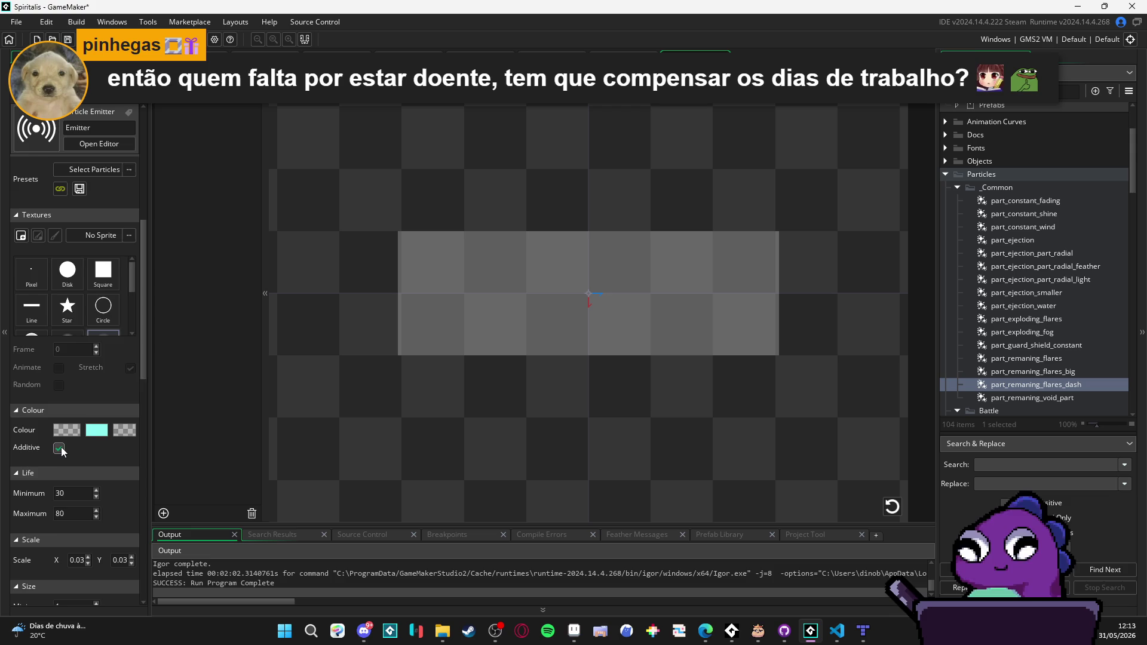
scroll(61, 451, down, 1)
click(893, 508)
scroll(62, 464, down, 2)
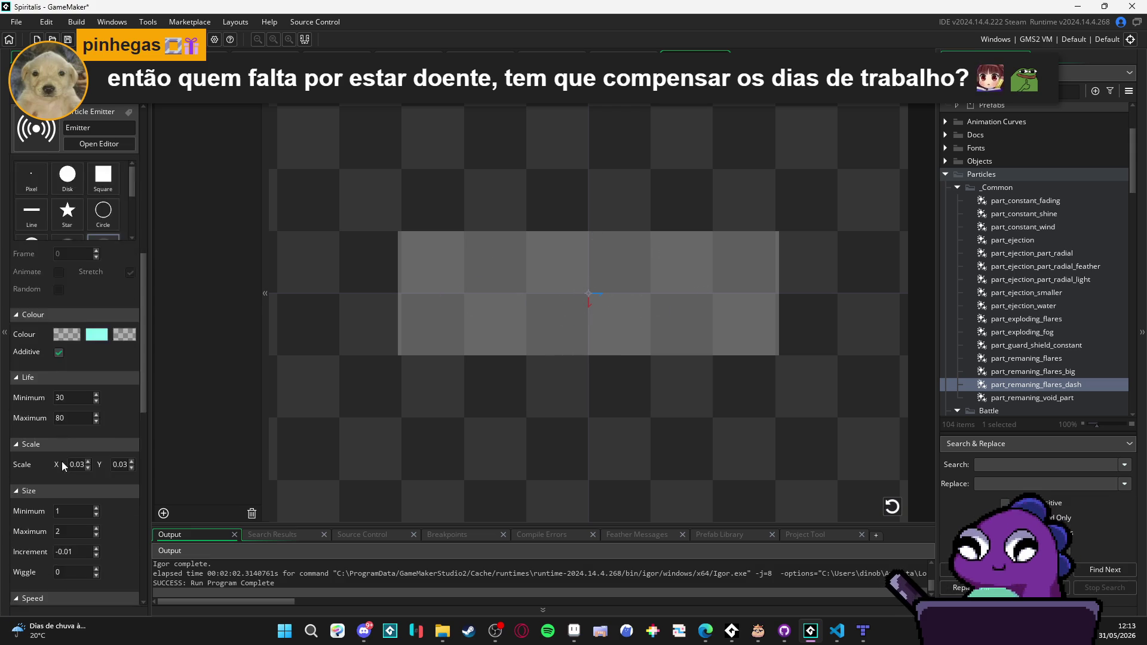
scroll(63, 464, down, 2)
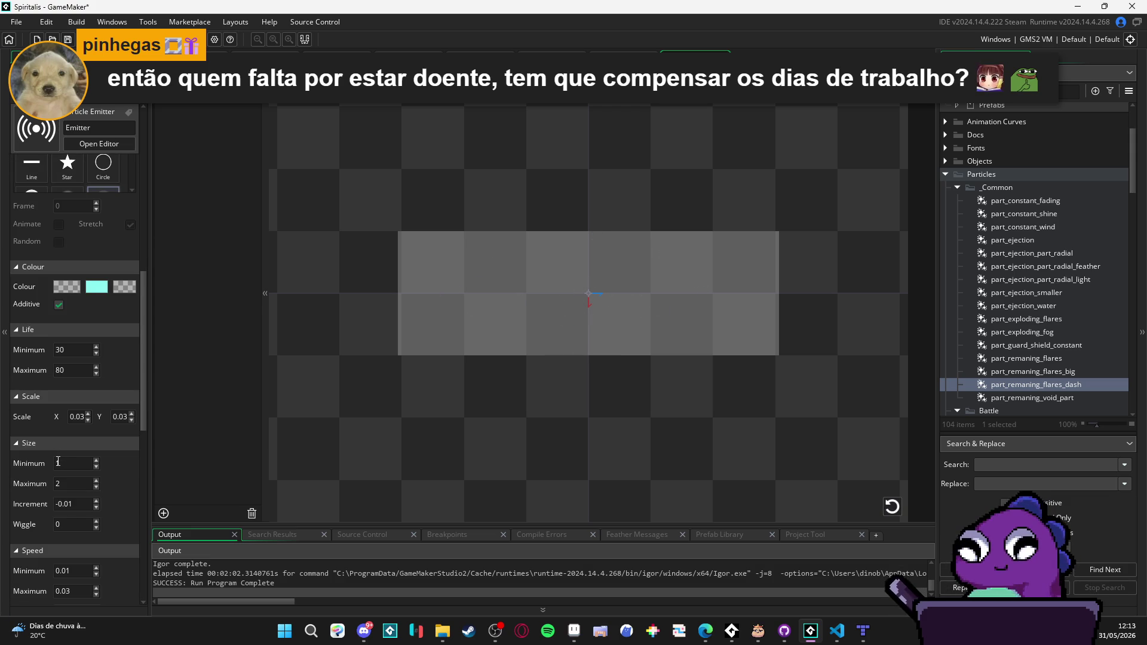
scroll(59, 463, up, 3)
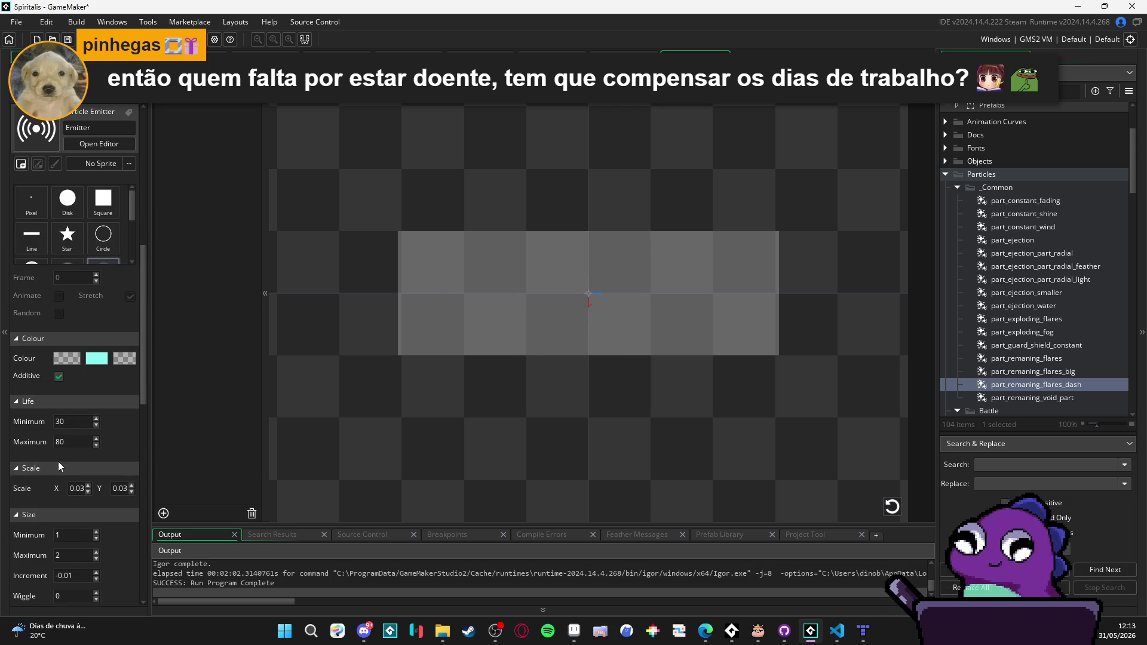
click(896, 508)
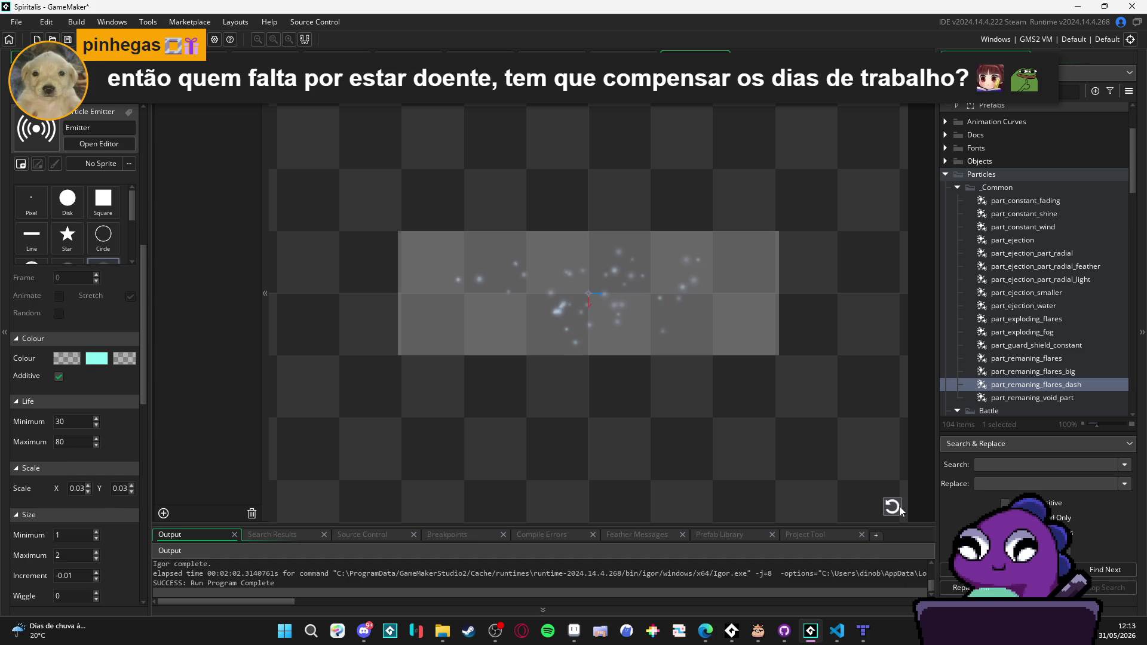
Step: Lower the opacity of the middle cyan particle colour and replay the fainter burst repeatedly
click(96, 358)
drag(308, 142, 276, 143)
click(325, 265)
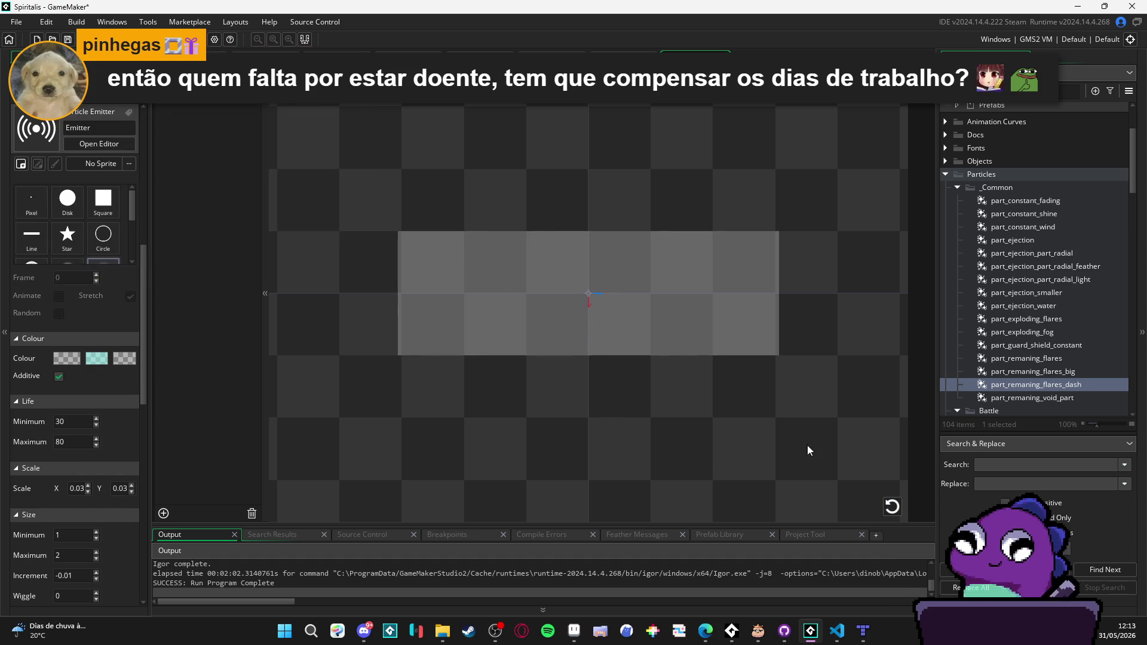
click(891, 507)
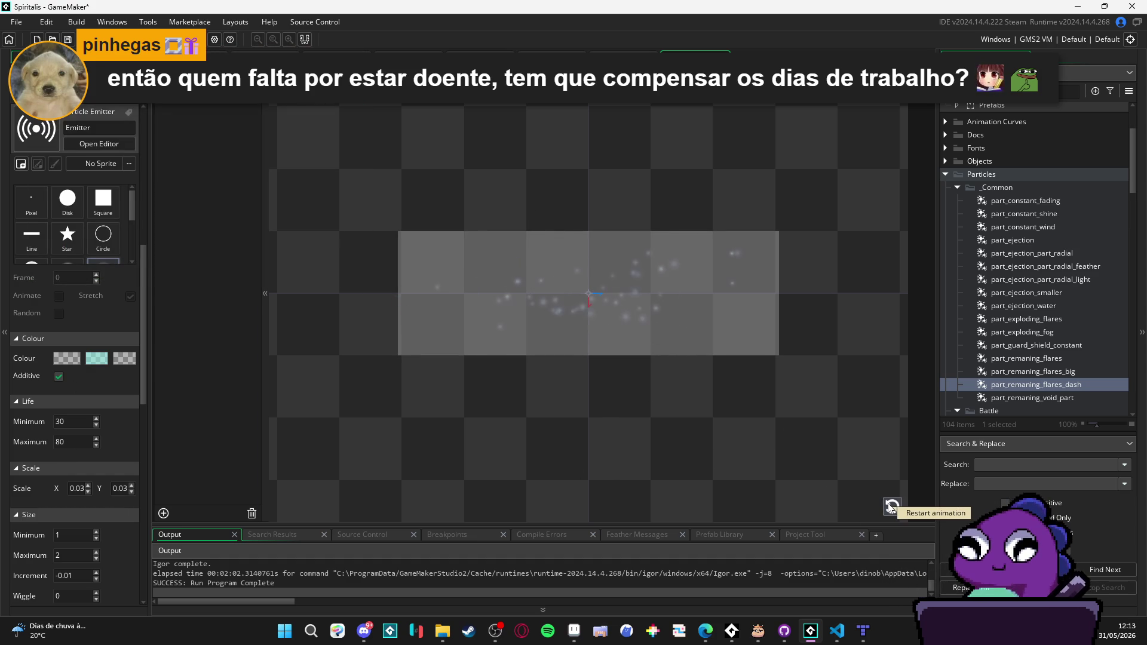
click(889, 507)
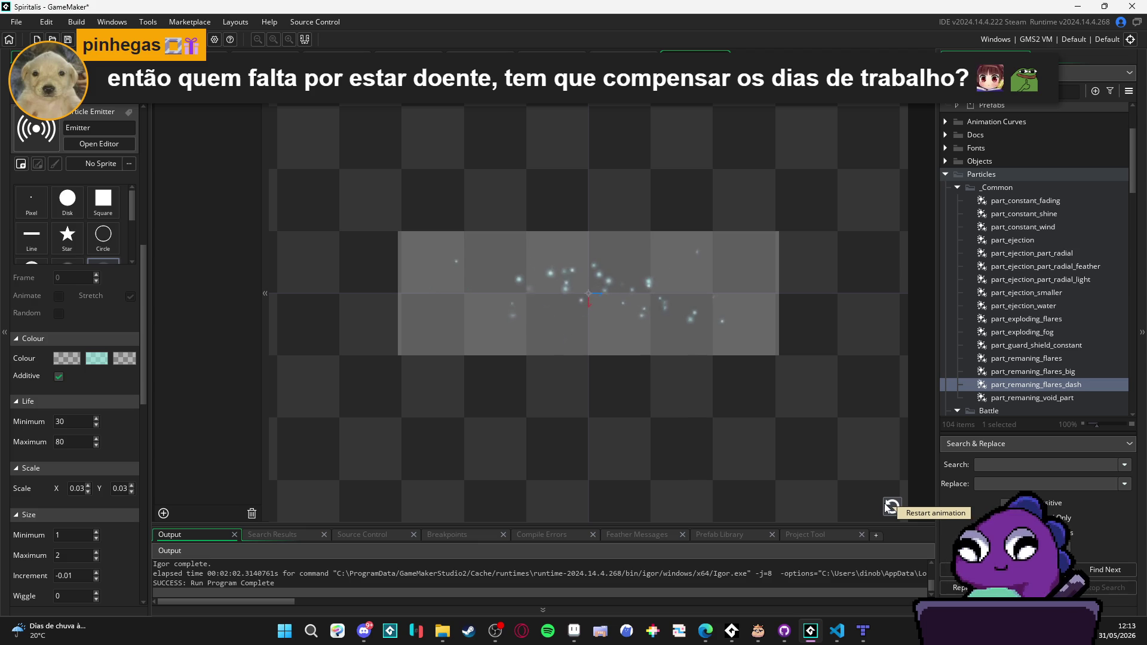
click(889, 507)
click(889, 507)
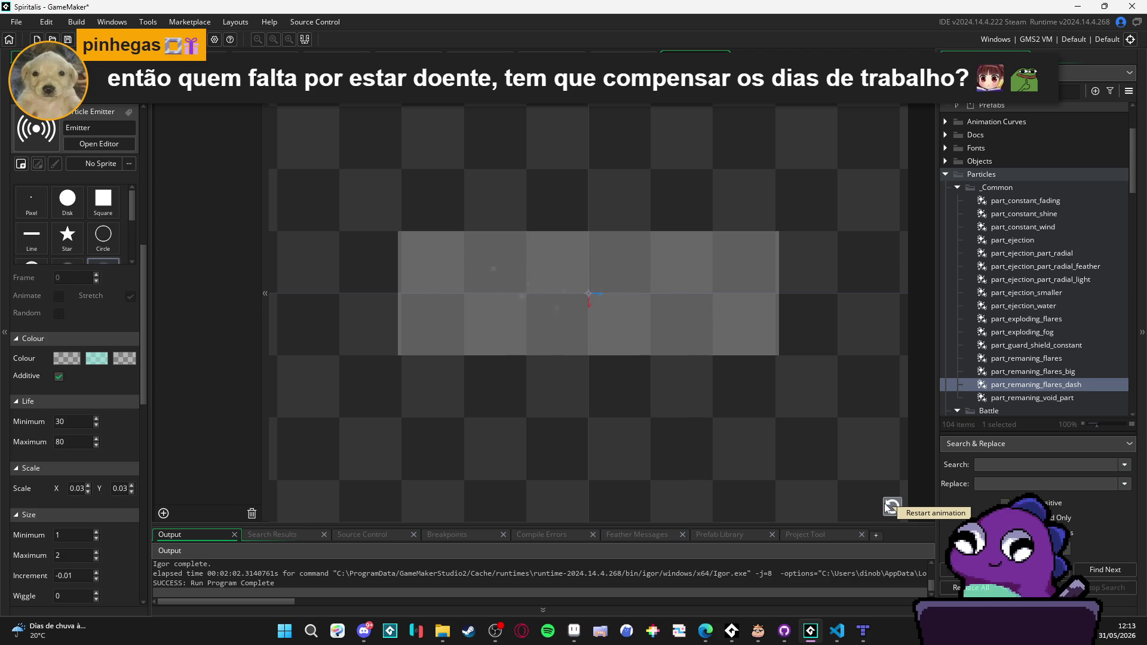
click(890, 506)
click(890, 506)
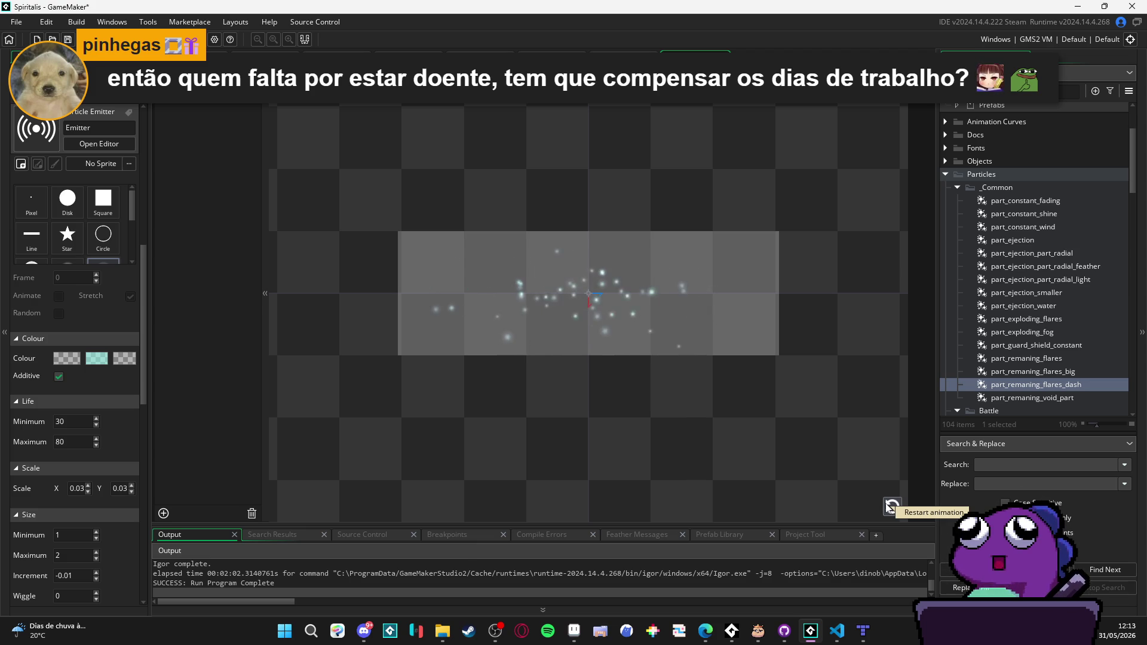
click(889, 506)
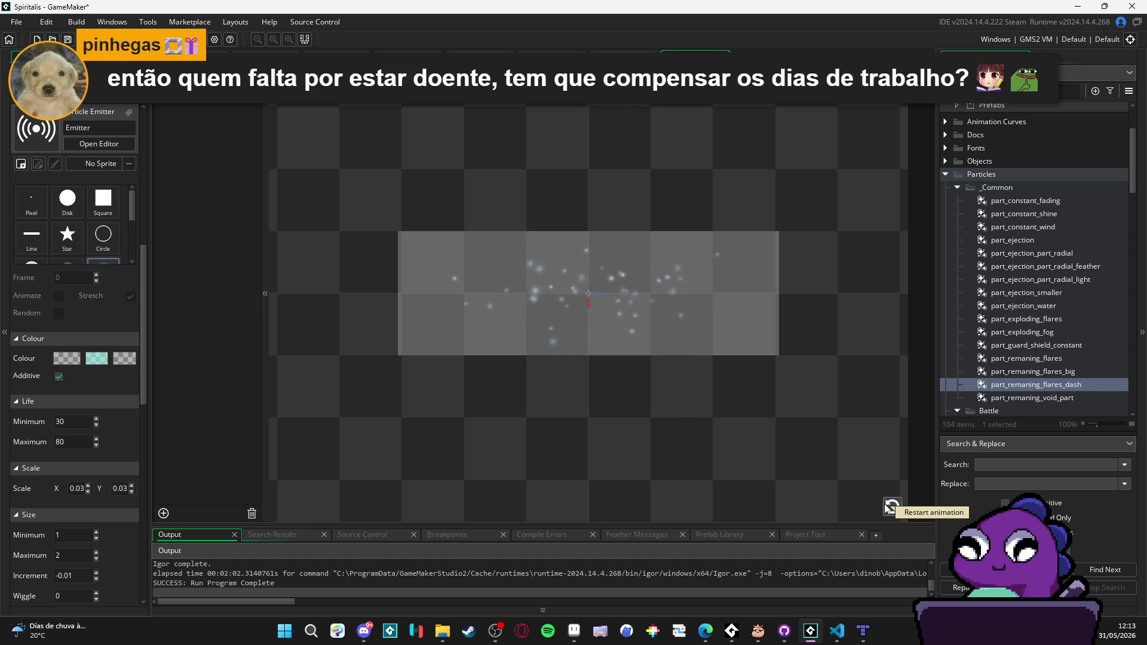
click(890, 507)
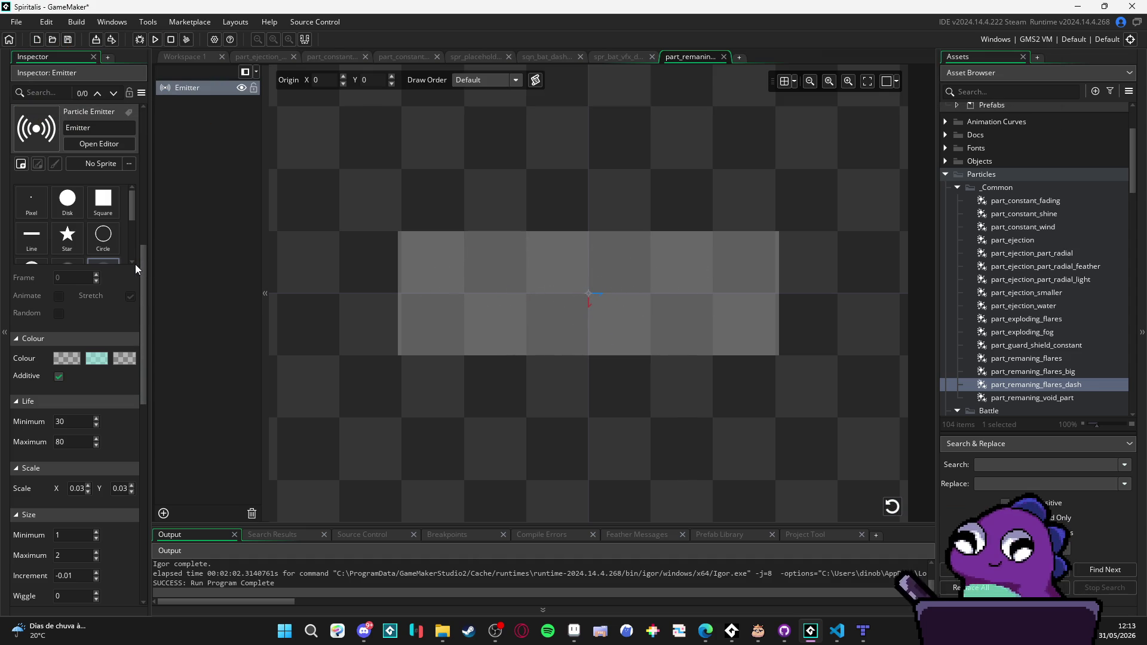
click(890, 507)
click(892, 508)
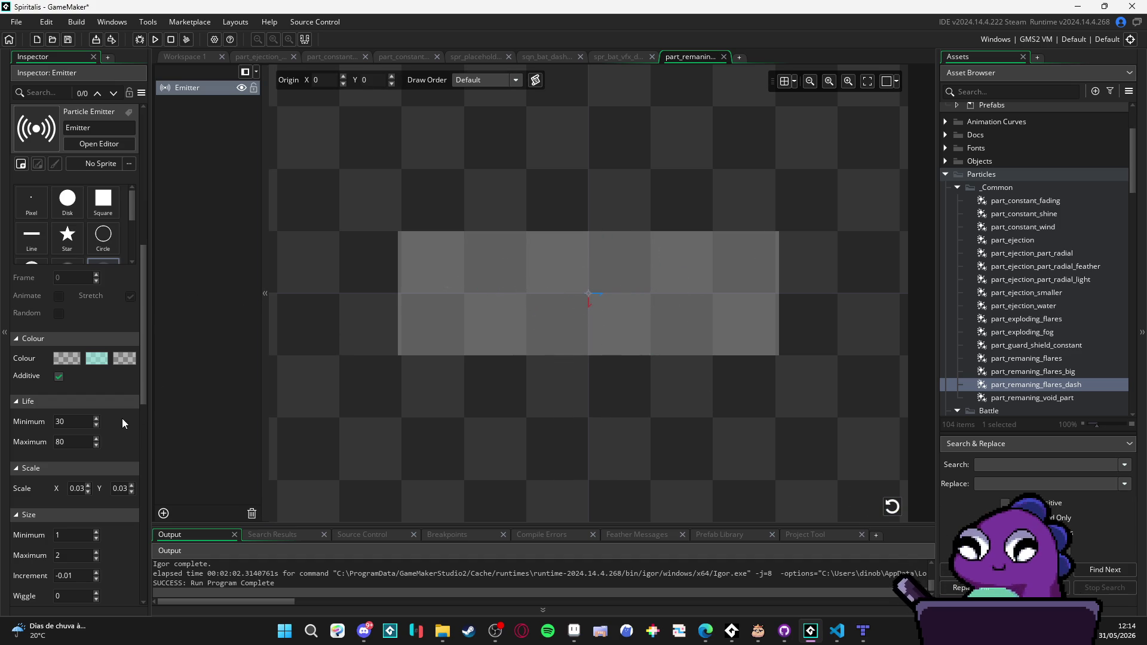
scroll(122, 418, down, 1)
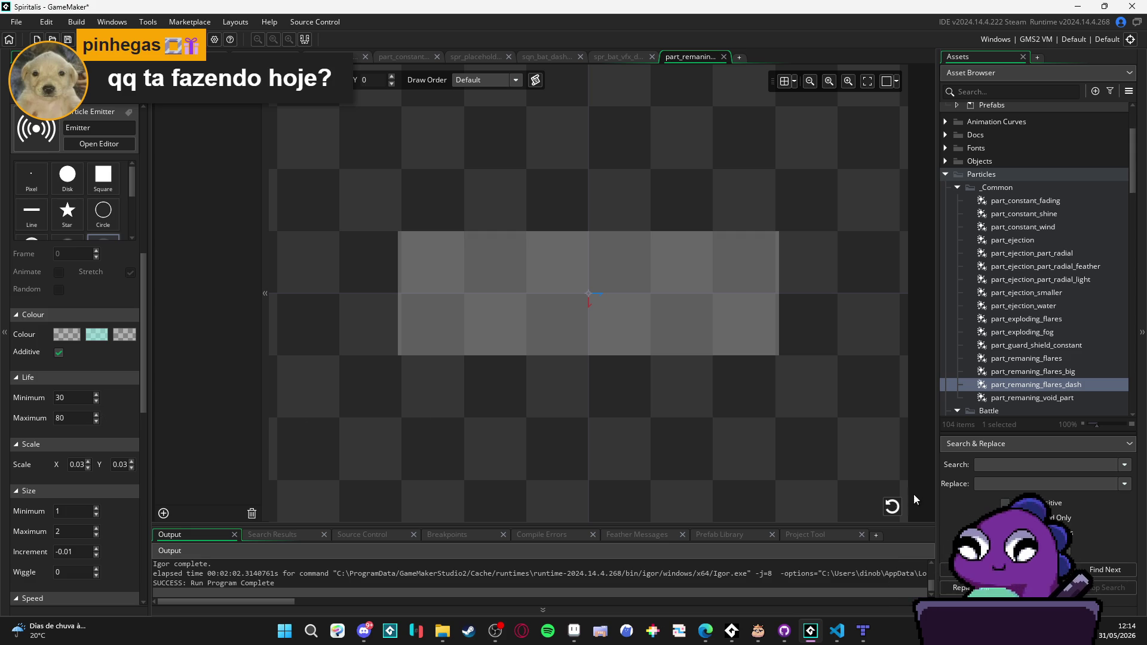
click(892, 506)
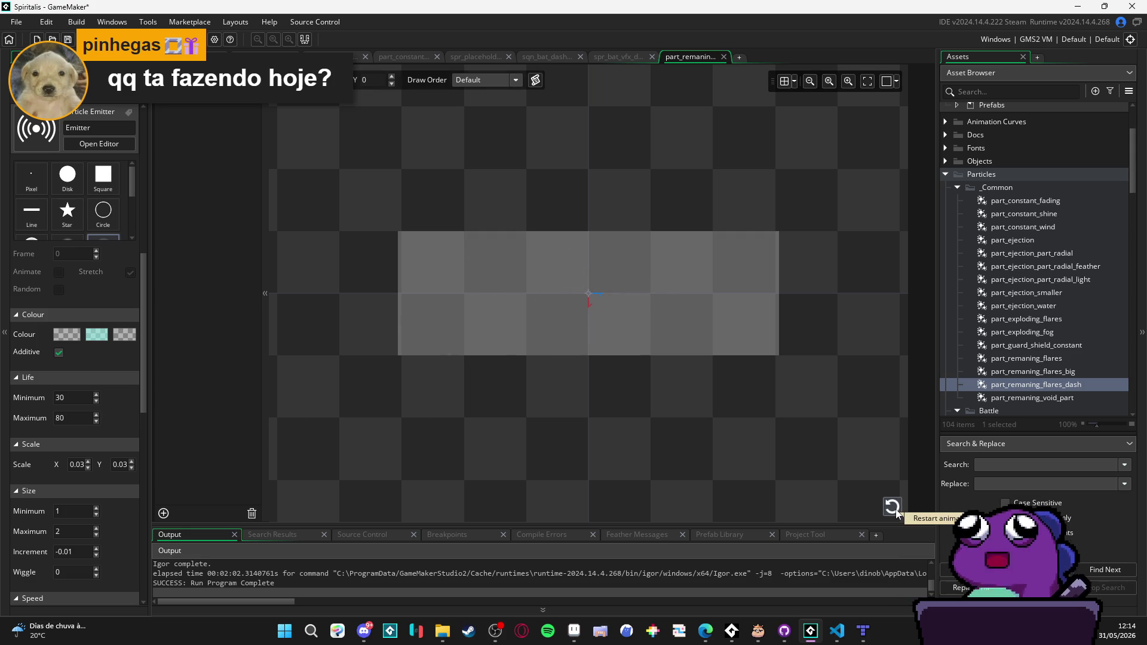
click(895, 510)
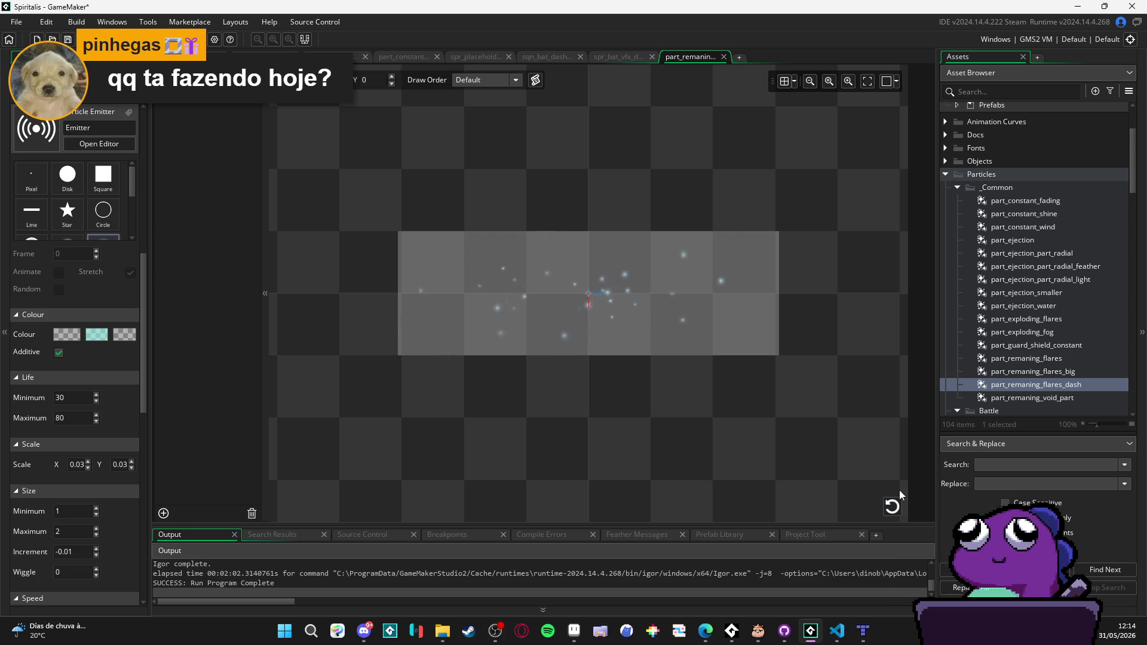
click(891, 506)
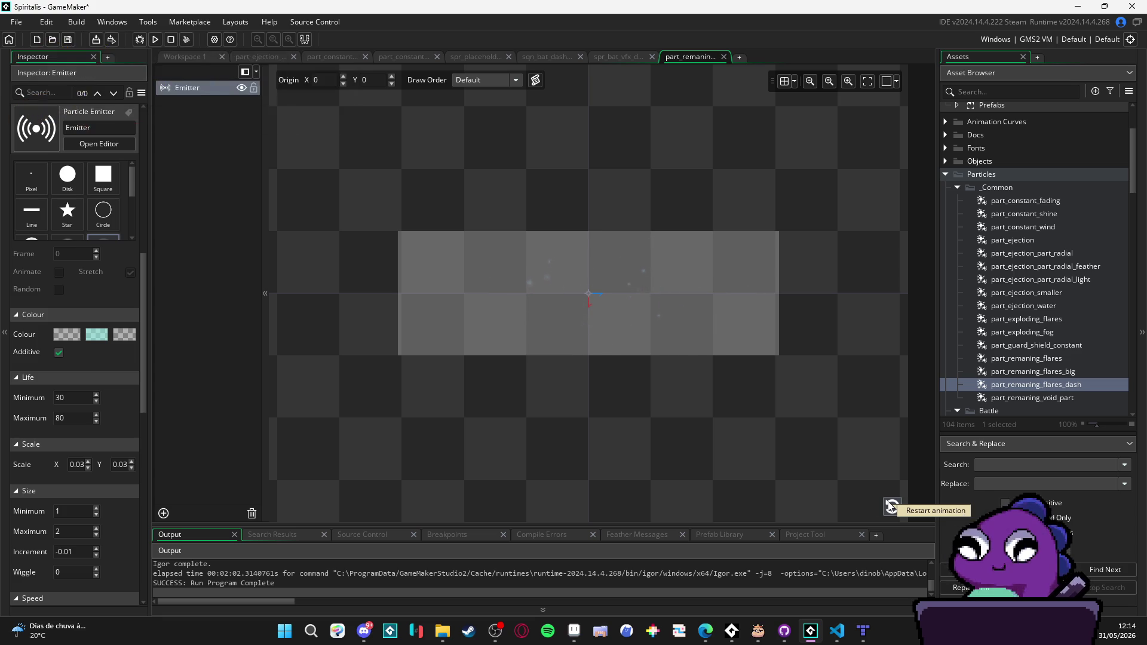
click(497, 641)
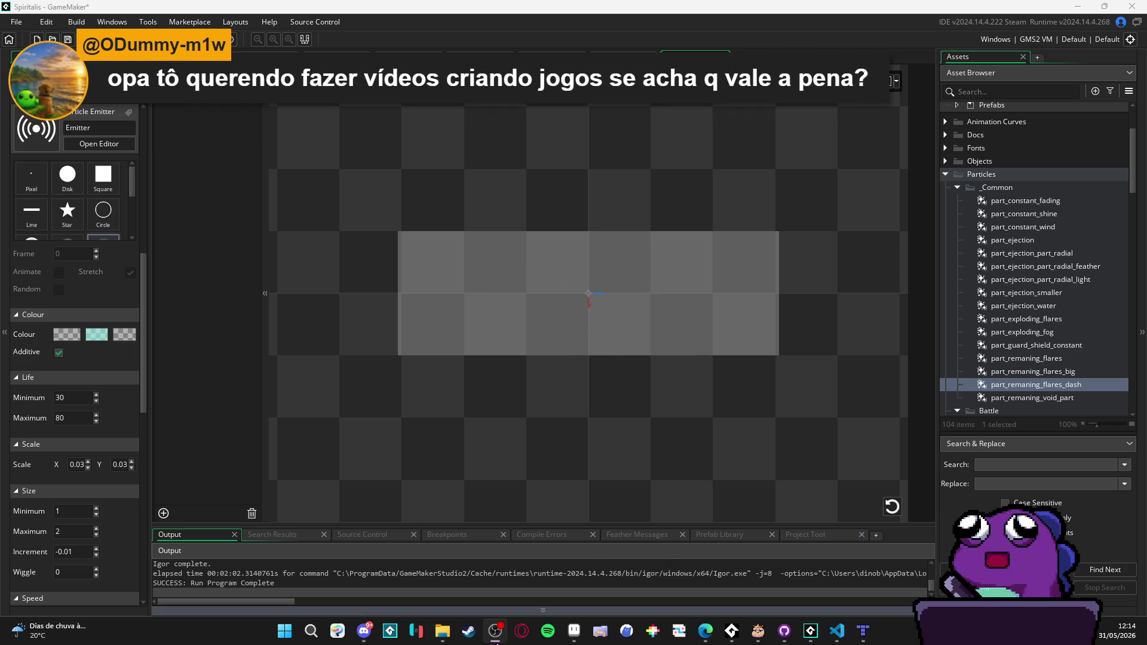
click(496, 642)
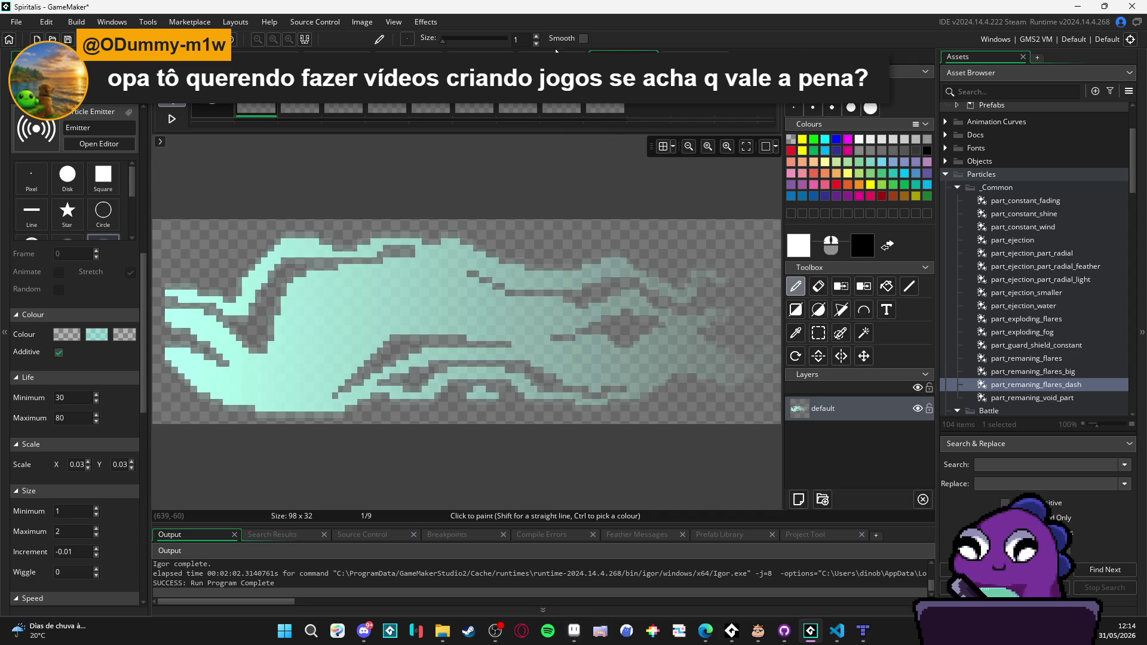
Step: Open the sqn_bat_dash sequence, check frame 8 of the dash sprite in Aseprite, then minimize Aseprite
click(556, 50)
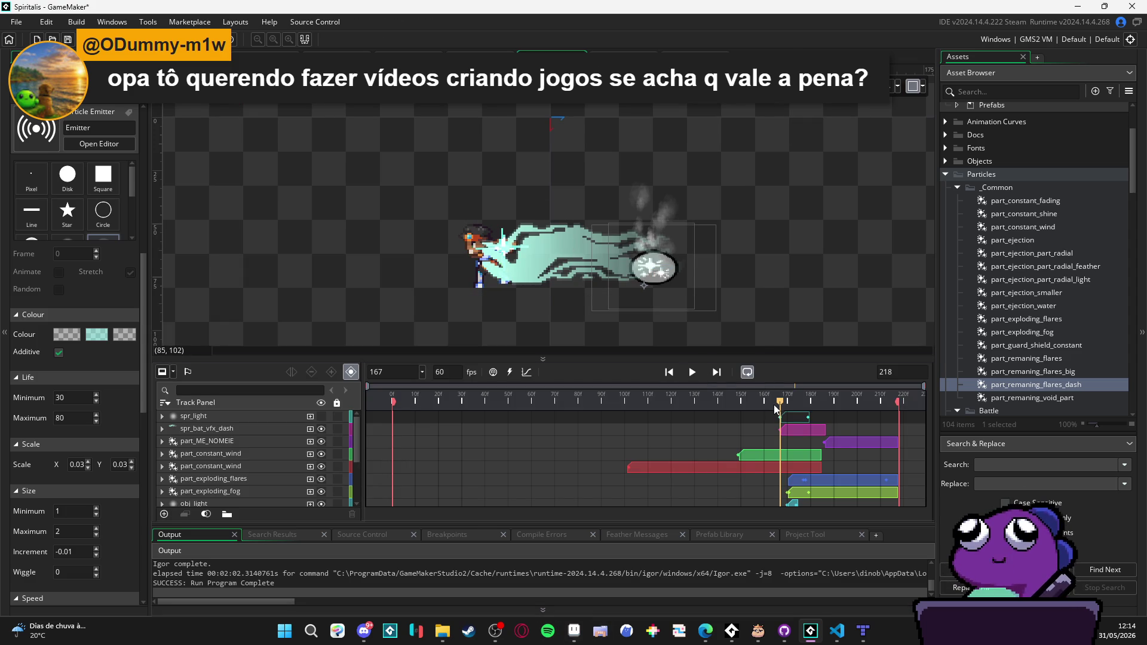
key(alt+Tab)
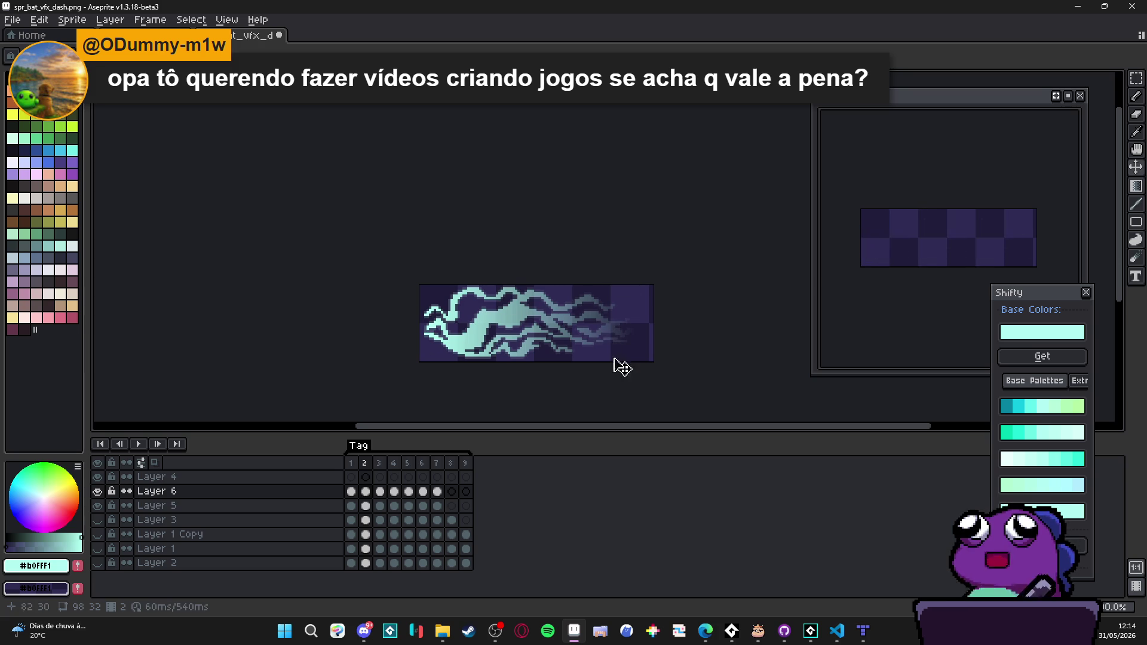
click(467, 463)
click(456, 464)
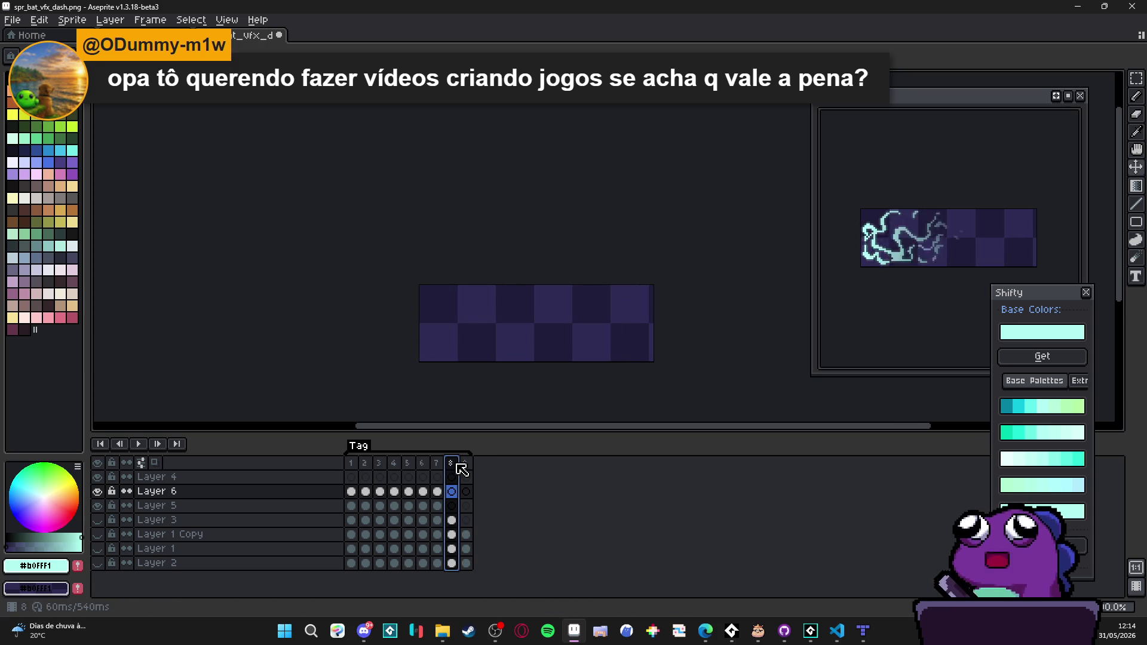
click(1082, 6)
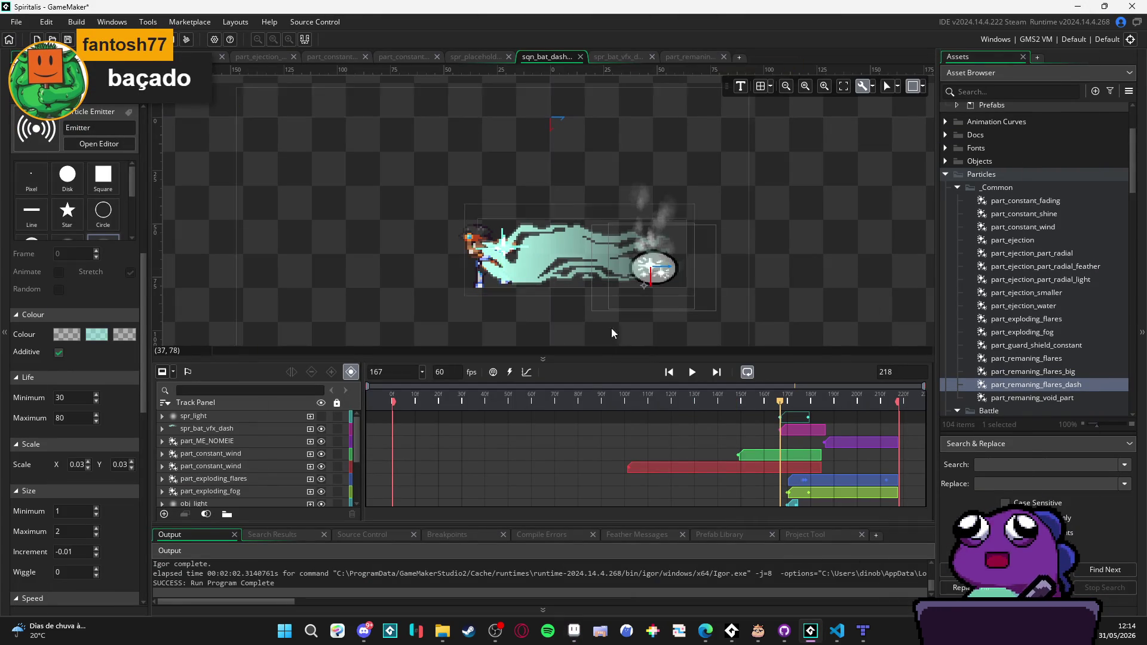
Step: Play the bat dash sequence from frame 78, pause at 201, and return to part_remaning_flares_dash
click(573, 400)
click(693, 372)
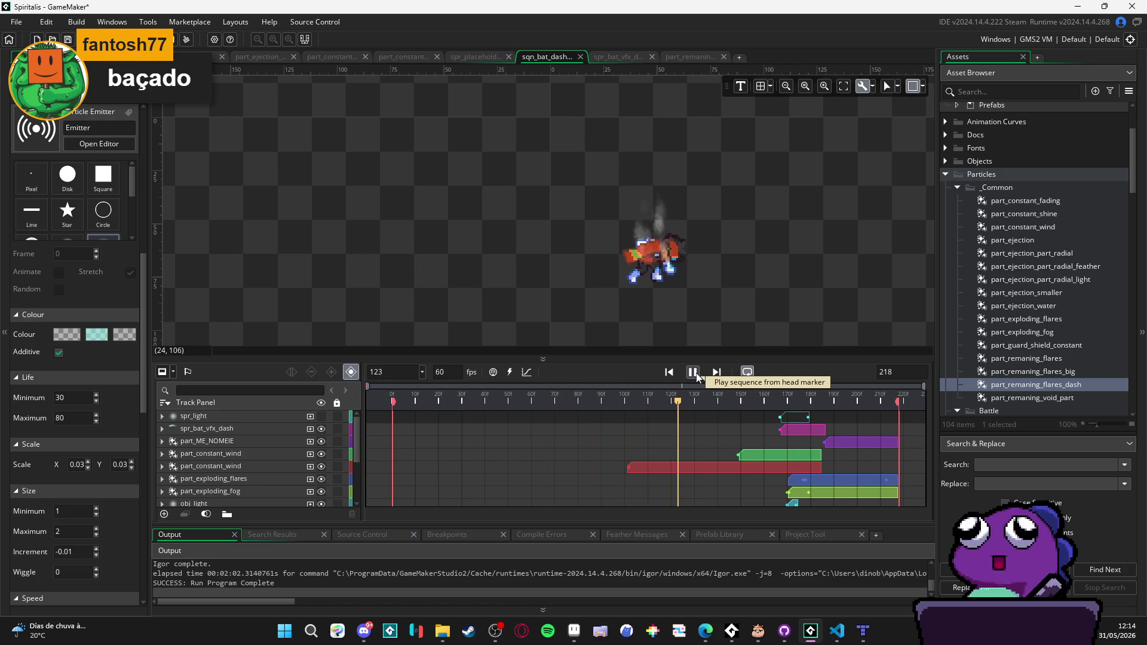
click(693, 372)
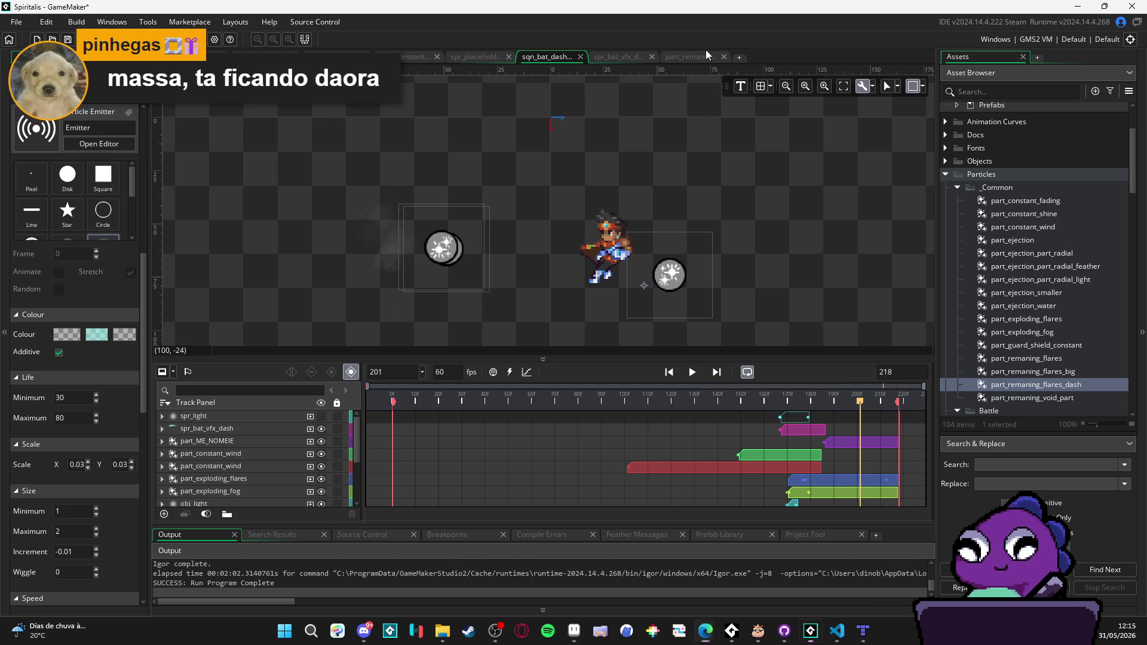
click(619, 56)
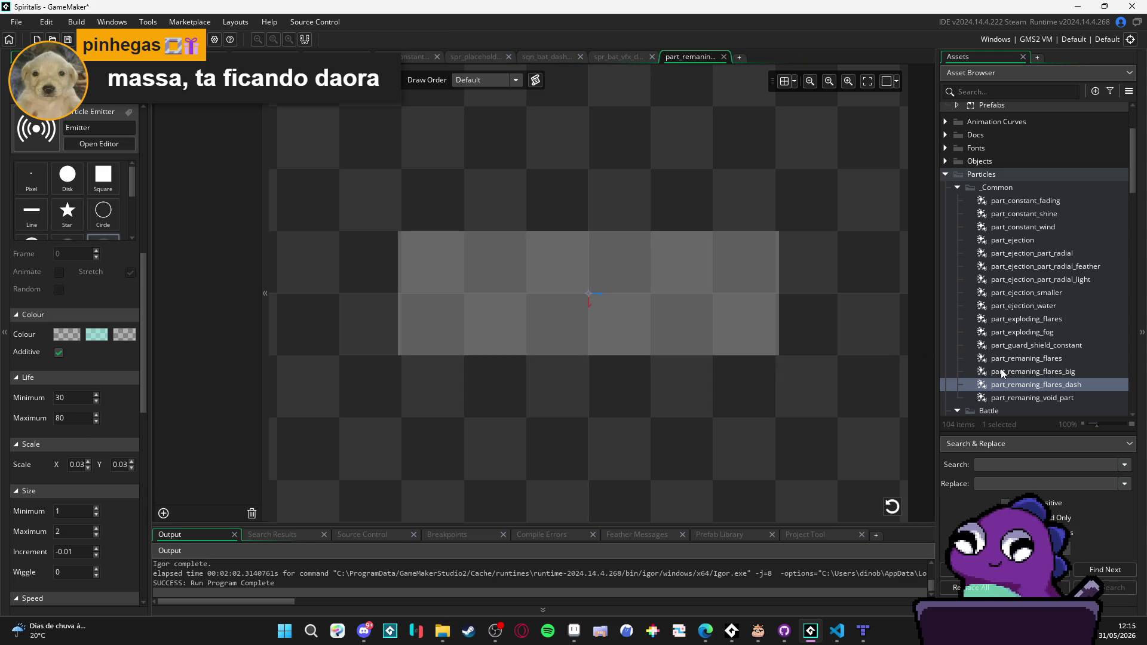
double_click(1024, 382)
click(896, 510)
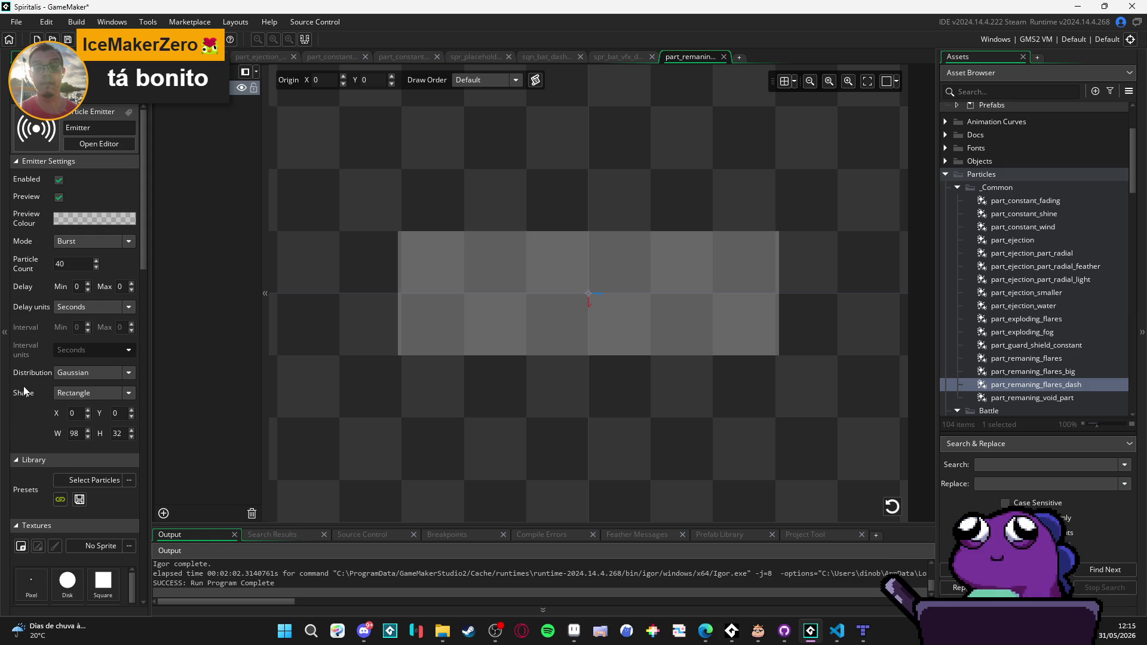
scroll(23, 391, down, 5)
scroll(24, 386, down, 4)
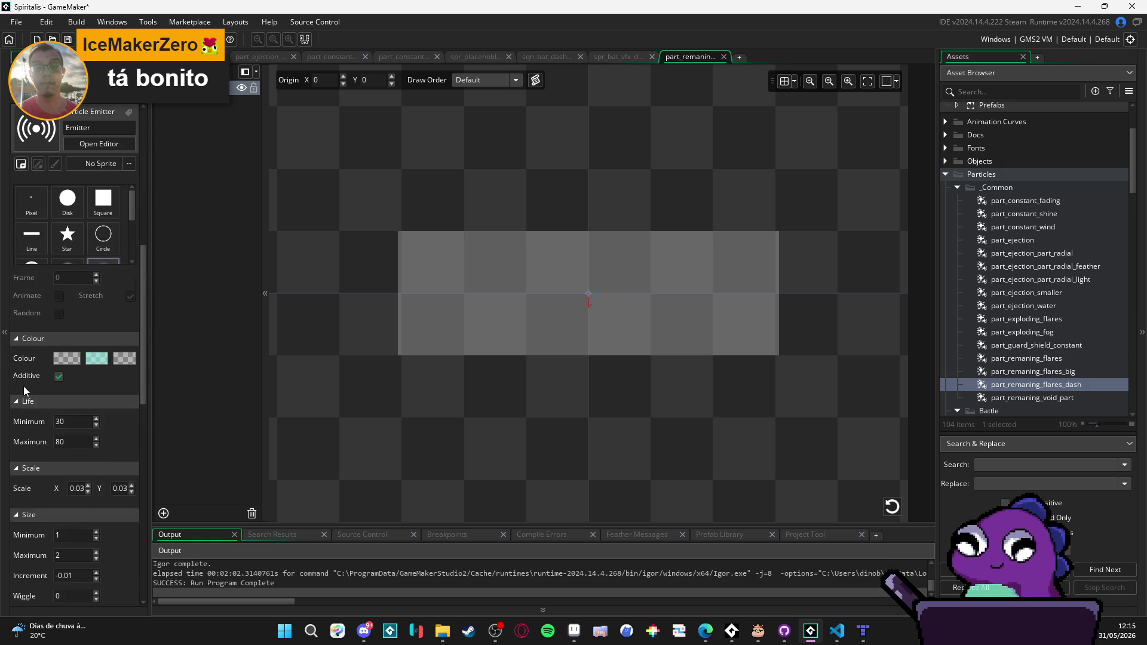
scroll(24, 390, down, 2)
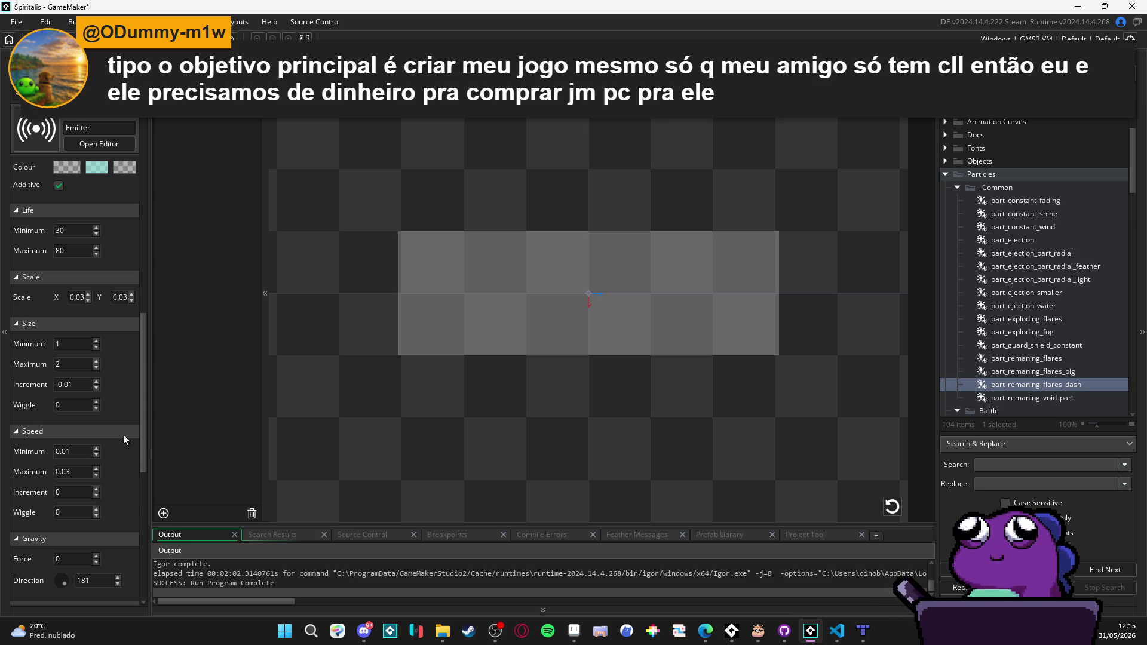
Step: Replay the dash flares burst three times, then switch to Edge and on to Spotify
mouse_move(144, 439)
mouse_down()
mouse_move(145, 456)
mouse_move(150, 438)
mouse_up()
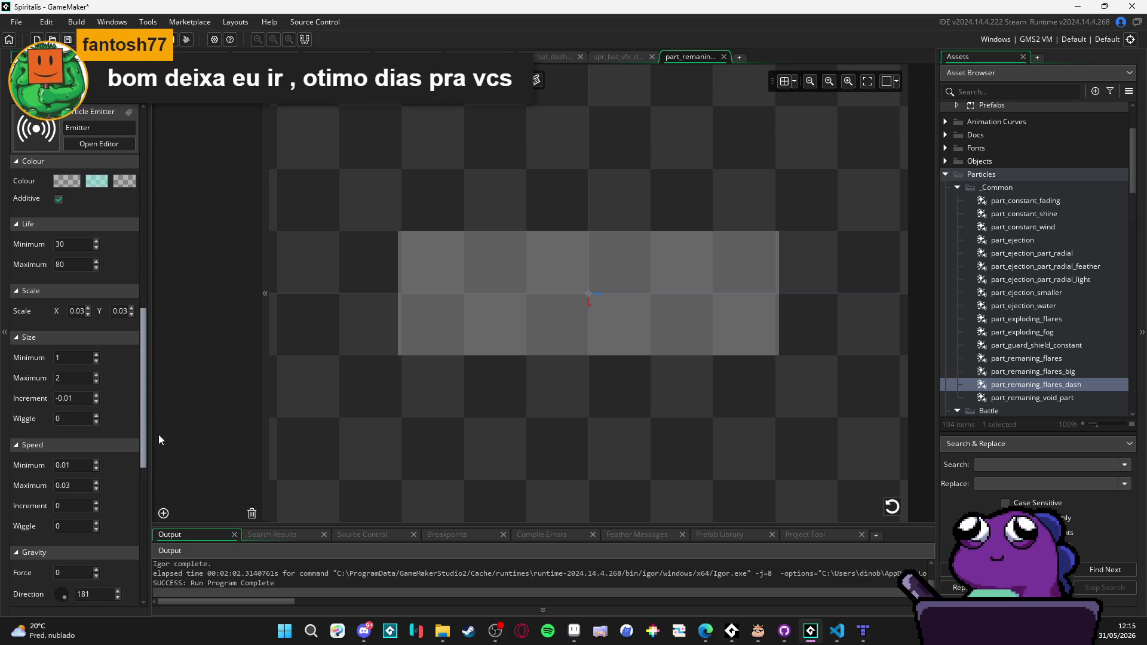
drag(161, 434, 154, 437)
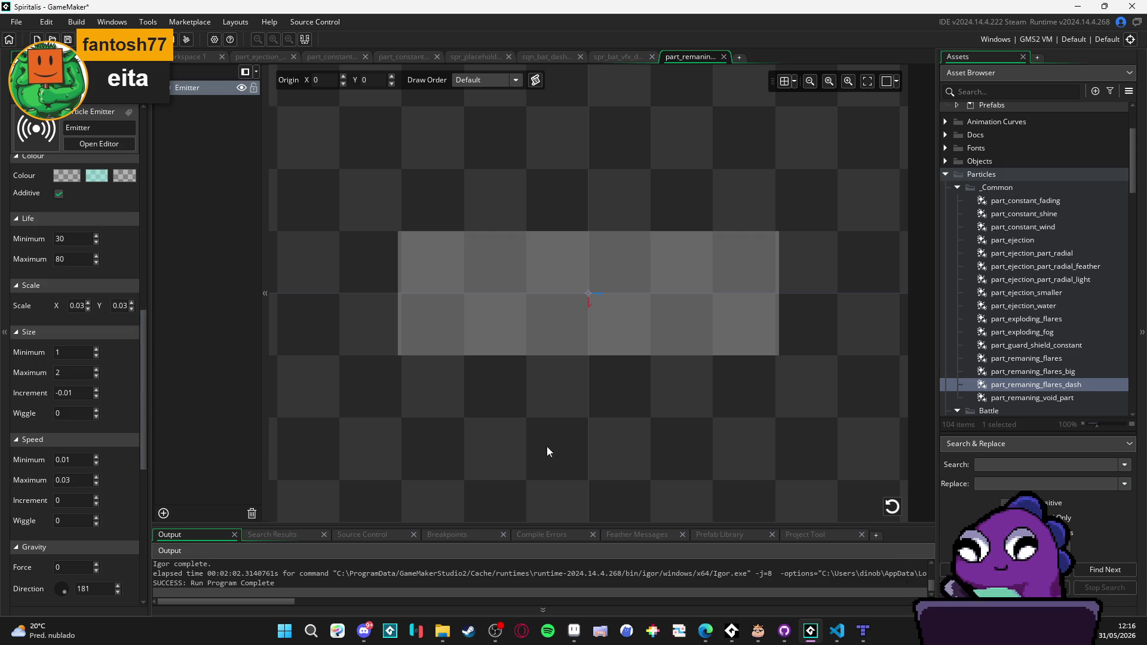
click(894, 507)
click(892, 507)
click(892, 507)
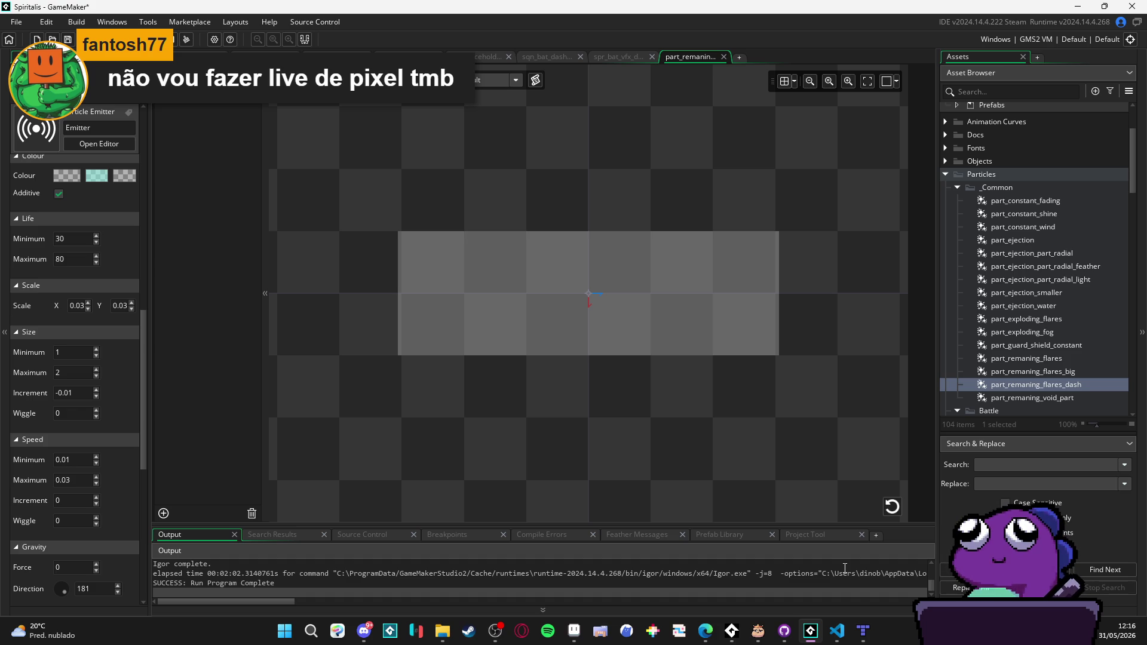
key(alt+Tab)
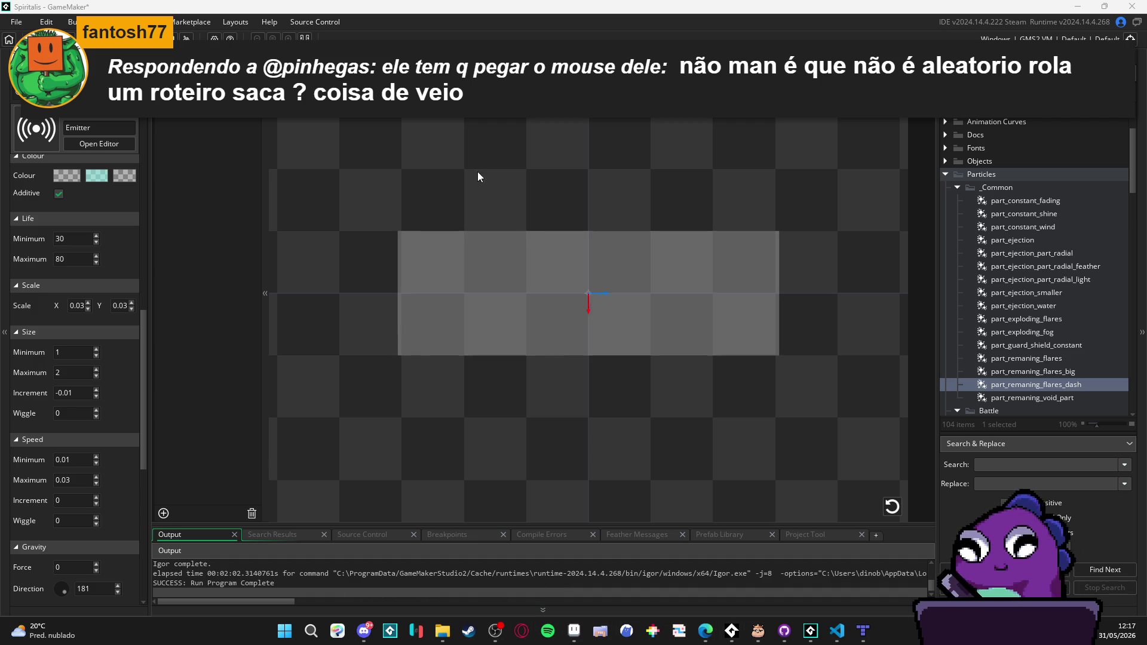
key(alt+Tab)
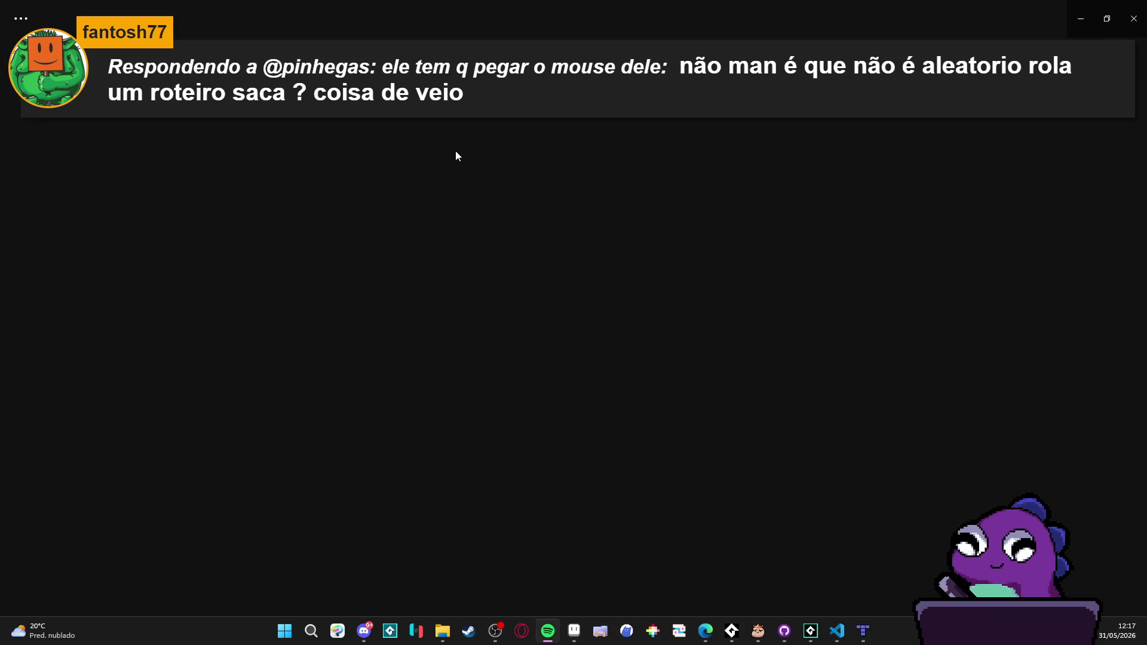